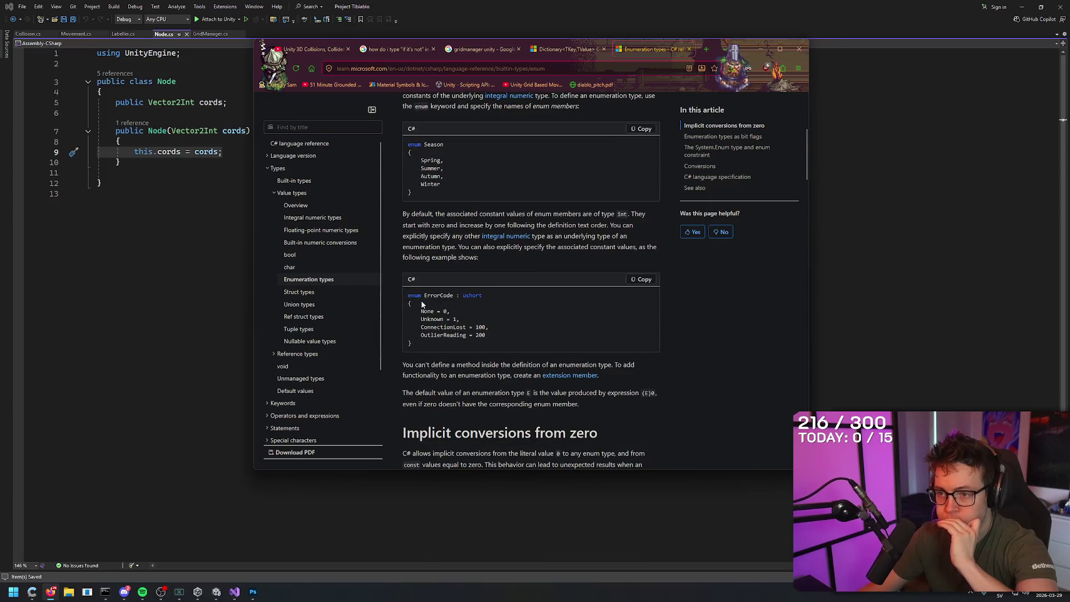
- Select and review the ErrorCode enum example in the documentation
mouse_move(410, 295)
left_mouse_down()
mouse_move(493, 296)
mouse_move(507, 328)
left_mouse_up()
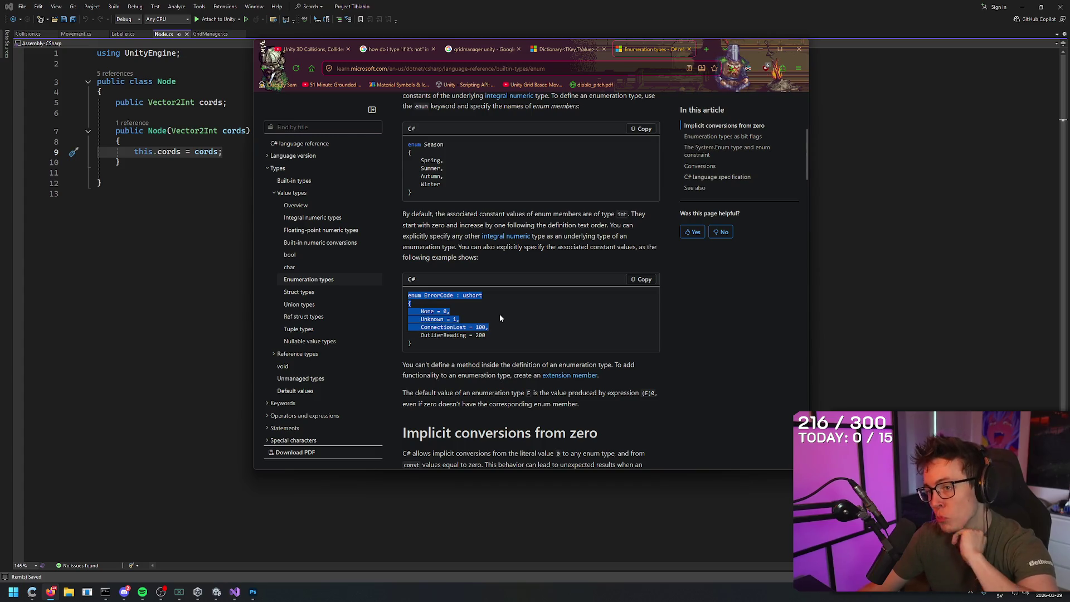
left_click(415, 305)
mouse_move(410, 295)
left_mouse_down()
mouse_move(511, 313)
mouse_move(520, 336)
left_mouse_up()
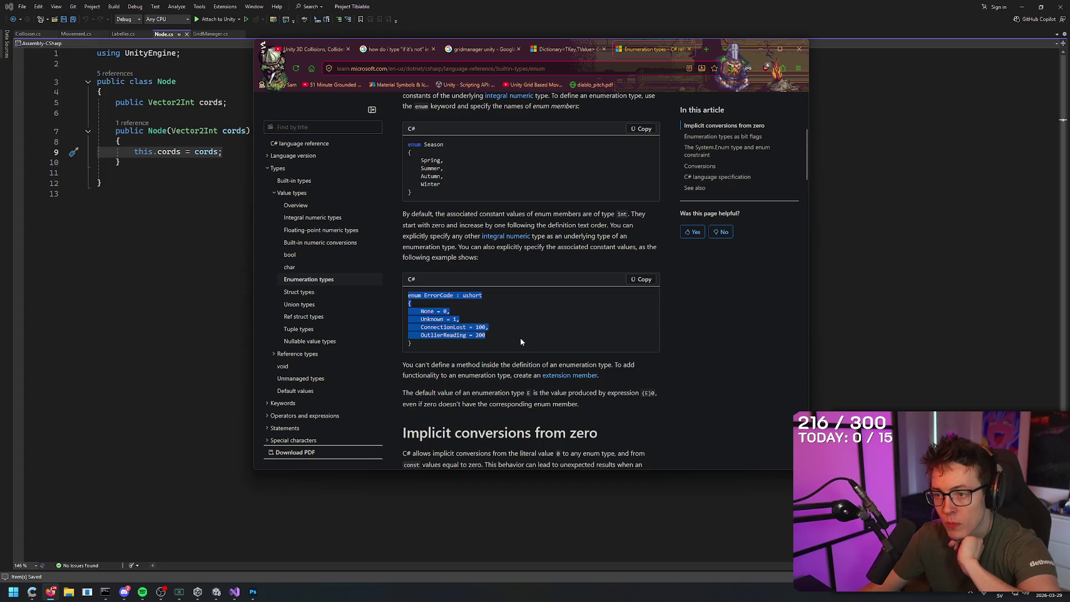
left_click(516, 343)
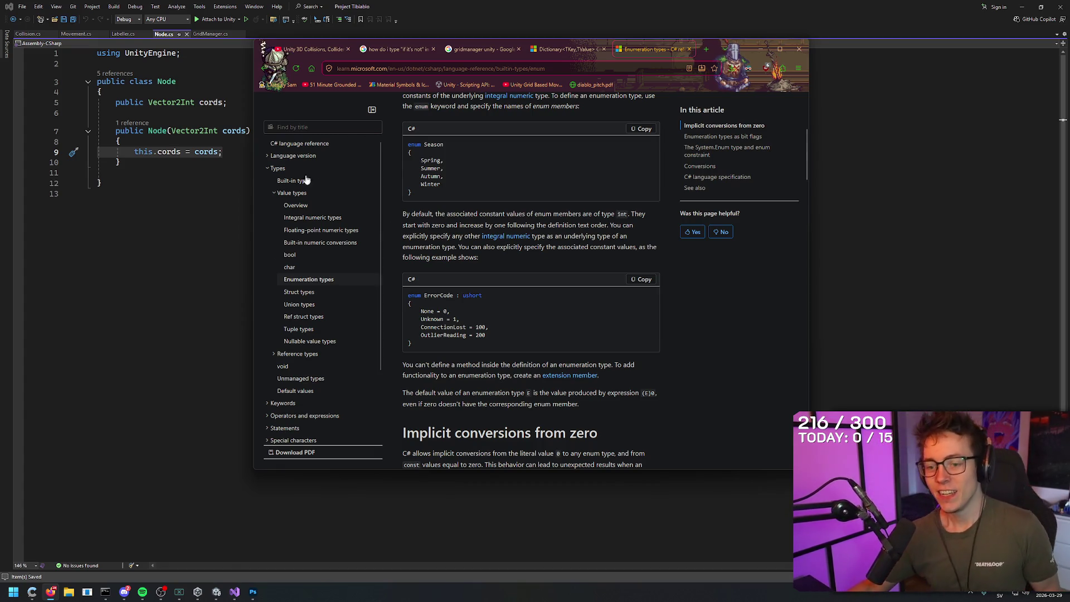
- Look over the Node constructor in Visual Studio's Node.cs
mouse_move(216, 592)
left_click(214, 548)
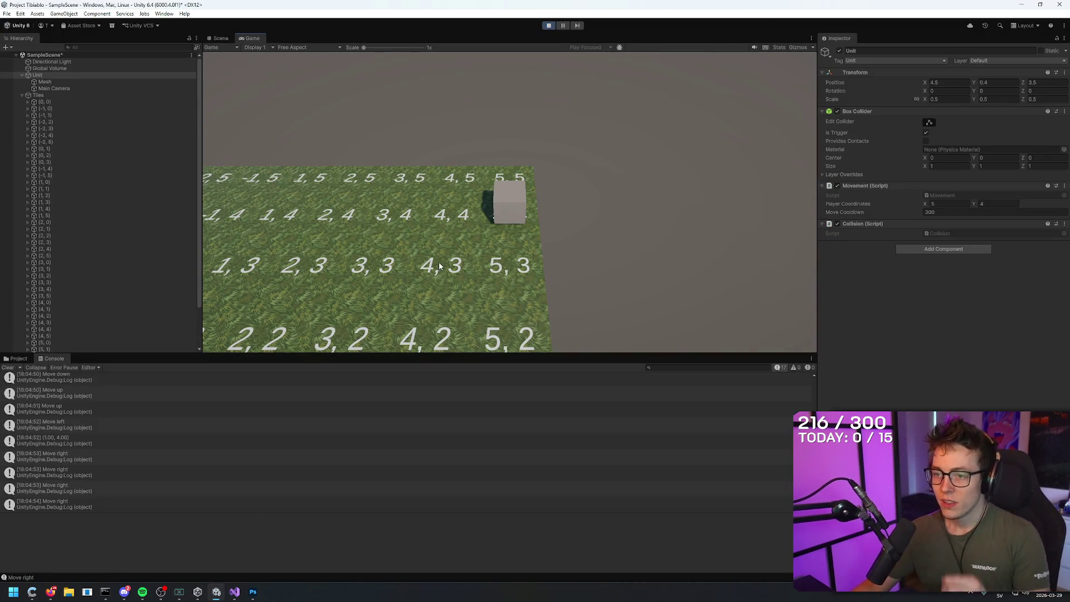
left_click(234, 592)
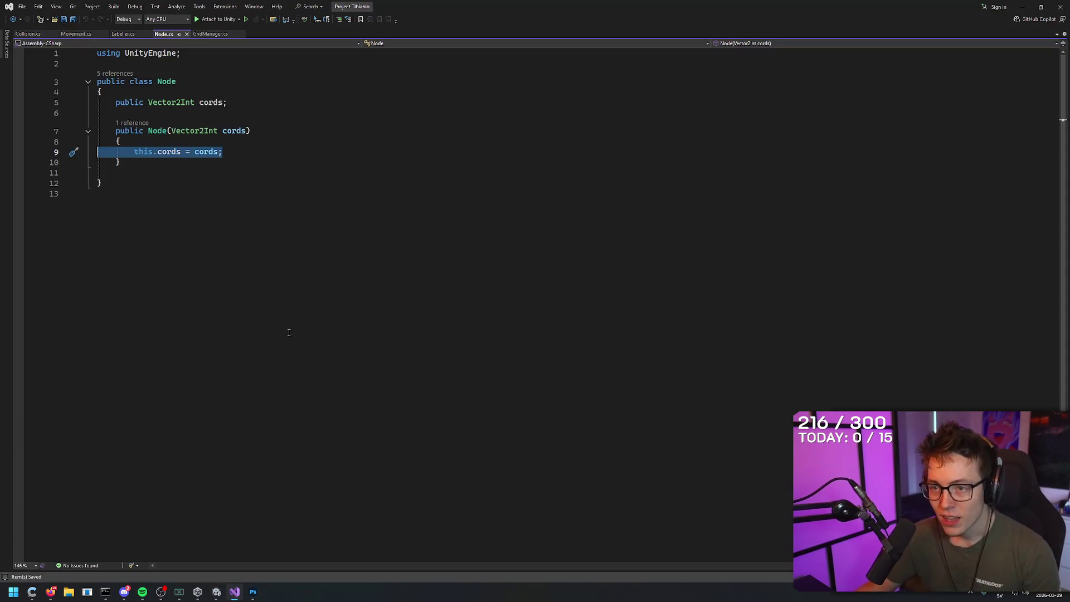
left_click(252, 148)
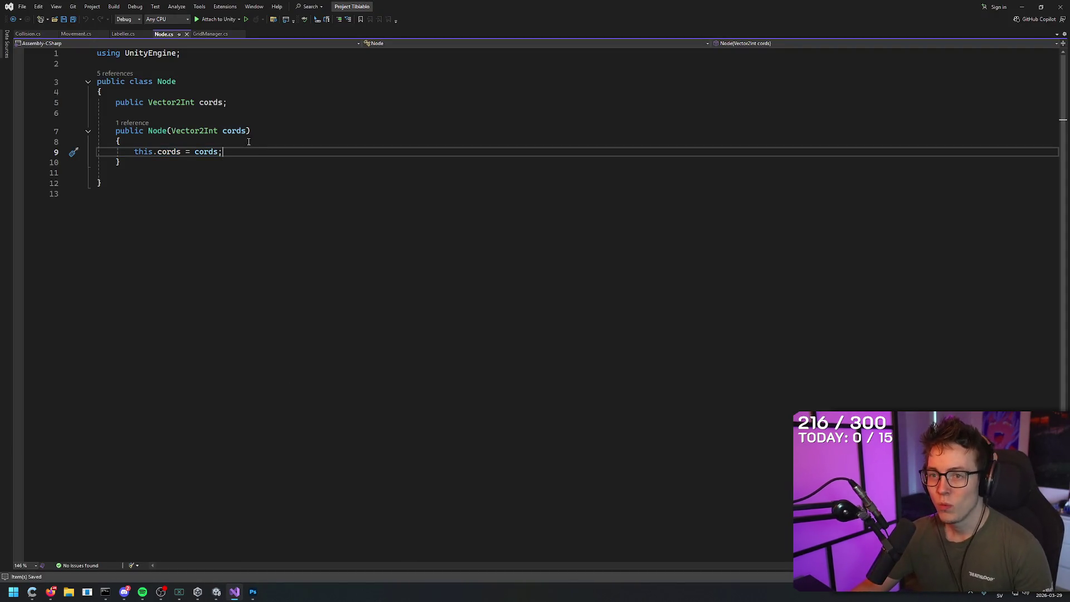
left_click(251, 131)
key("Down")
key("Down")
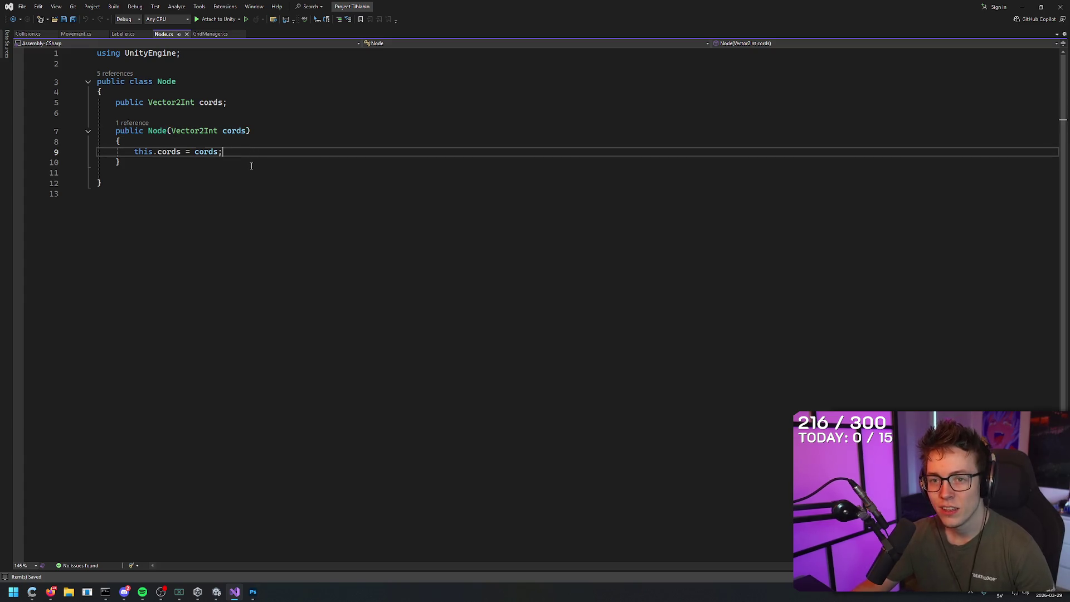
left_click(251, 165)
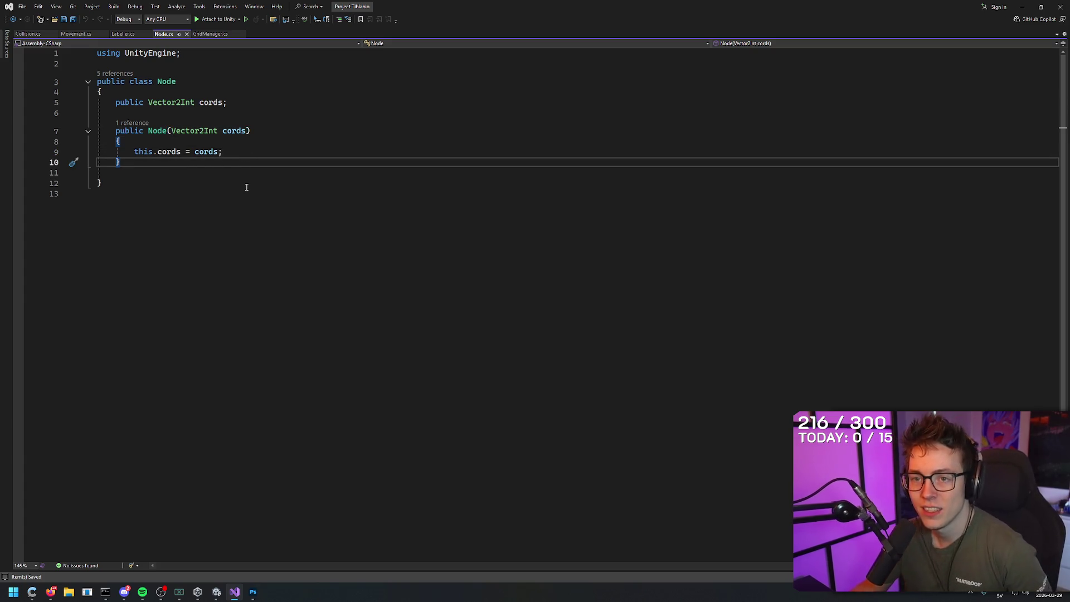
- In the running game, move the unit left and down to tile (4, 3)
key("alt+Tab")
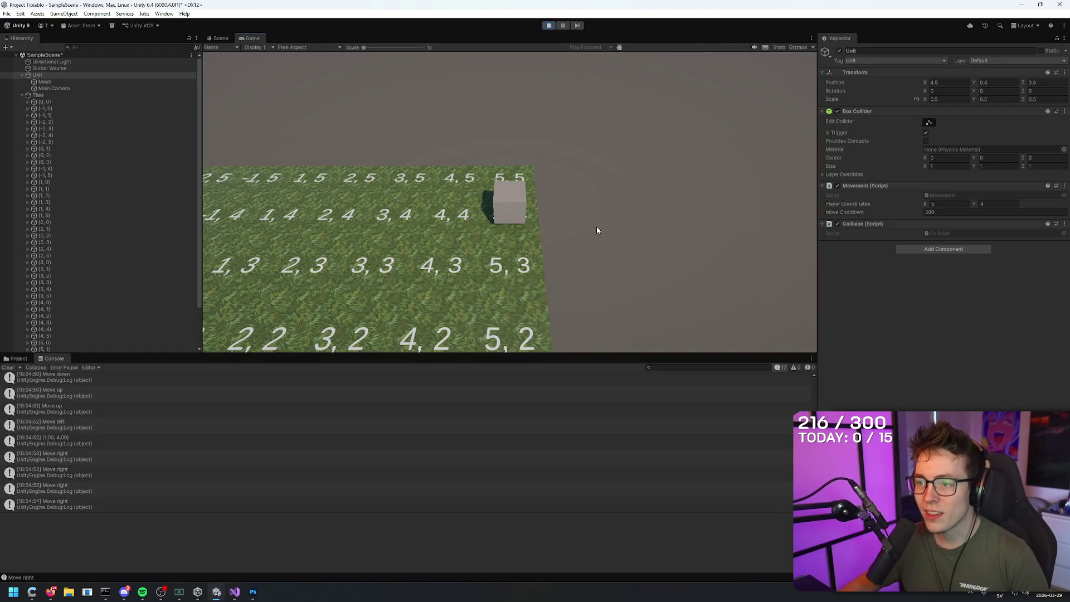
key("Left")
key("Down")
key("Left")
key("Down")
key("Left")
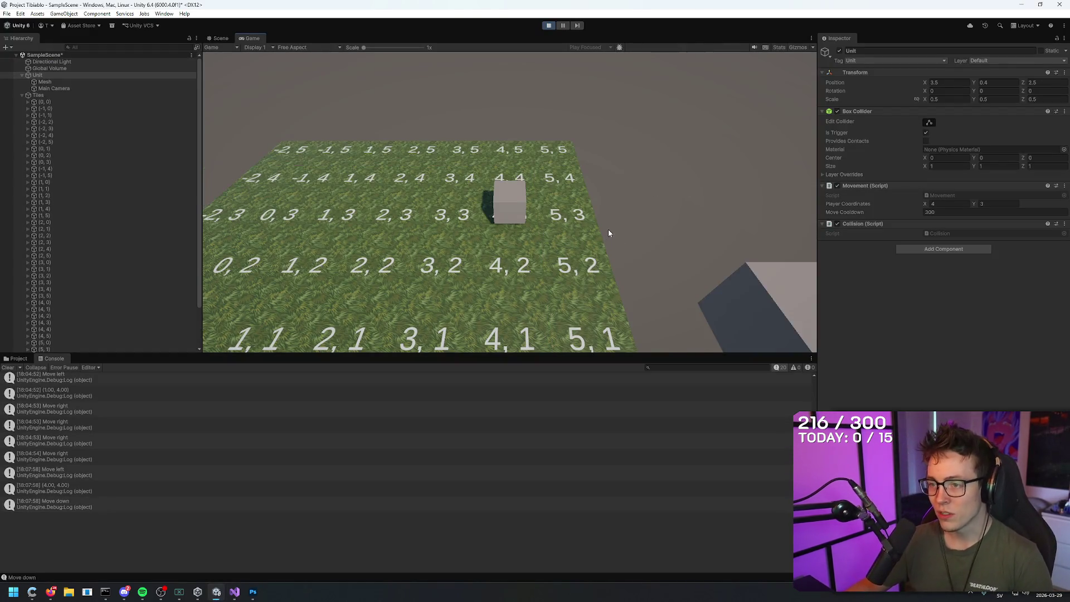
- Stop the game, select tile (2, 1) and show its Tag dropdown in the Inspector
left_click(549, 26)
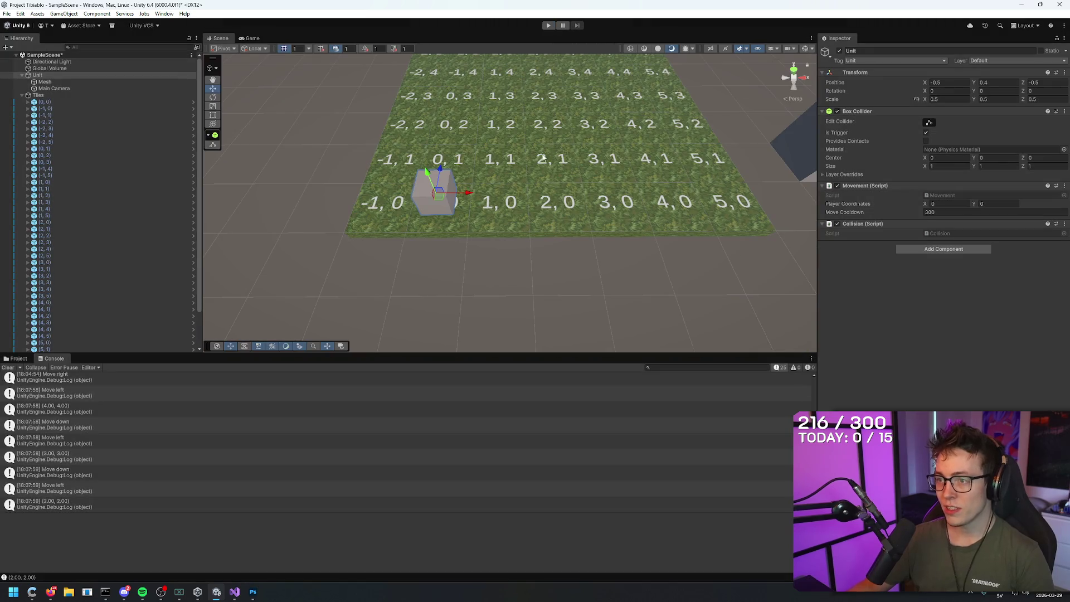
left_click(542, 159)
left_click(877, 74)
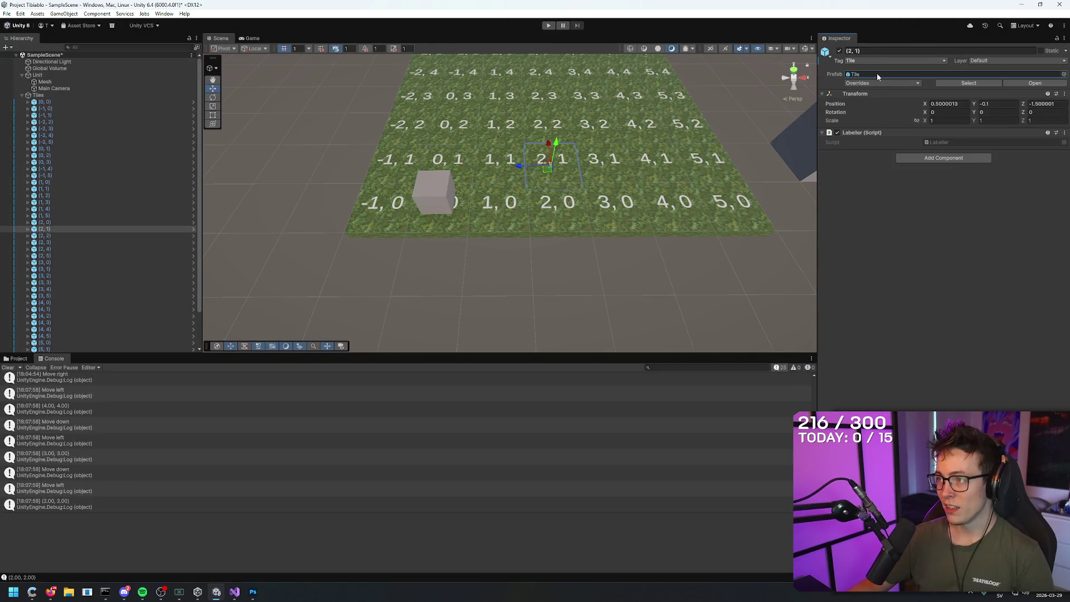
left_click(884, 60)
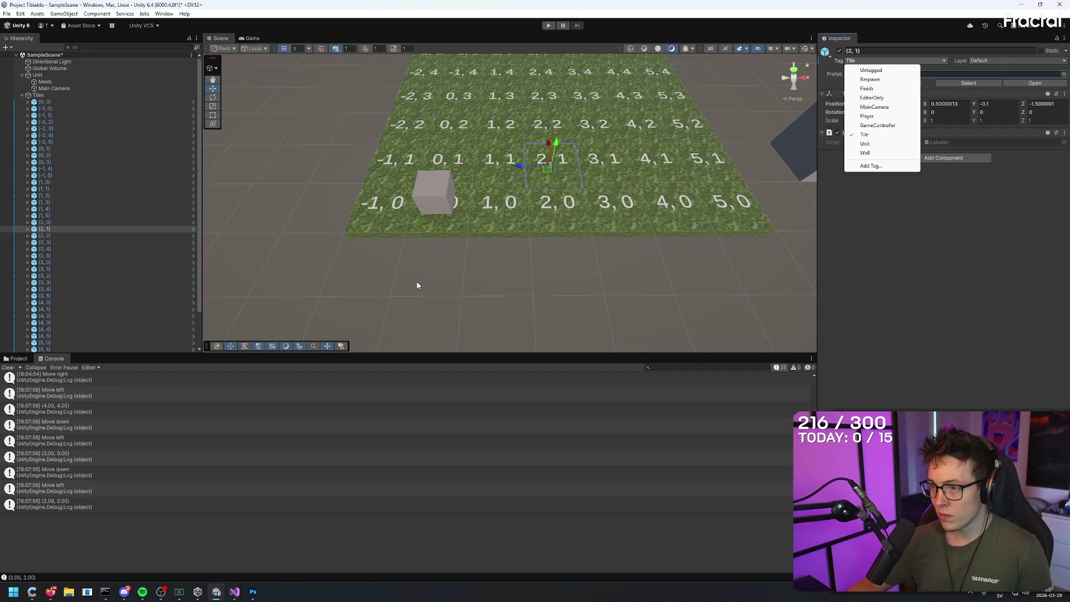
- In a new Firefox tab, search Google for 'how to read a tag in c# unity'
mouse_move(50, 592)
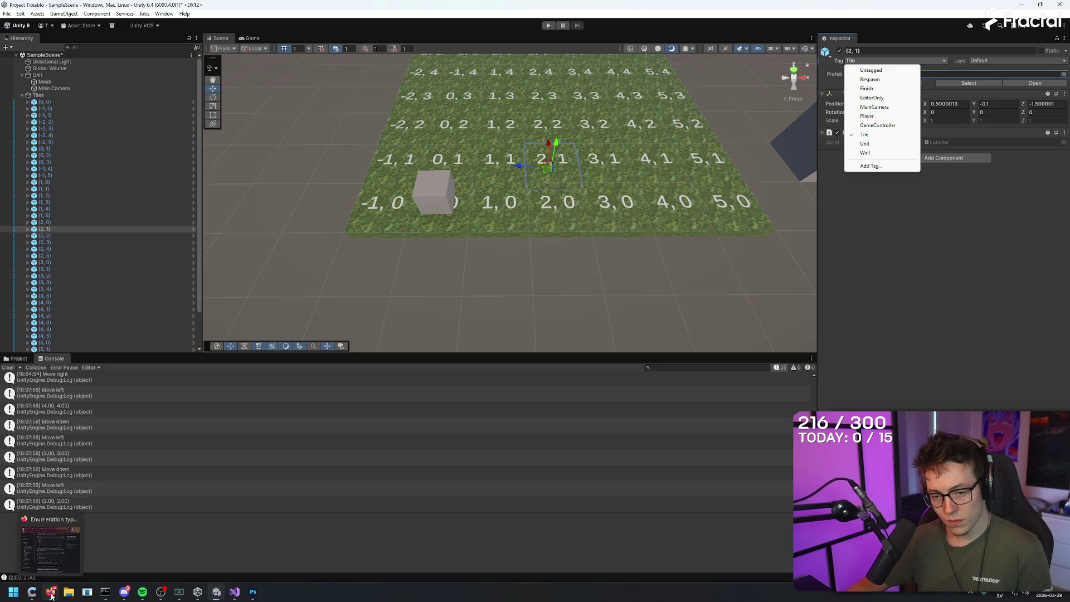
left_click(50, 545)
key("ctrl+t")
type("how ")
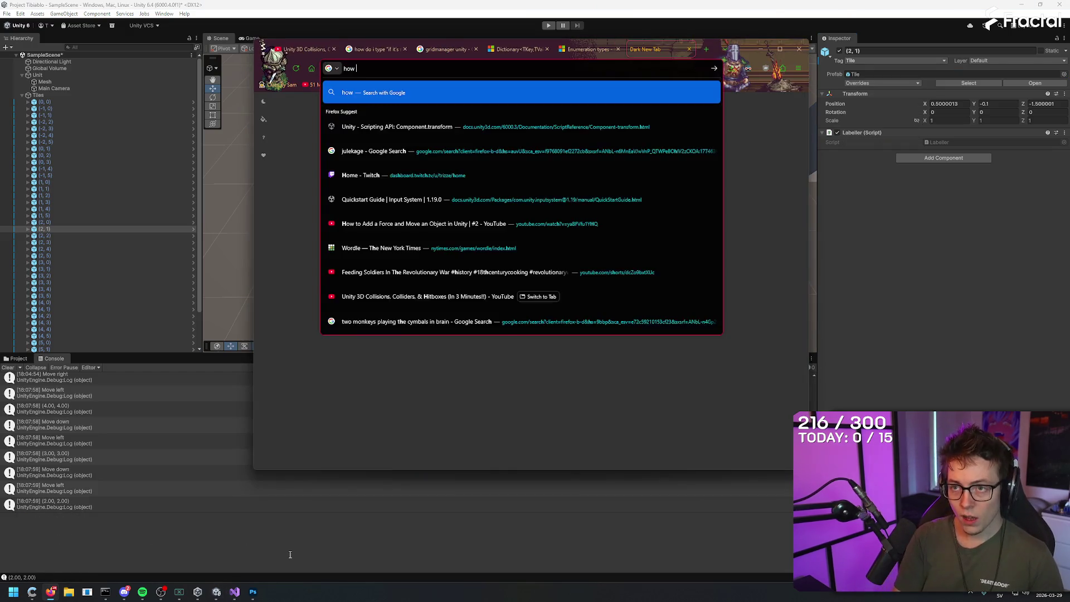
type("to read a")
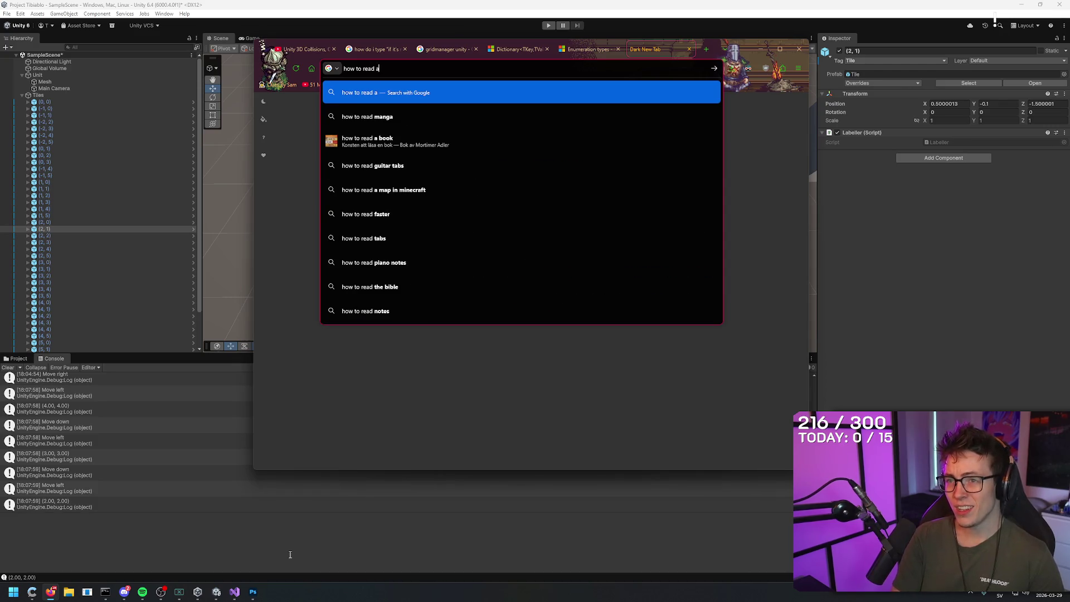
type(" tag in c#")
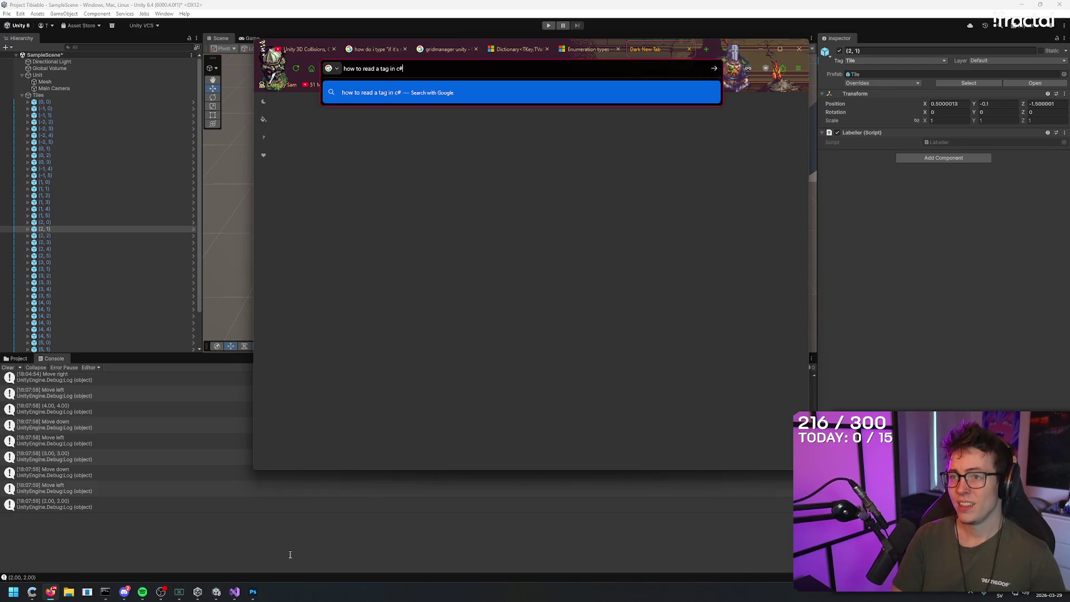
type(" unity")
key("Return")
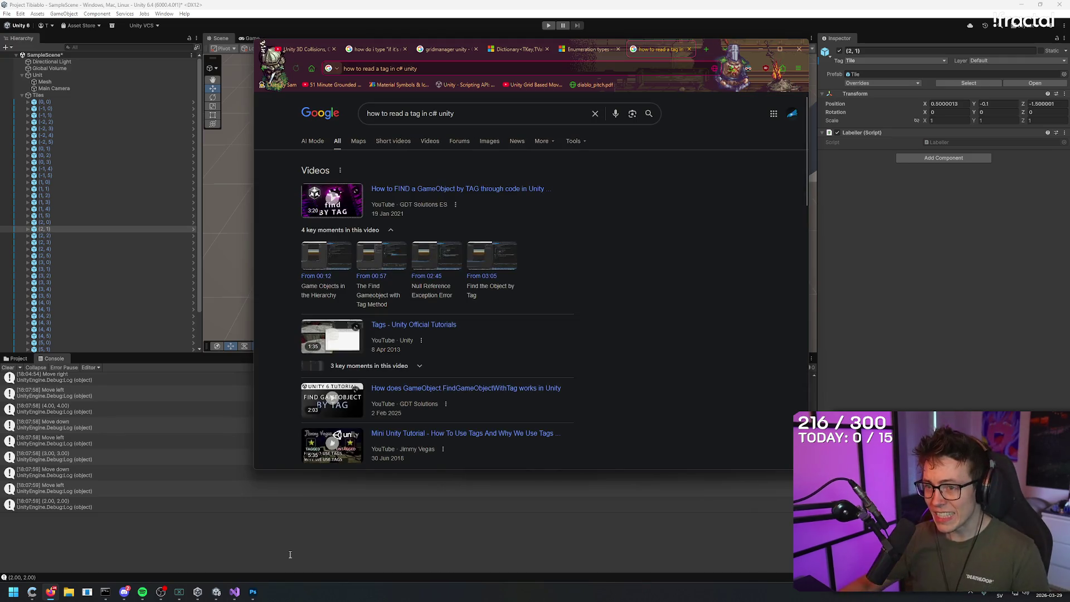
- Replace the query with 'how to find gameobjects tag in unity' and search again
right_click(703, 197)
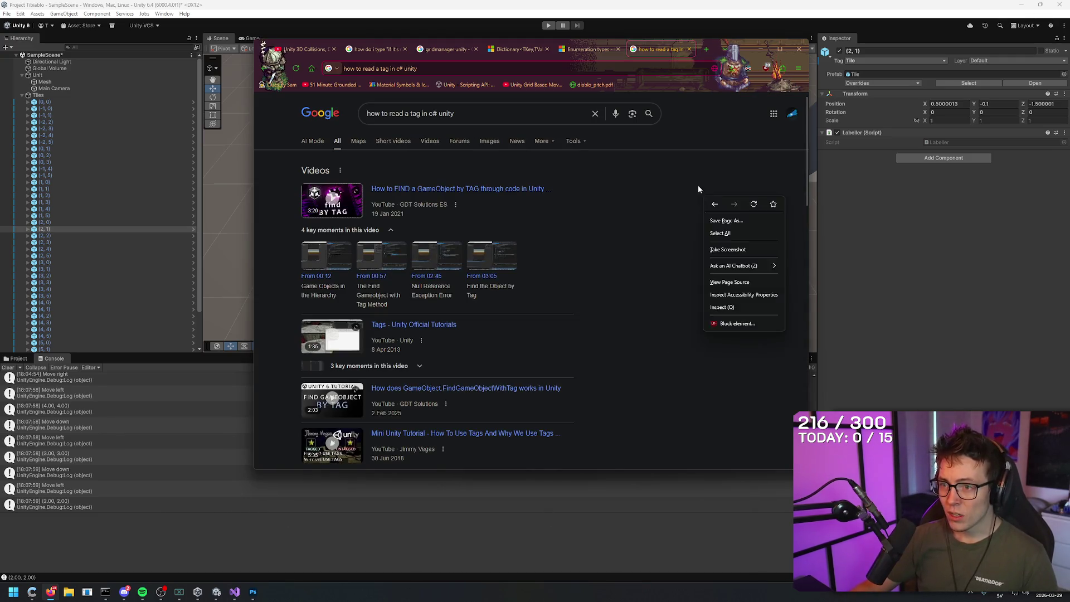
key("Escape")
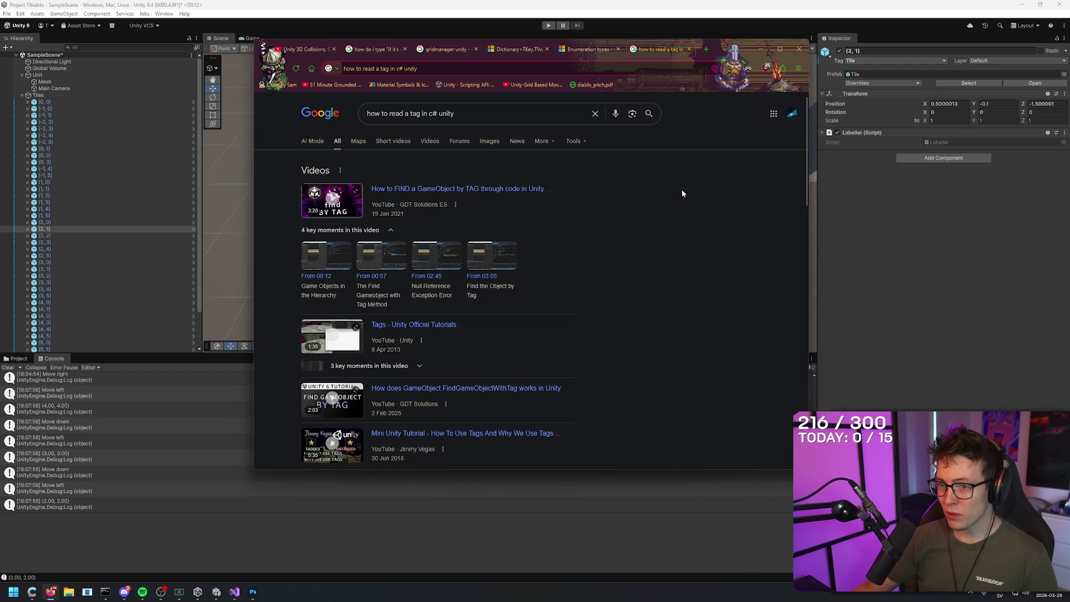
key("slash")
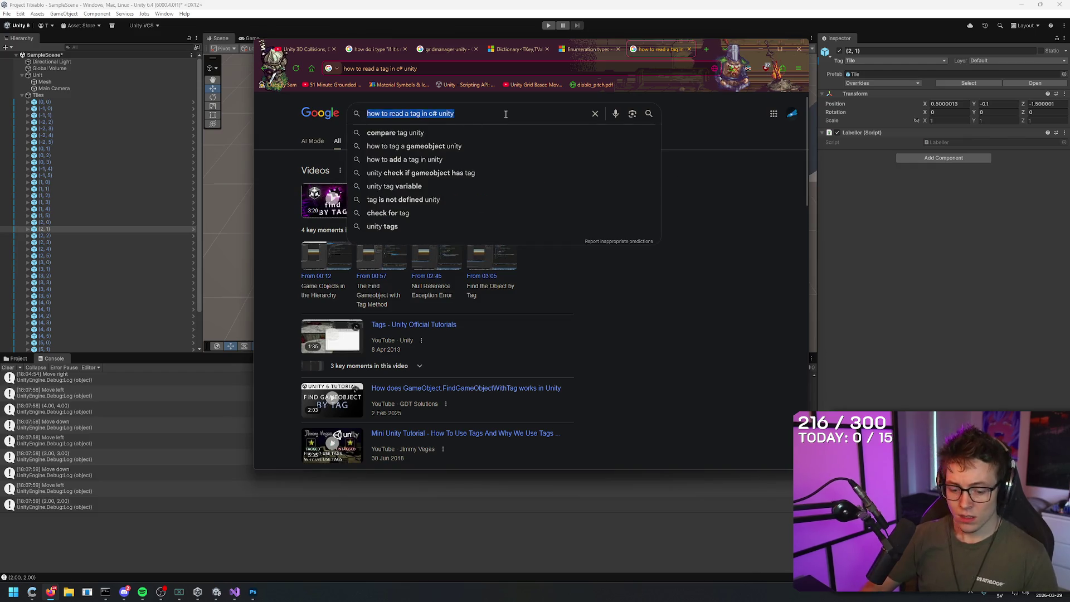
type("how to find gameo")
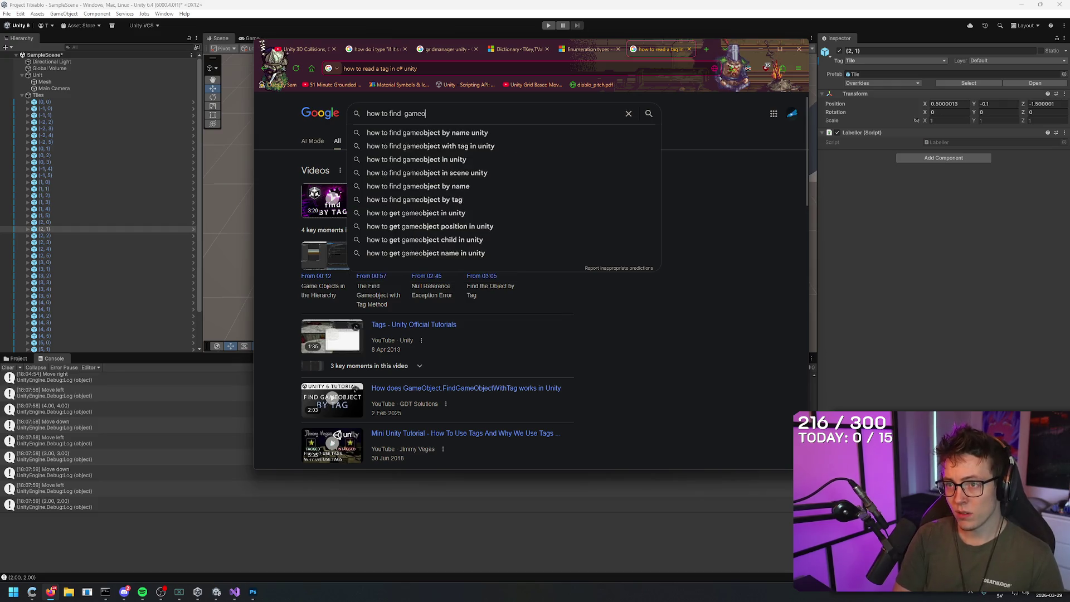
key("BackSpace")
key("BackSpace")
key("BackSpace")
key("BackSpace")
key("BackSpace")
key("BackSpace")
type("gameobjects")
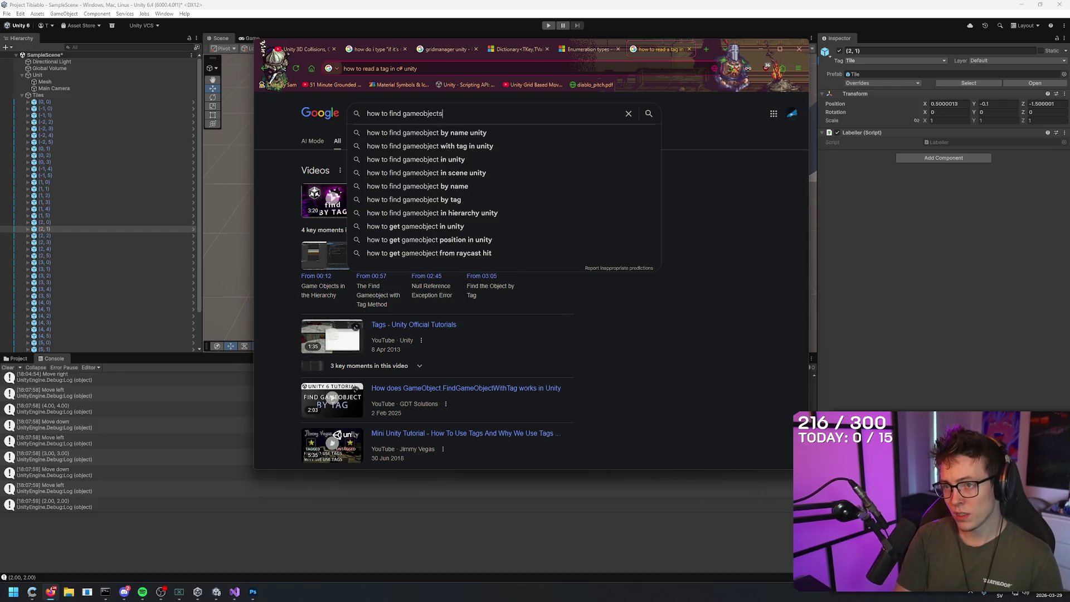
type(" tag in unity")
key("Return")
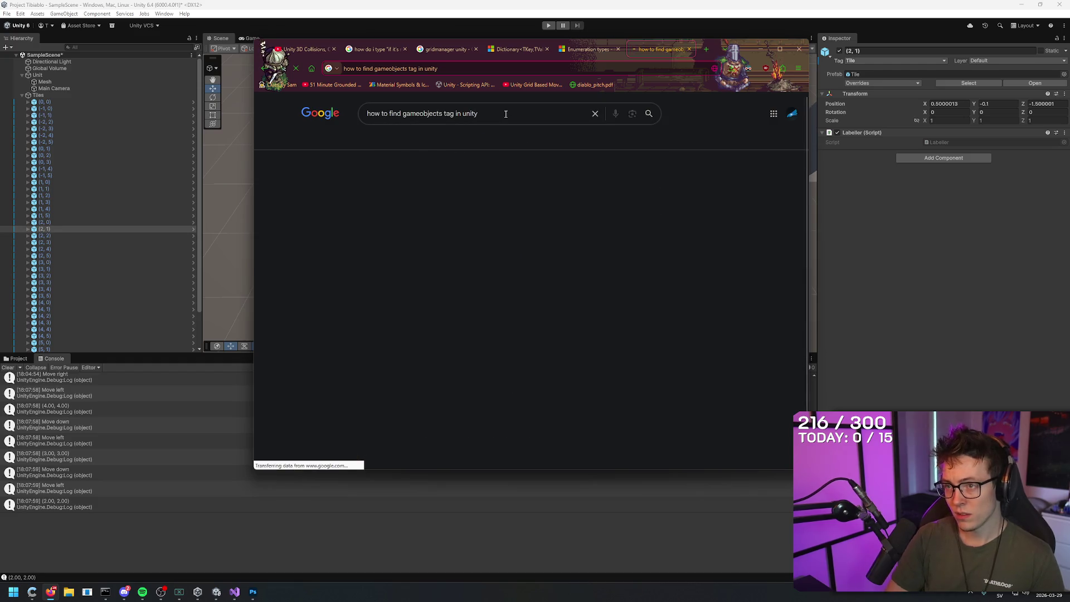
- Switch the results to AI Mode's answer on finding GameObjects by tag
left_click(310, 140)
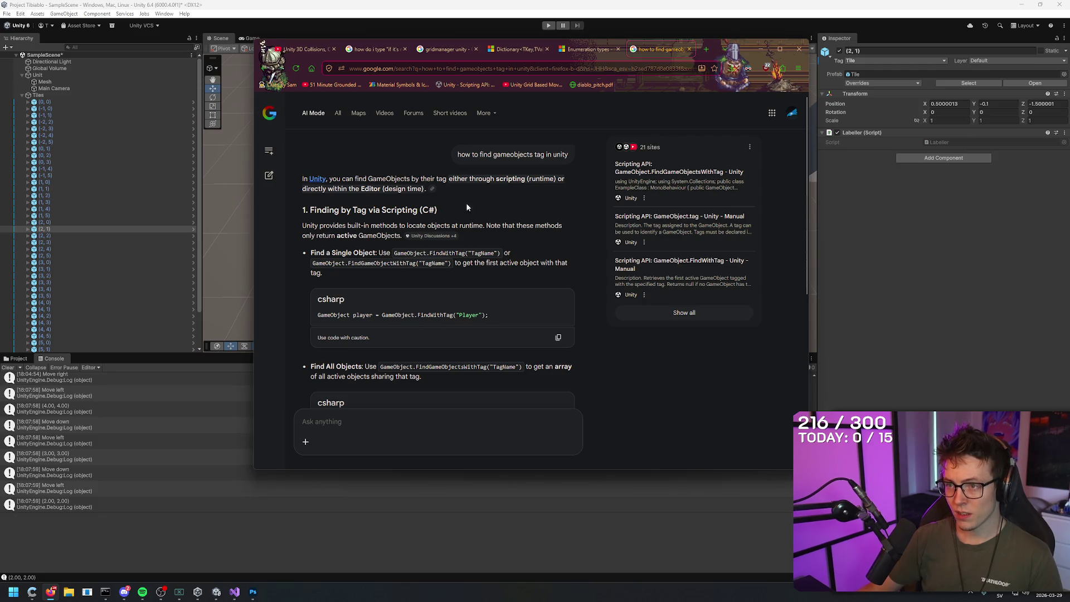
type("how to")
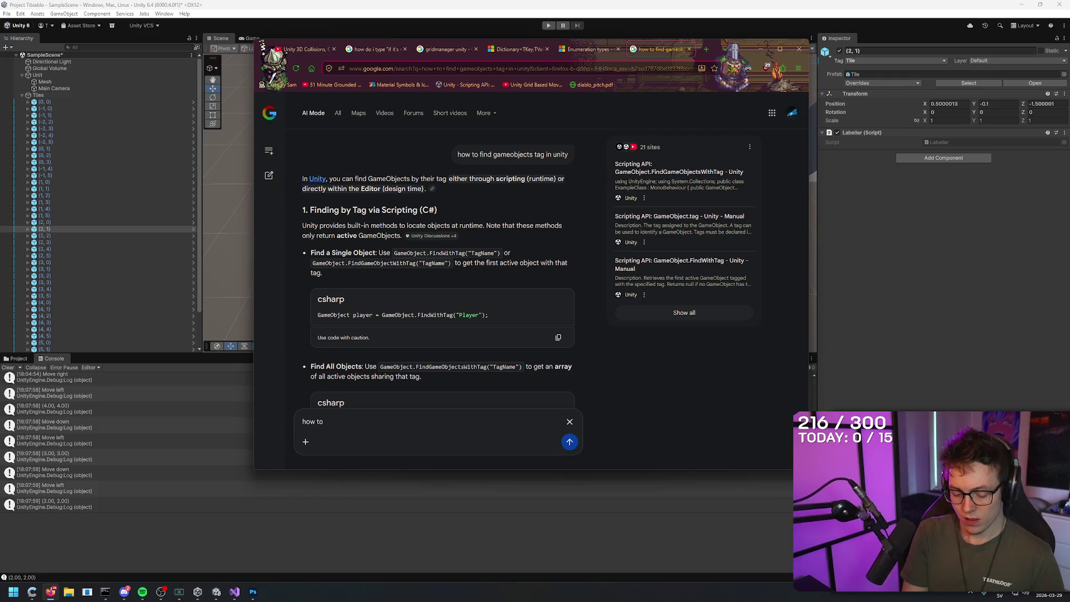
key("ctrl+a")
- Draft the follow-up prompt 'if colliding with a wall' and select it for rewriting
type("if collod")
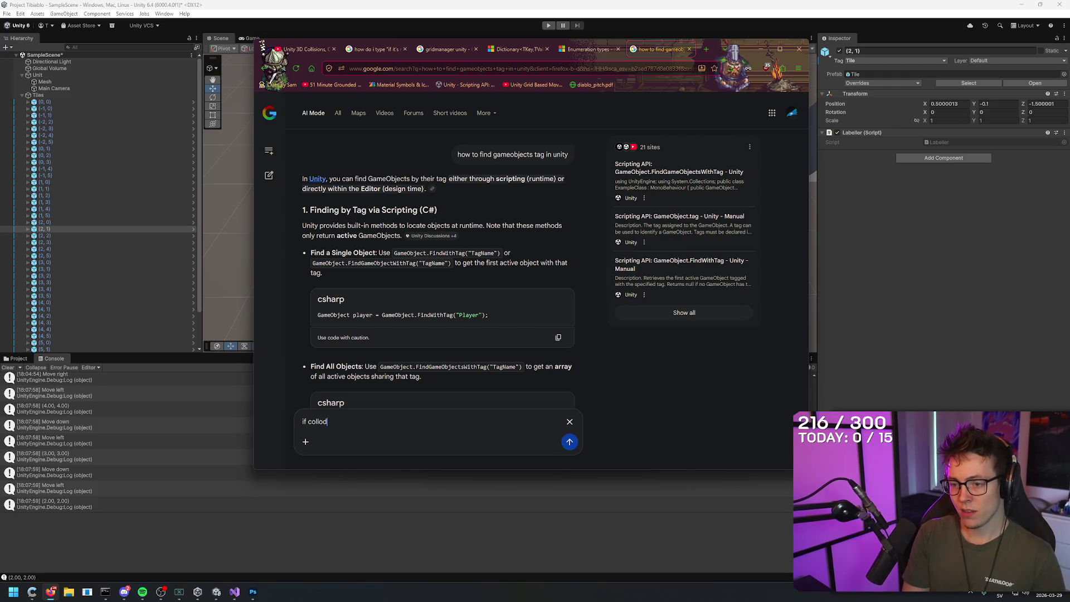
type("ision")
key("BackSpace")
key("BackSpace")
key("BackSpace")
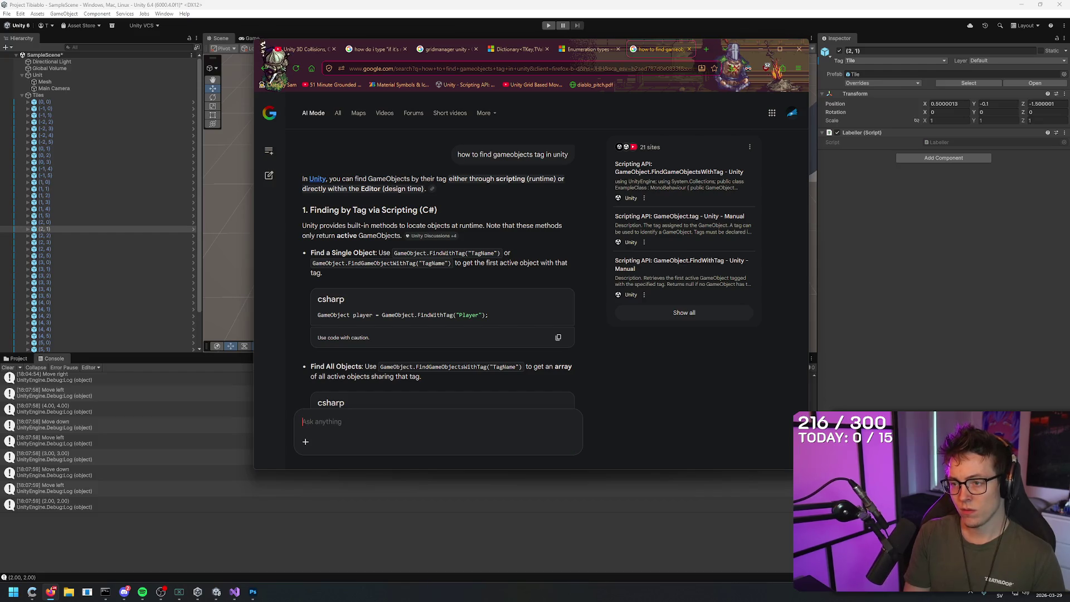
type("if colliding")
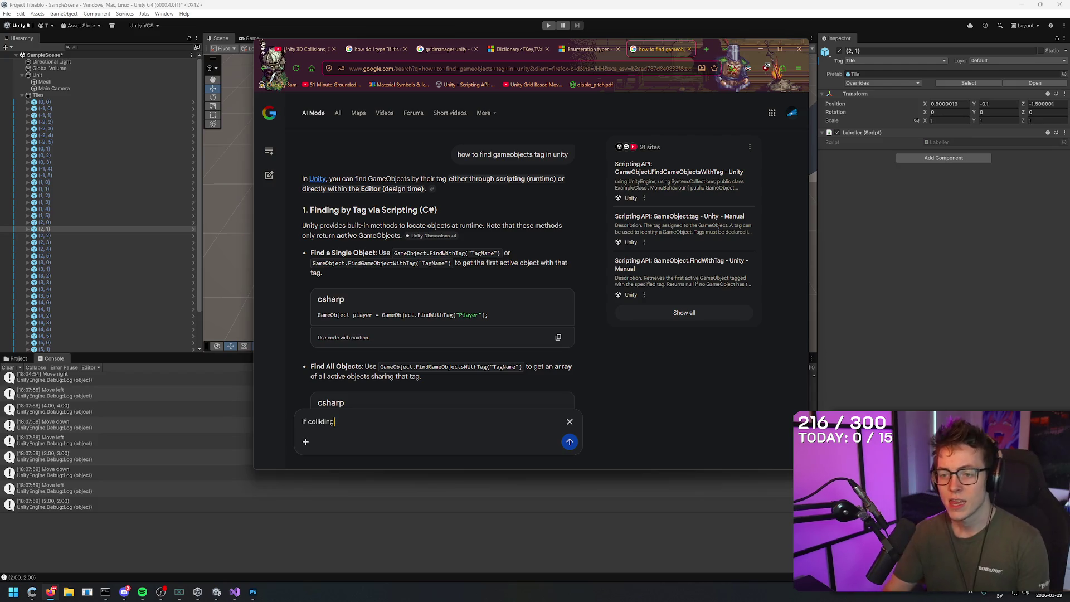
type("with a wall")
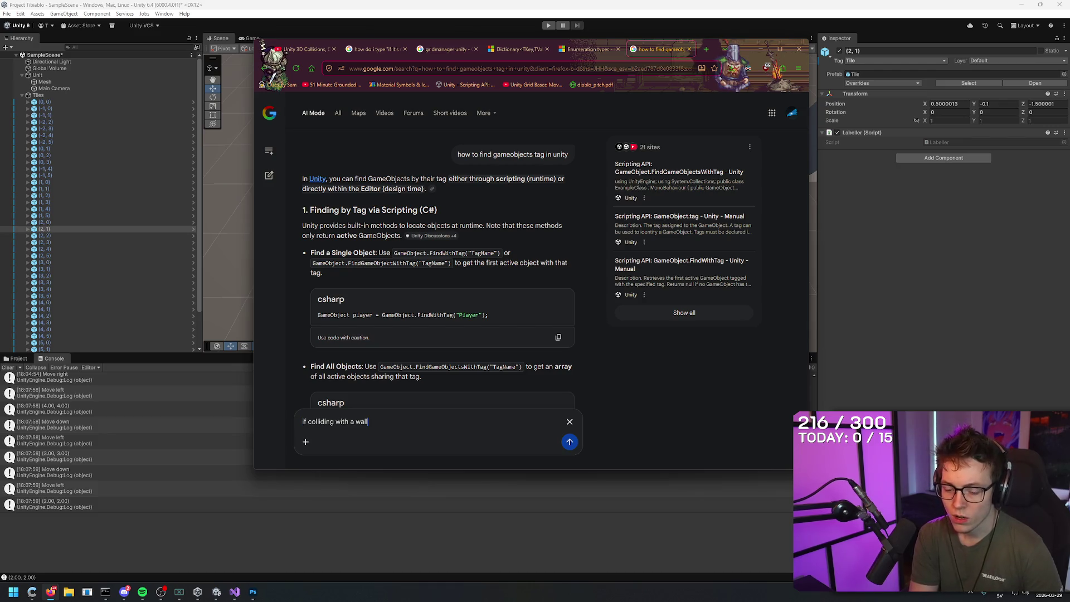
type(" that ")
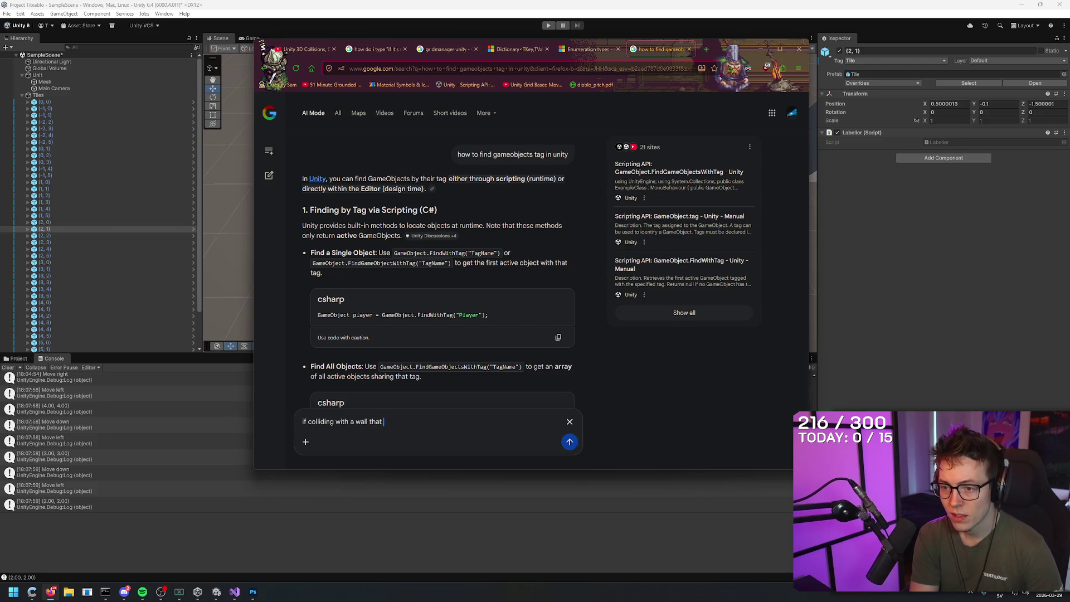
type("has")
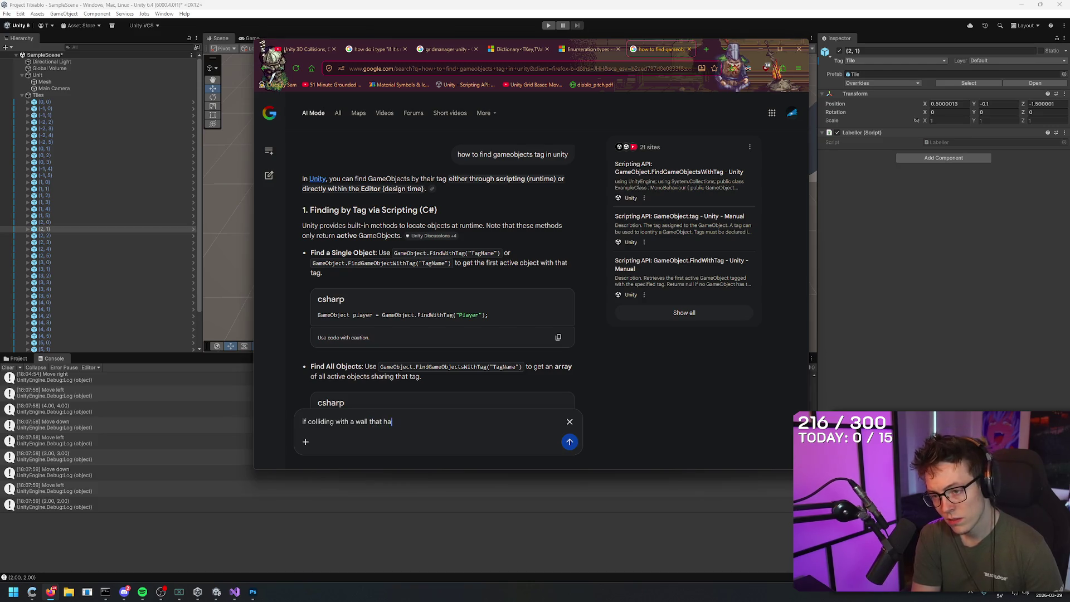
key("BackSpace")
key("BackSpace")
key("BackSpace")
key("ctrl+a")
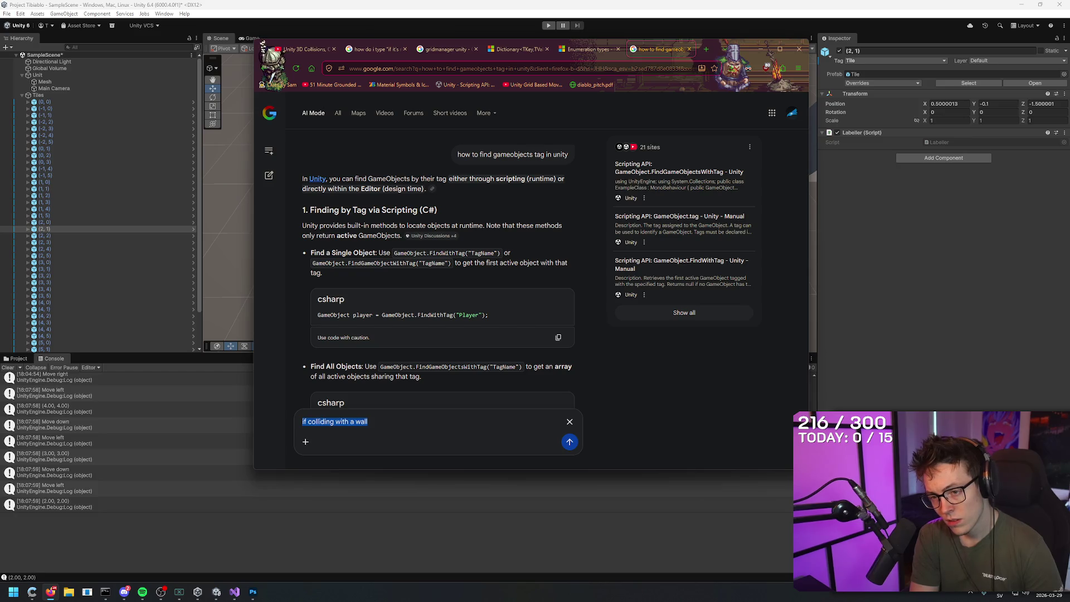
- Submit a follow-up asking how to check the tag of a GameObject the character collides with
type("if my un")
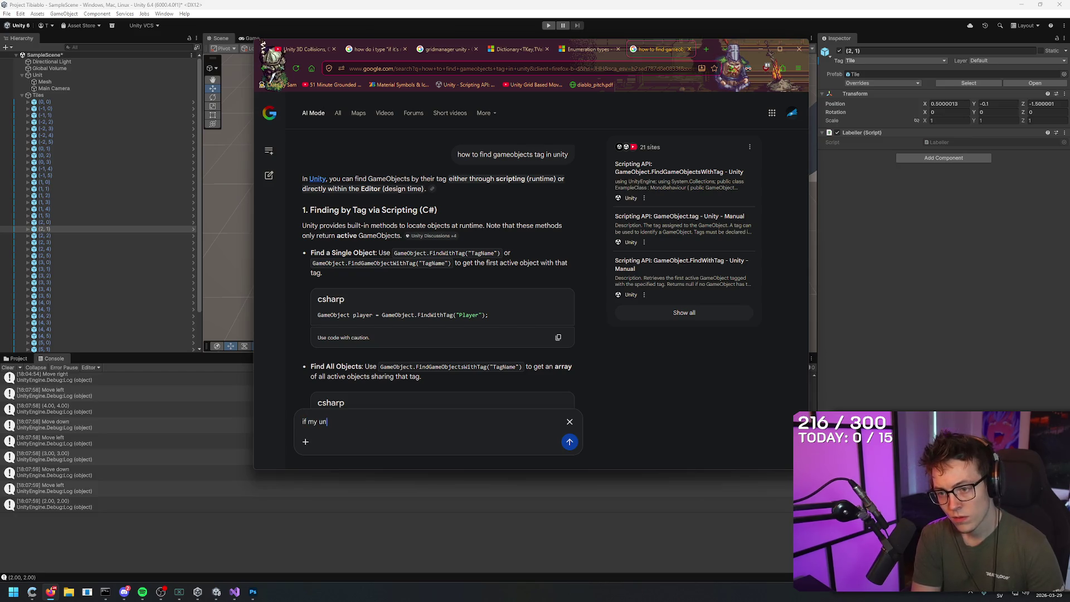
key("BackSpace")
key("BackSpace")
type("character collid")
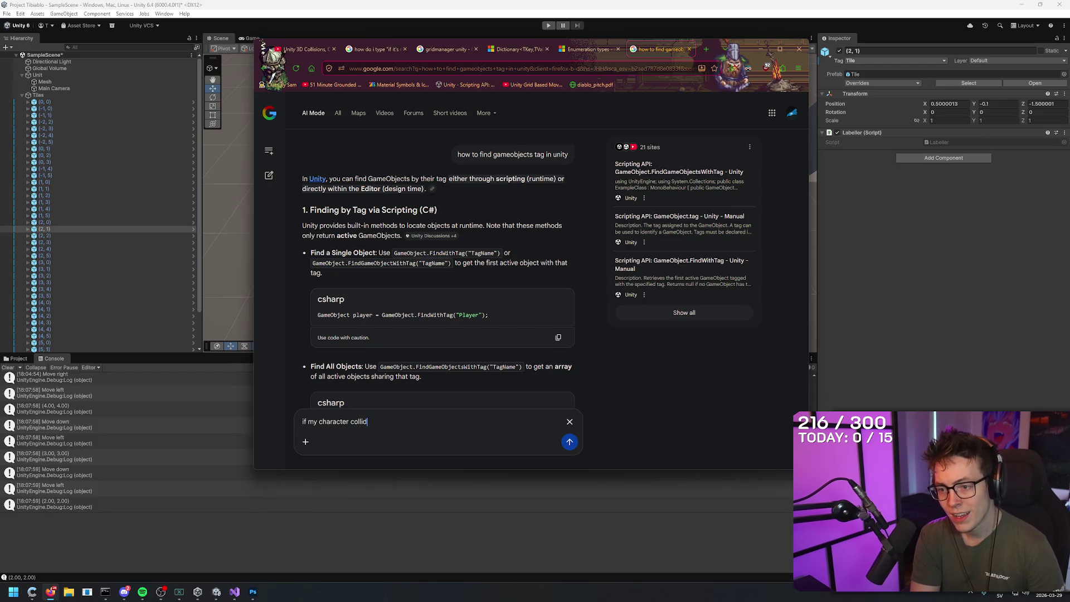
type("es with a")
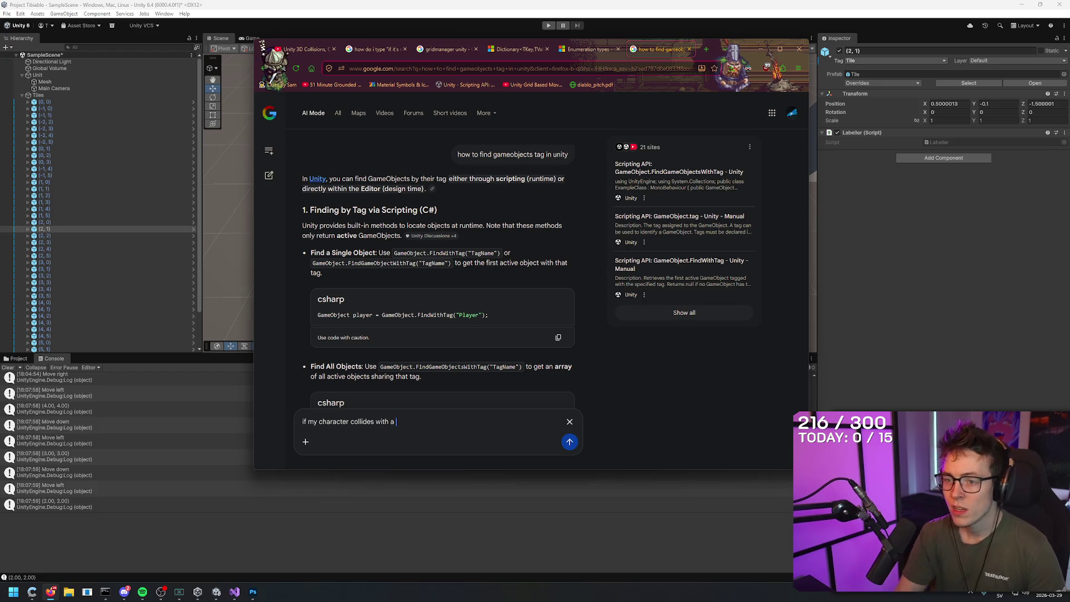
key("alt+Tab")
left_click(511, 157)
key("alt+Tab")
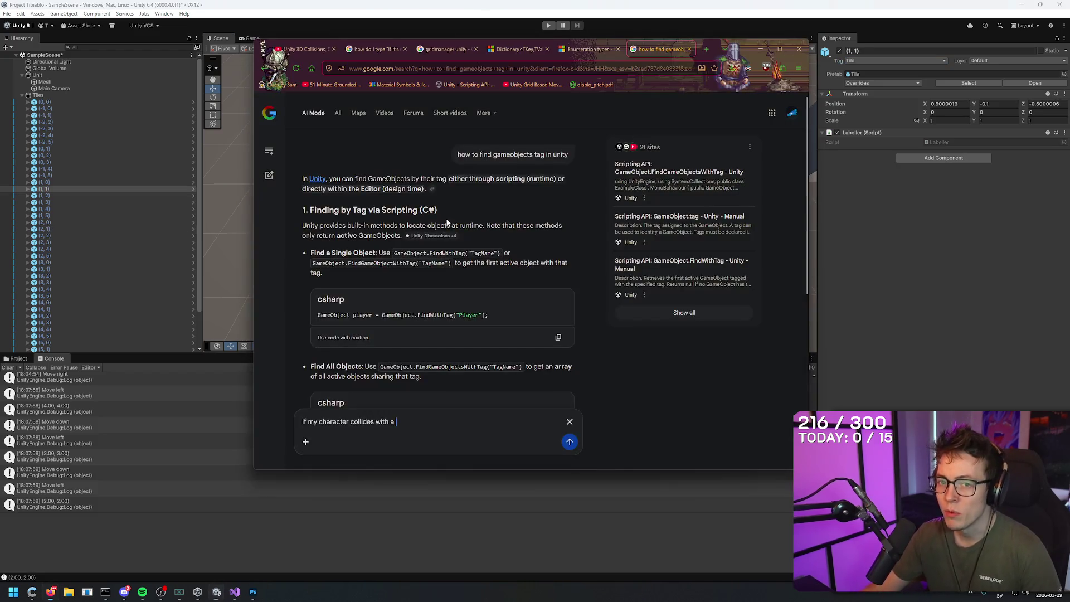
type("gameobje")
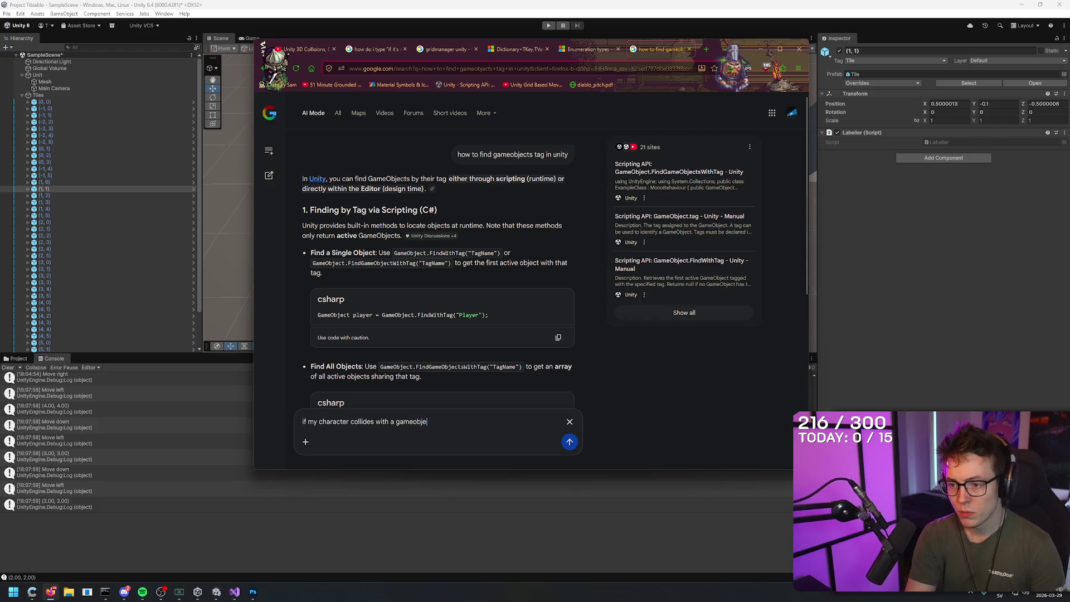
type("ct with a cert")
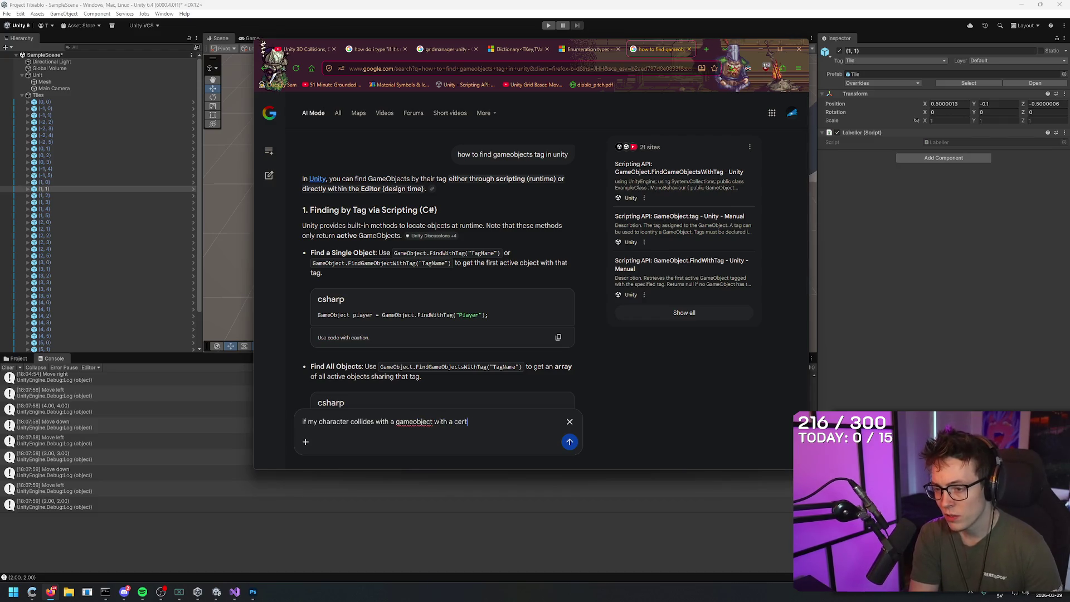
type("ain tag, I want it to run")
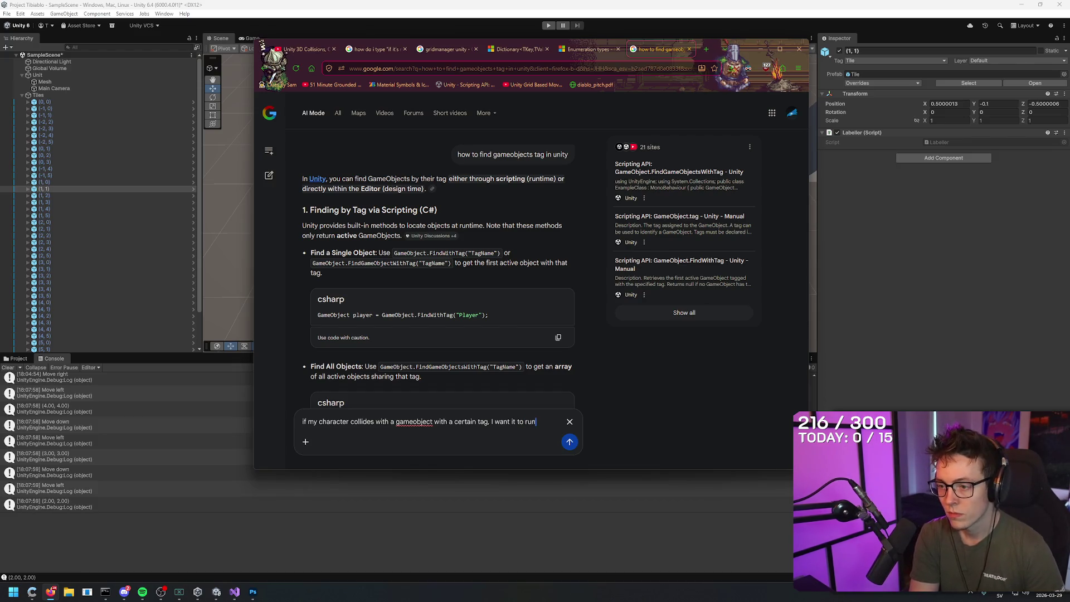
key("BackSpace")
type("do re")
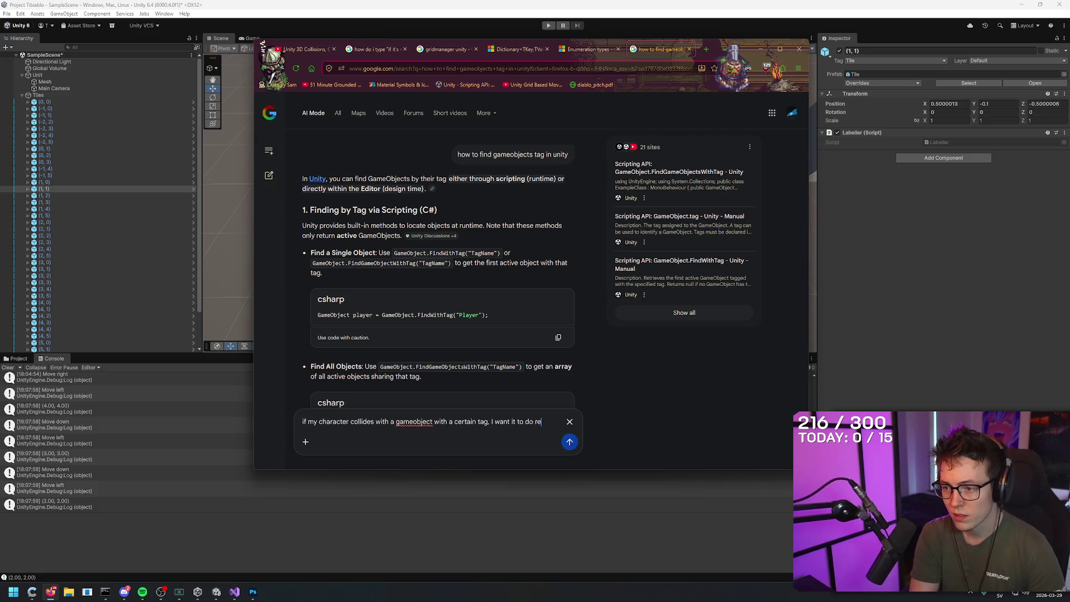
type("turn;")
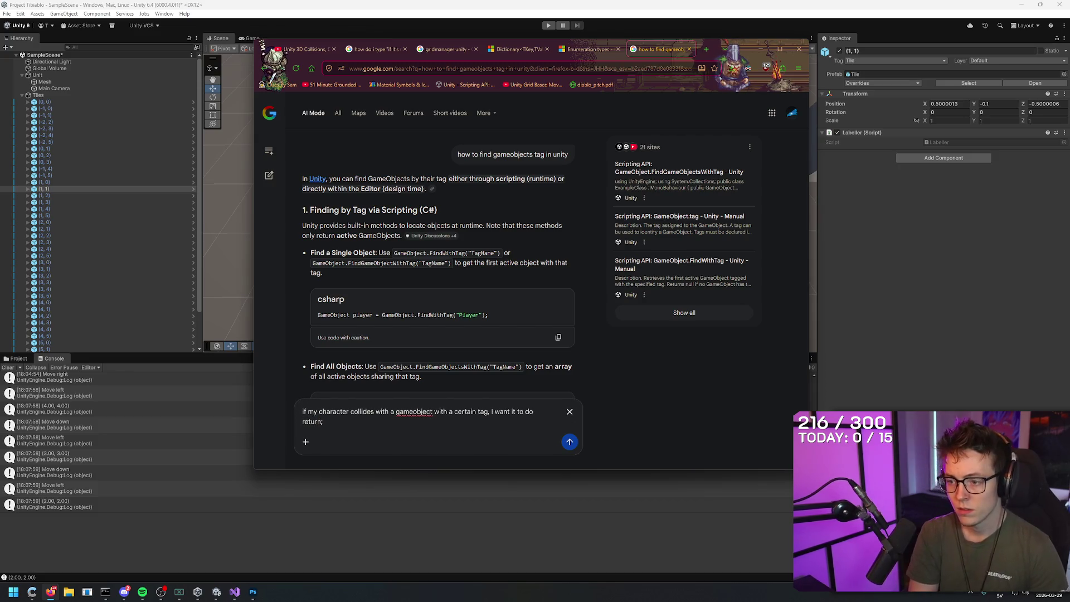
type(" H")
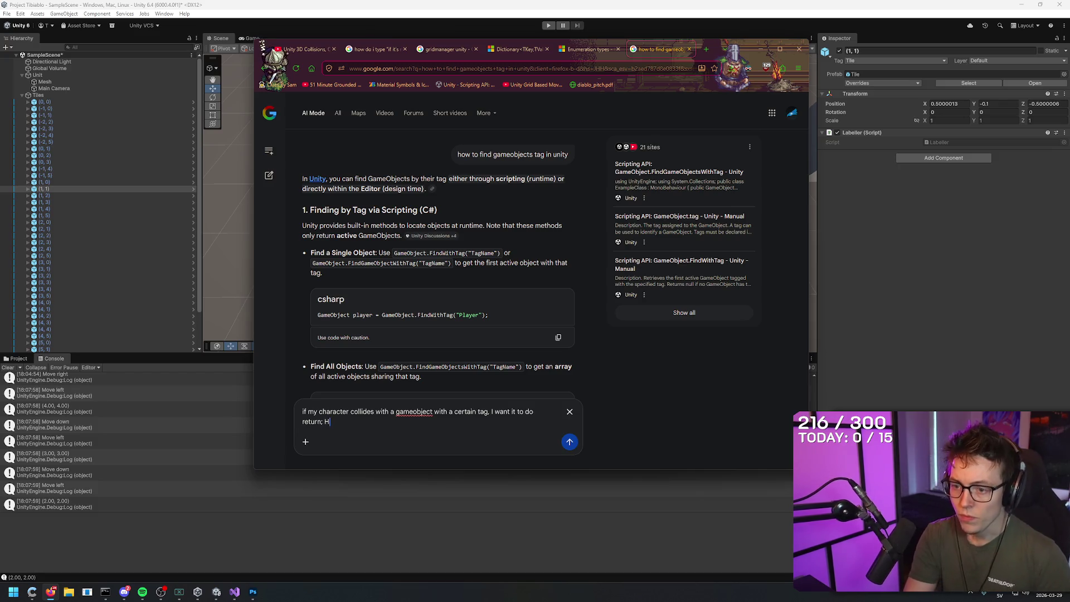
type("ow do I check wh")
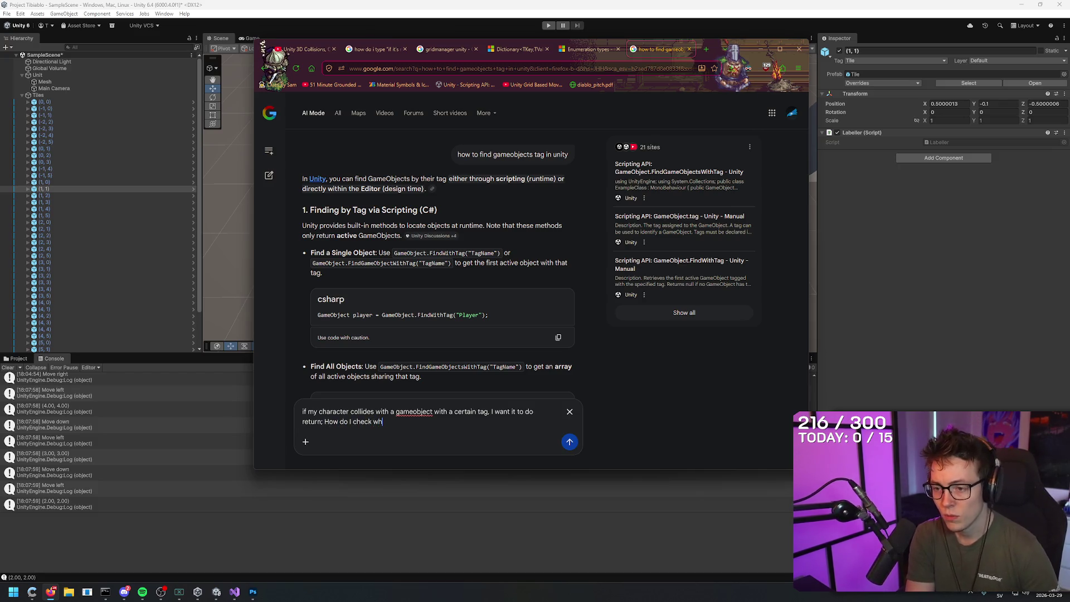
type("at tag a ")
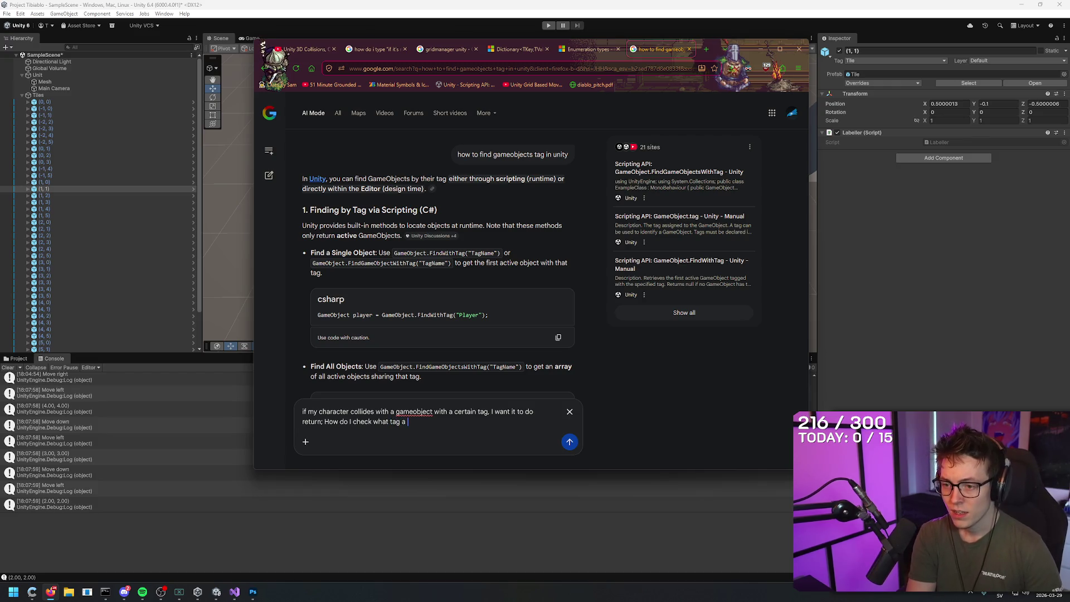
type("gameobject I collid")
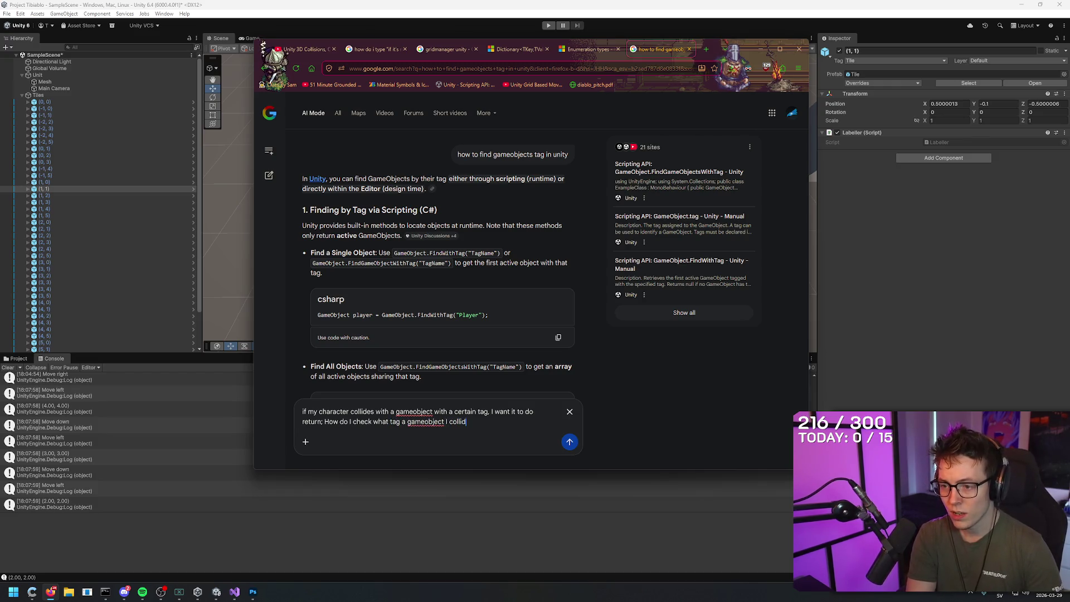
type("ed with?")
key("Return")
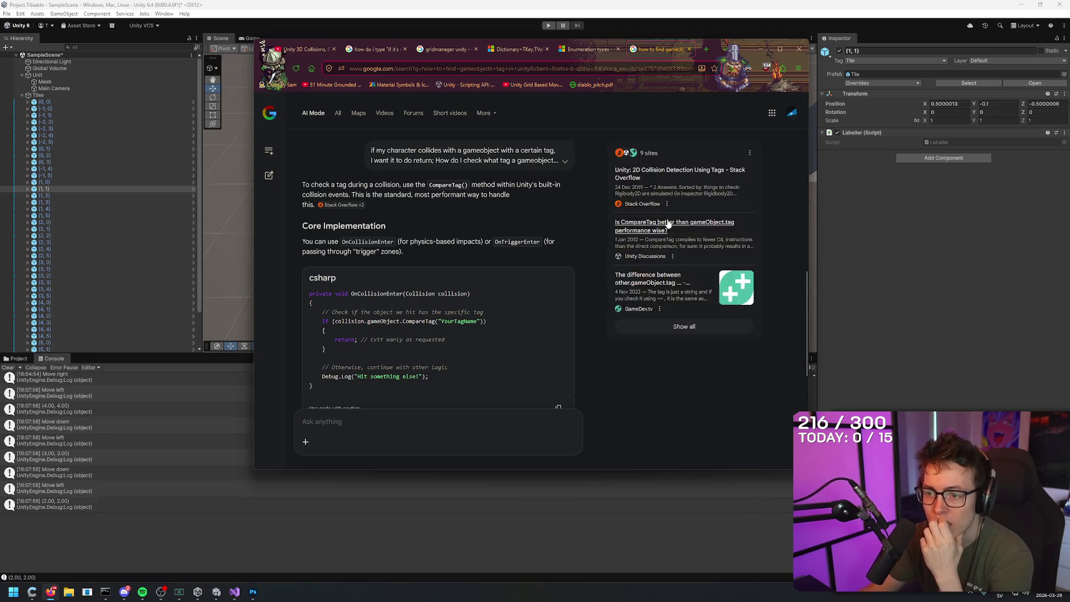
- Review the 'Is CompareTag better' source and the CompareTag sample code in the answer
left_click(658, 225)
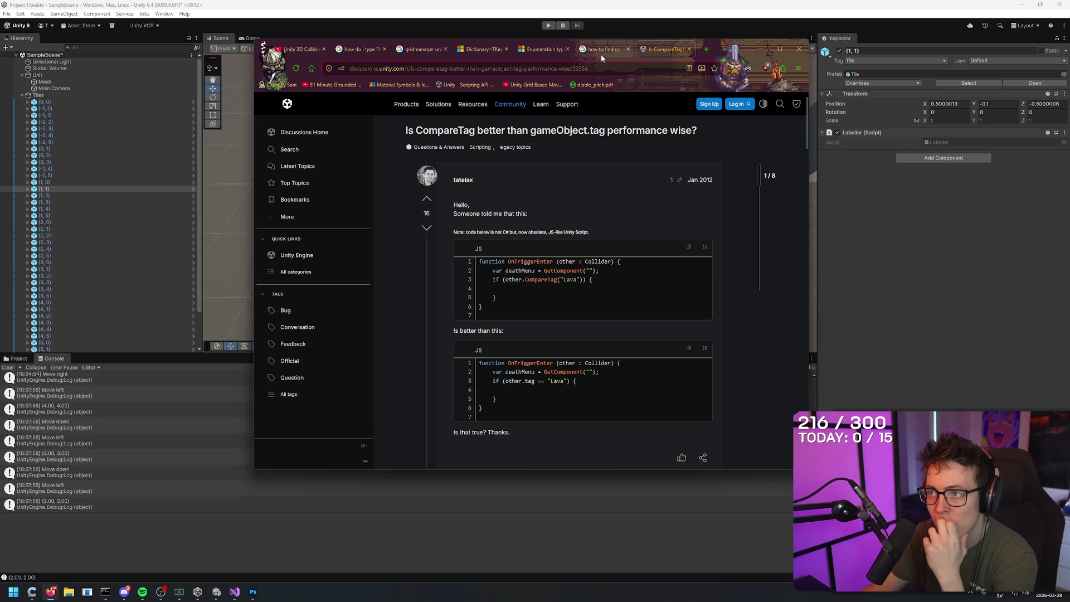
left_click(689, 49)
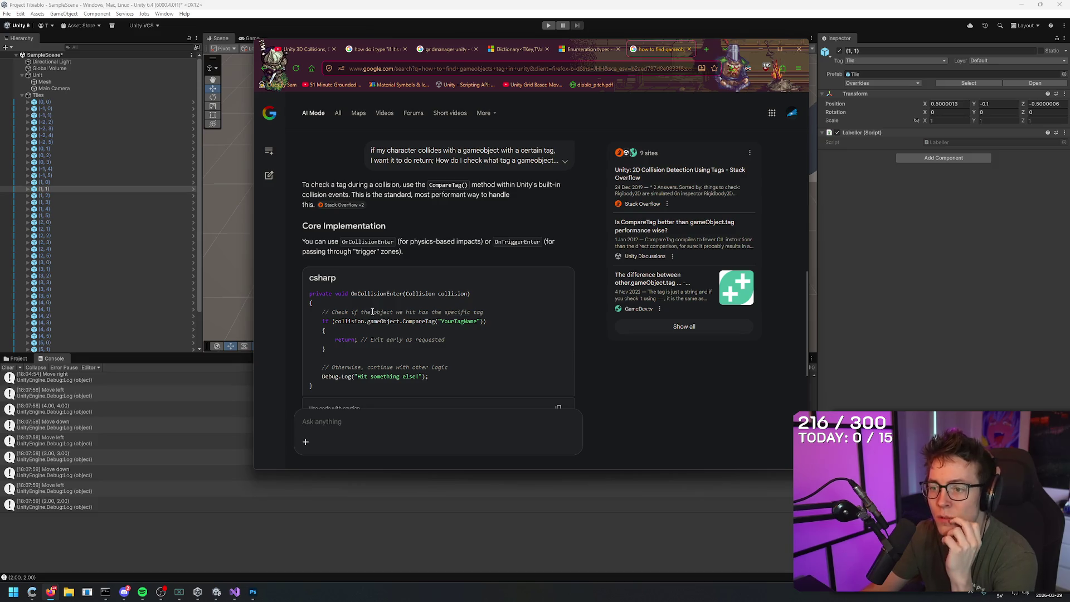
mouse_move(482, 312)
left_mouse_down()
mouse_move(322, 314)
mouse_move(323, 322)
mouse_move(495, 323)
left_mouse_up()
left_click(508, 322)
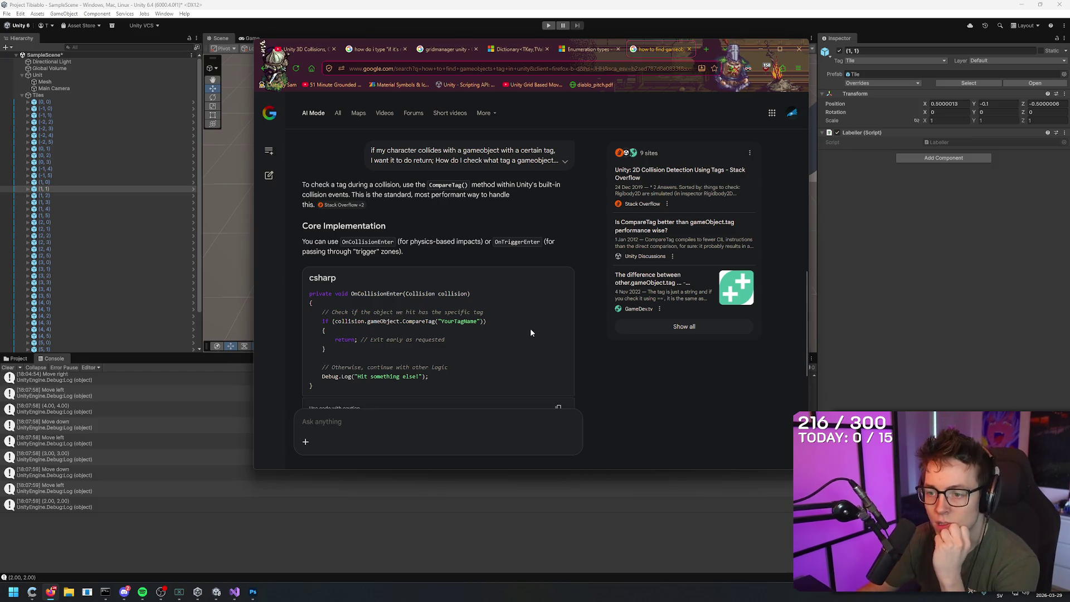
scroll(528, 323, "down", 1)
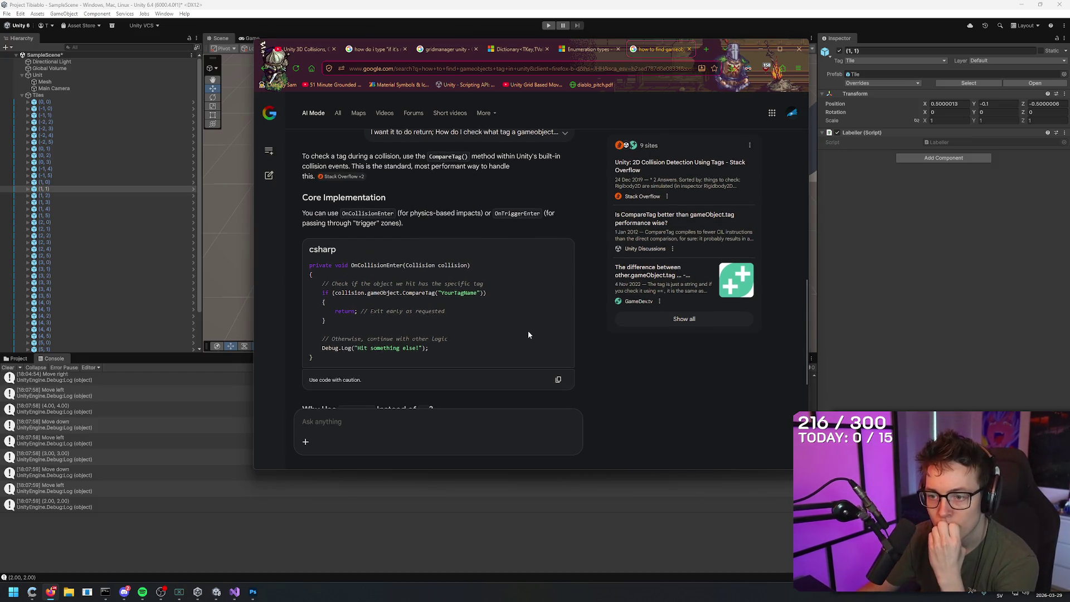
scroll(532, 290, "down", 4)
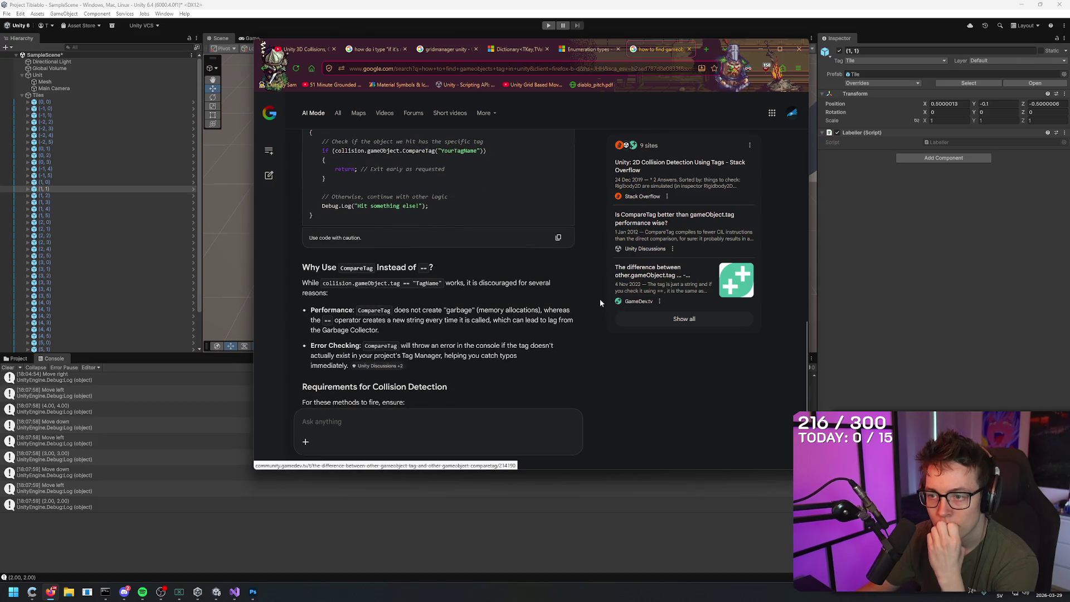
scroll(586, 179, "up", 1)
scroll(557, 200, "up", 2)
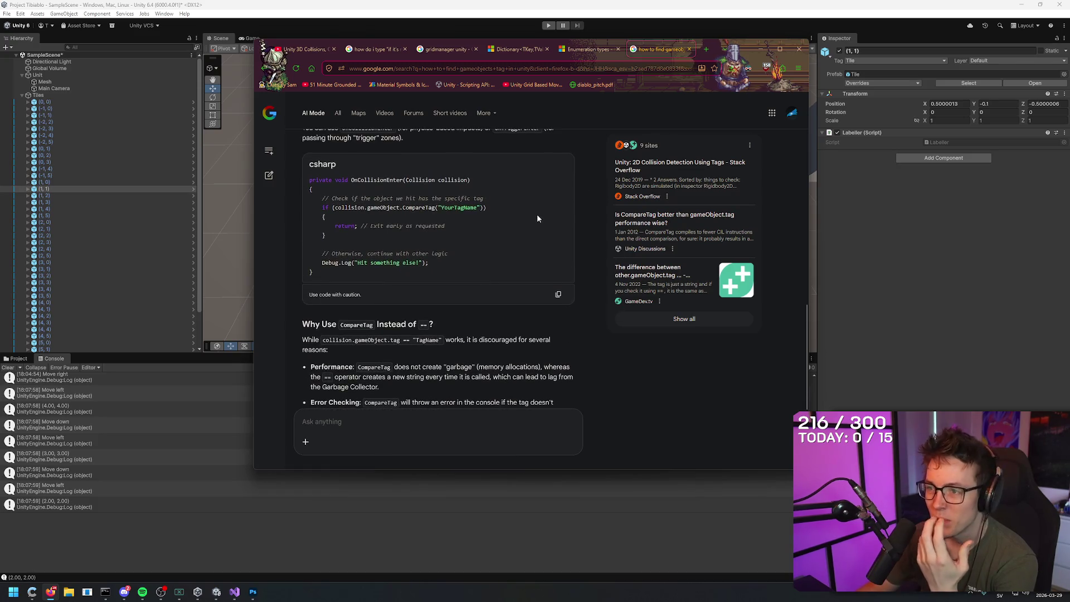
scroll(538, 212, "down", 1)
scroll(542, 229, "down", 4)
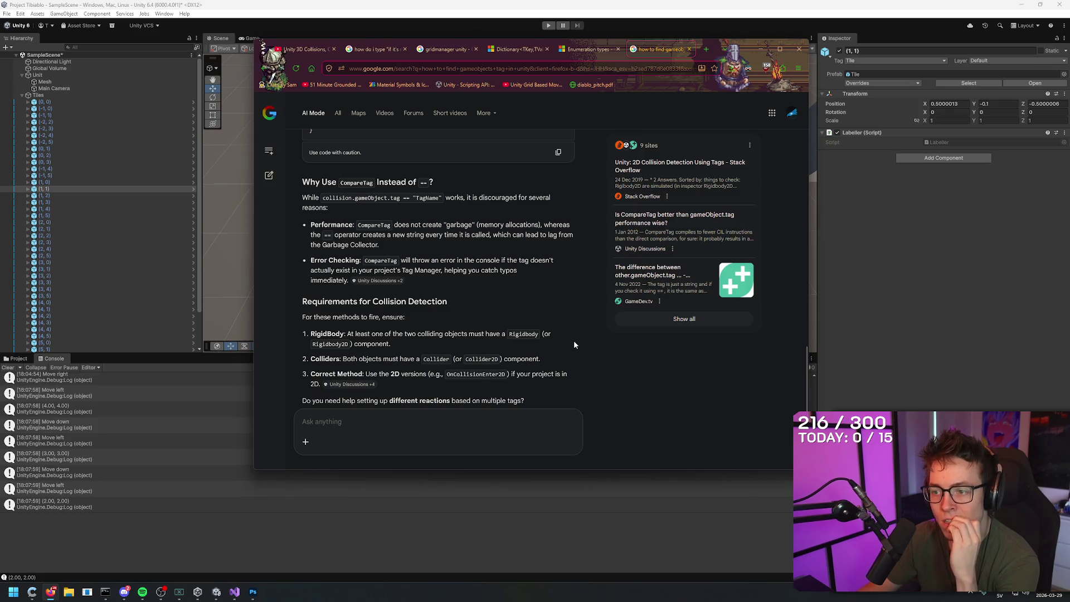
- Check the tile's tag list in Unity unchanged, then open GridManager.cs in Visual Studio
left_click(632, 4)
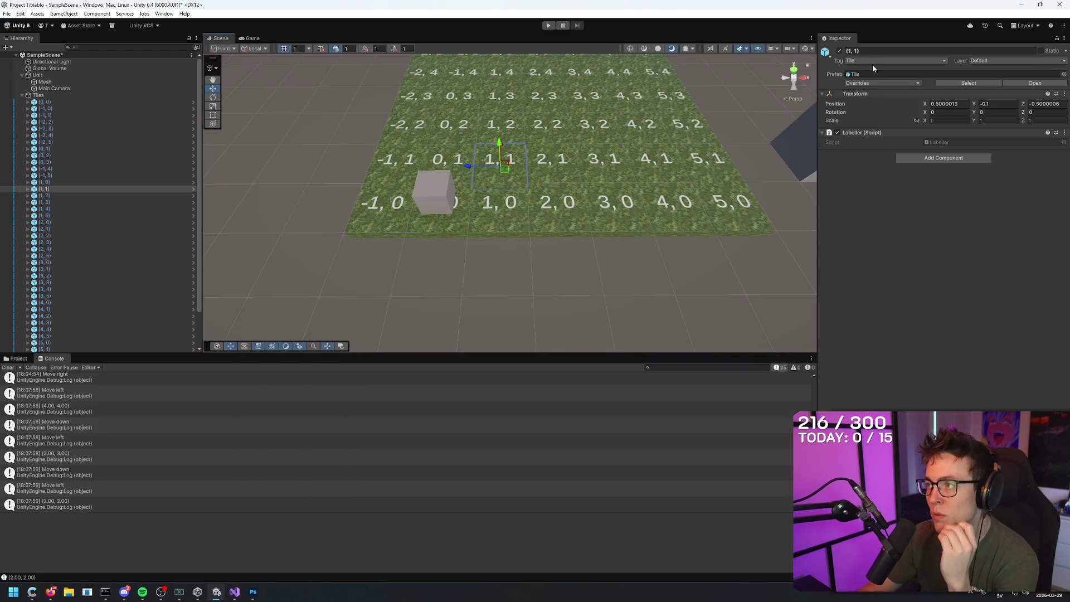
left_click(875, 60)
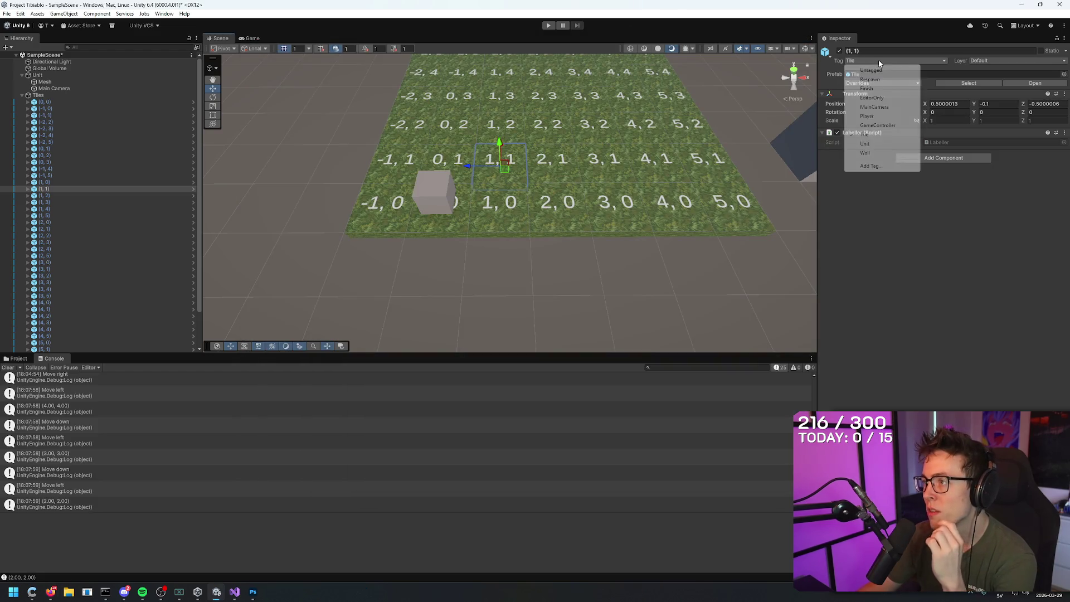
left_click(872, 248)
left_click(234, 591)
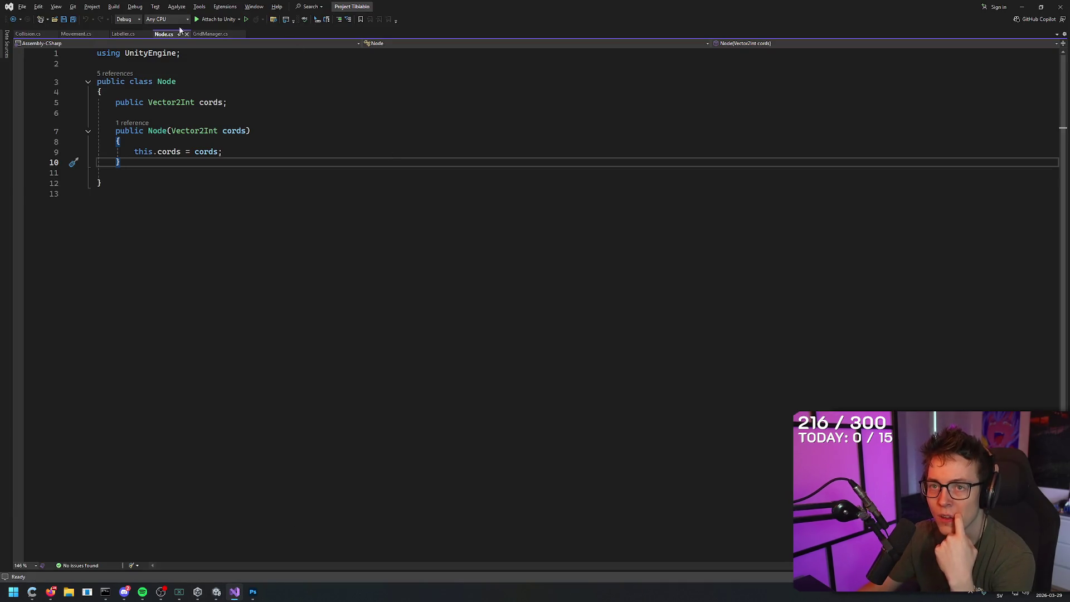
left_click(215, 35)
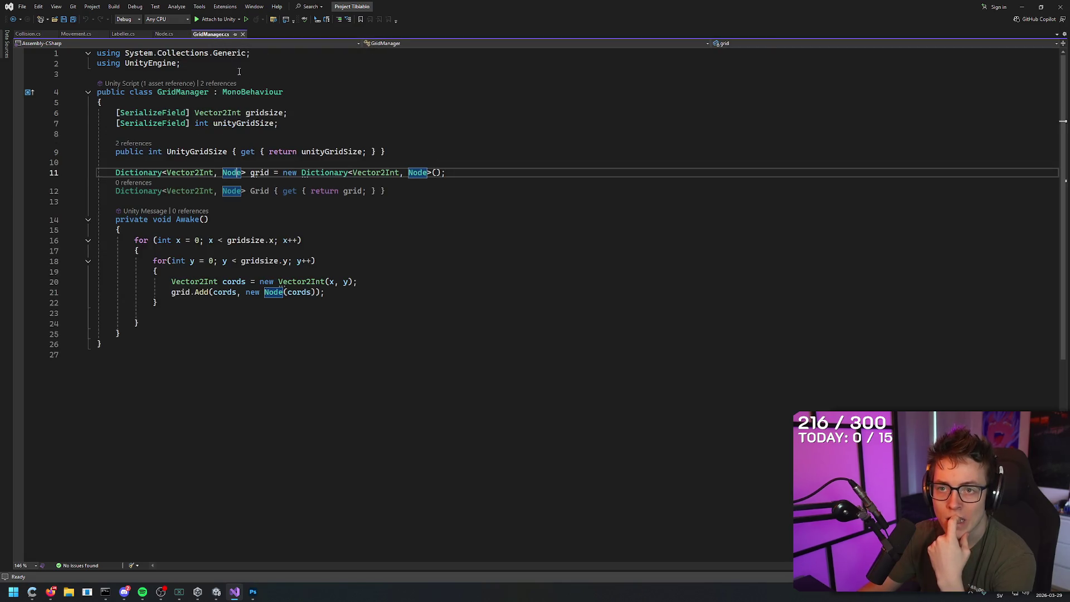
- Search GridManager.cs for 'Tile', which finds no match
left_click(376, 119)
key("ctrl+f")
type("Tile")
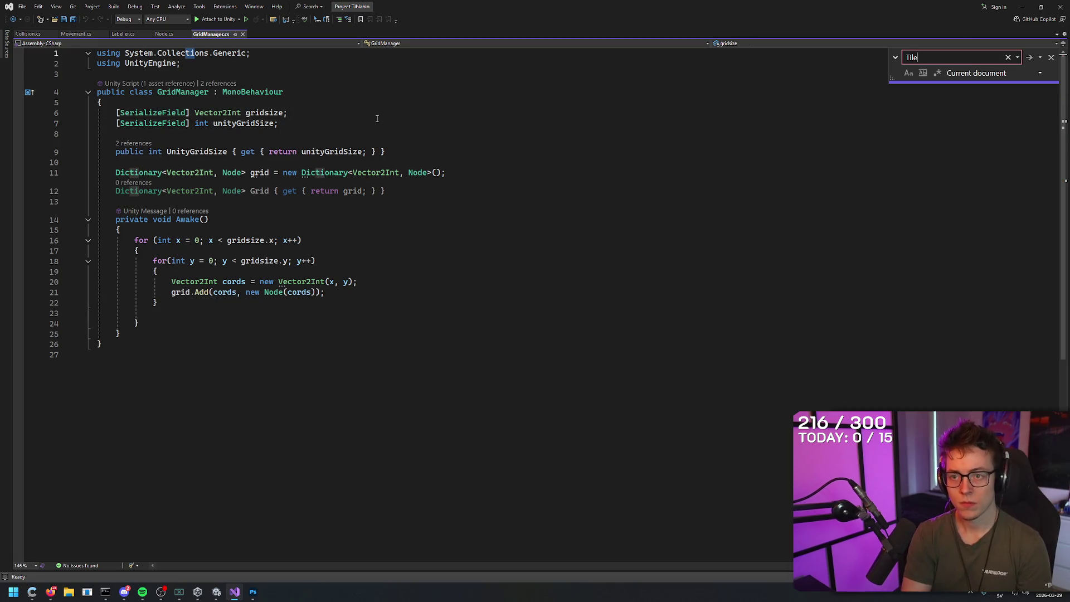
key("Return")
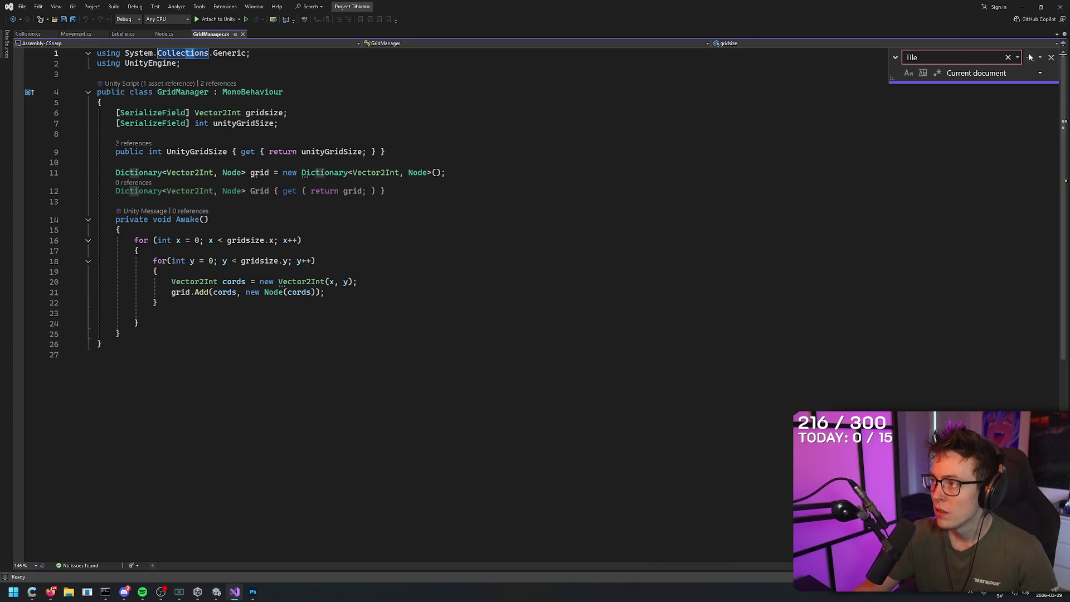
key("Return")
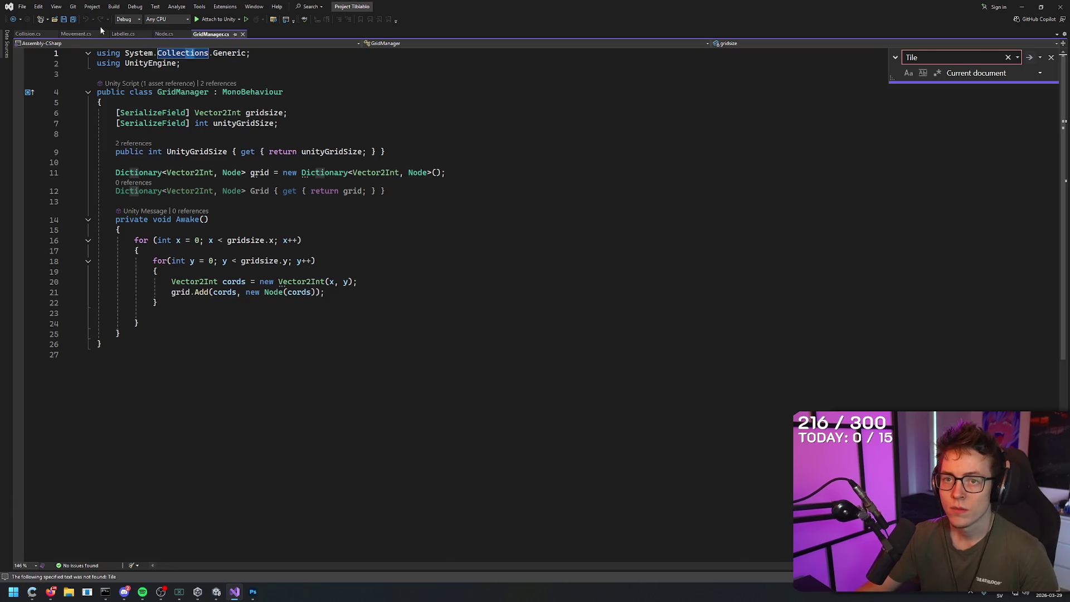
- Search Labeller.cs for 'Tile' too and dismiss the not-found message
left_click(123, 34)
left_click(381, 159)
key("ctrl+f")
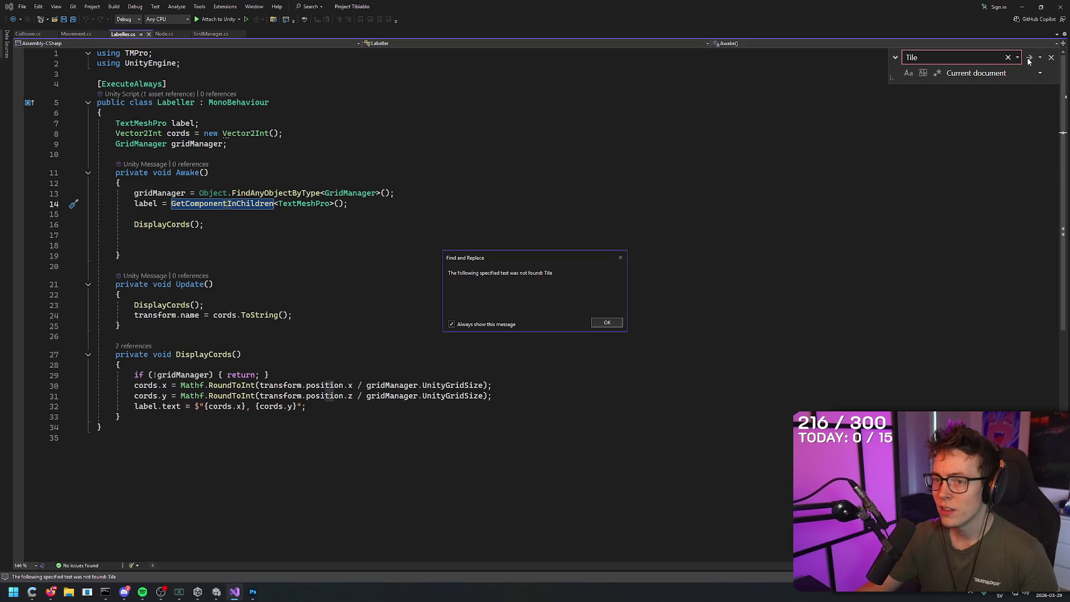
left_click(607, 324)
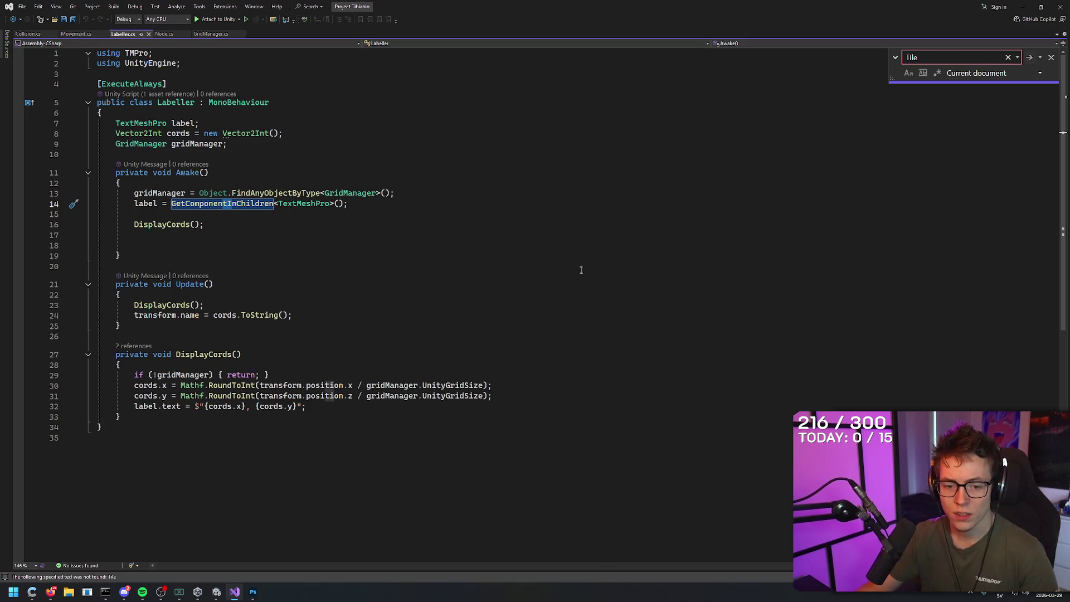
left_click(566, 252)
key("alt+Tab")
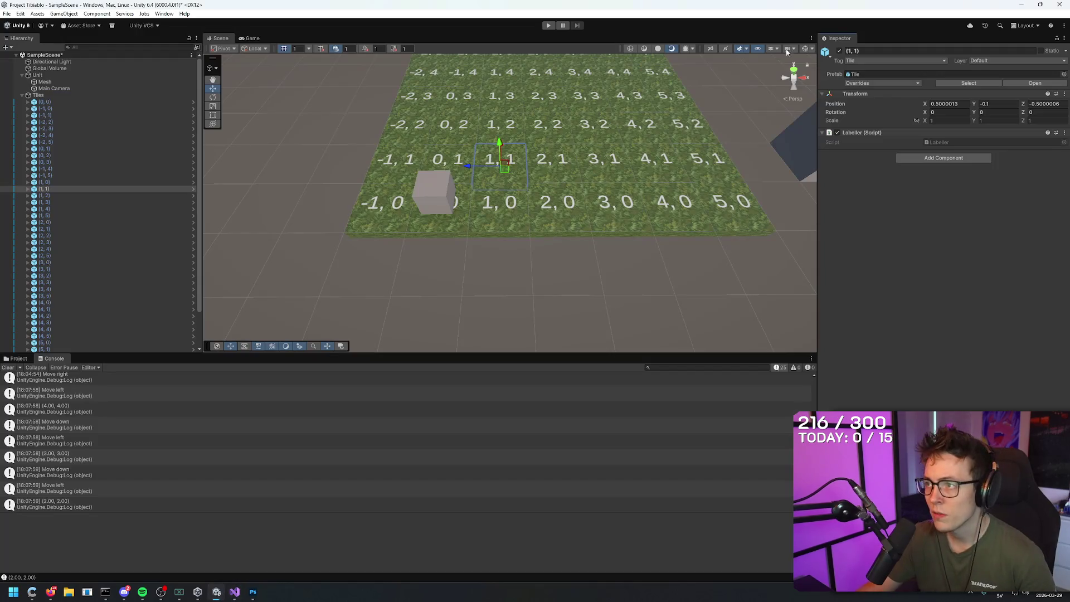
- Give tile (1, 1) the Wall tag, then bring up Movement.cs in Visual Studio
left_click(873, 62)
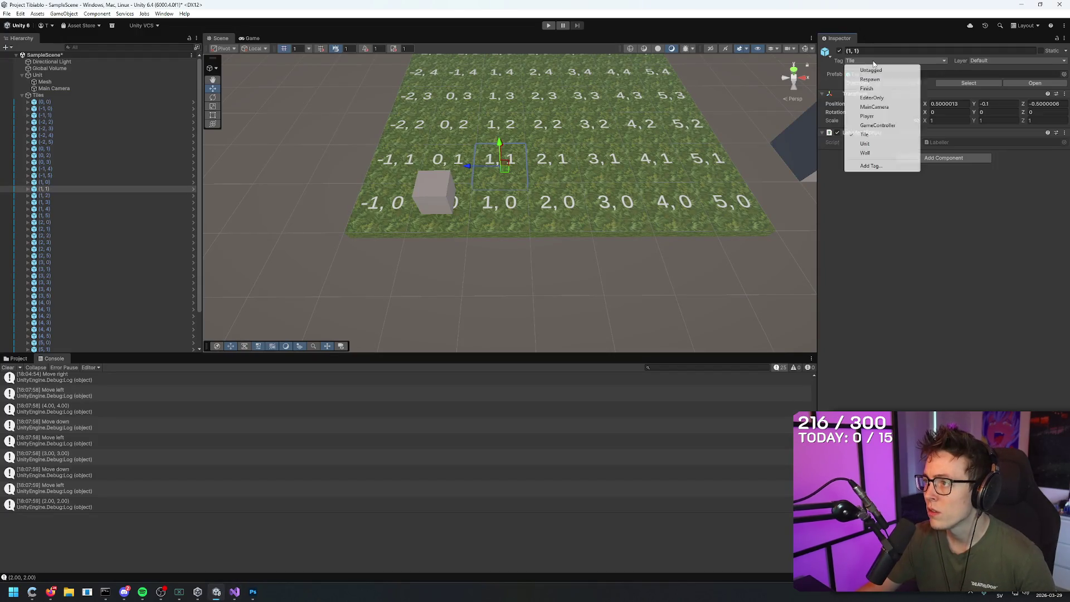
left_click(865, 153)
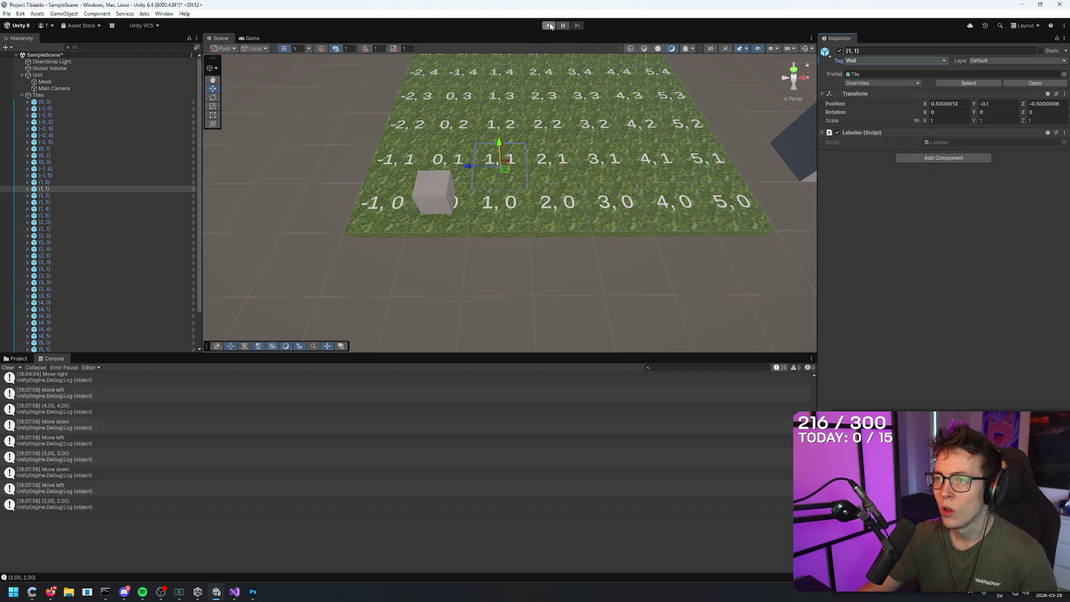
mouse_move(482, 169)
left_mouse_down()
mouse_move(755, 165)
mouse_move(496, 167)
mouse_move(503, 217)
left_mouse_up()
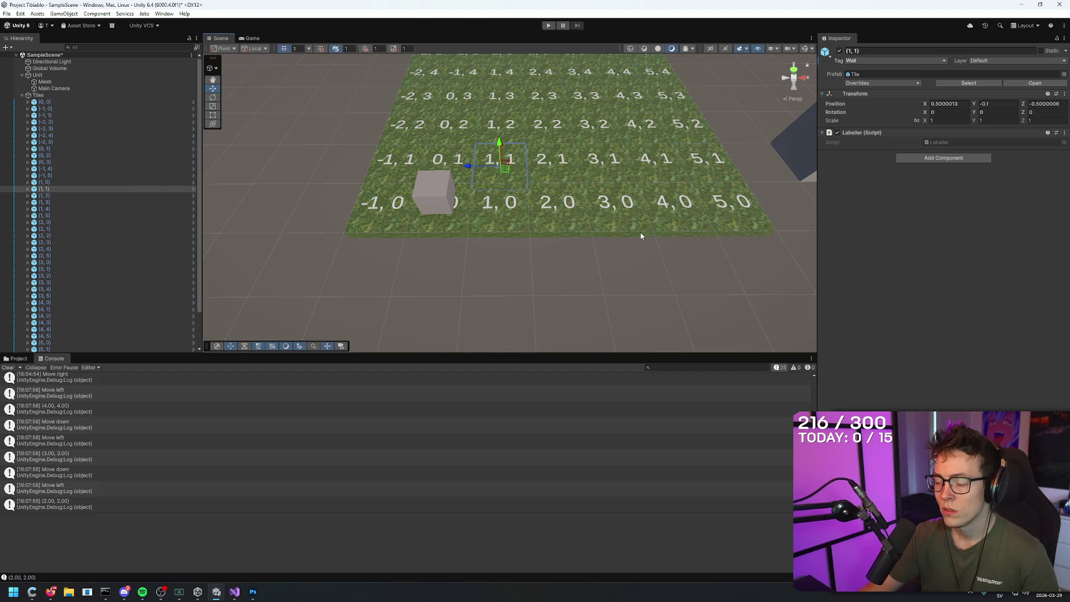
key("alt+Tab")
left_click(76, 34)
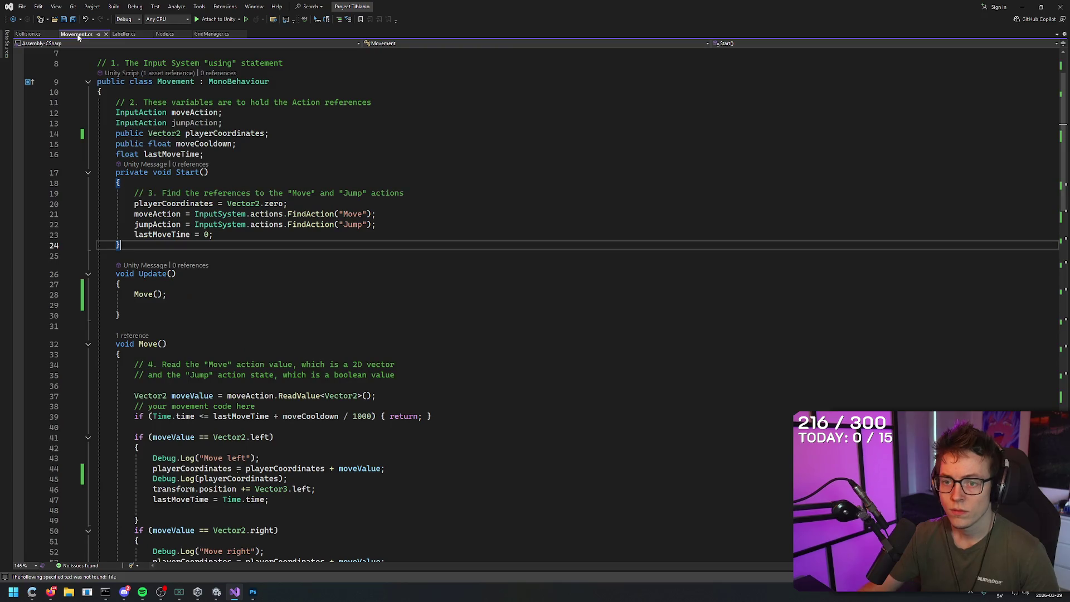
- Copy the CompareTag early-return block from the AI answer and return to Movement.cs
scroll(309, 260, "down", 6)
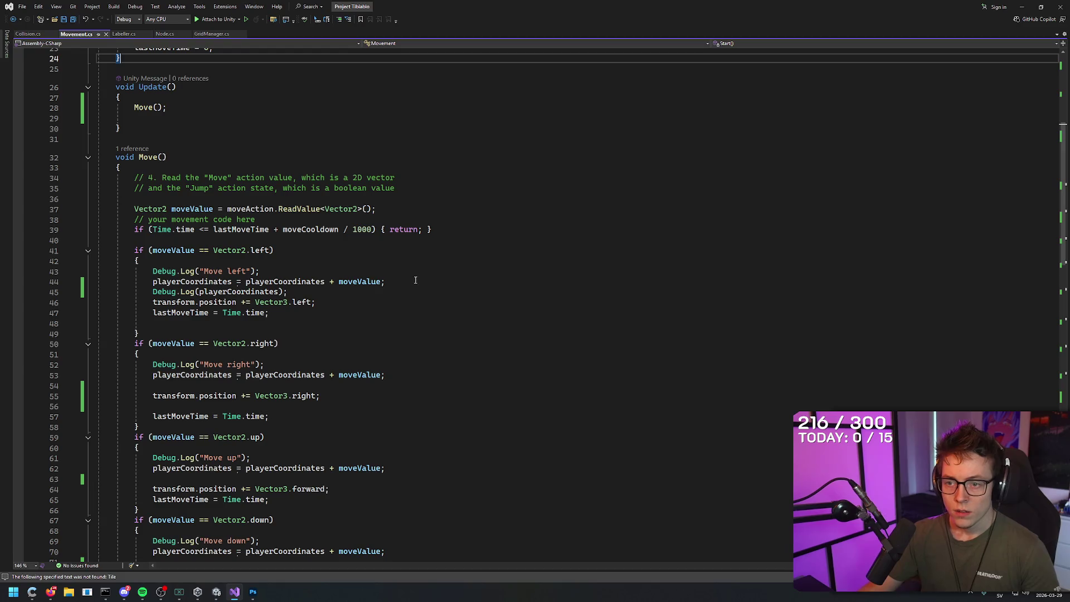
scroll(354, 304, "up", 2)
key("alt+tab")
key("alt+tab")
key("tab")
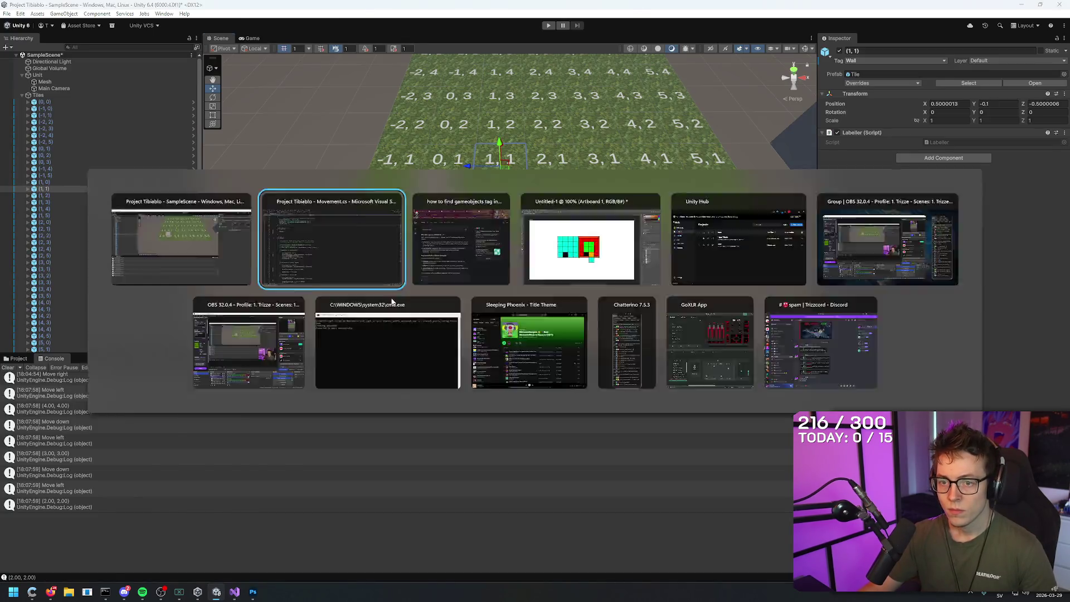
scroll(447, 273, "up", 5)
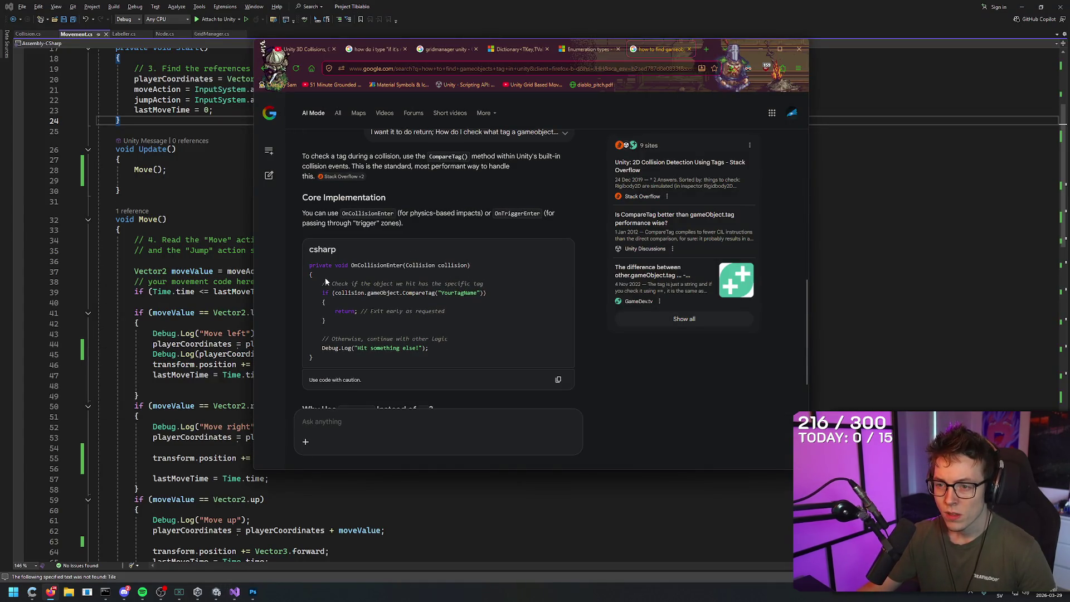
left_click_drag(487, 293, 321, 293)
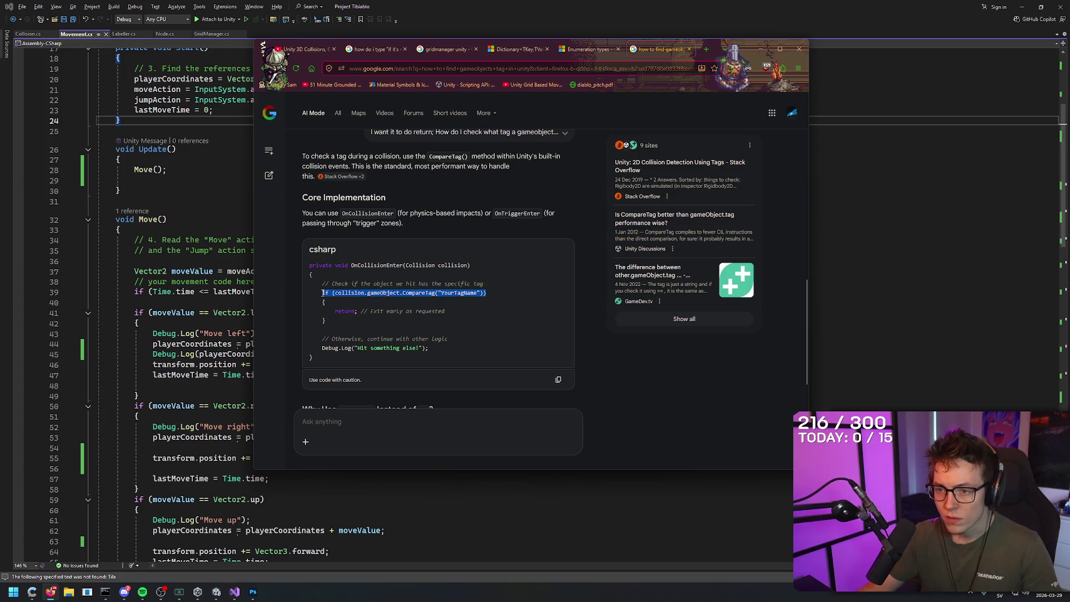
left_click(330, 313)
left_click_drag(445, 312, 310, 293)
key("ctrl+c")
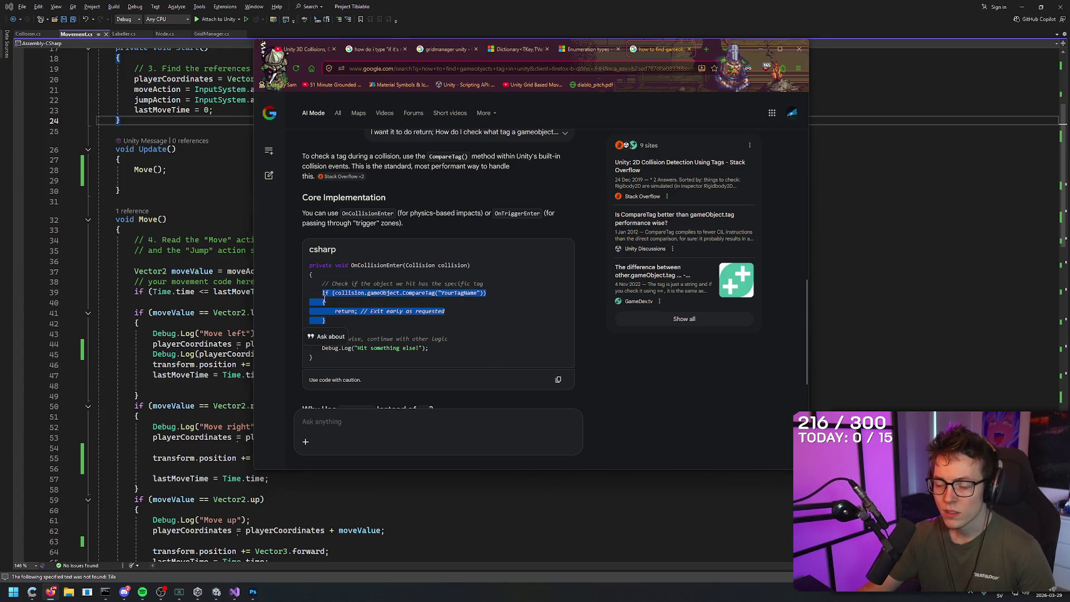
key("alt+Tab")
double_click(261, 313)
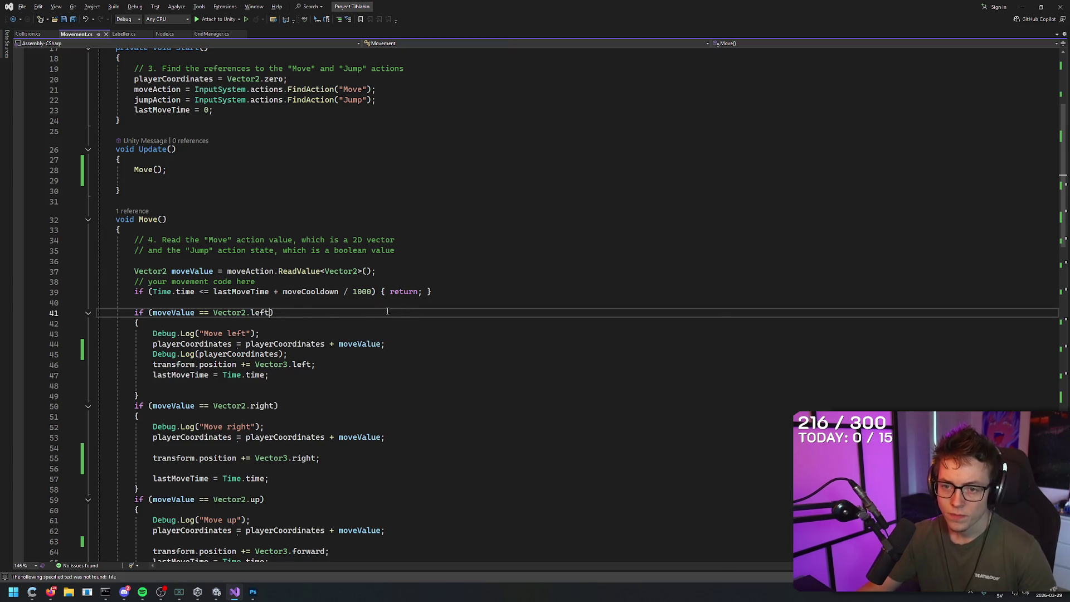
- Review Movement.cs's Move method, then place the caret on line 16 of Collision.cs
left_click(295, 344)
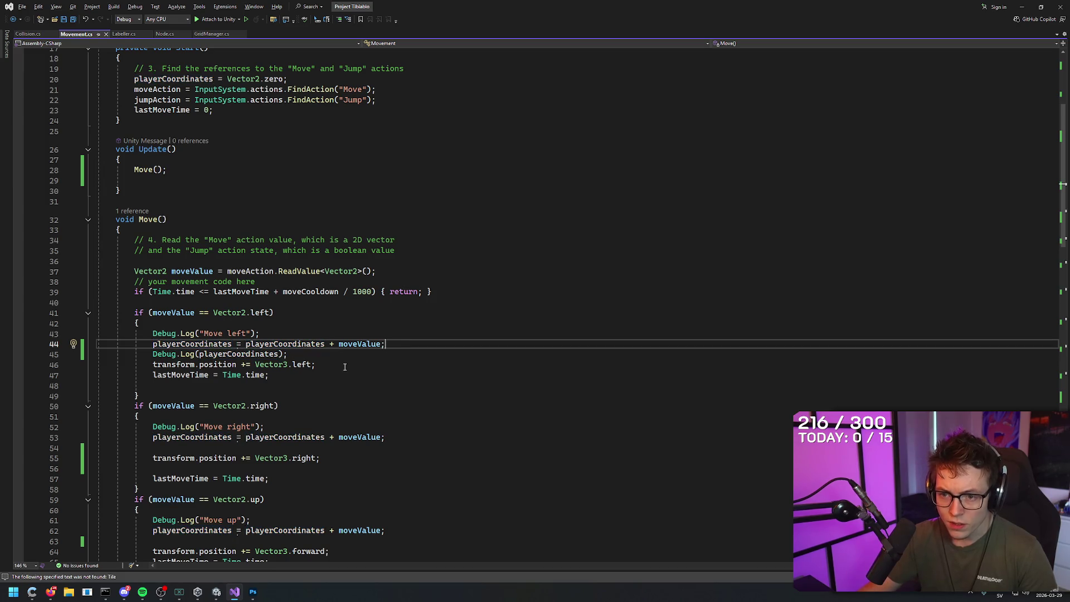
scroll(344, 367, "down", 3)
scroll(391, 326, "up", 6)
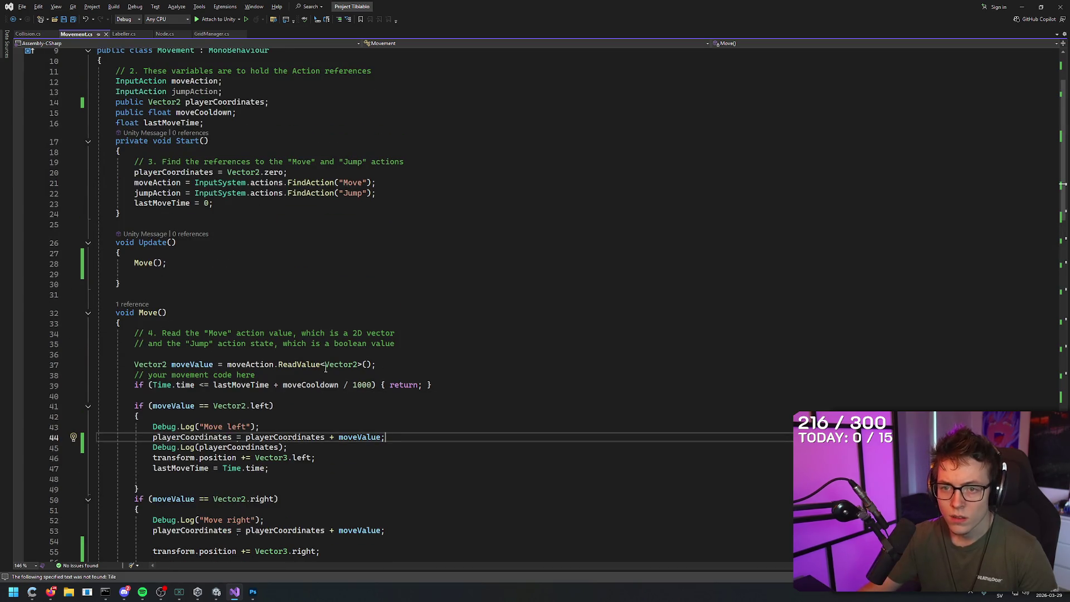
scroll(346, 316, "up", 3)
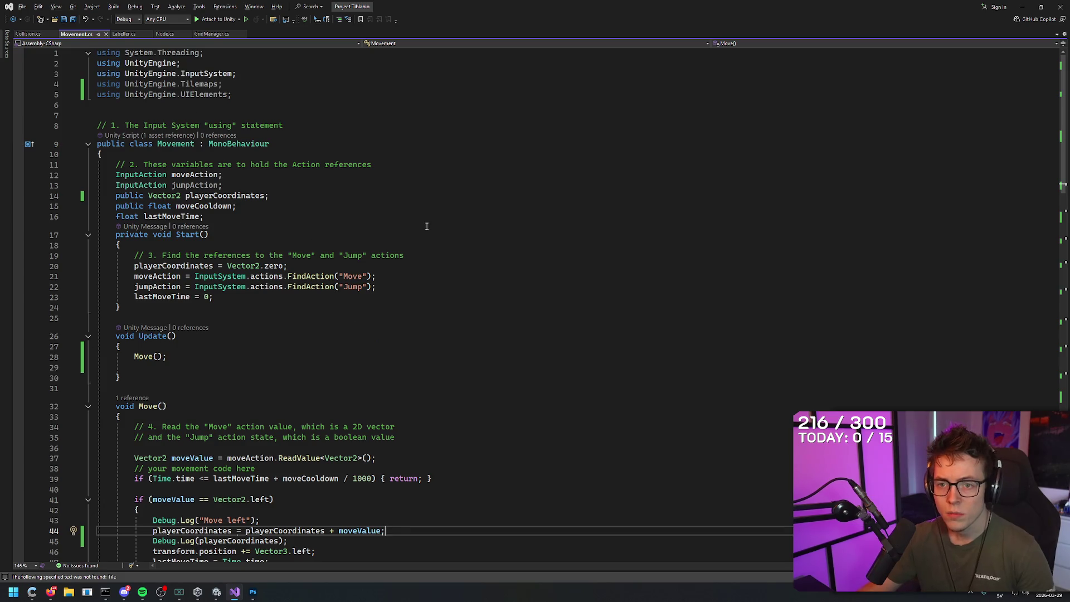
scroll(435, 252, "down", 14)
scroll(444, 257, "up", 3)
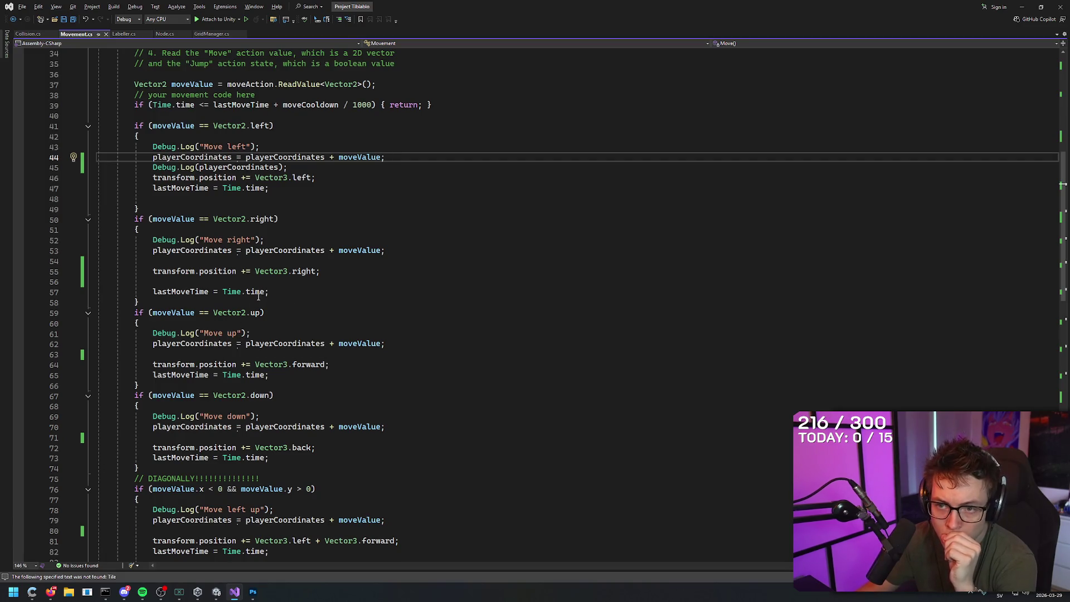
scroll(349, 272, "up", 6)
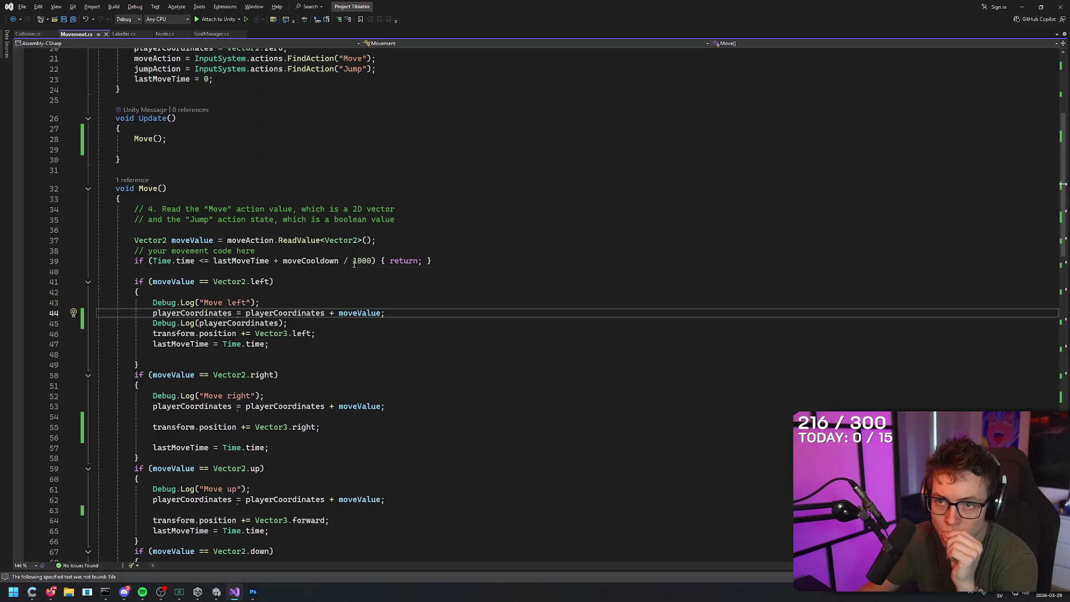
scroll(440, 270, "down", 20)
scroll(477, 303, "up", 20)
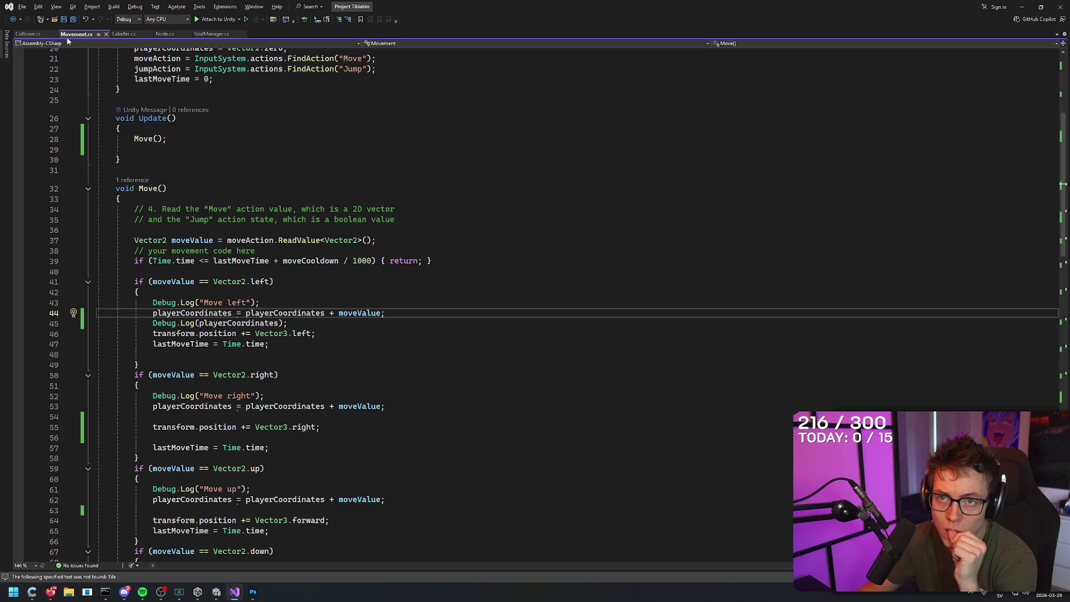
left_click(34, 34)
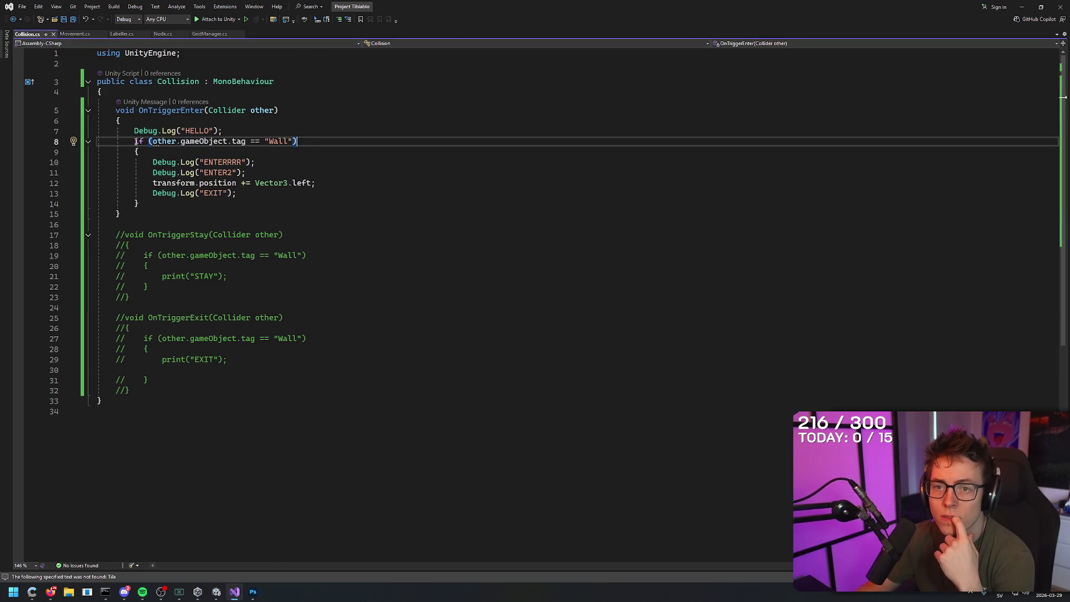
left_click(349, 226)
- Paste the CompareTag early-return block onto blank line 15
key("ctrl+v")
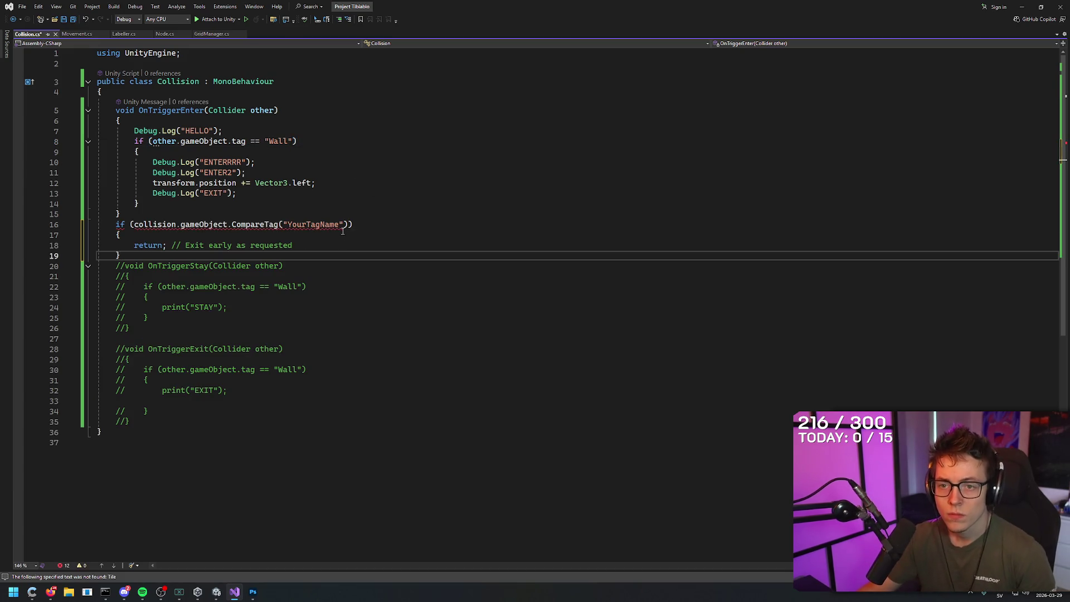
key("ctrl+z")
left_click(151, 209)
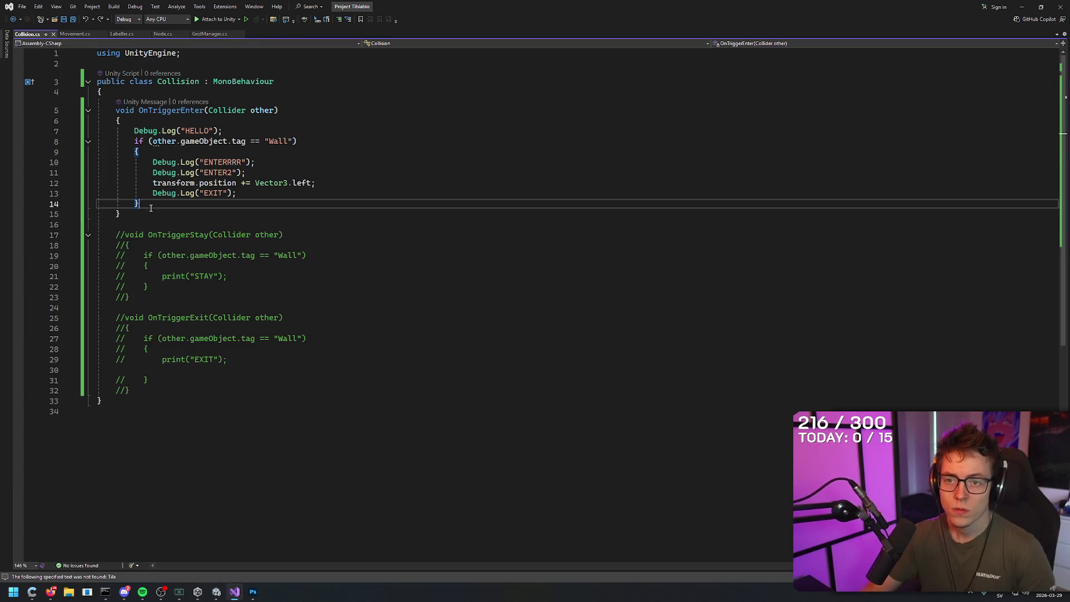
key("ctrl+v")
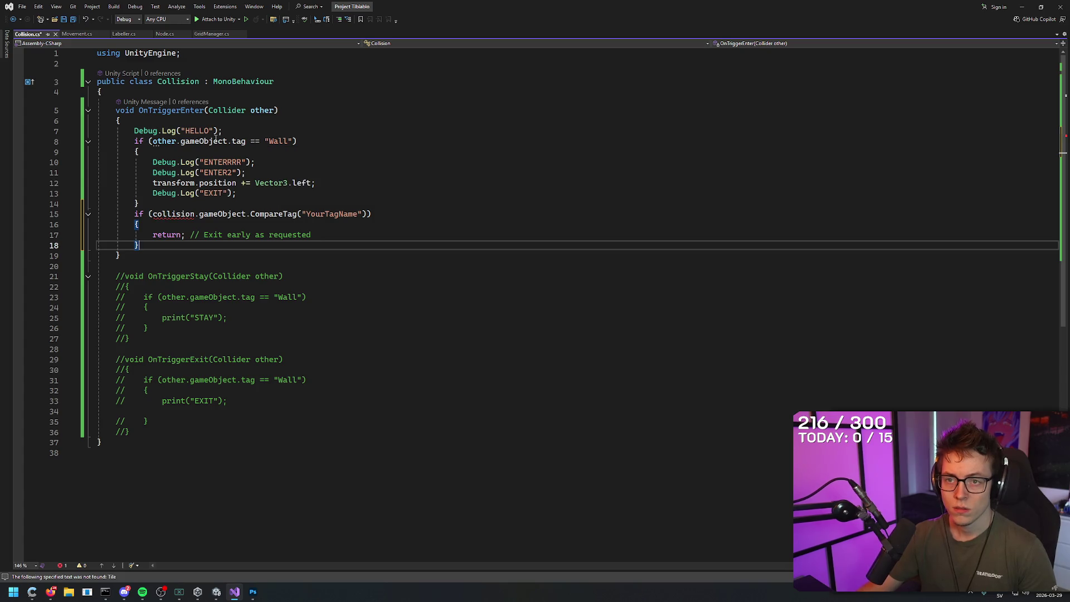
- Delete the old Wall tag condition line and the leftover empty lines
mouse_move(176, 203)
left_mouse_down()
mouse_move(133, 130)
mouse_move(153, 162)
mouse_move(135, 141)
left_mouse_up()
left_click(139, 152)
double_click(271, 141)
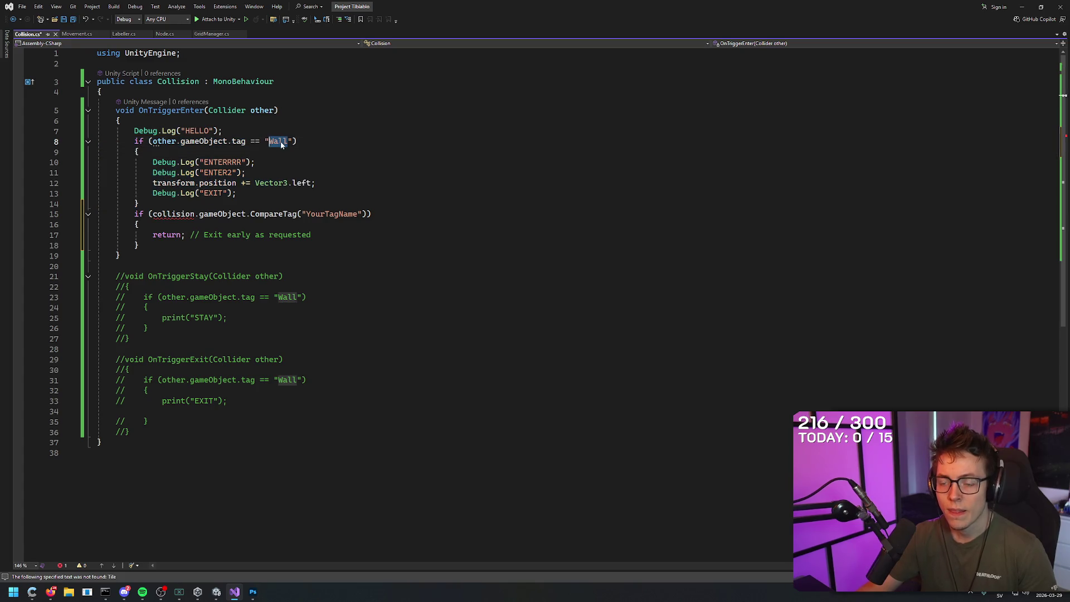
key("Down")
left_click_drag(180, 200, 49, 141)
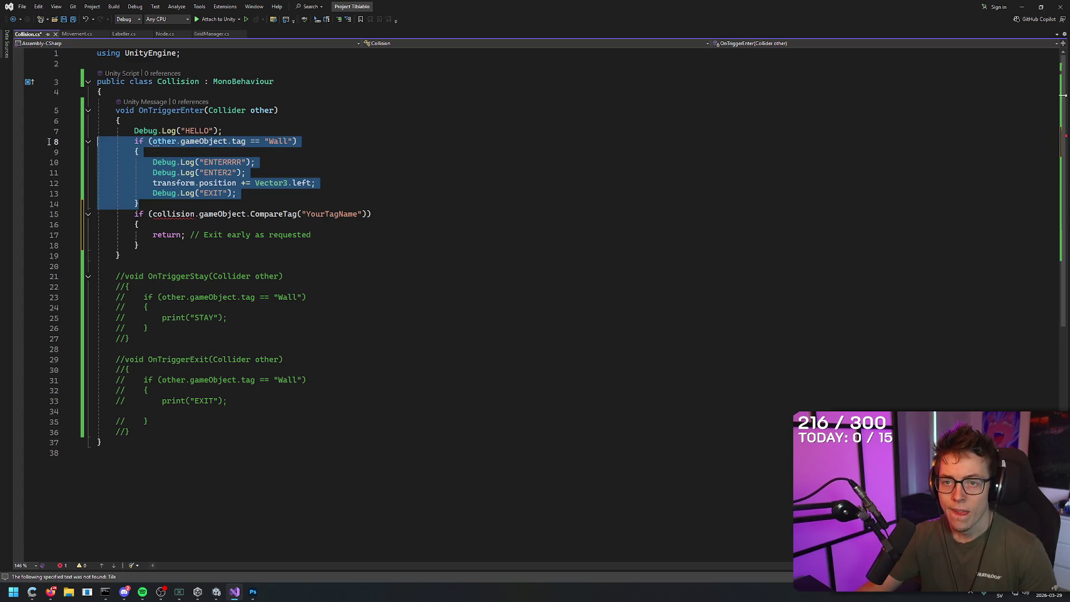
left_click(260, 152)
key("Up")
key("shift+Home")
key("BackSpace")
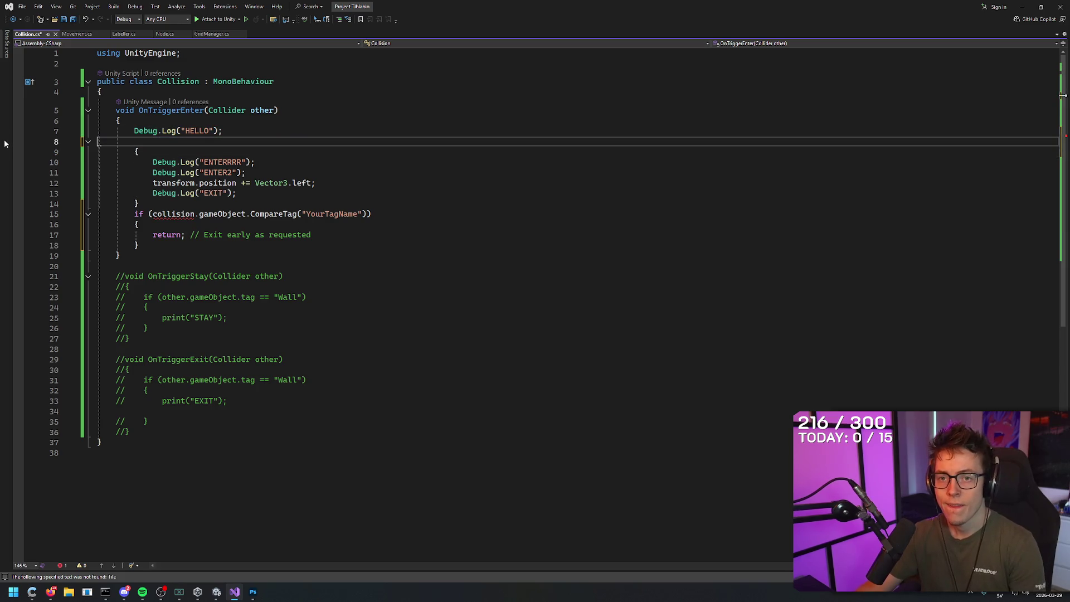
key("BackSpace")
- Comment out the whole OnTriggerEnter method
left_click_drag(162, 193, 23, 118)
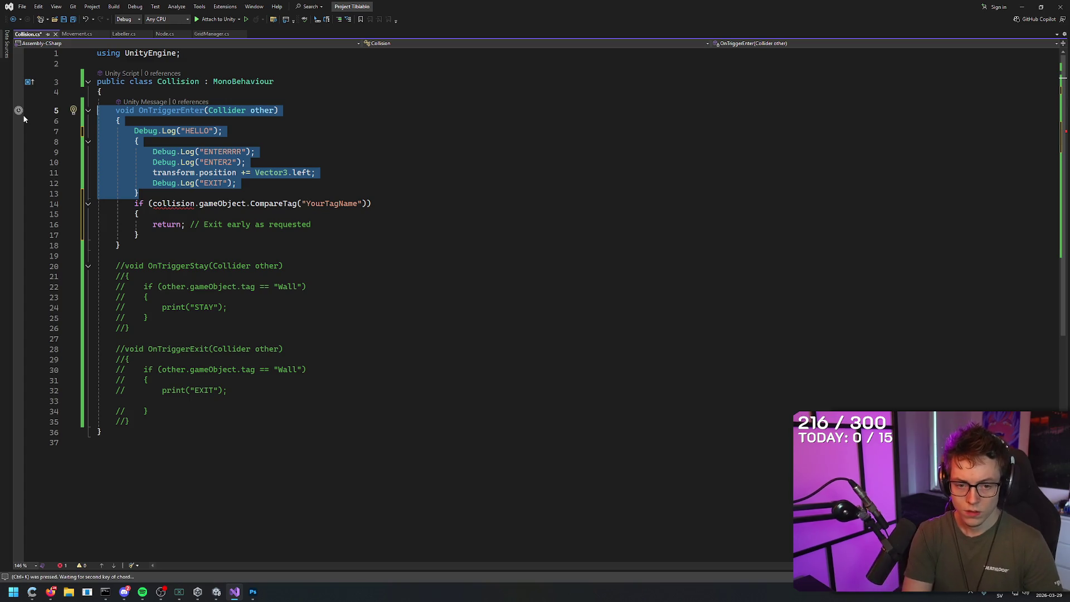
key("ctrl+k")
key("ctrl+c")
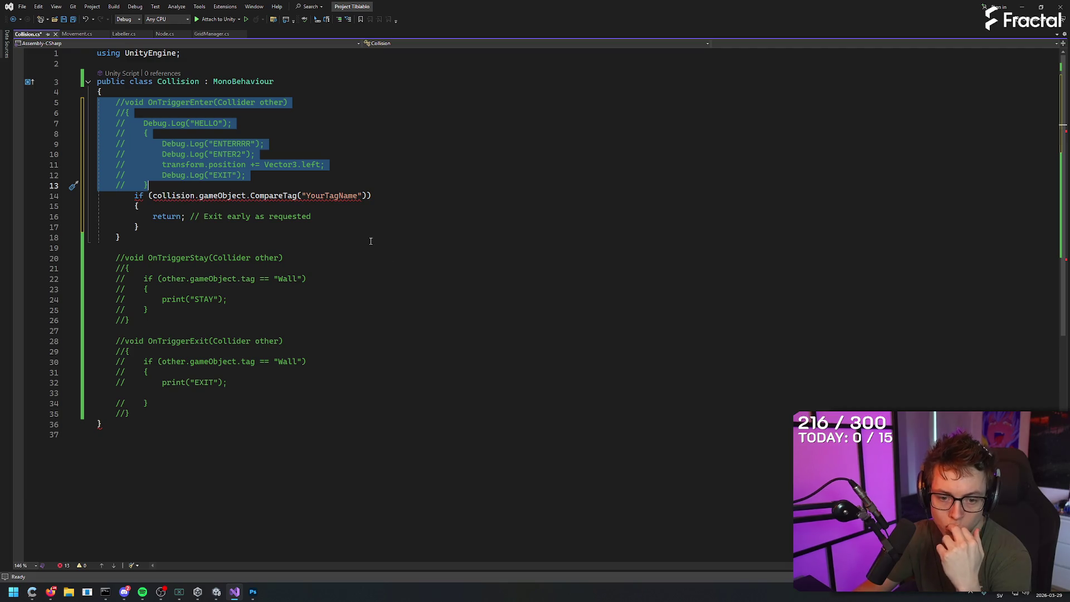
left_click(351, 236)
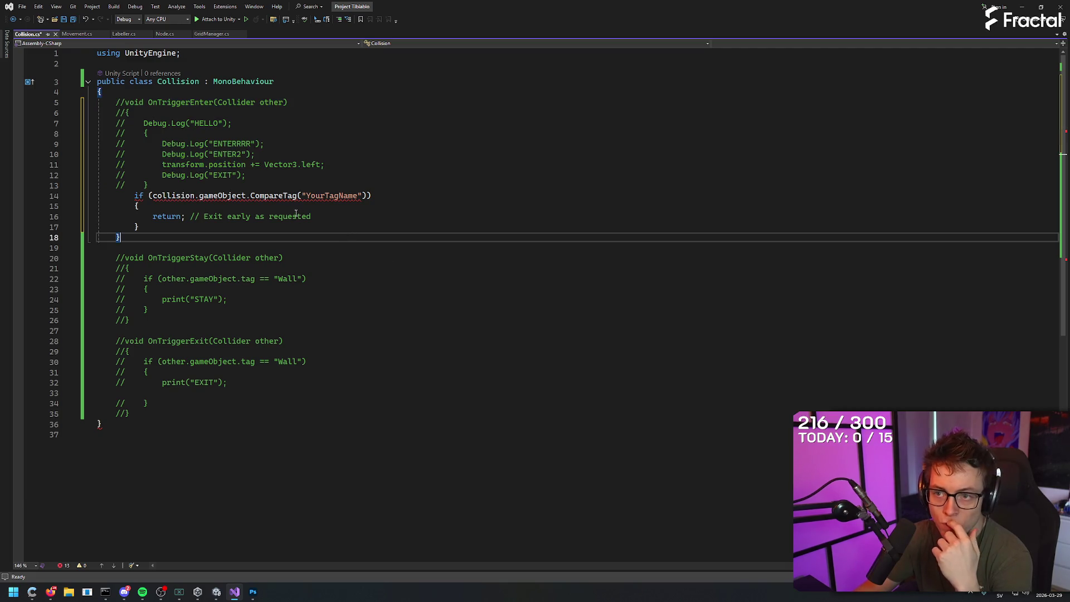
- Replace the YourTagName placeholder with Wall and return to the AI answer
double_click(354, 195)
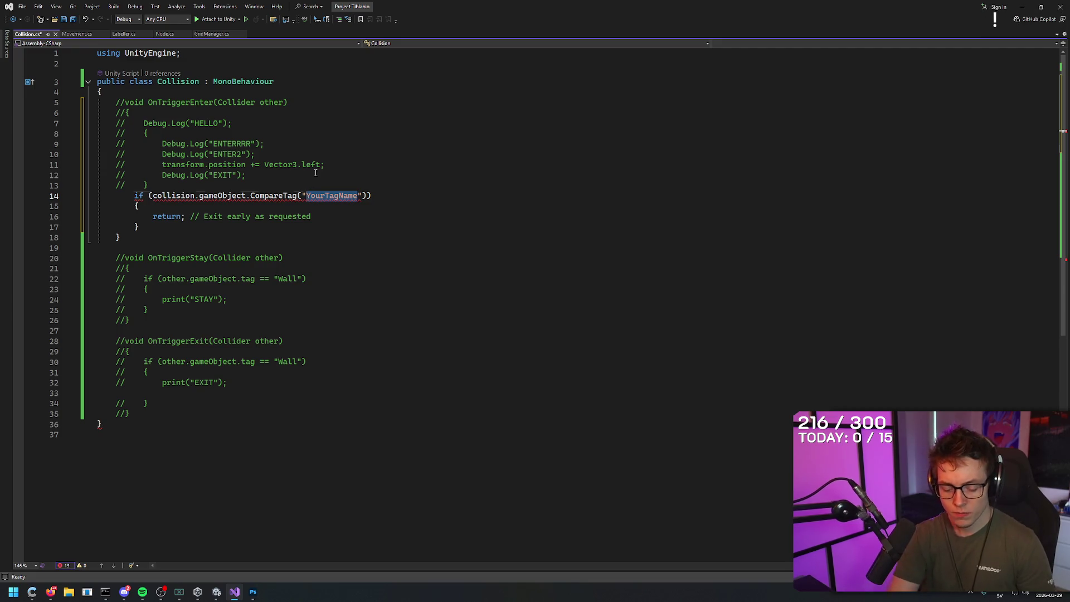
type("Wall")
key("Down")
key("Down")
key("Down")
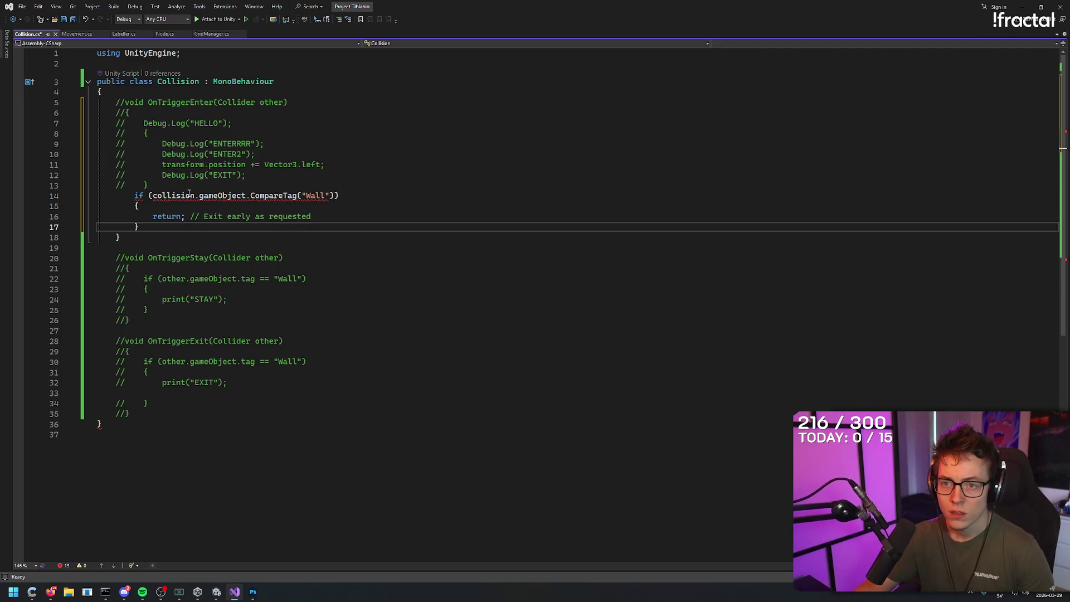
mouse_move(185, 197)
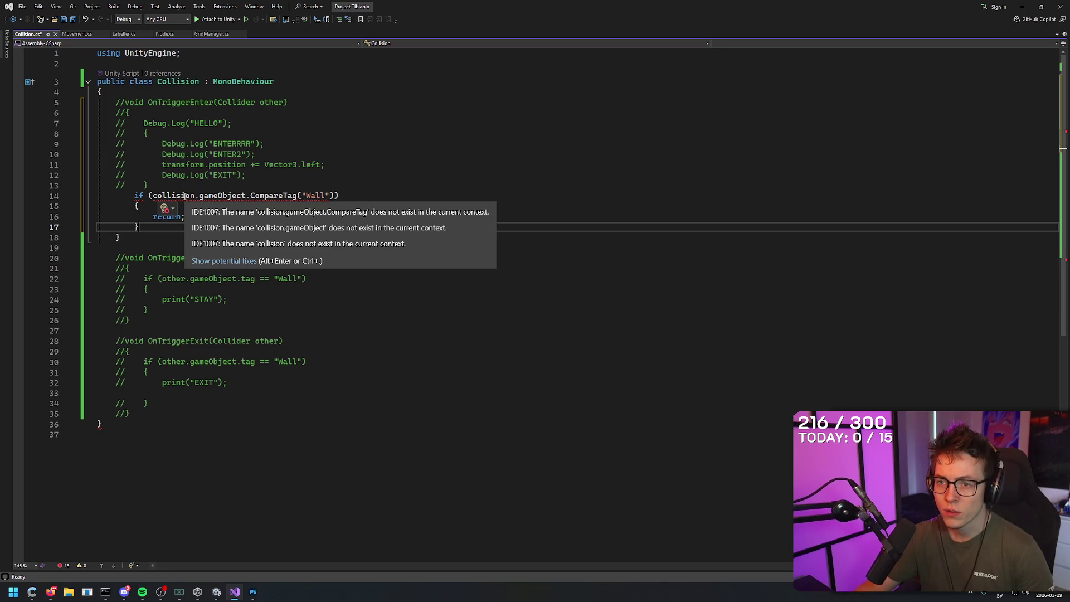
key("alt+Tab")
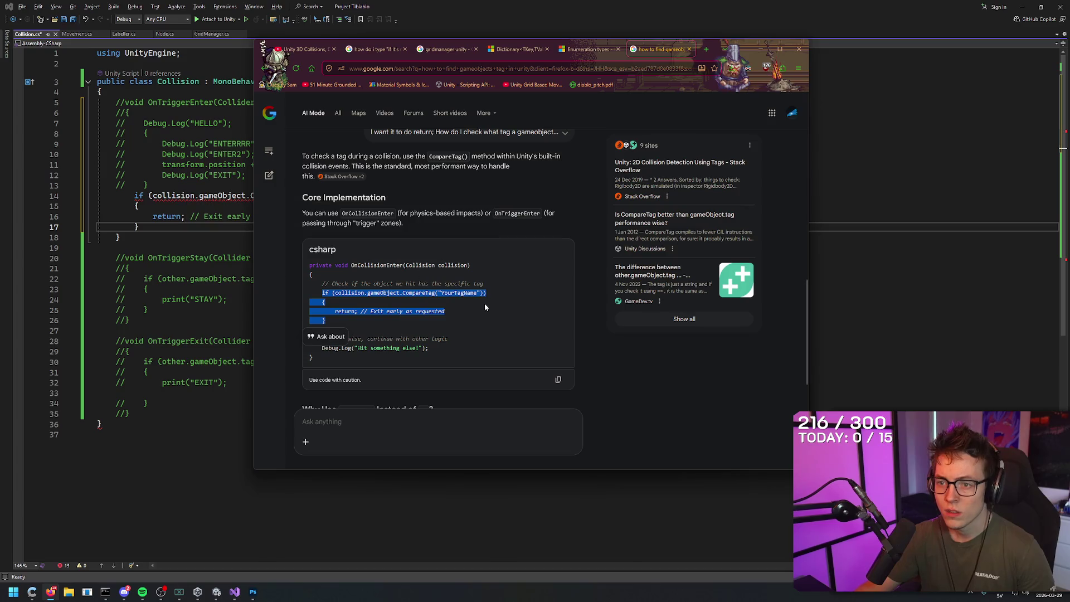
- Paste the AI's OnCollisionEnter example over the loose if block, with the tag set to Wall
mouse_move(310, 266)
left_mouse_down()
mouse_move(413, 341)
mouse_move(314, 360)
left_mouse_up()
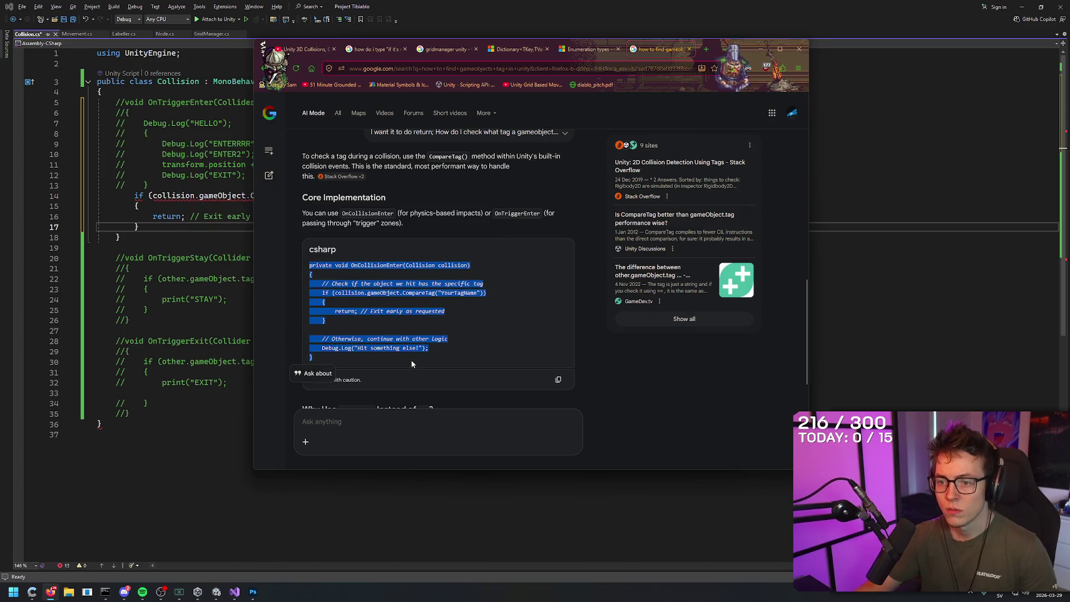
key("alt+Tab")
mouse_move(148, 227)
left_mouse_down()
mouse_move(115, 226)
mouse_move(81, 199)
left_mouse_up()
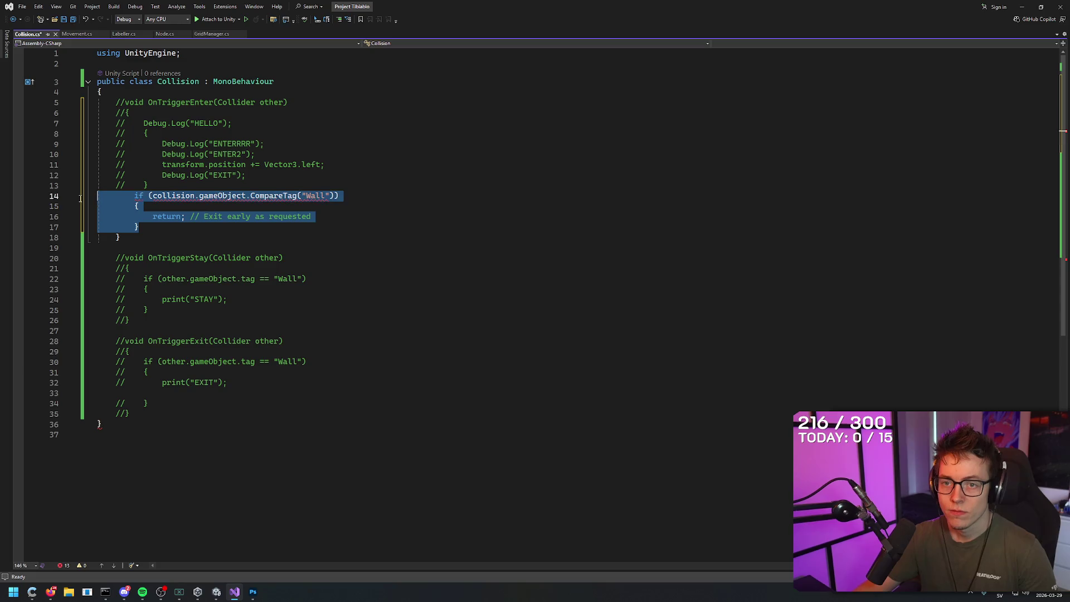
key("ctrl+v")
key("Up")
key("Up")
key("Up")
key("Down")
key("Down")
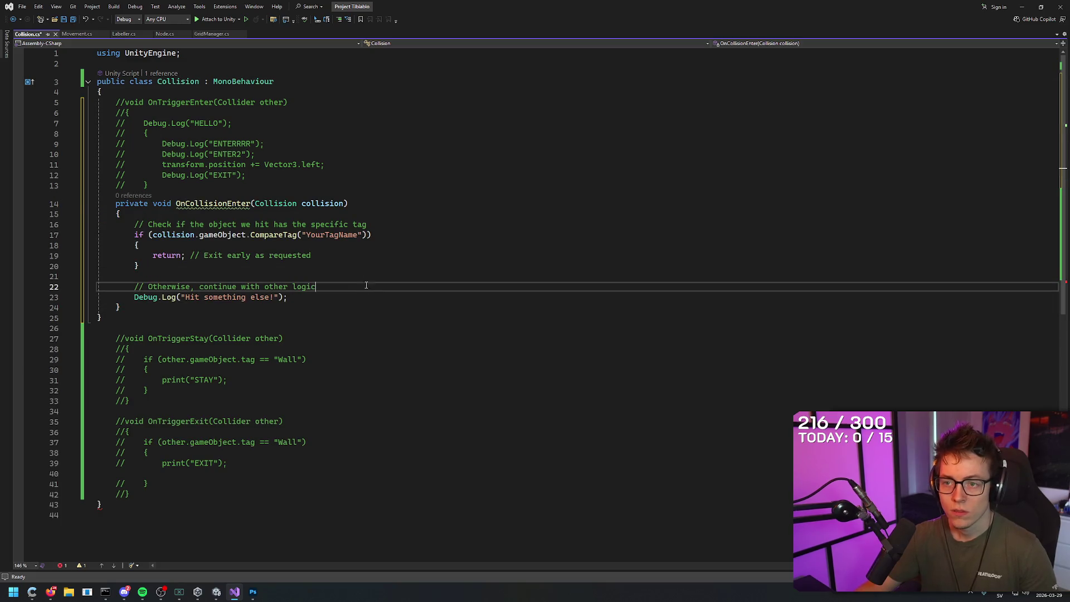
key("Up")
key("Up")
left_click_drag(357, 235, 306, 236)
type("Wall")
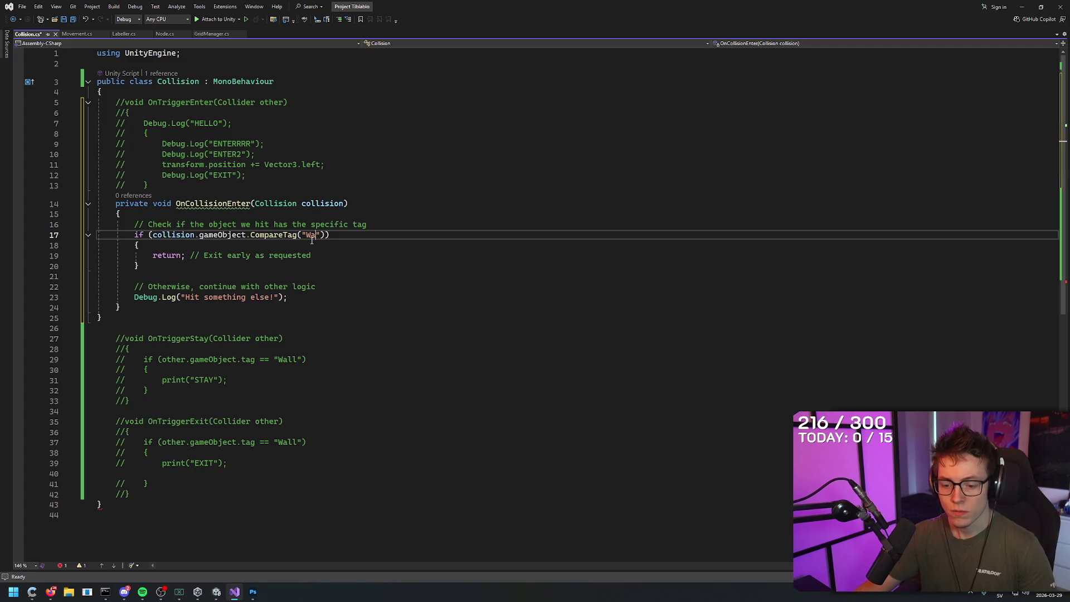
left_click(321, 264)
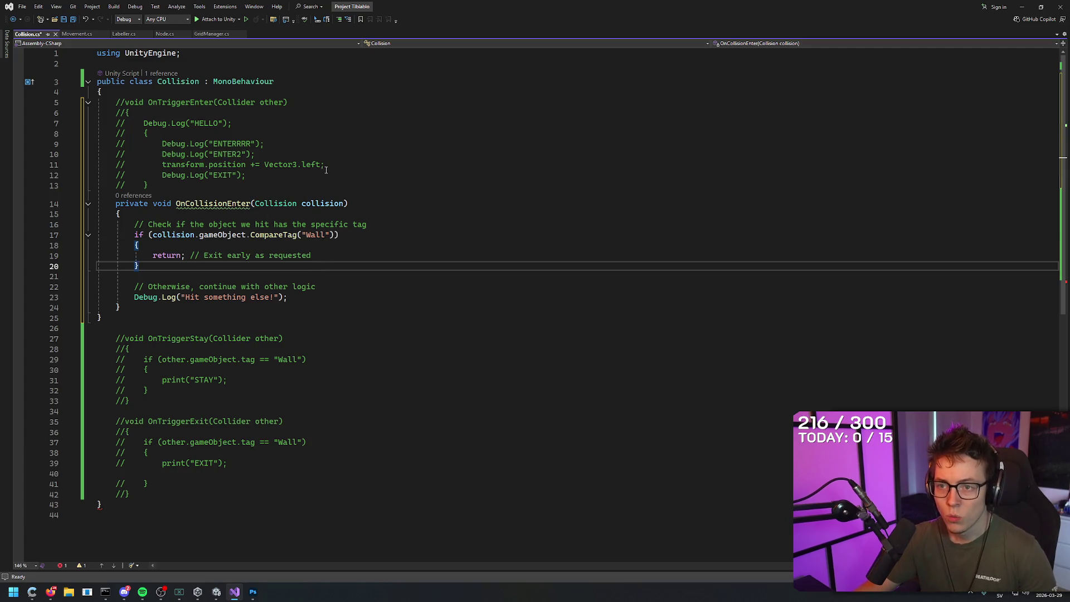
- Replace the return with transform.position += Vector3.right and save the script
mouse_move(325, 165)
left_mouse_down()
mouse_move(98, 165)
mouse_move(163, 165)
left_mouse_up()
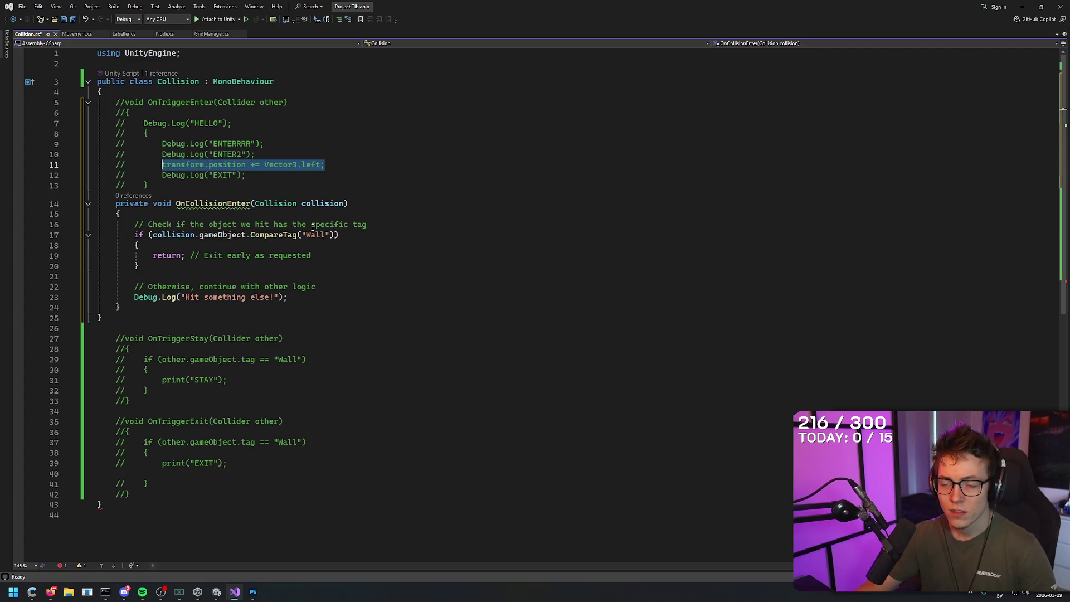
left_click(301, 277)
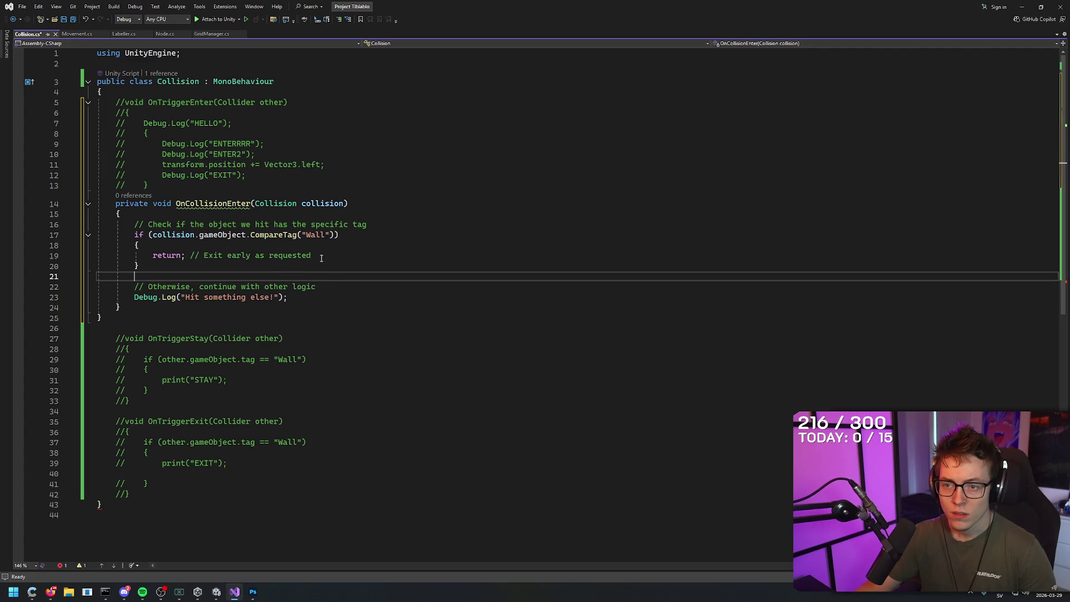
left_click_drag(321, 258, 152, 256)
left_click(302, 165)
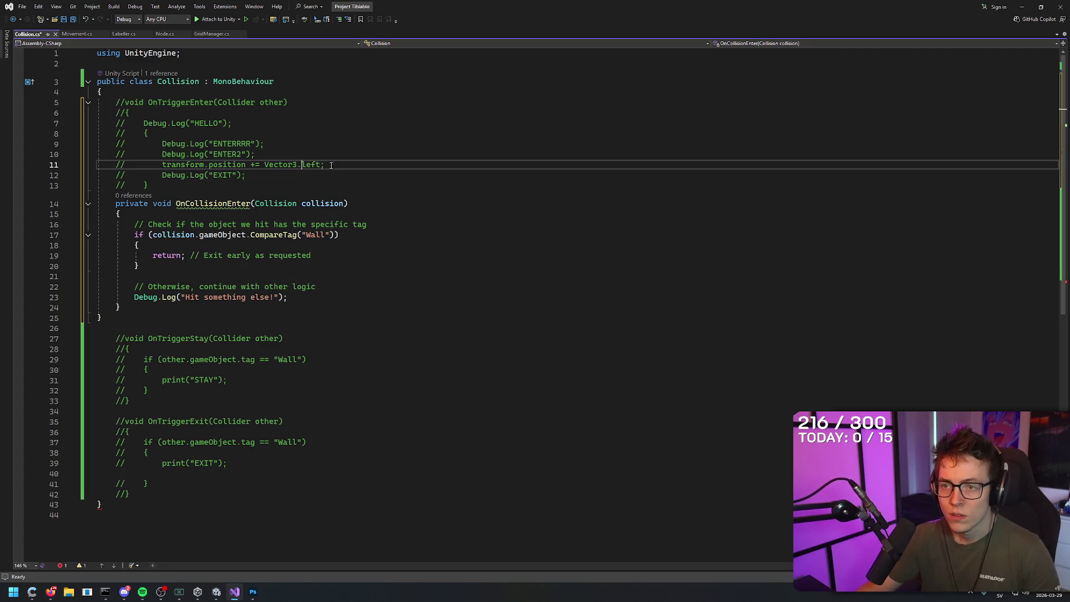
left_click_drag(311, 257, 153, 257)
key("ctrl+v")
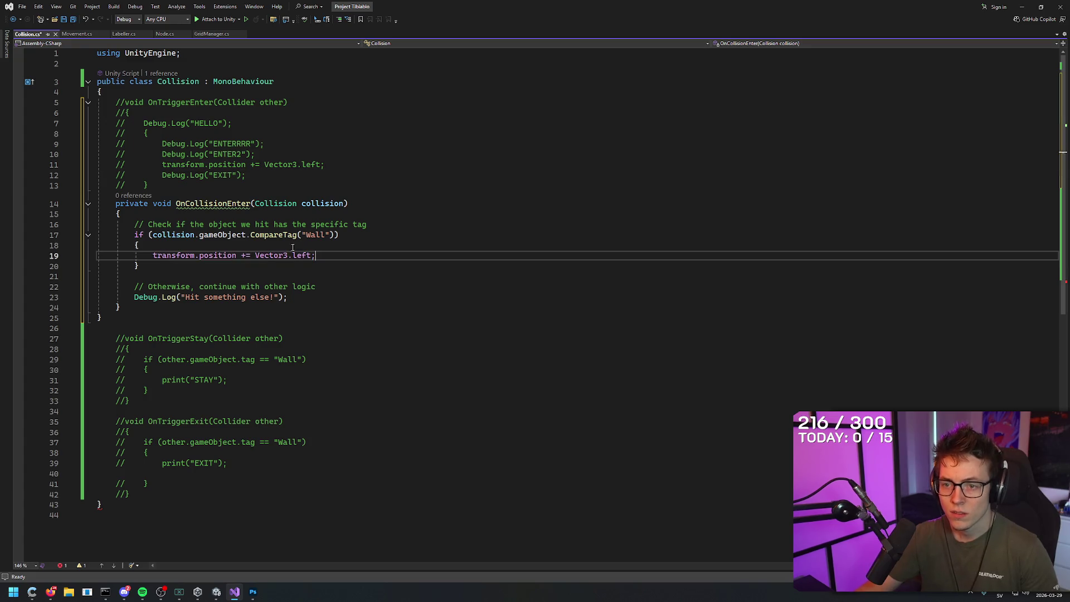
type("right")
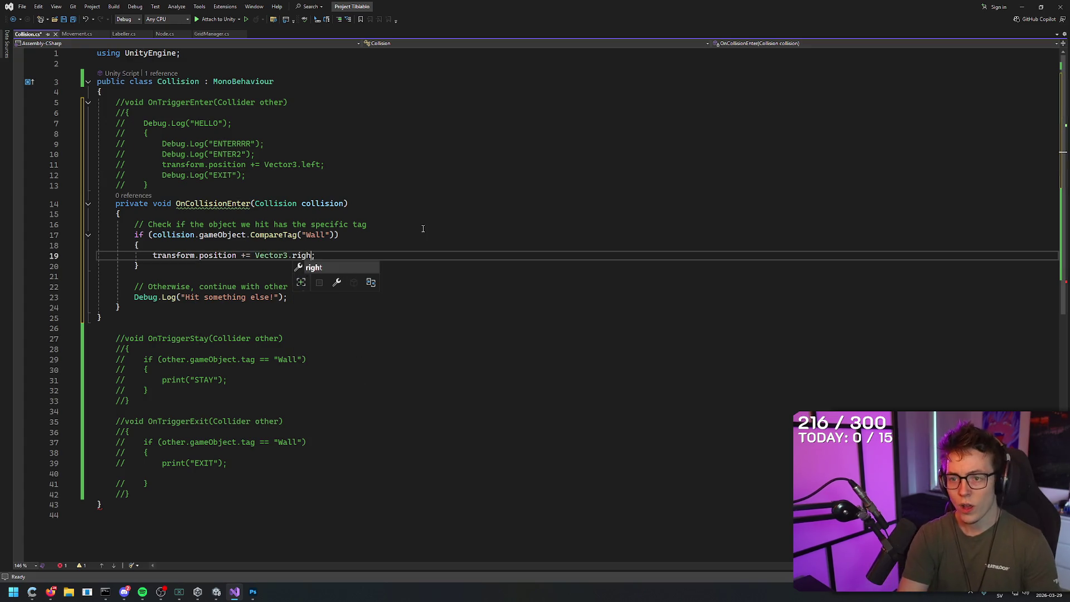
left_click(346, 245)
left_click(347, 255)
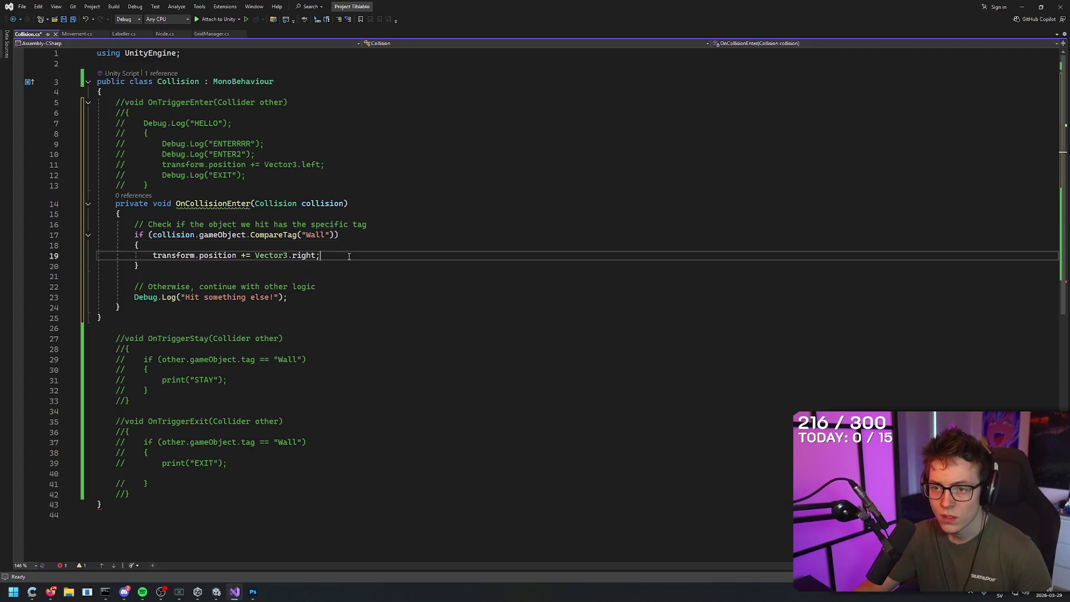
key("ctrl+s")
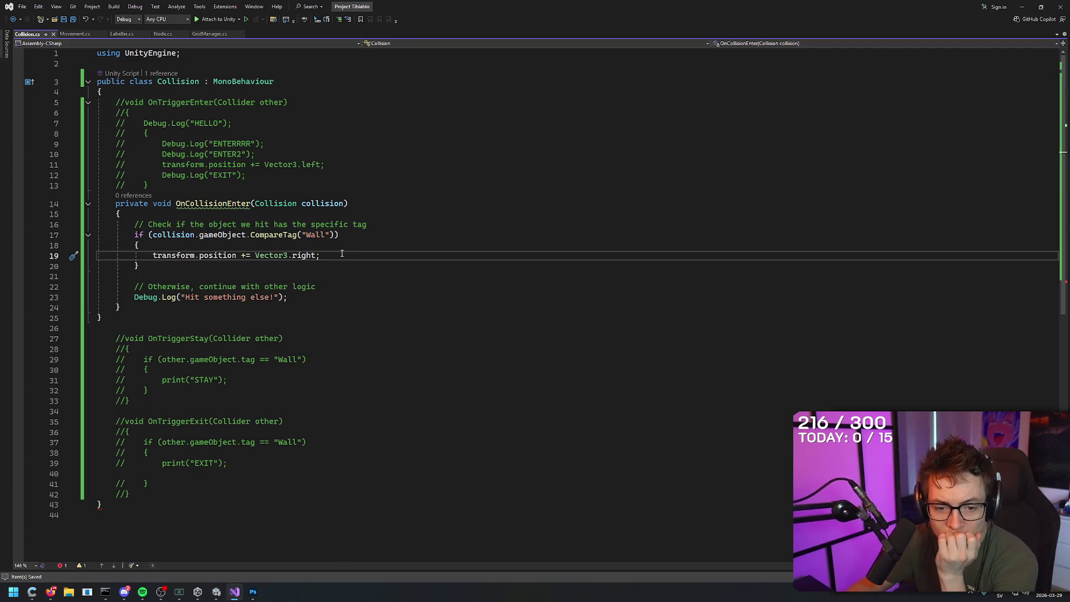
mouse_move(209, 203)
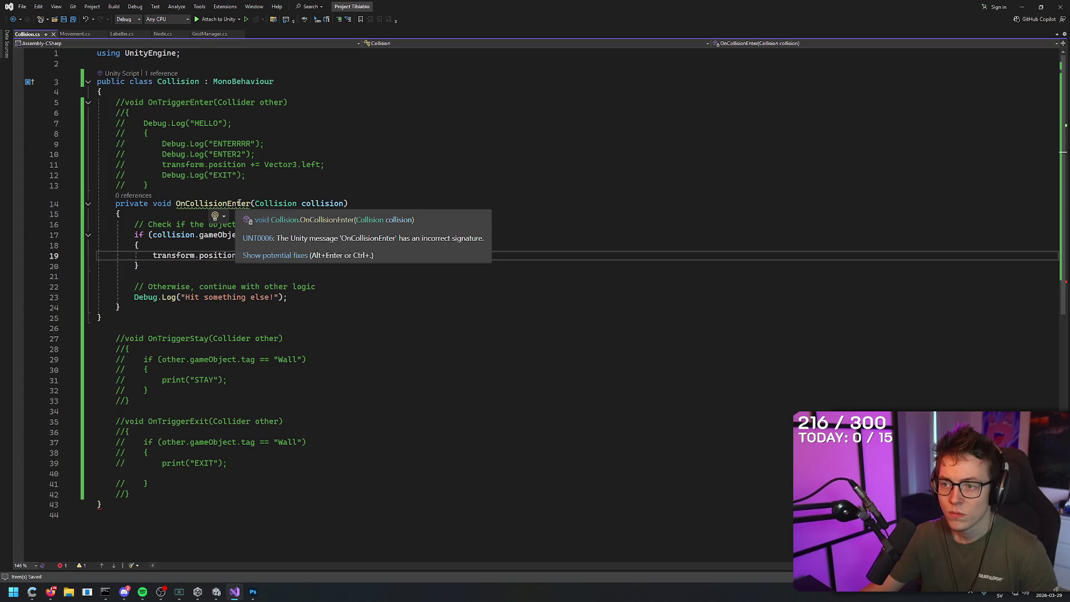
- Delete the commented OnTriggerStay and OnTriggerExit blocks and the stray closing brace on line 26
key("super+shift+s")
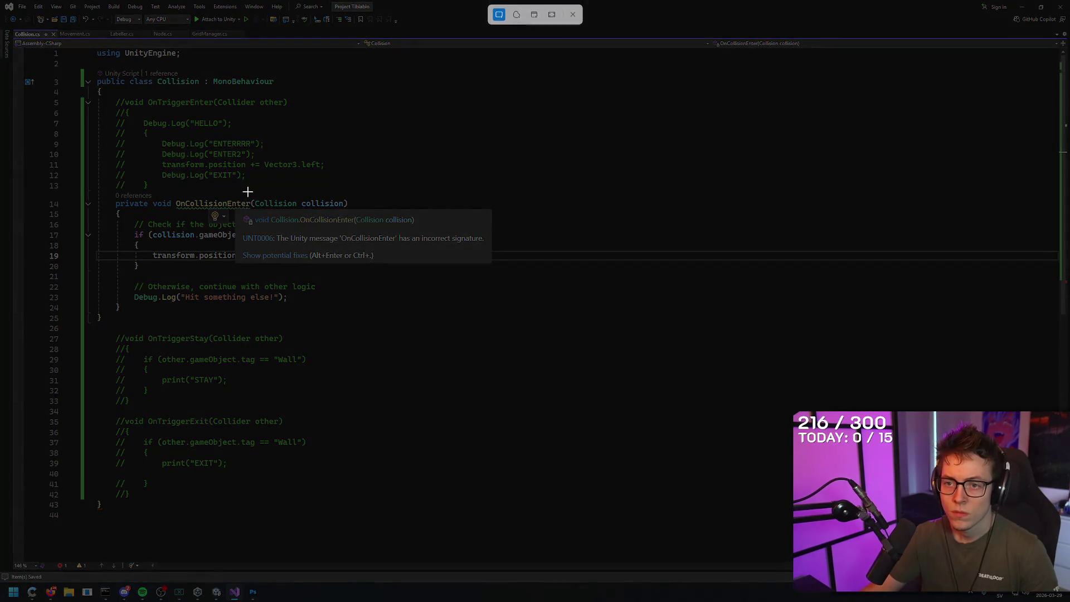
key("Escape")
left_click_drag(160, 185, 98, 102)
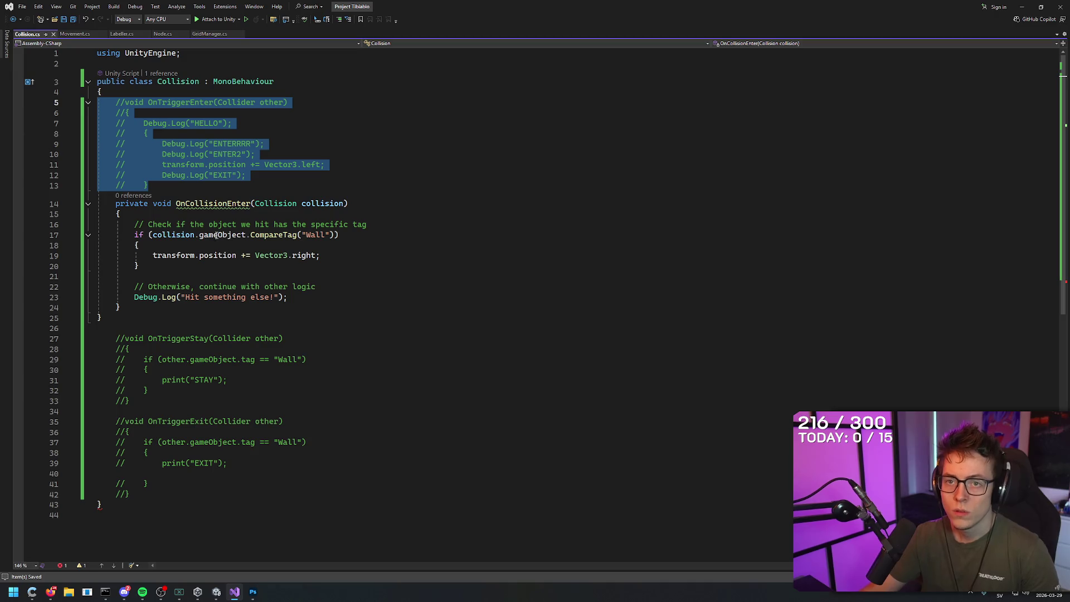
left_click(143, 497)
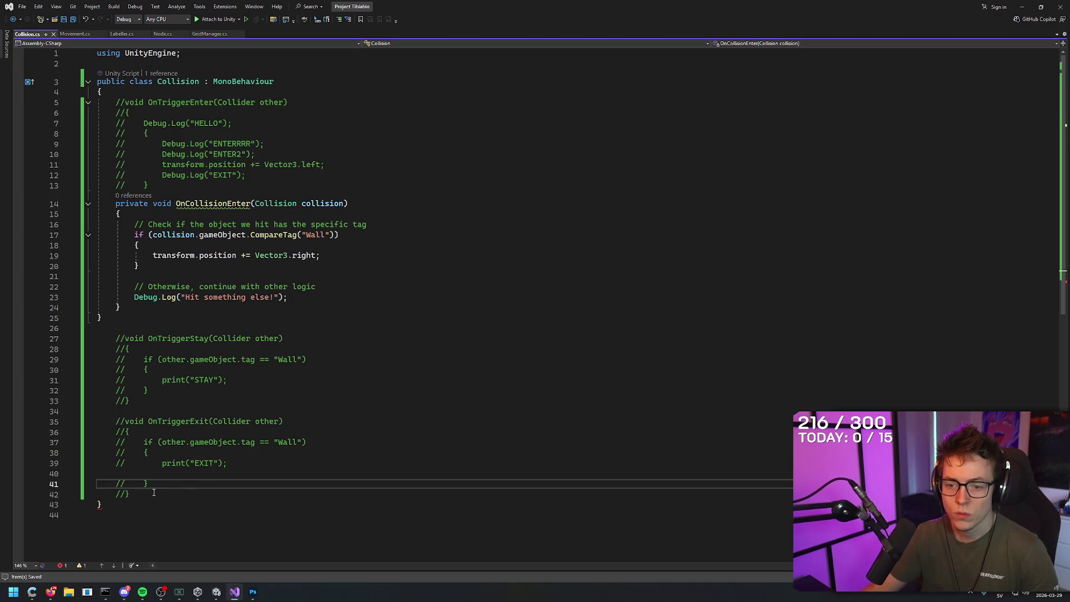
left_click_drag(154, 492, 111, 317)
key("BackSpace")
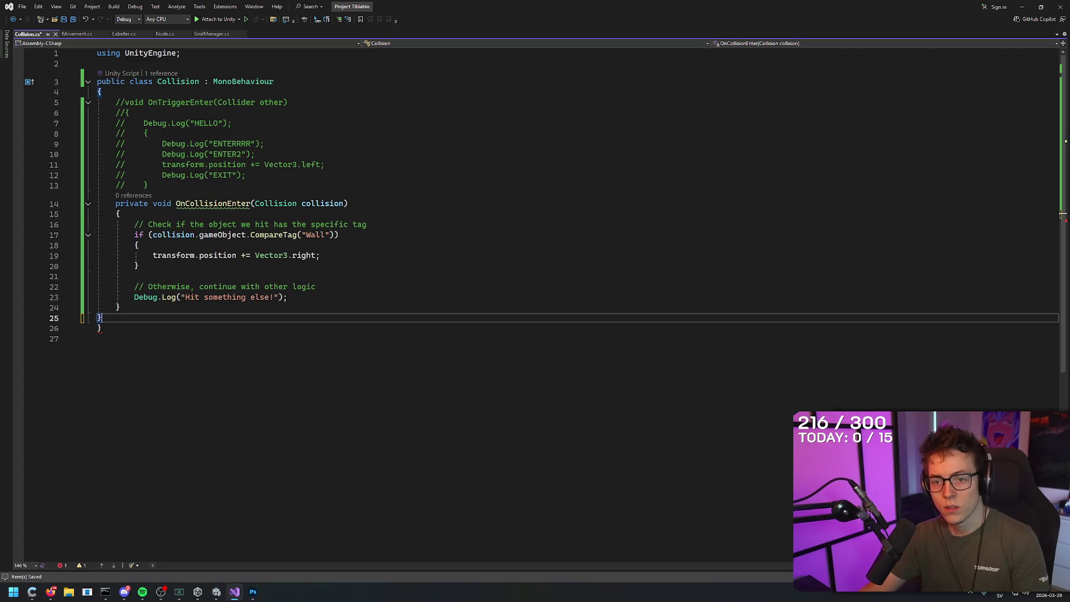
left_click(117, 328)
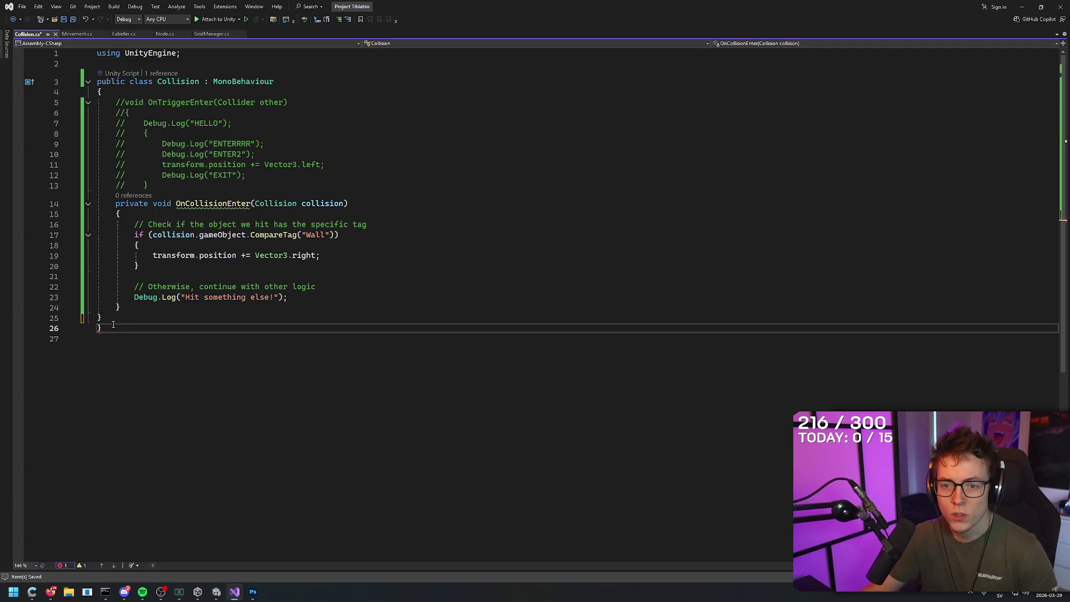
key("BackSpace")
left_click(123, 316)
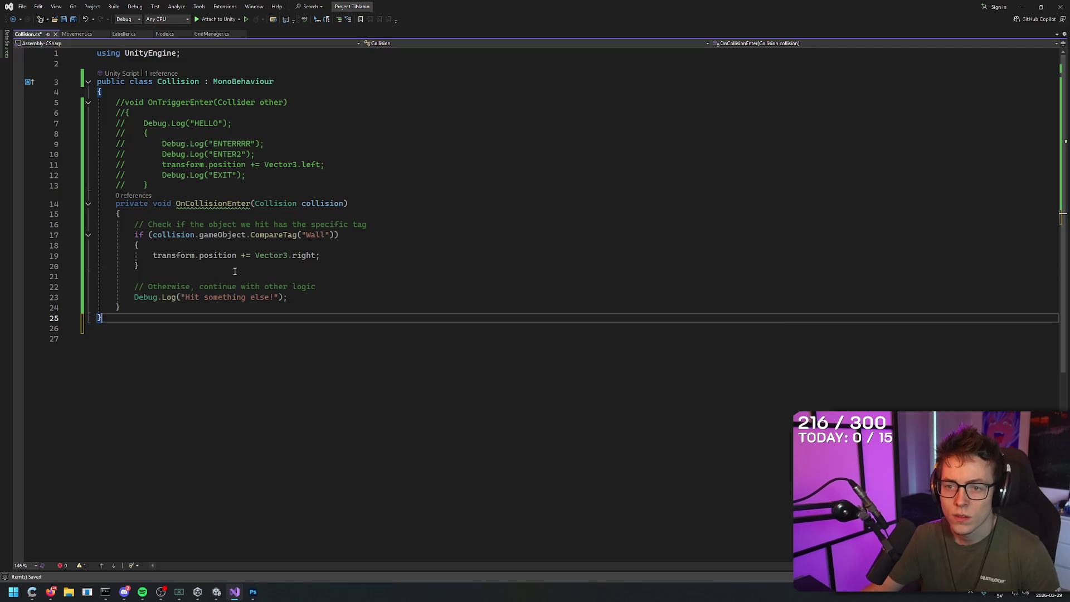
- Check the OnCollisionEnter signature warning and snip the script as a screenshot
left_click(237, 267)
left_click(239, 208)
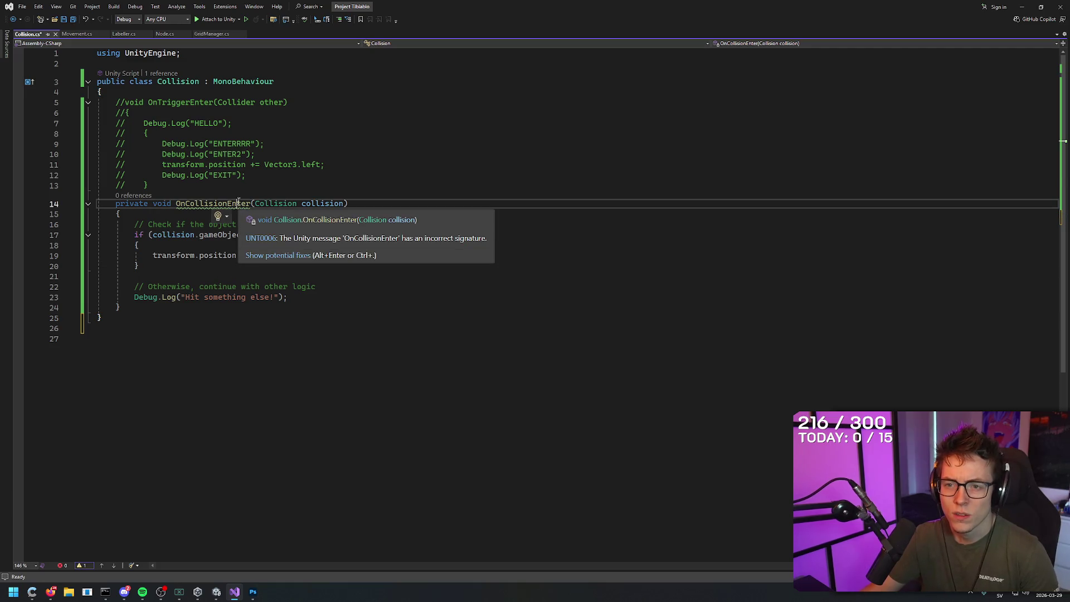
left_click(328, 165)
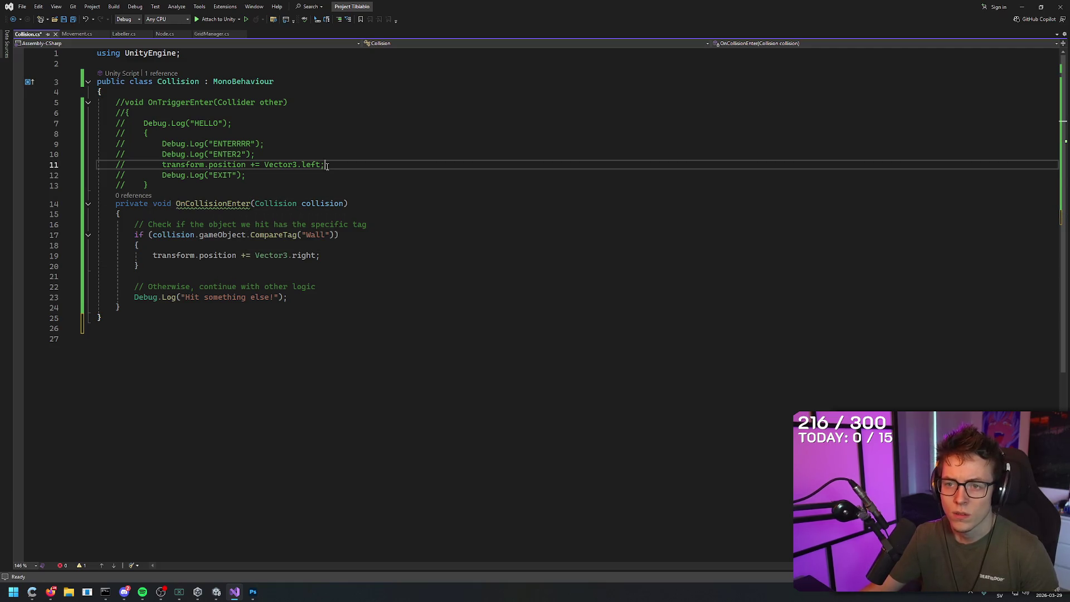
left_click(389, 338)
key("super+shift+s")
mouse_move(56, 390)
left_mouse_down()
mouse_move(258, 150)
mouse_move(396, 60)
mouse_move(401, 44)
left_mouse_up()
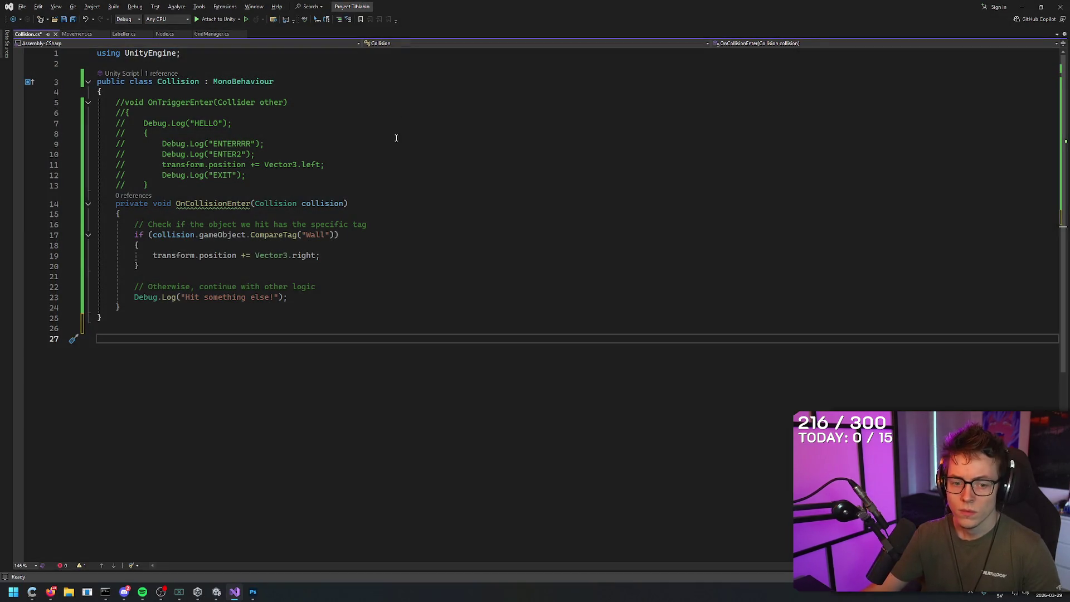
key("alt+Tab")
left_click(496, 329)
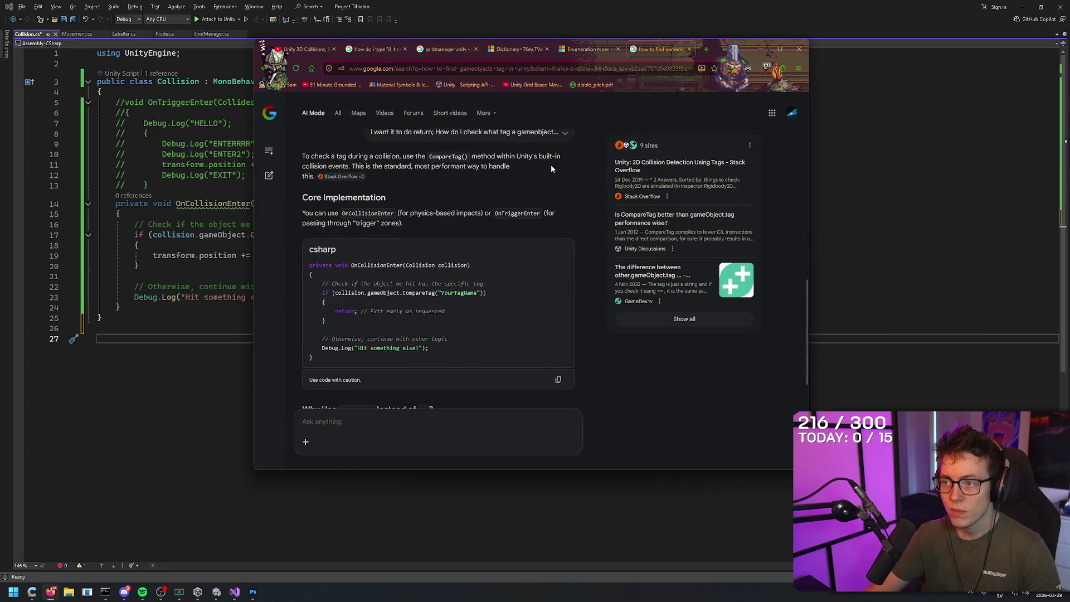
- Attach the script screenshot in AI Mode, draft 'why is my OnCOllisionEnter saying', then return to the script
scroll(501, 334, "down", 5)
key("ctrl+v")
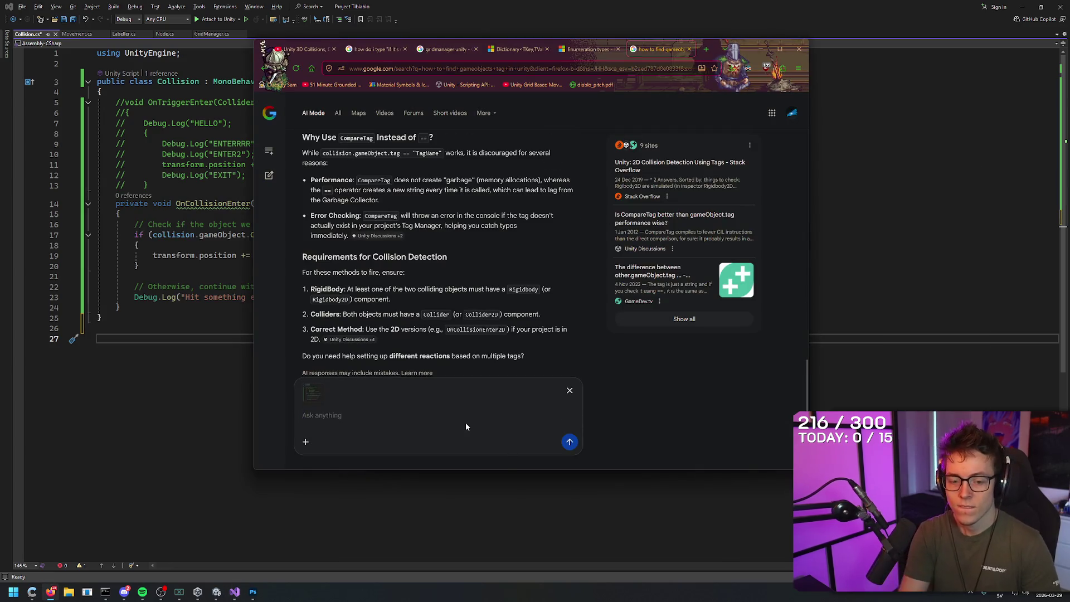
type("why")
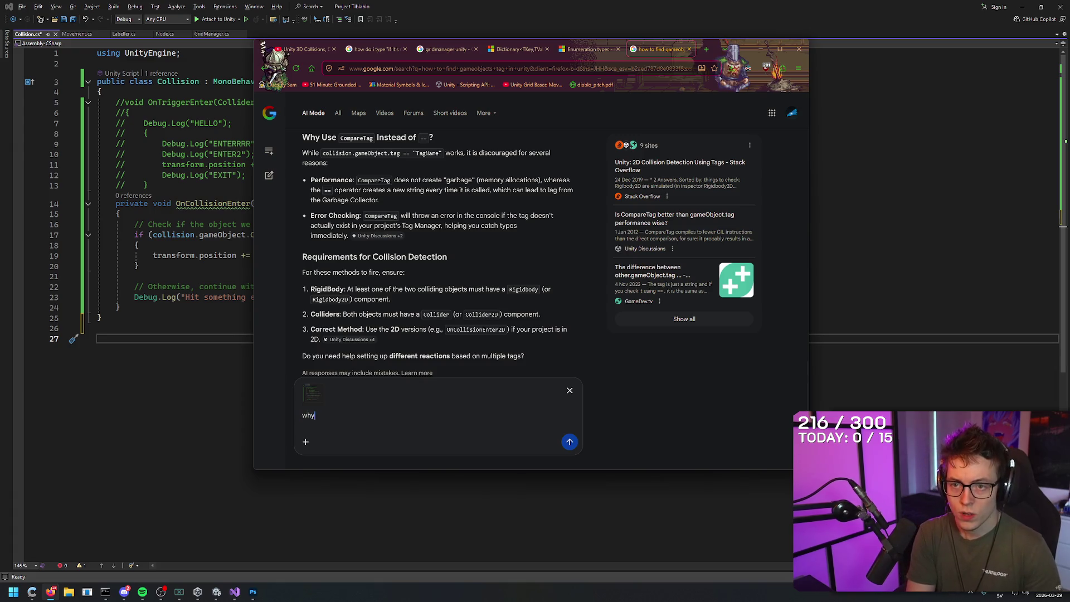
type(" is my OnCOllisi")
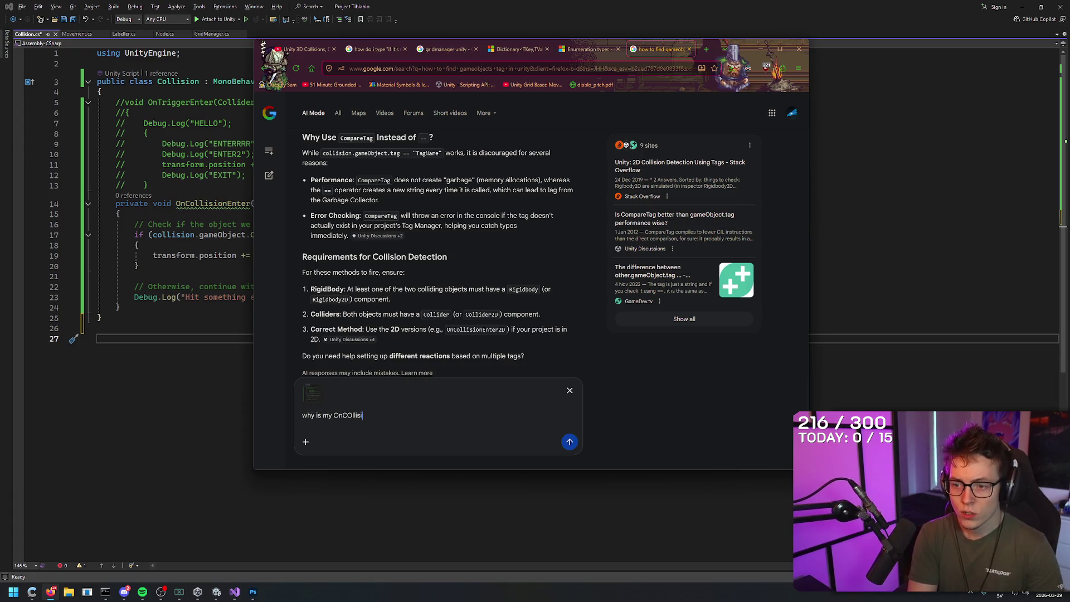
type("onEnter saying")
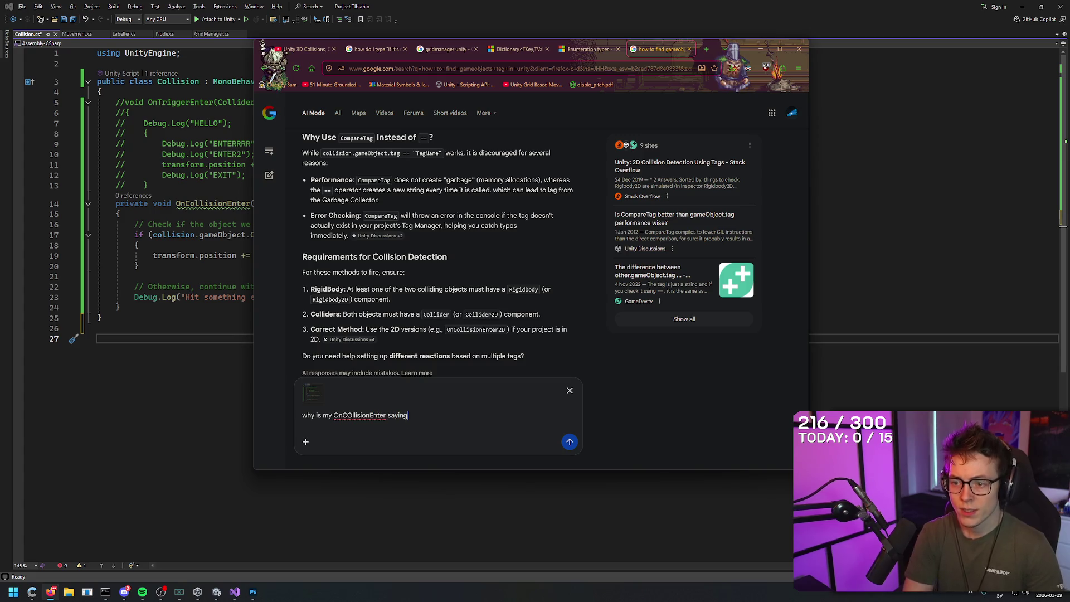
key("alt+Tab")
left_click(50, 592)
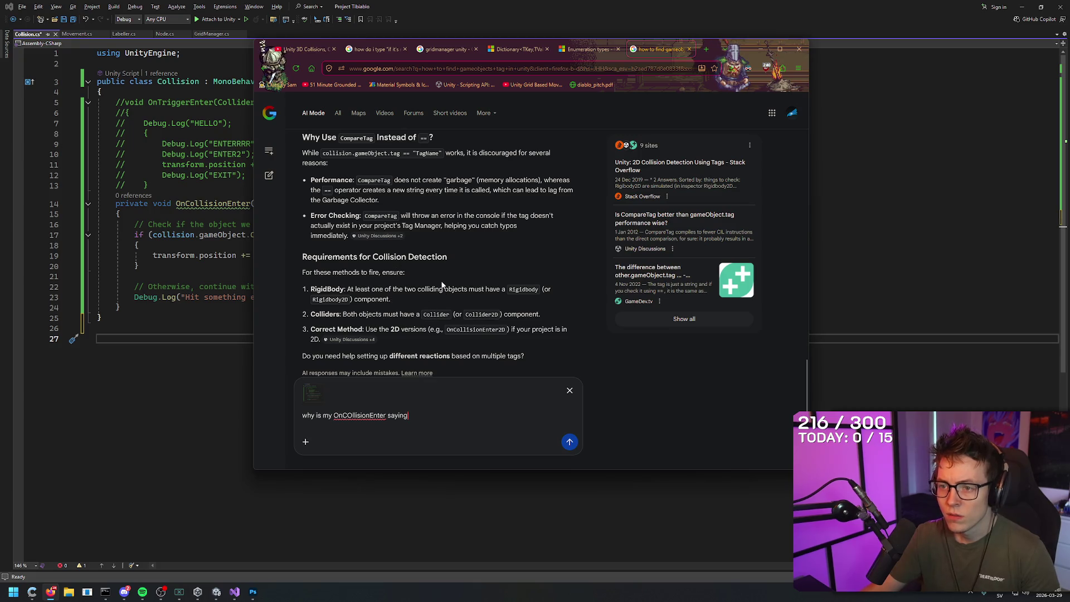
scroll(454, 285, "up", 5)
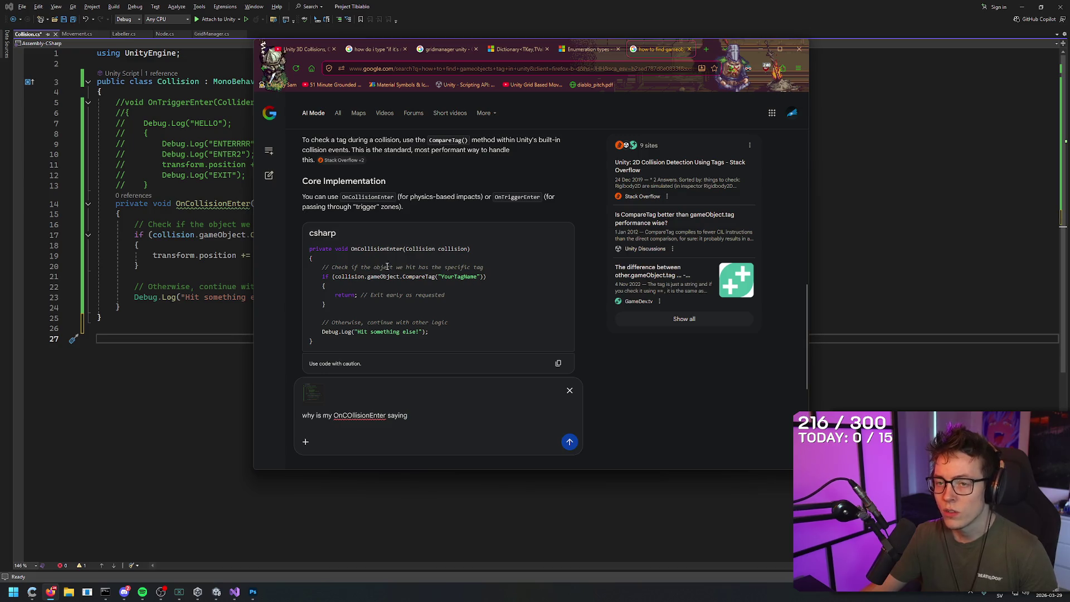
left_click(217, 383)
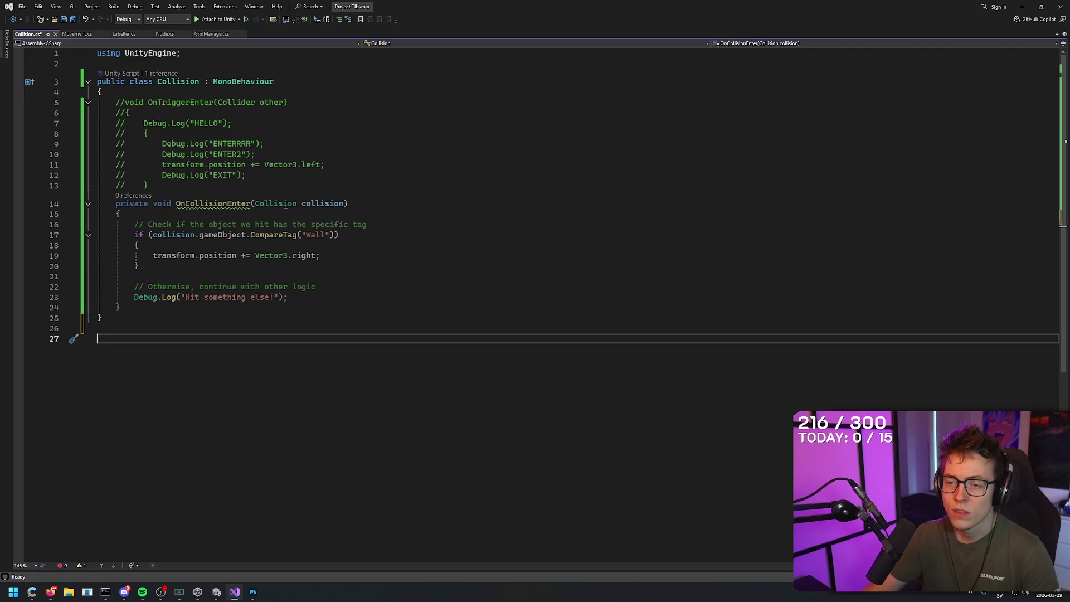
- Change the OnCollisionEnter parameter to Collider other, update line 17 to match, and save
left_click_drag(296, 204, 255, 204)
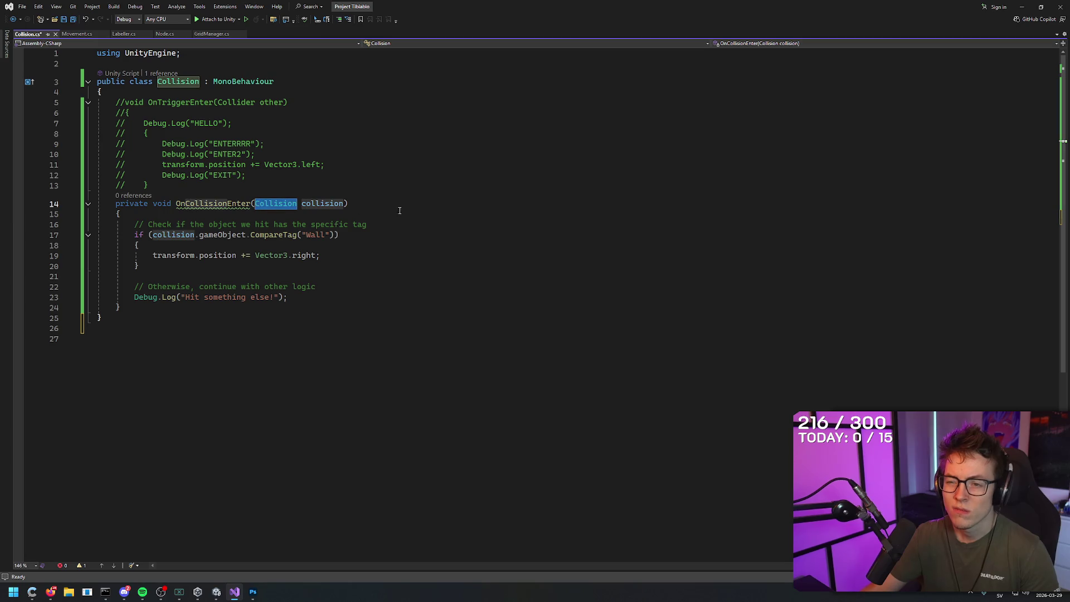
type("Collider")
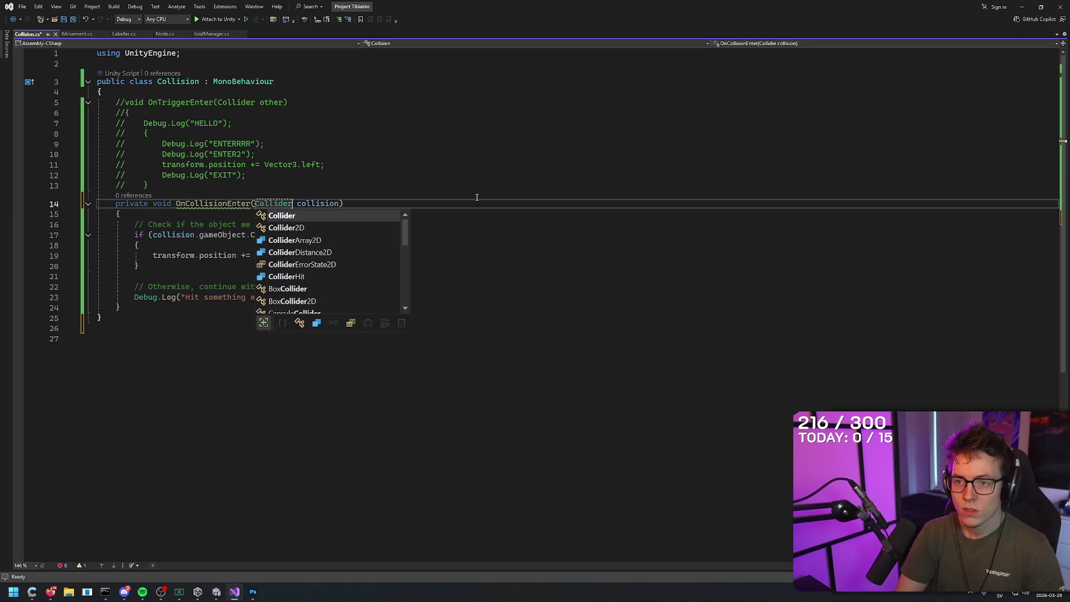
key("Delete")
key("Delete")
key("Delete")
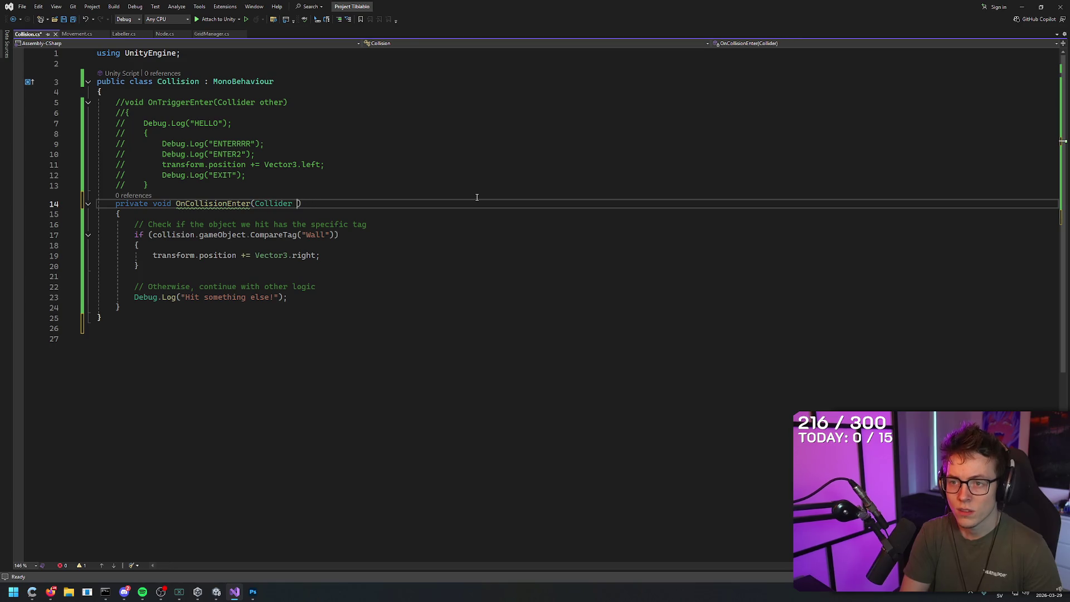
type("other")
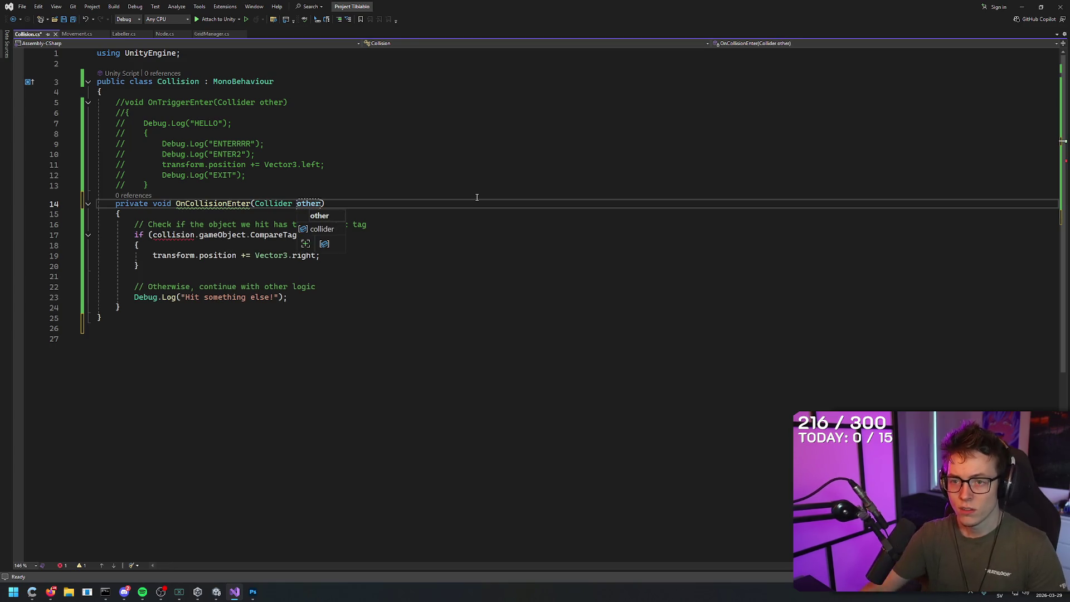
left_click(433, 309)
left_click_drag(195, 235, 171, 235)
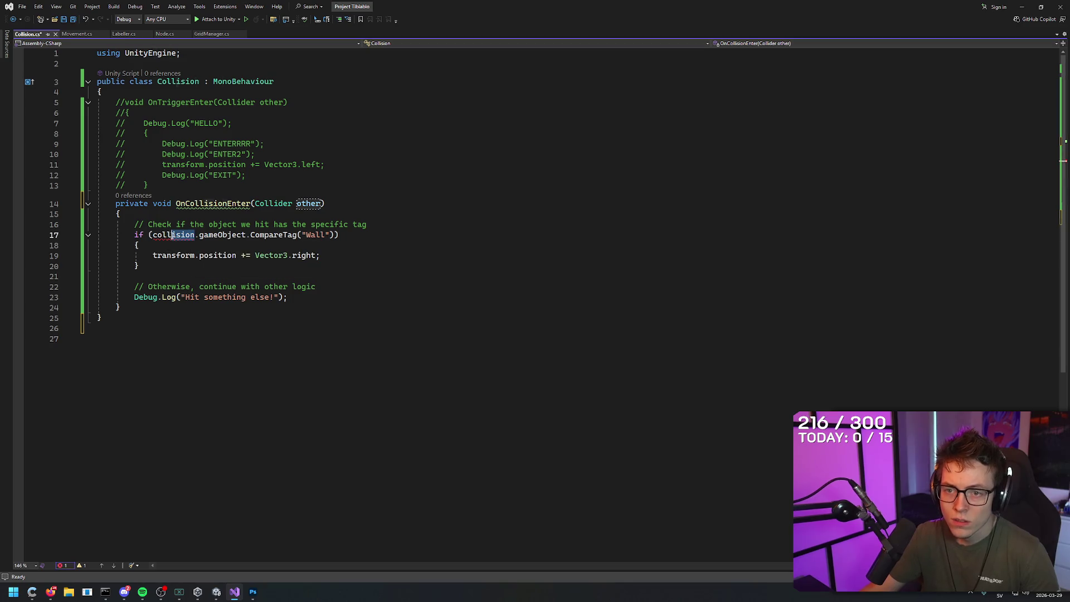
type("ider")
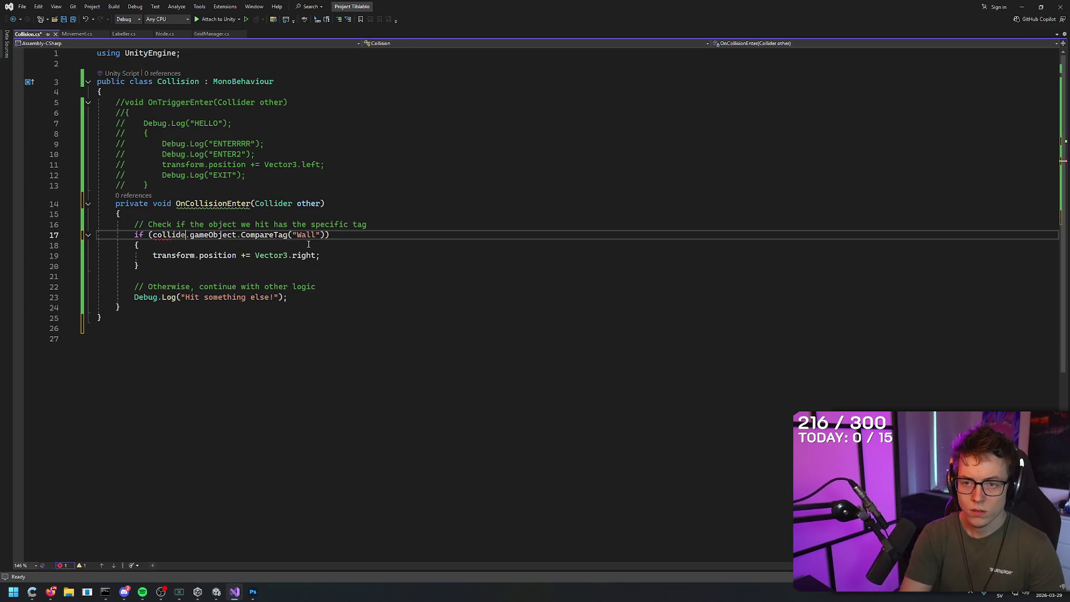
key("ctrl+shift+Left")
type("Collider")
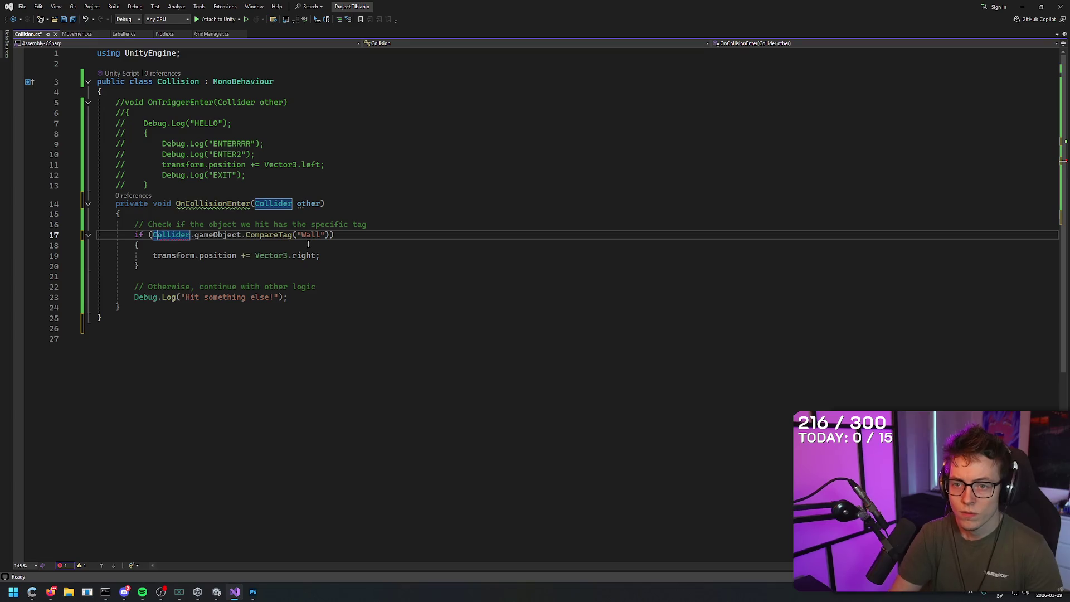
left_click(310, 297)
key("ctrl+s")
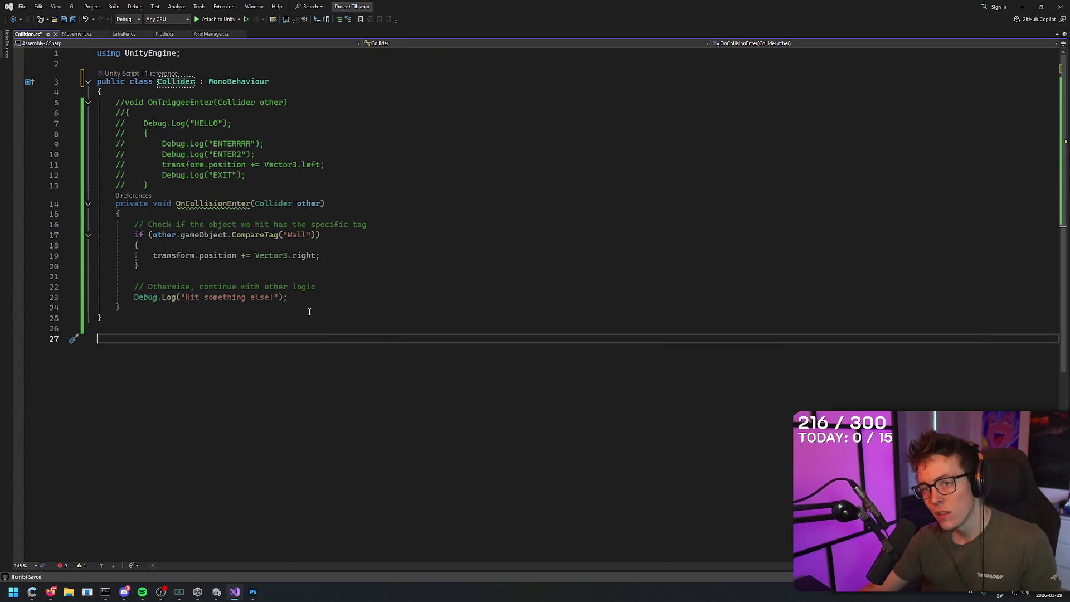
- Undo the Collider edits so the class and parameter use Collision again
key("ctrl+z")
key("ctrl+z")
key("ctrl+z")
key("ctrl+z")
key("ctrl+z")
key("ctrl+z")
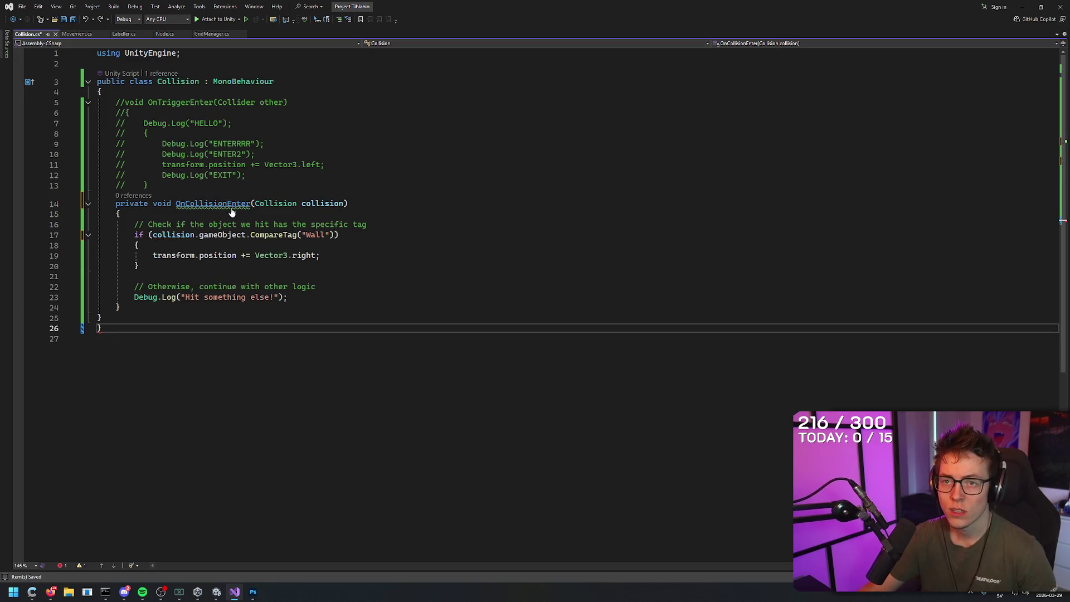
left_click(379, 216)
key("Down")
key("Down")
key("Down")
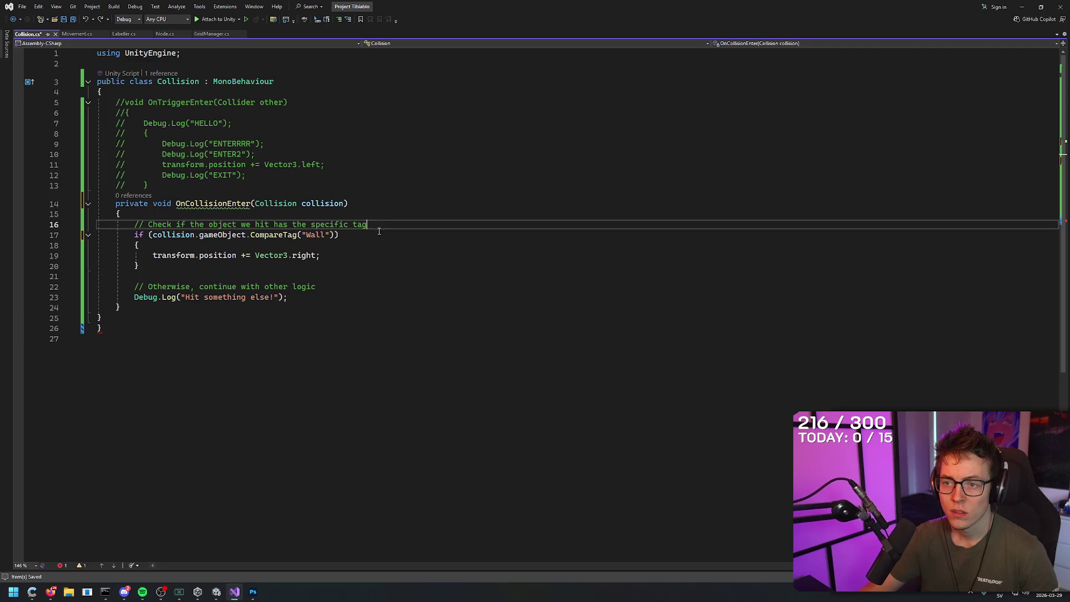
left_click_drag(292, 102, 214, 102)
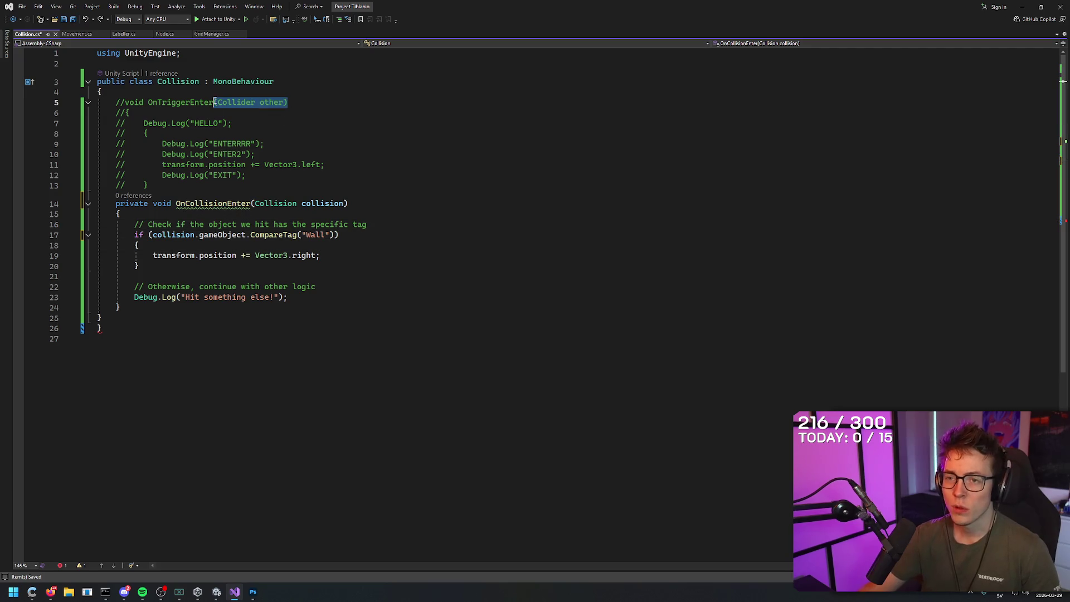
left_click(370, 318)
key("alt+Tab")
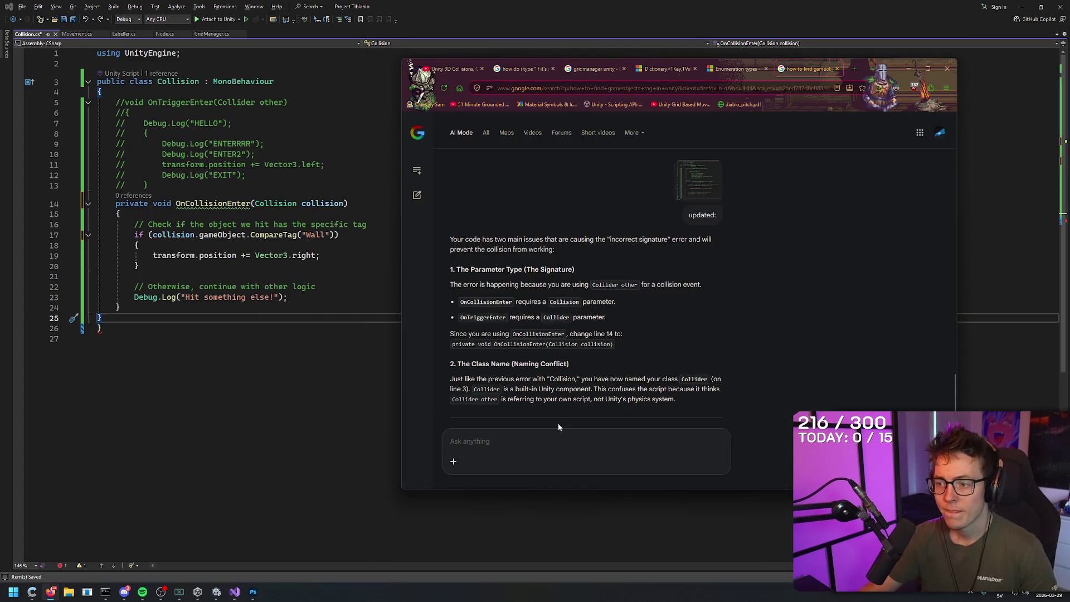
- Scroll through the AI answer, highlighting the Naming Conflict explanation, down to The Corrected Code
scroll(581, 339, "down", 1)
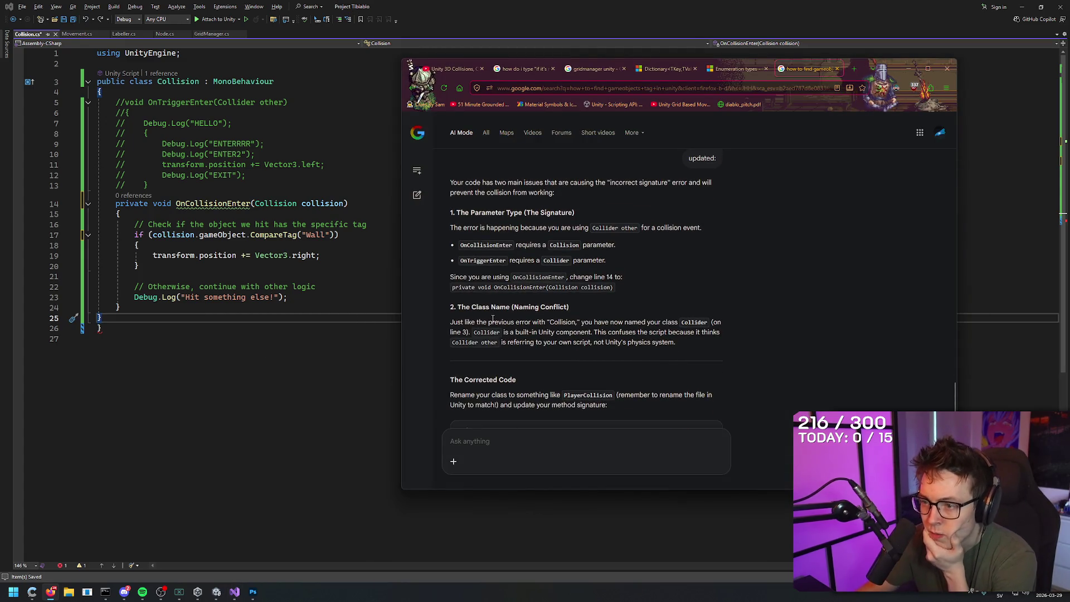
mouse_move(489, 323)
left_mouse_down()
mouse_move(718, 323)
mouse_move(641, 401)
mouse_move(518, 333)
mouse_move(474, 335)
mouse_move(583, 333)
left_mouse_up()
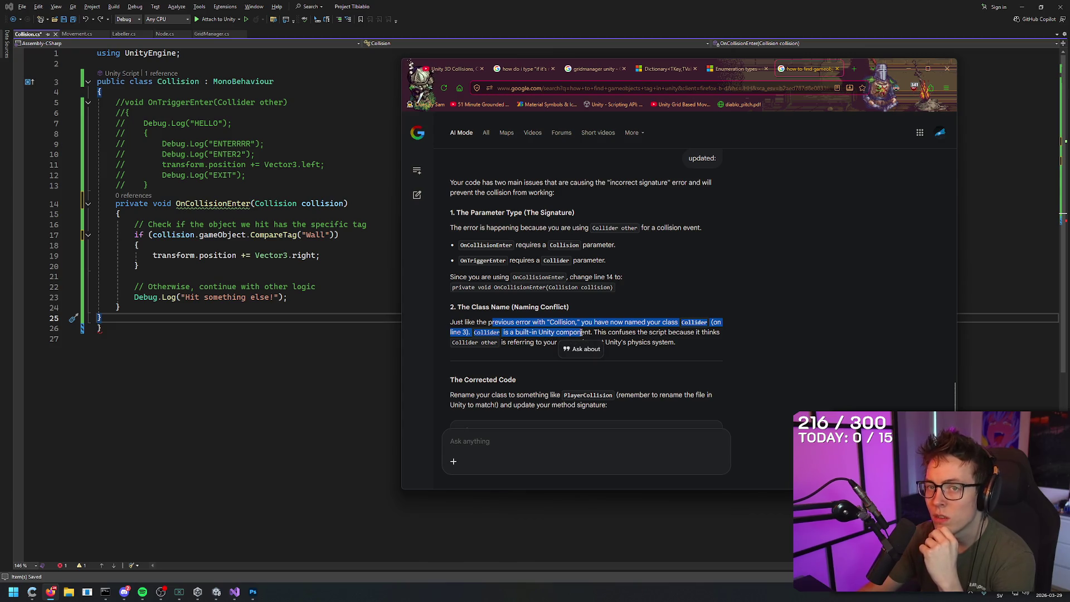
left_click(717, 342, "shift")
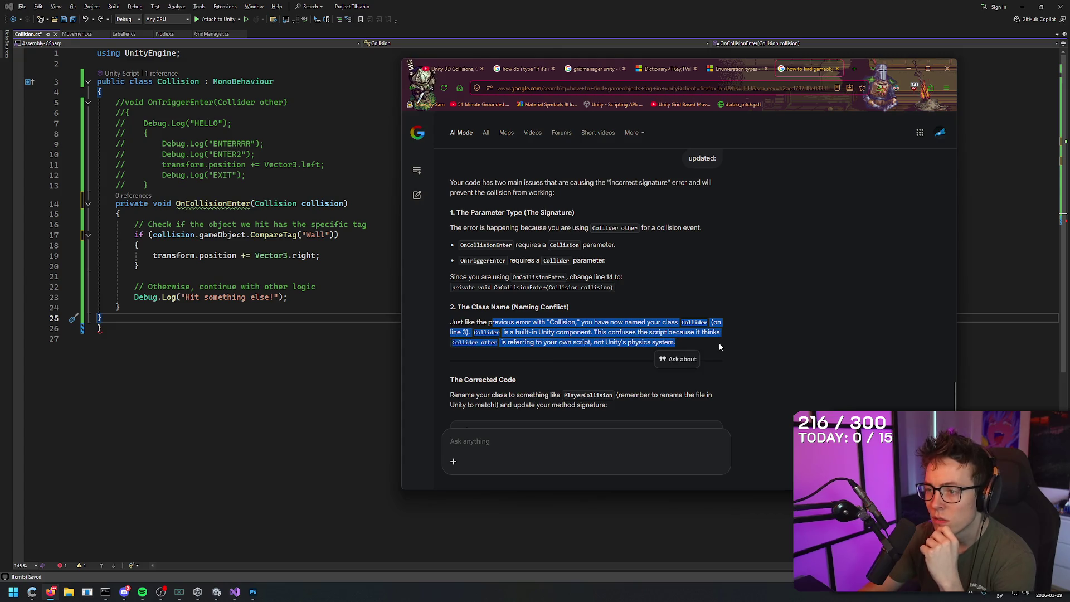
left_click(718, 342)
scroll(705, 346, "down", 5)
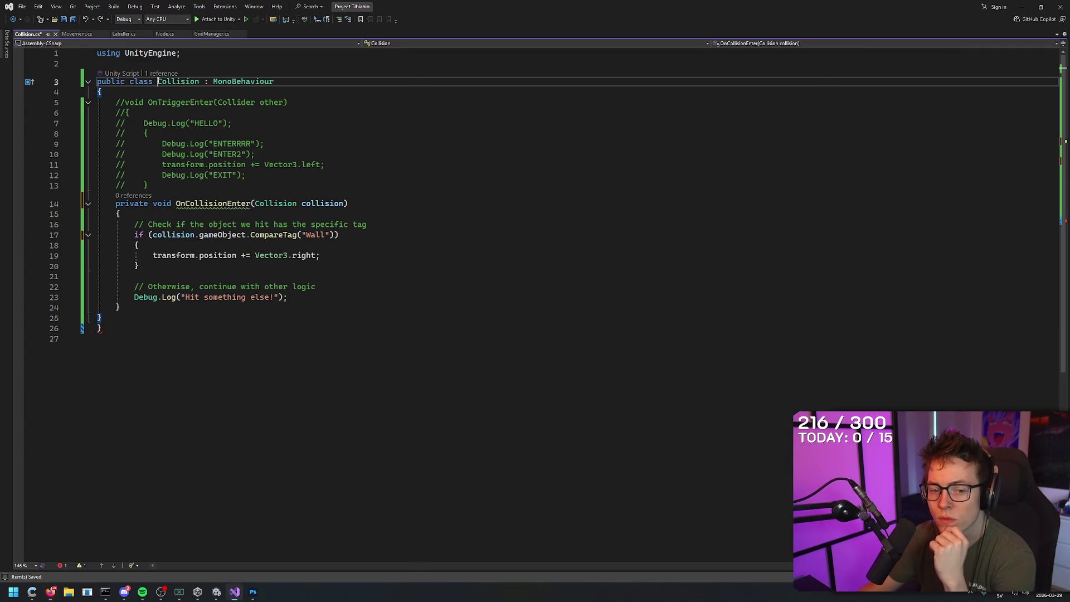
- Rename the class on line 3 to PlayerCollision, checking it with undo and redo
left_click(158, 81)
type("Player")
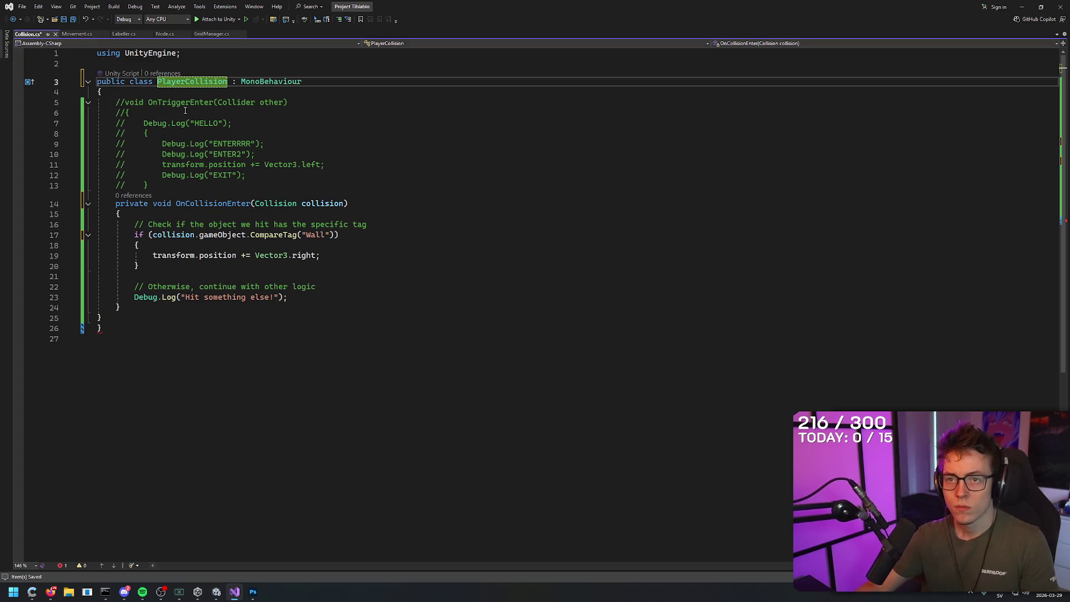
left_click(323, 391)
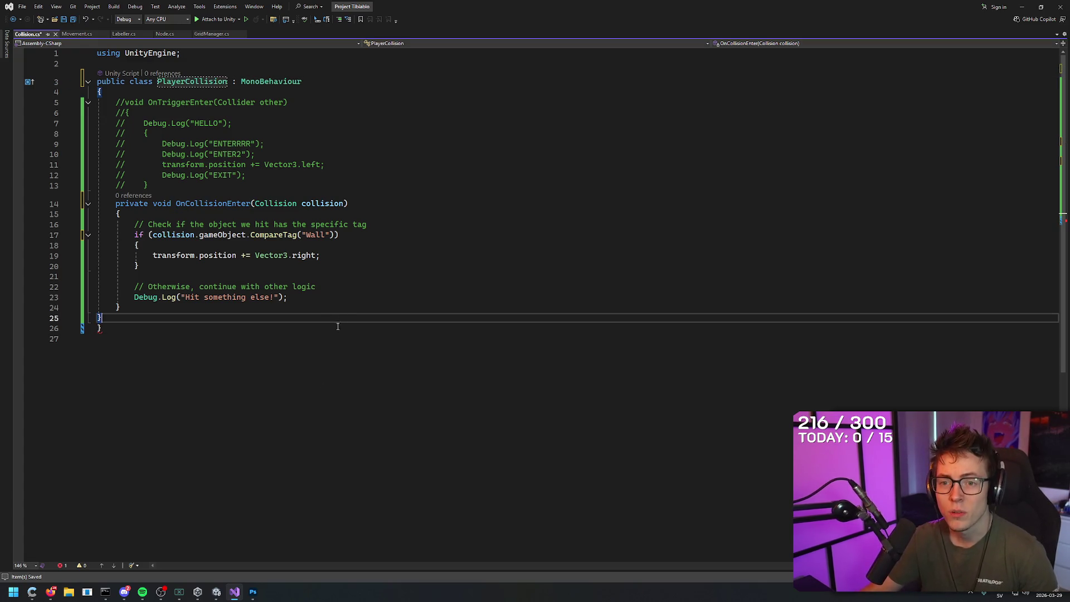
key("ctrl+z")
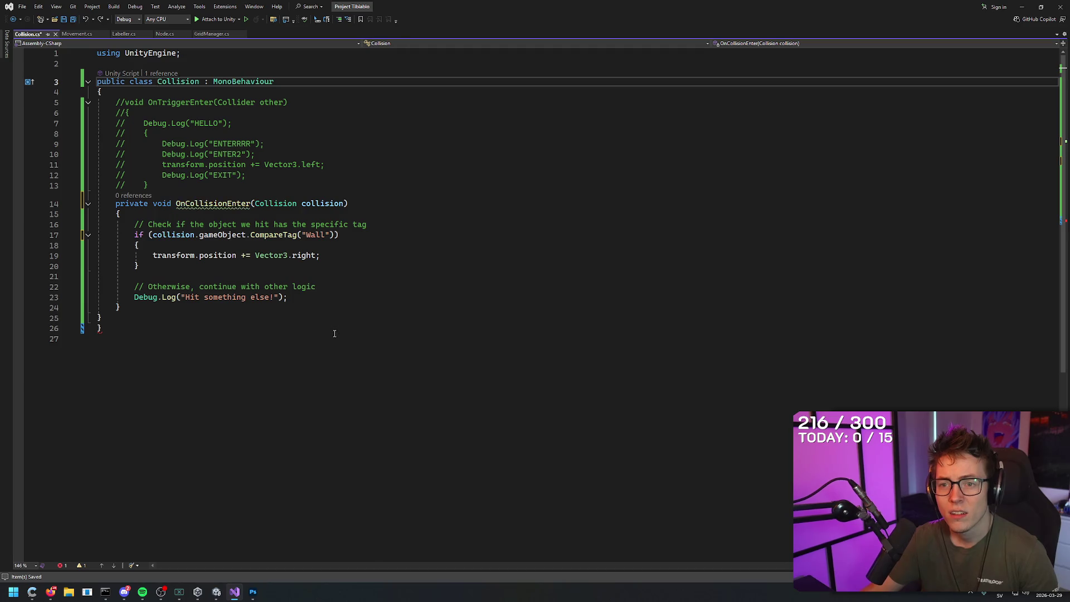
left_click(331, 344)
key("ctrl+y")
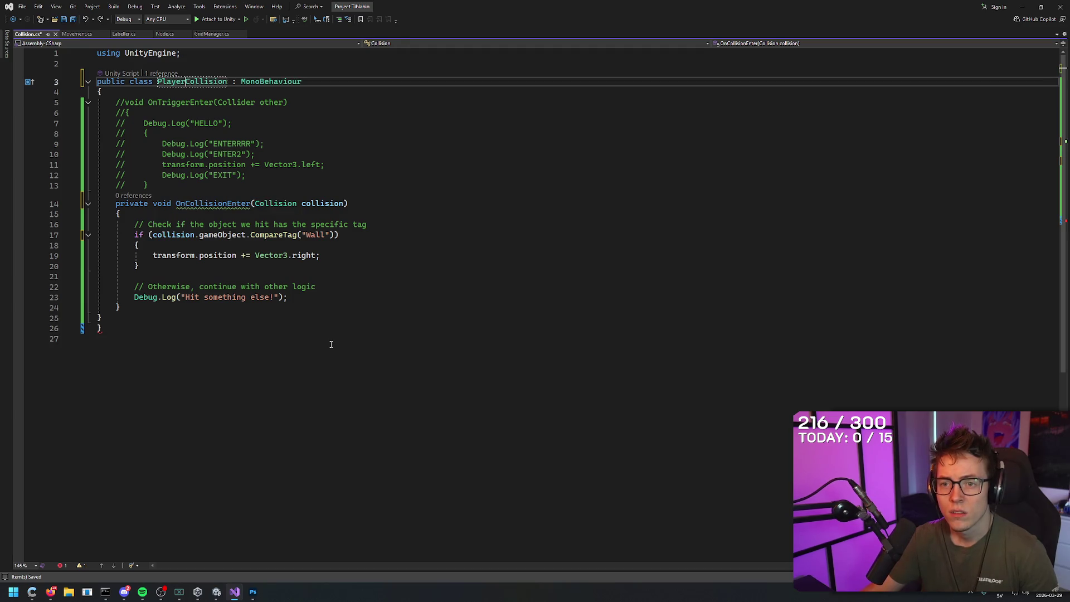
left_click(330, 345)
- Save the PlayerCollision script and switch to the Unity editor
mouse_move(195, 84)
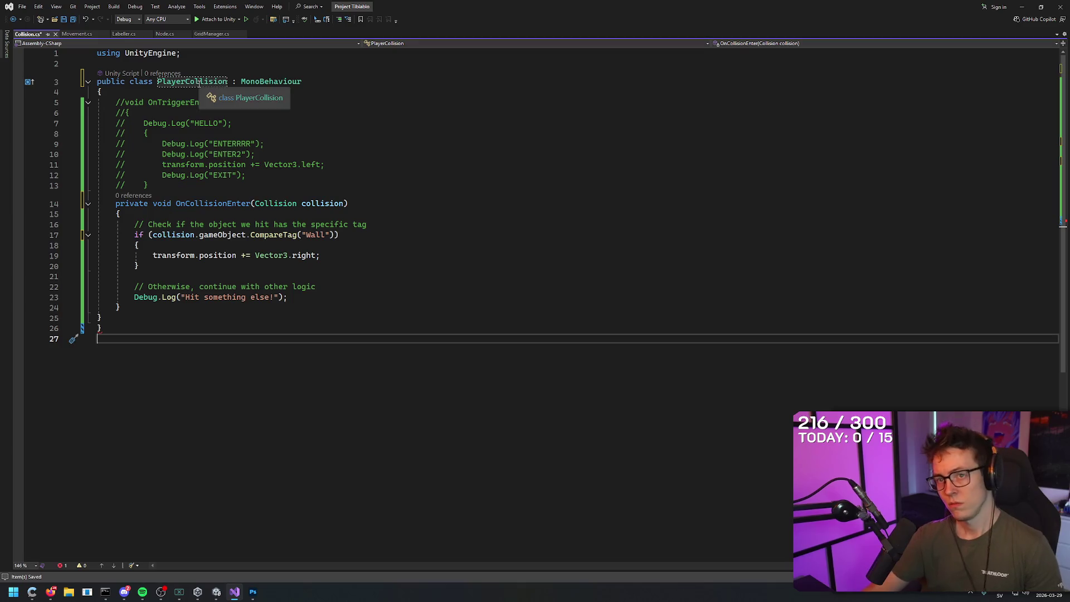
left_click(352, 153)
key("ctrl+s")
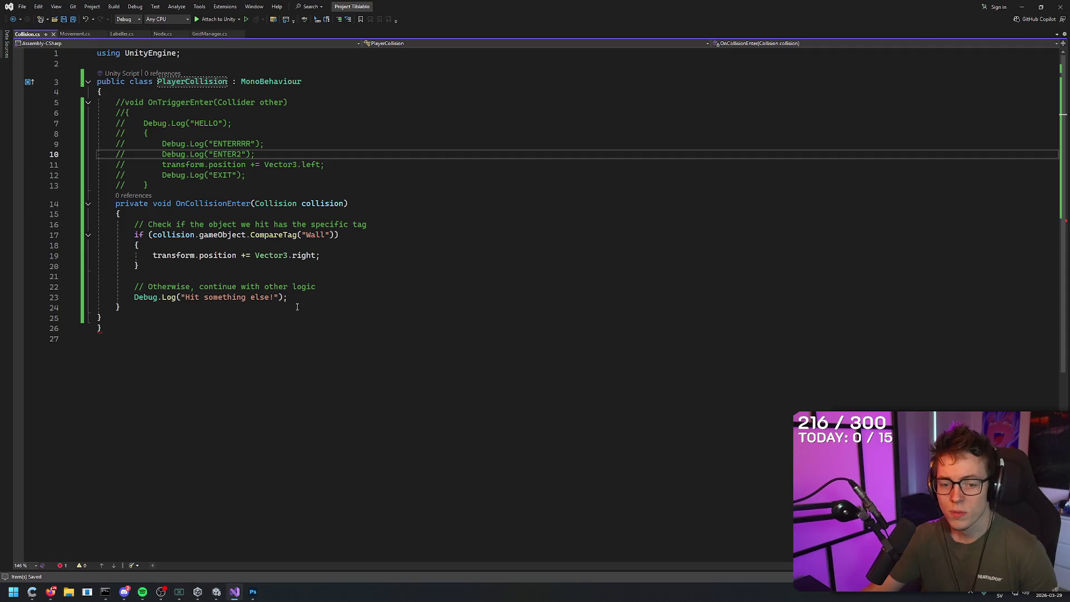
left_click(216, 592)
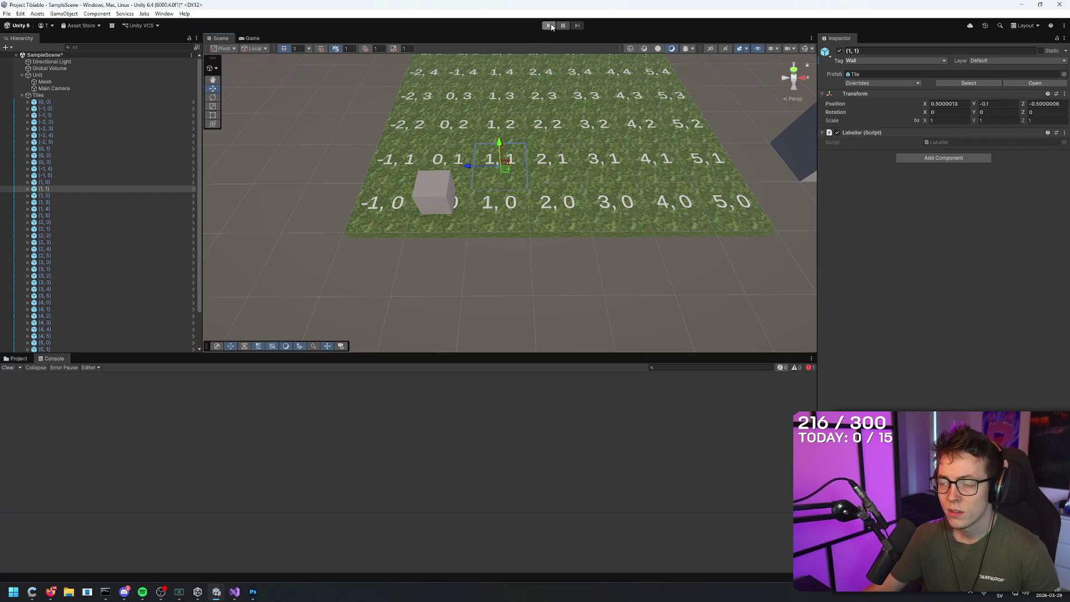
key("alt+Tab")
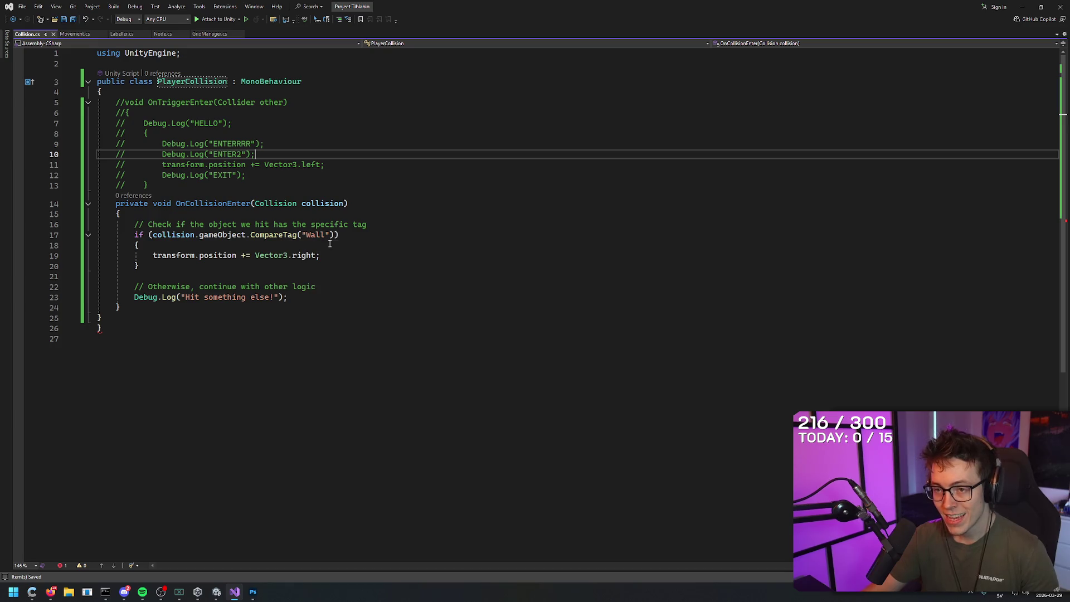
left_click(334, 235)
left_click(332, 256)
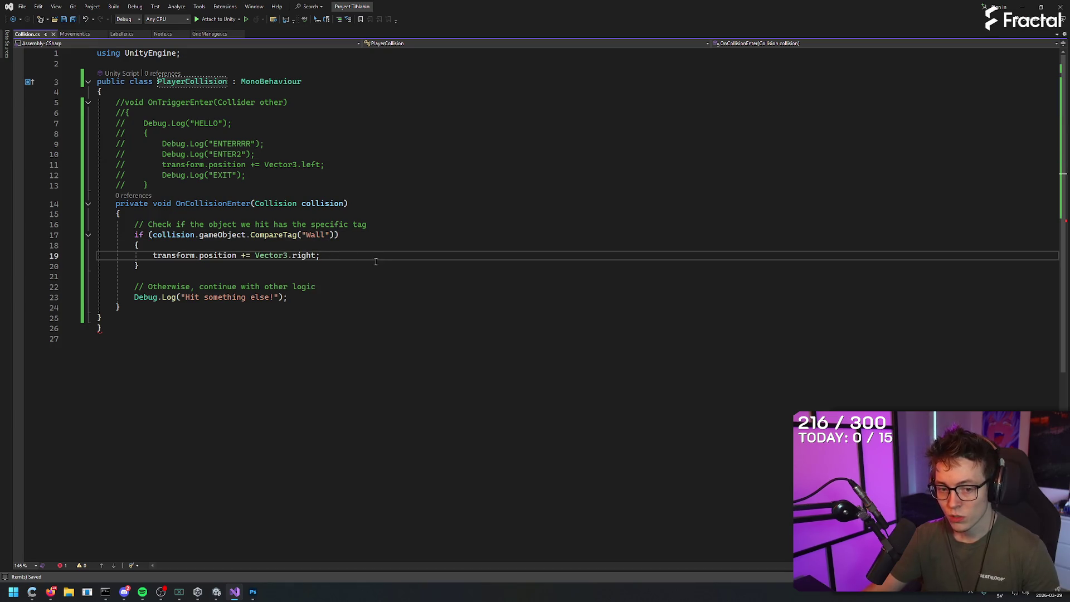
key("alt+Tab")
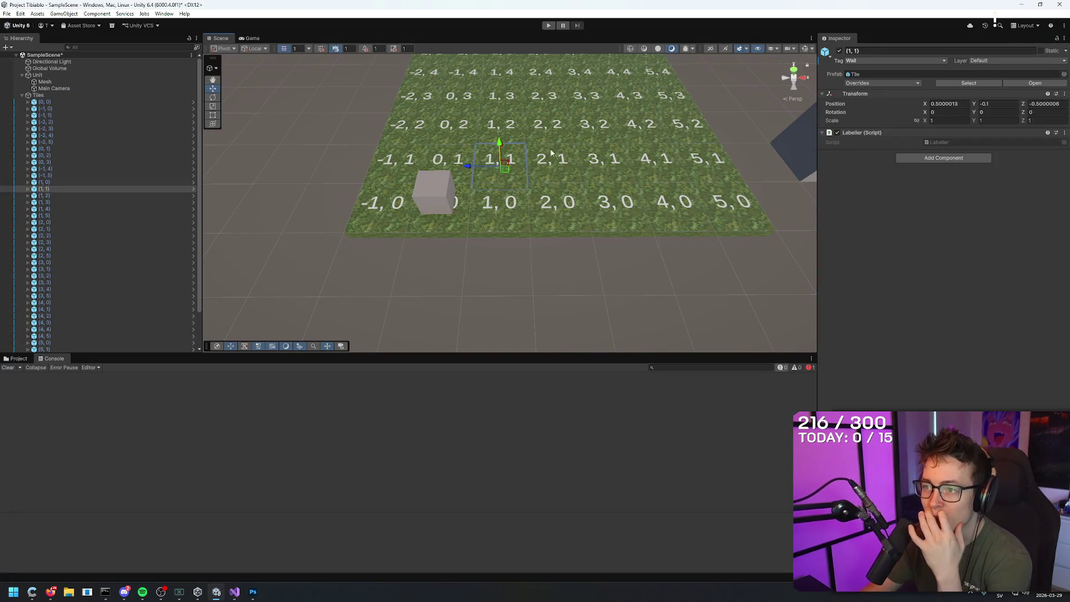
left_click(559, 165)
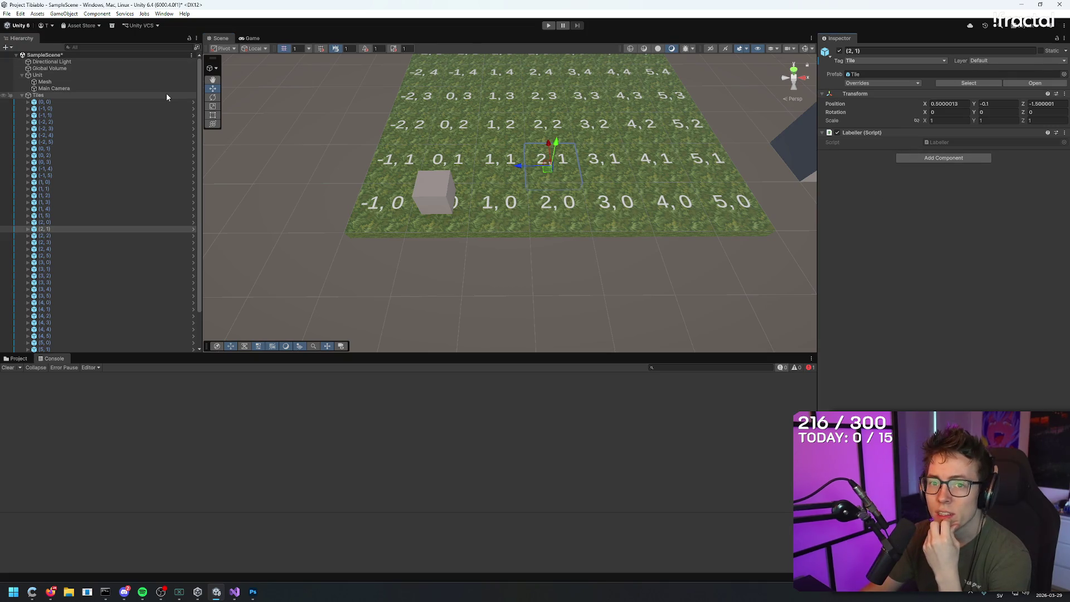
- Open the Tile prefab from the Prefabs folder in Prefab Mode
left_click(72, 96)
left_click(19, 358)
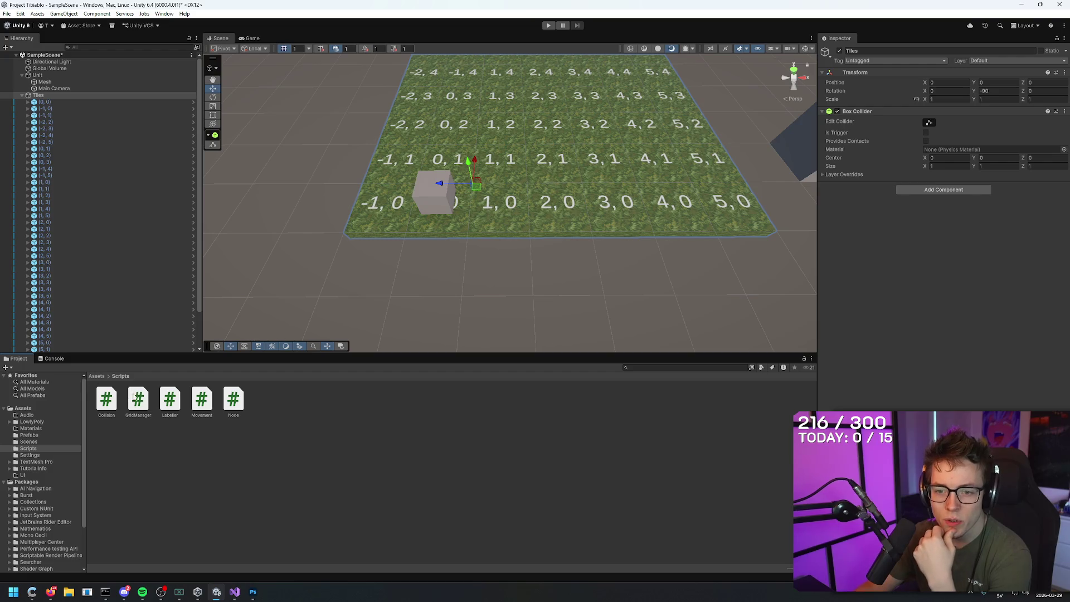
left_click(104, 385)
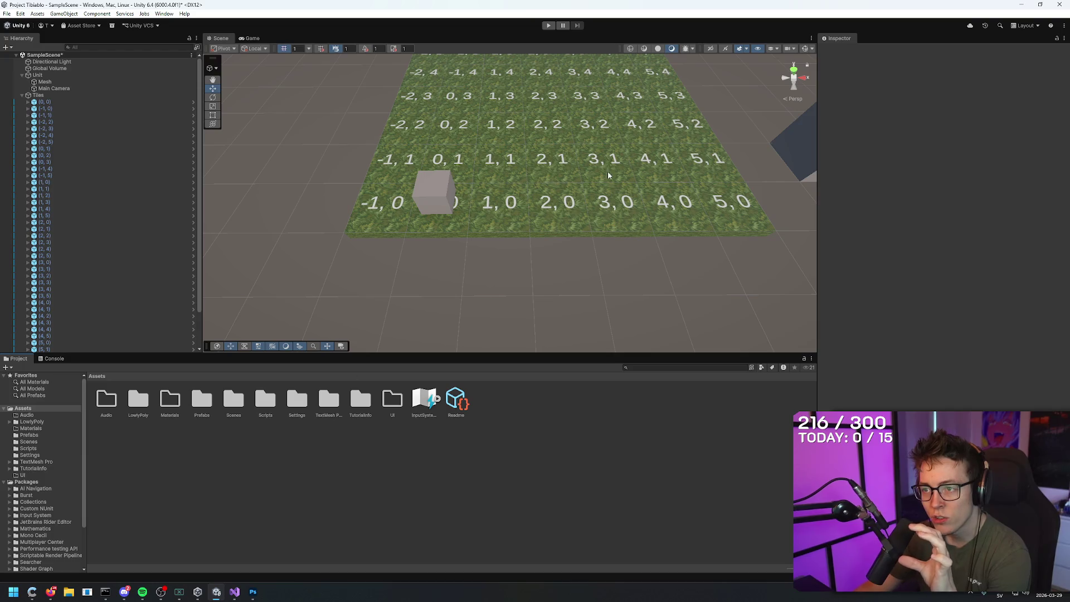
double_click(202, 401)
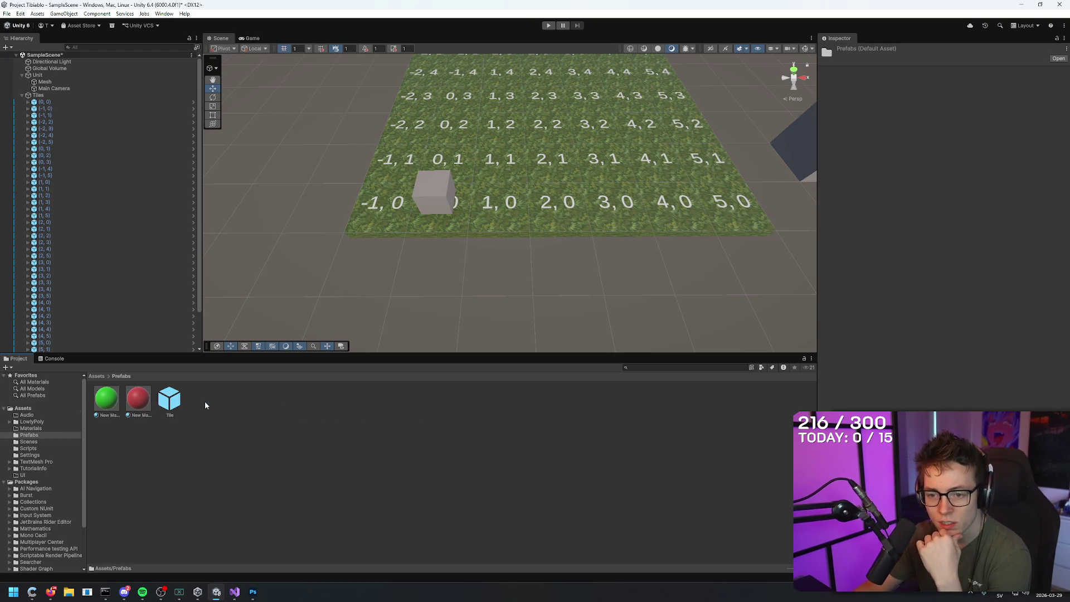
double_click(175, 399)
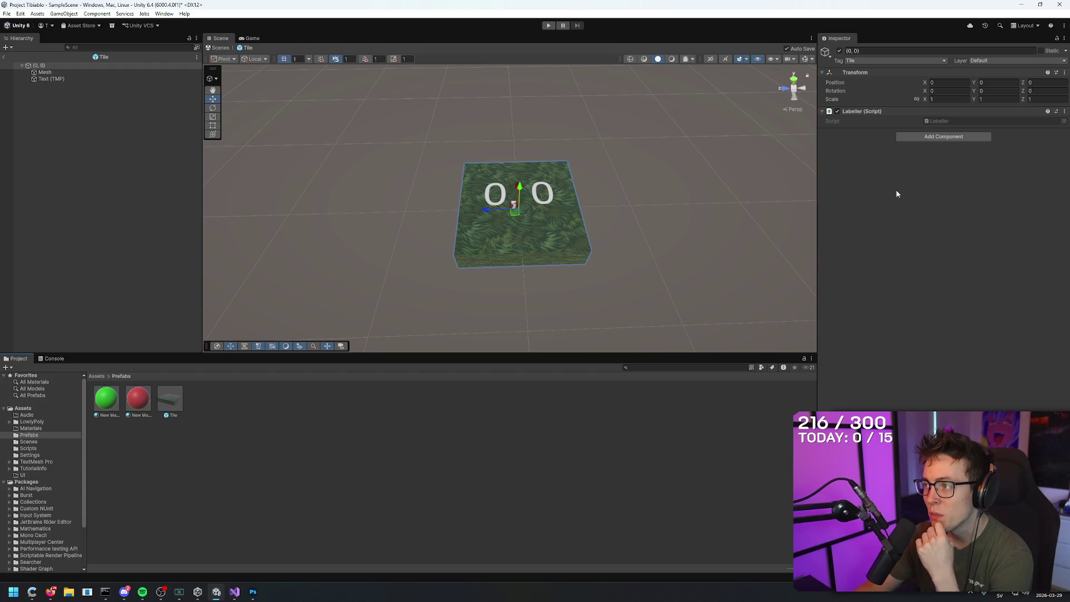
left_click(170, 401)
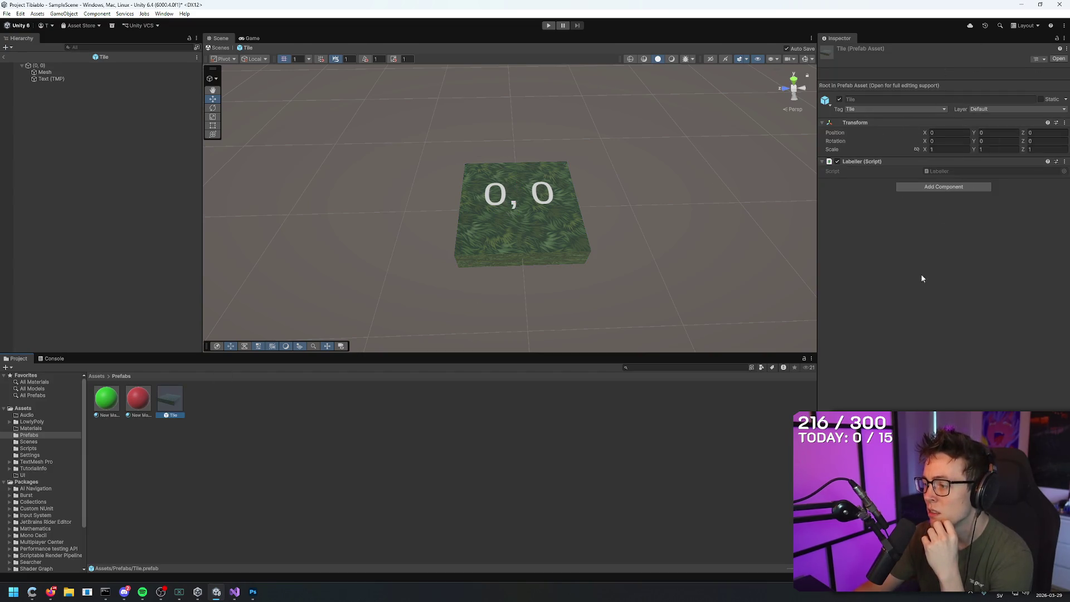
left_click(441, 410)
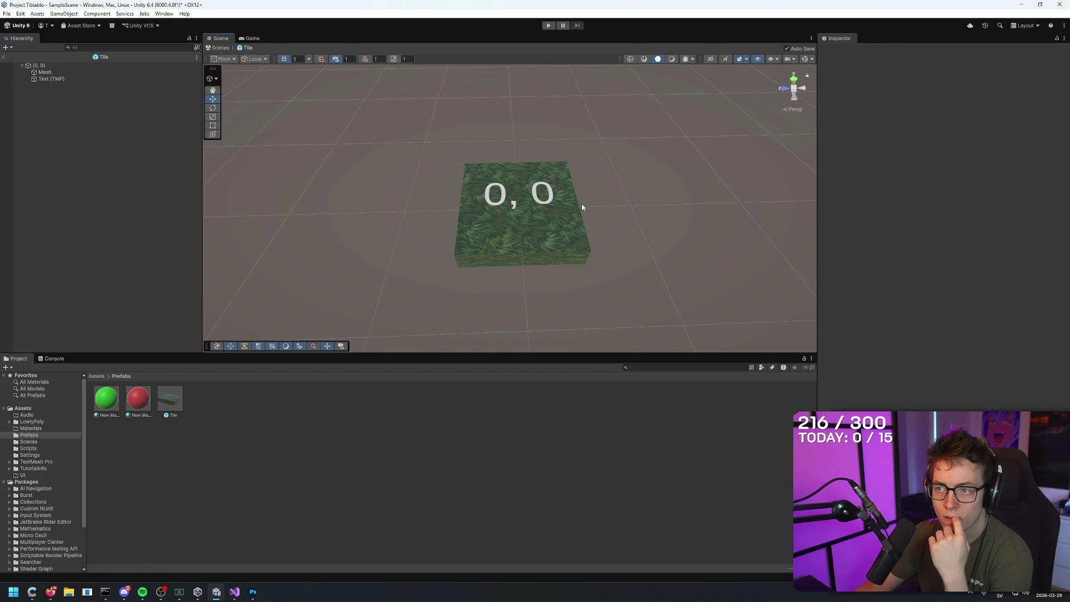
- Inspect the prefab's Mesh child and its root (0, 0) object
left_click(552, 227)
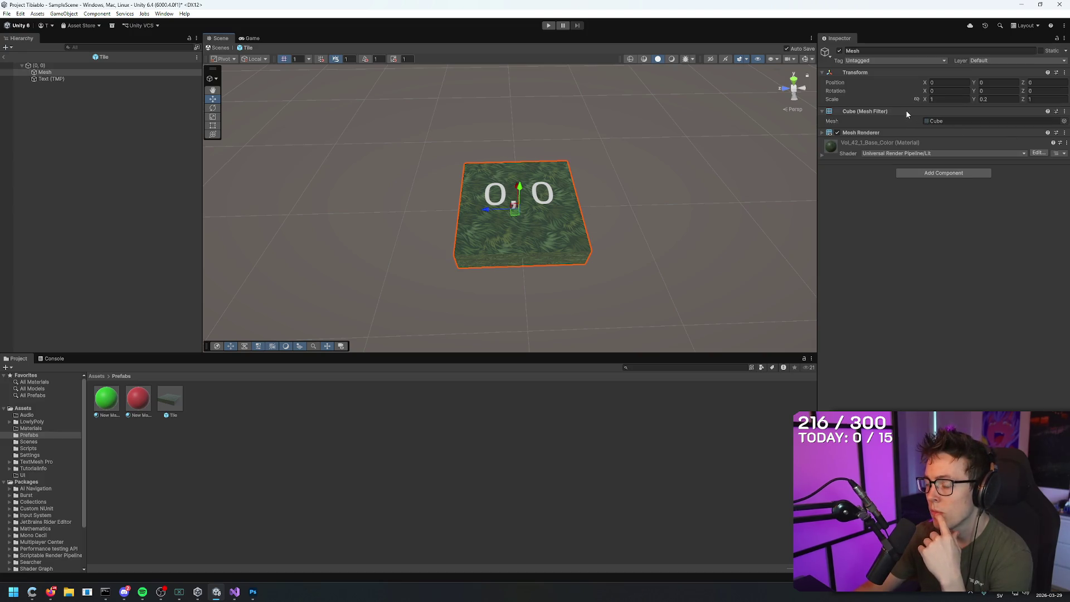
left_click(39, 66)
left_click(47, 72)
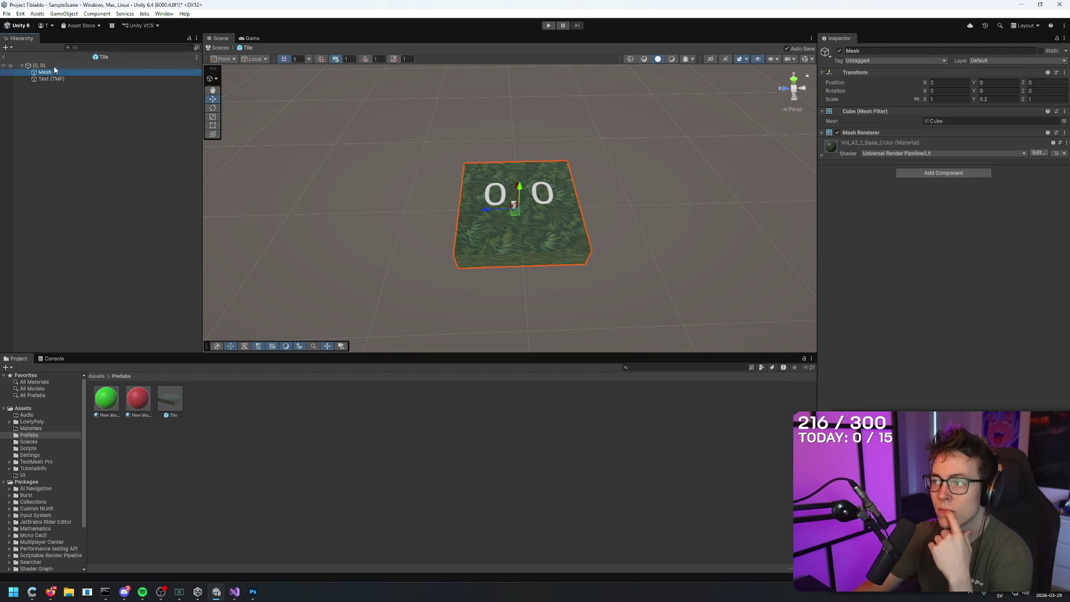
left_click(54, 65)
left_click(47, 72)
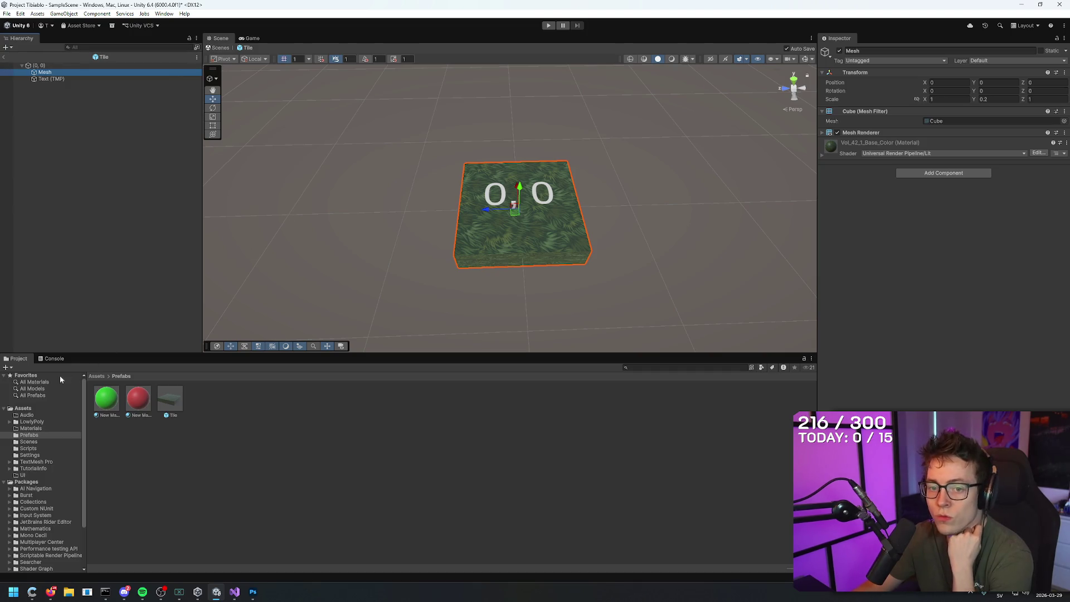
left_click(97, 377)
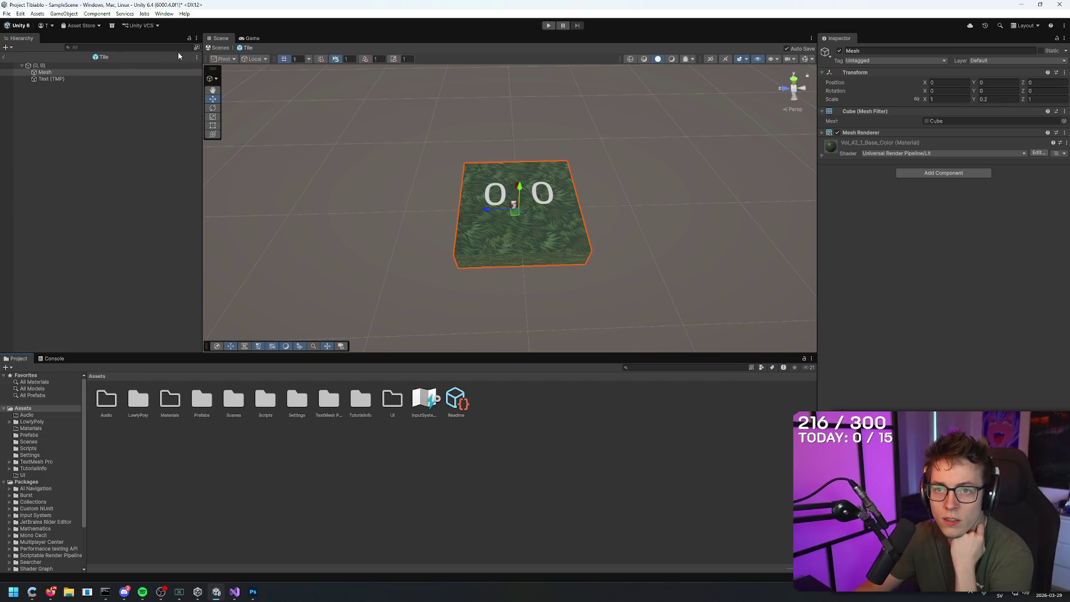
left_click(175, 107)
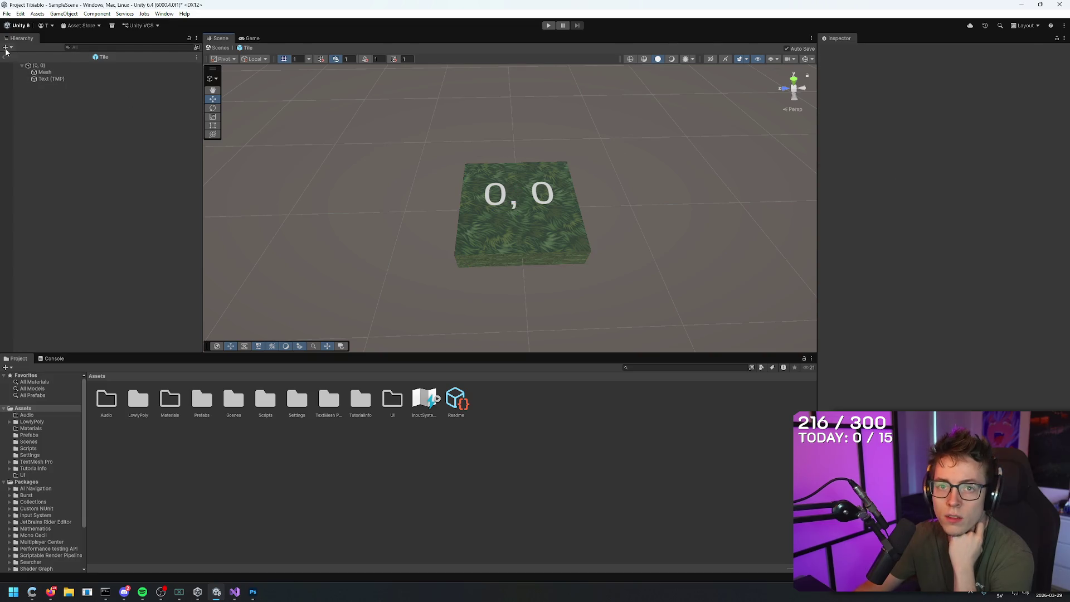
- Exit Prefab Mode and select the (0, 0), (1, 0), (2, 1) and (2, 0) tiles
left_click(5, 51)
left_click(61, 100)
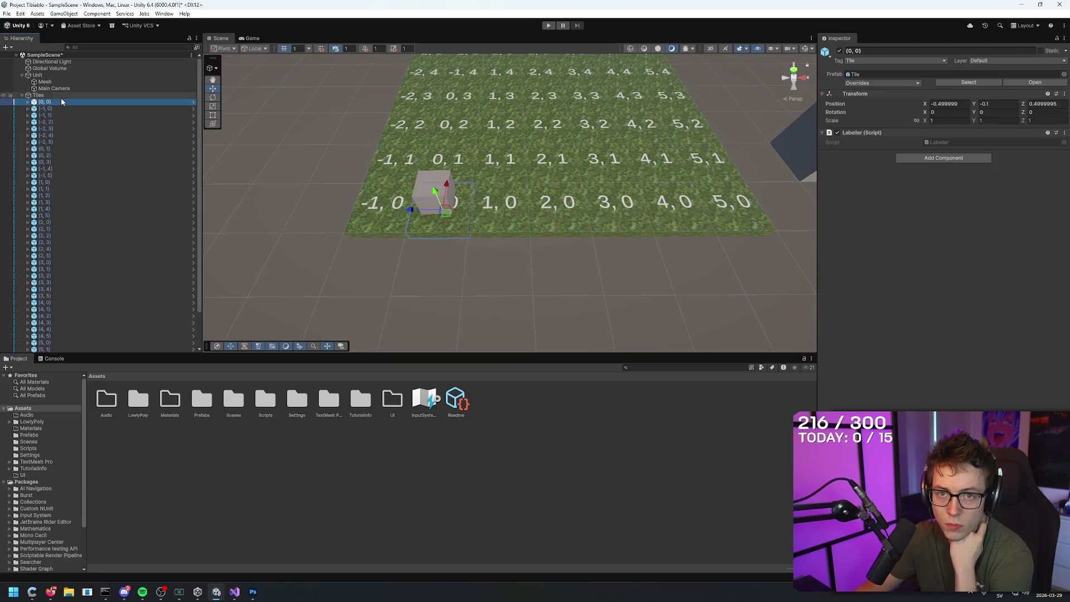
left_click(80, 203)
left_click(81, 182)
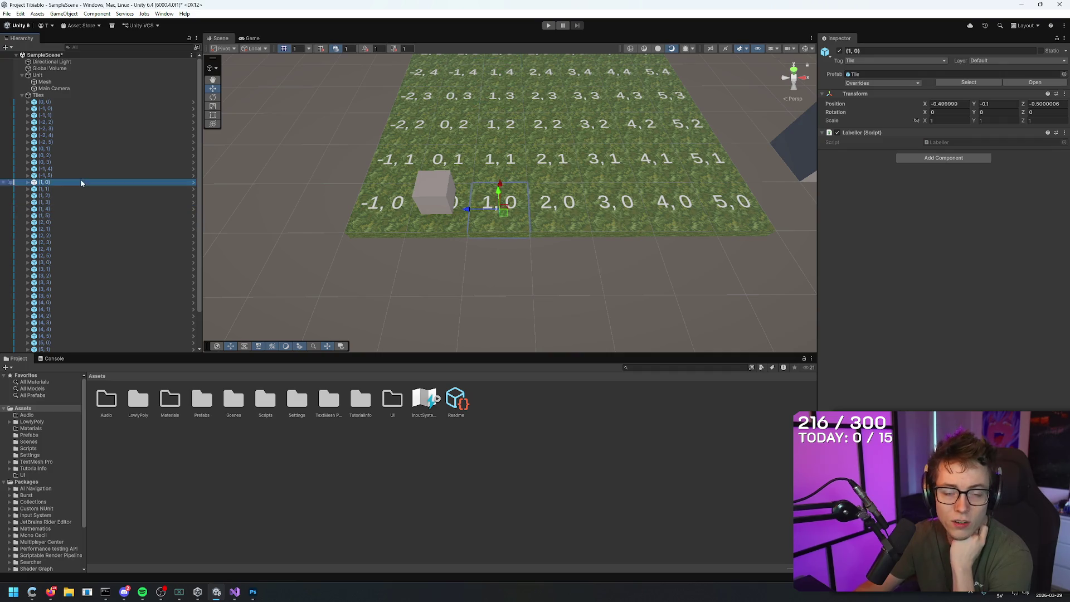
left_click(83, 162)
left_click(86, 136)
left_click(557, 150)
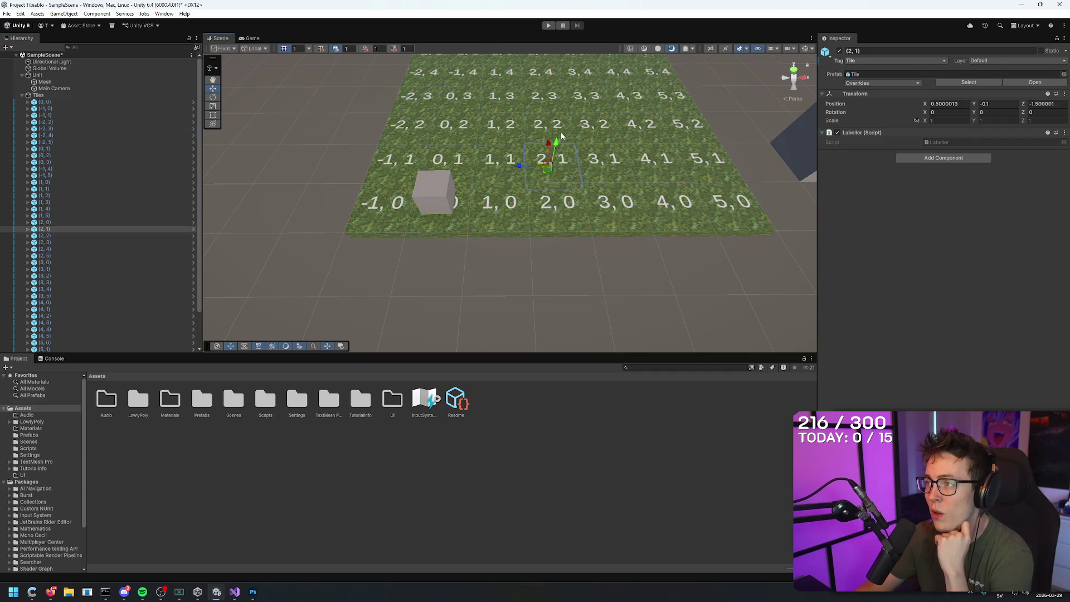
left_click(563, 136)
left_click(563, 135)
left_click(561, 166)
left_click(564, 192)
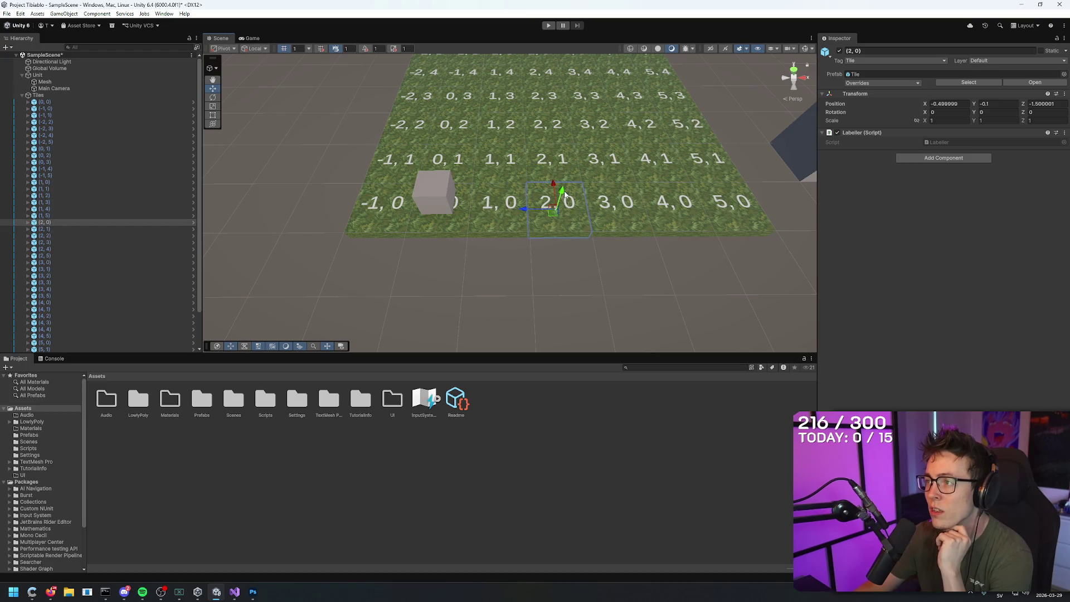
- Inspect tiles (1, 2) and (1, 1), confirming (1, 1) is tagged Wall
left_click(557, 161)
left_click(602, 161)
left_click(596, 129)
left_click(549, 131)
left_click(501, 131)
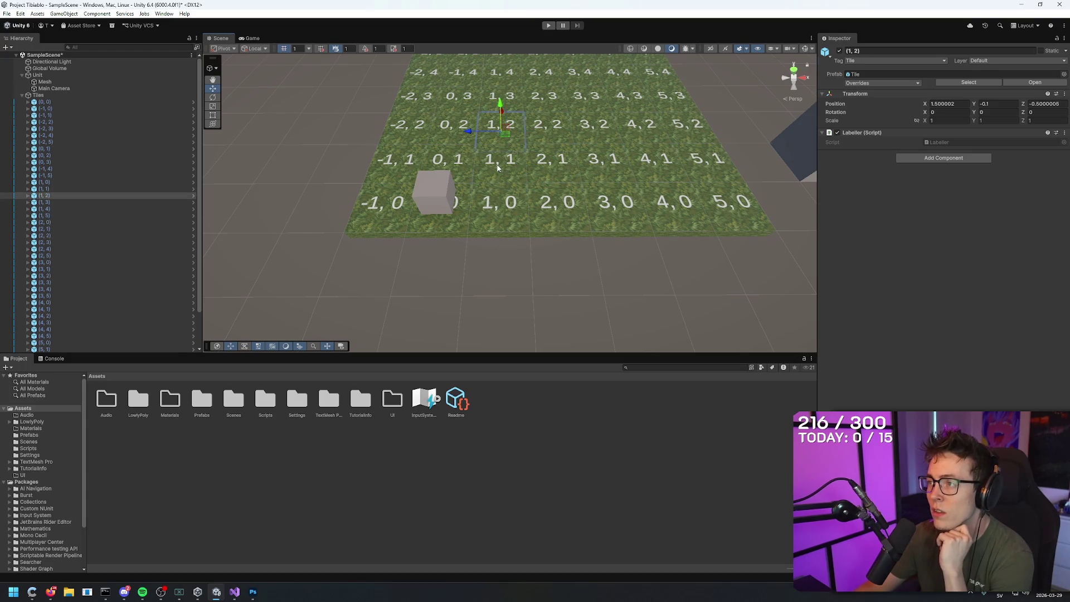
left_click(498, 167)
left_click(501, 130)
left_click(506, 174)
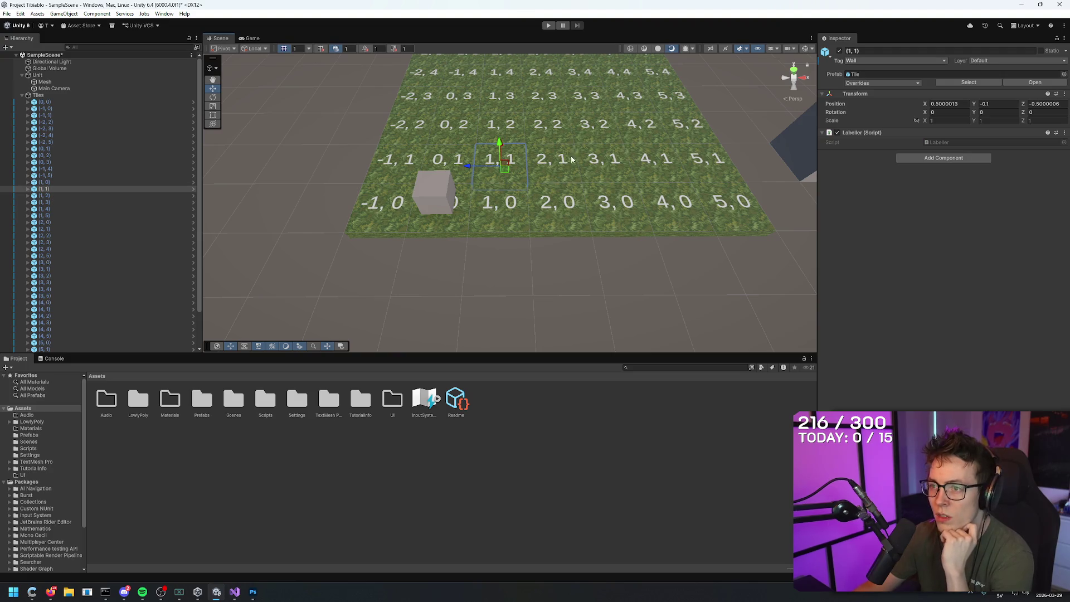
- Orbit and zoom the Scene view to an overview of the tile grid, then select Unit
scroll(523, 142, "up", 3)
scroll(565, 104, "down", 4)
scroll(698, 92, "up", 3)
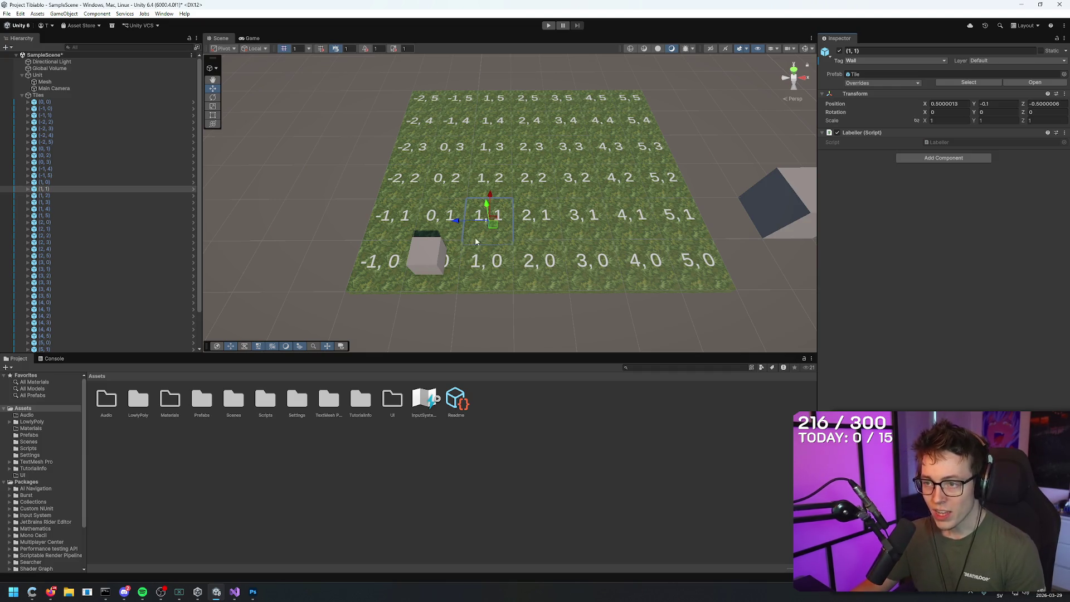
mouse_move(430, 263)
left_mouse_down()
mouse_move(413, 353)
mouse_move(389, 349)
mouse_move(435, 203)
mouse_move(494, 143)
mouse_move(484, 193)
left_mouse_up()
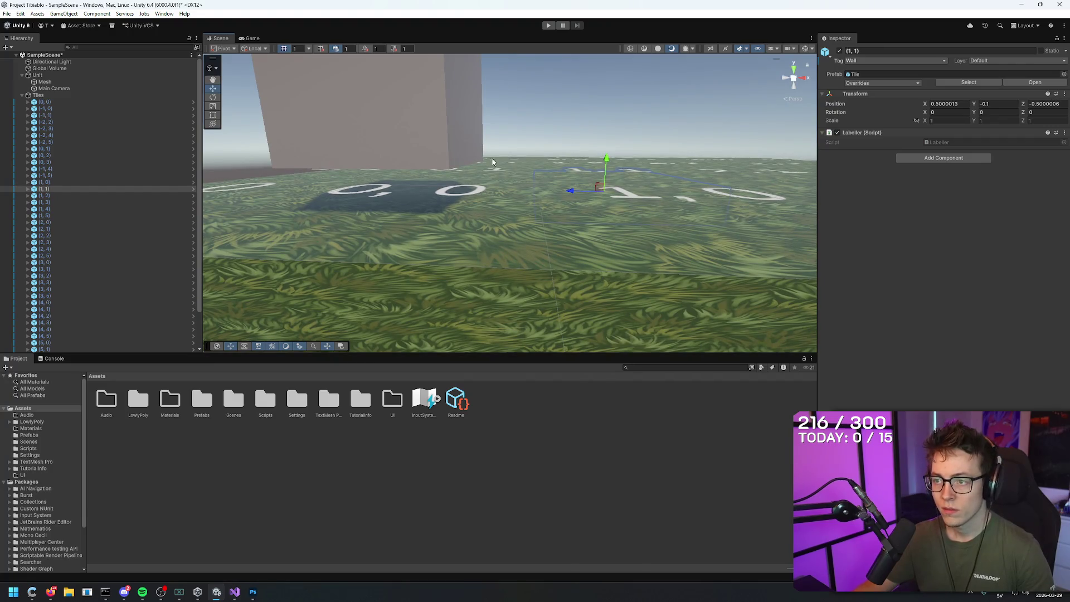
left_click_drag(565, 150, 442, 189)
left_click(443, 189)
left_click(290, 115)
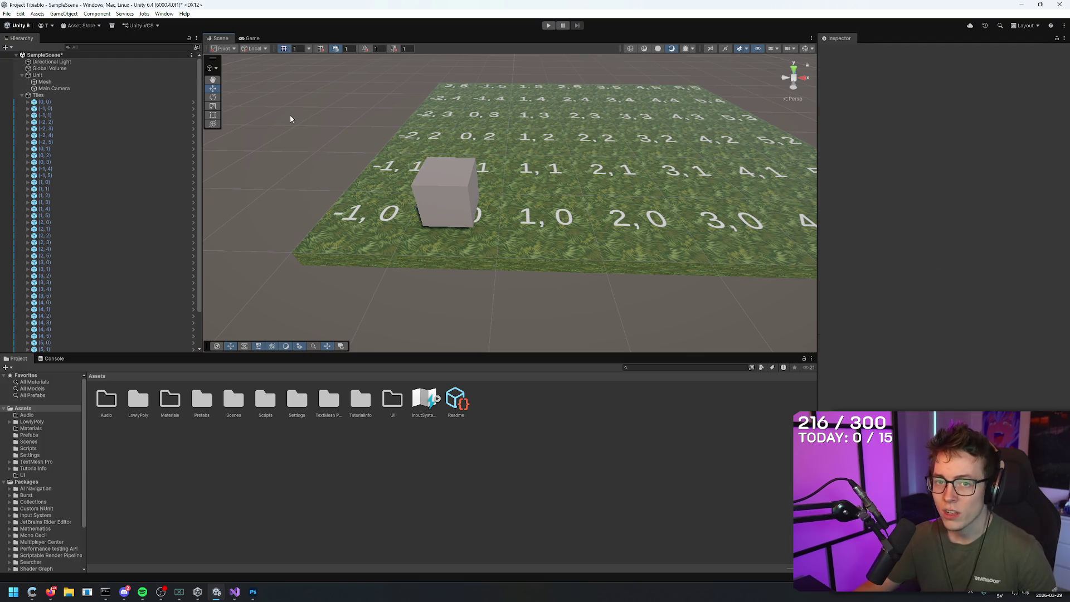
left_click(58, 75)
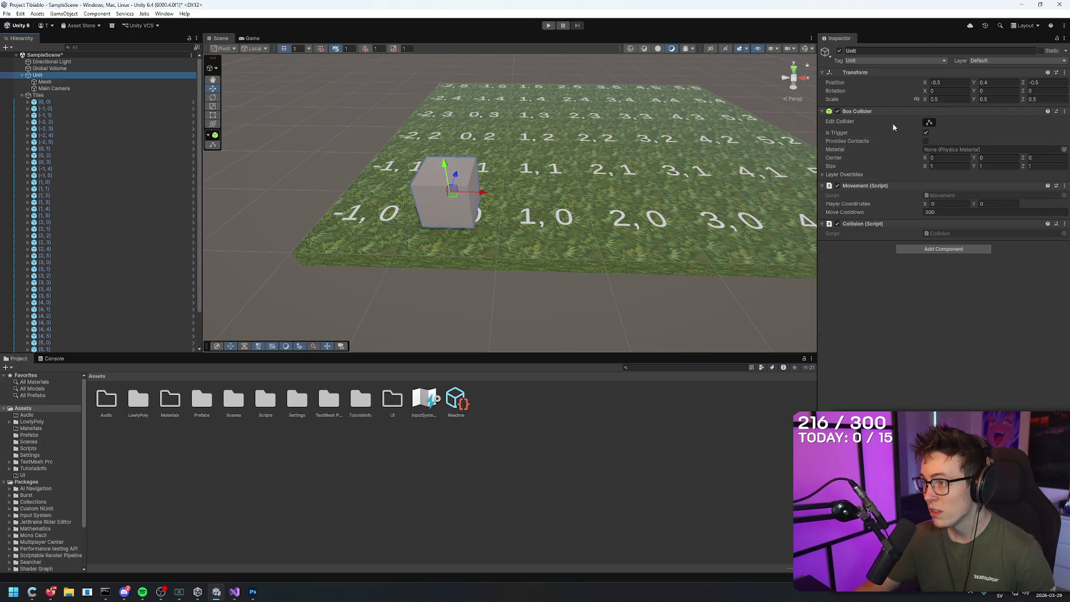
- Set the Unit's Box Collider Size X to 2 and orbit in to check the cube
left_click(958, 164)
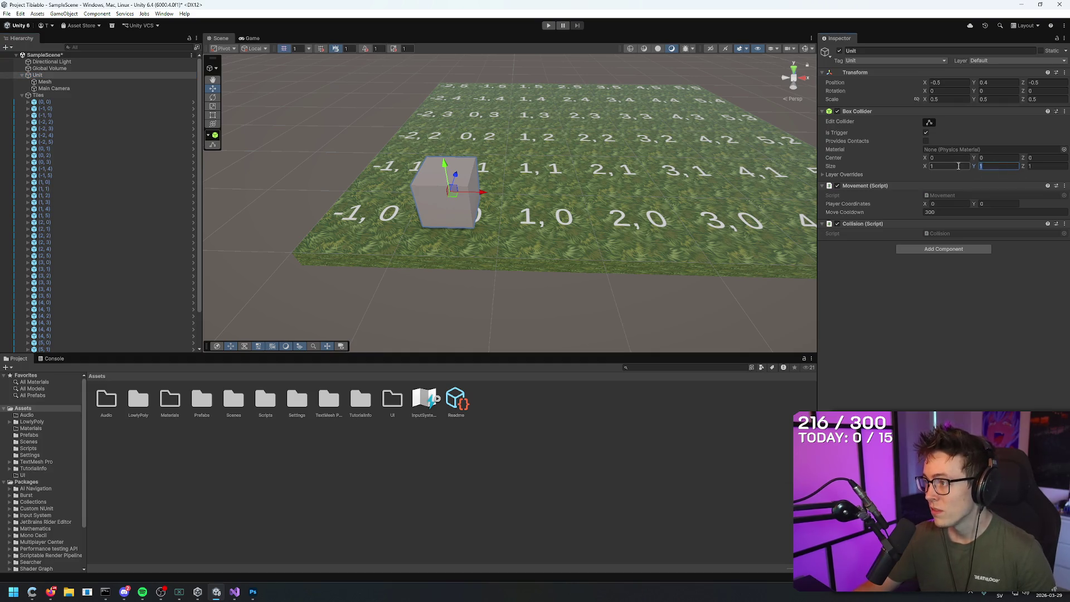
type("2")
left_click(892, 174)
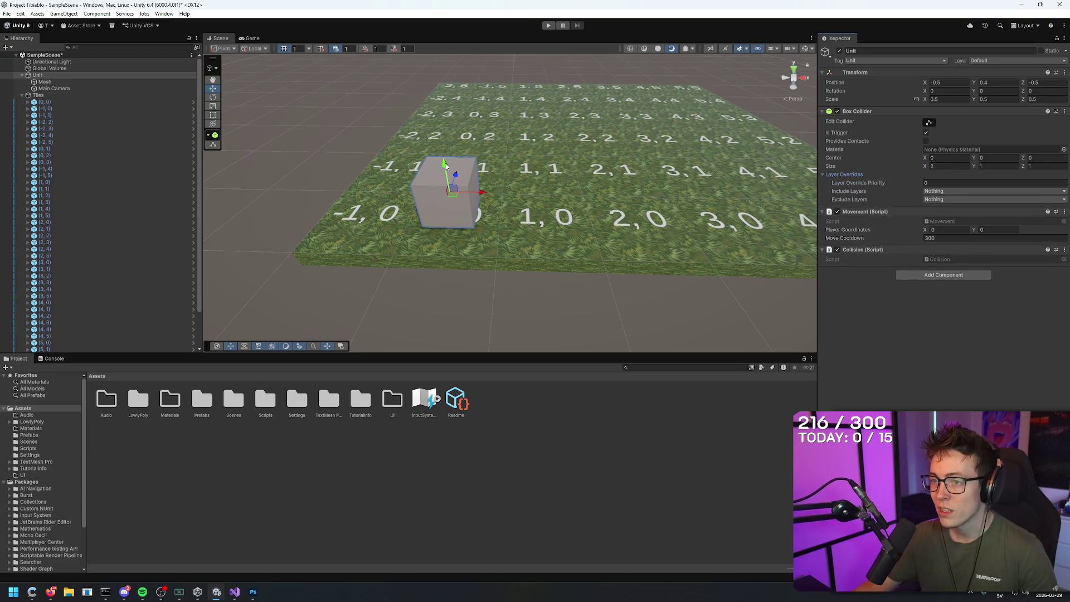
left_click_drag(446, 166, 477, 77)
scroll(476, 76, "down", 3)
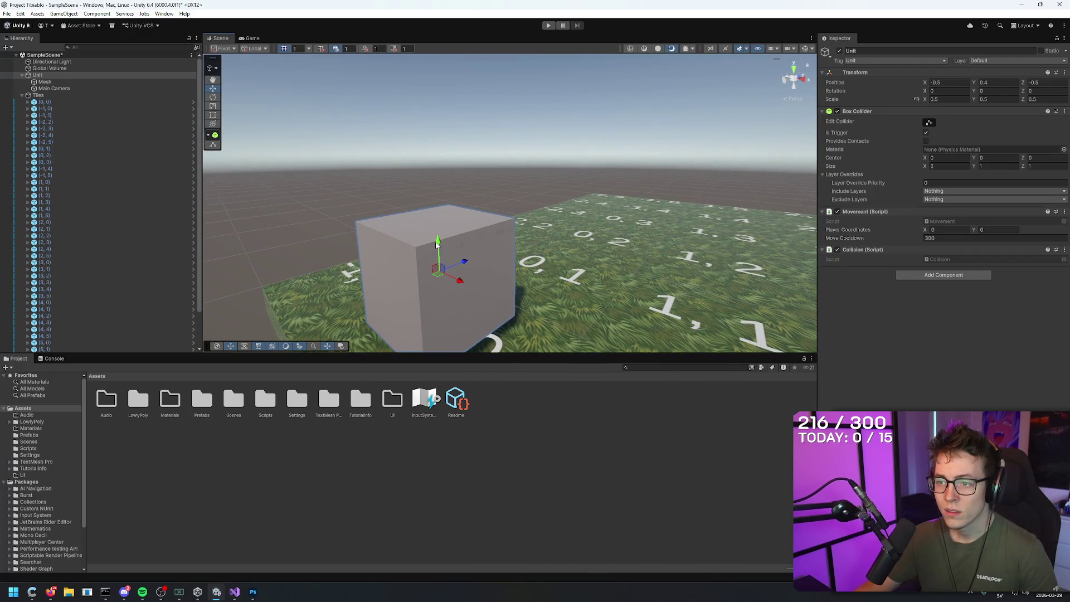
left_click_drag(470, 206, 609, 243)
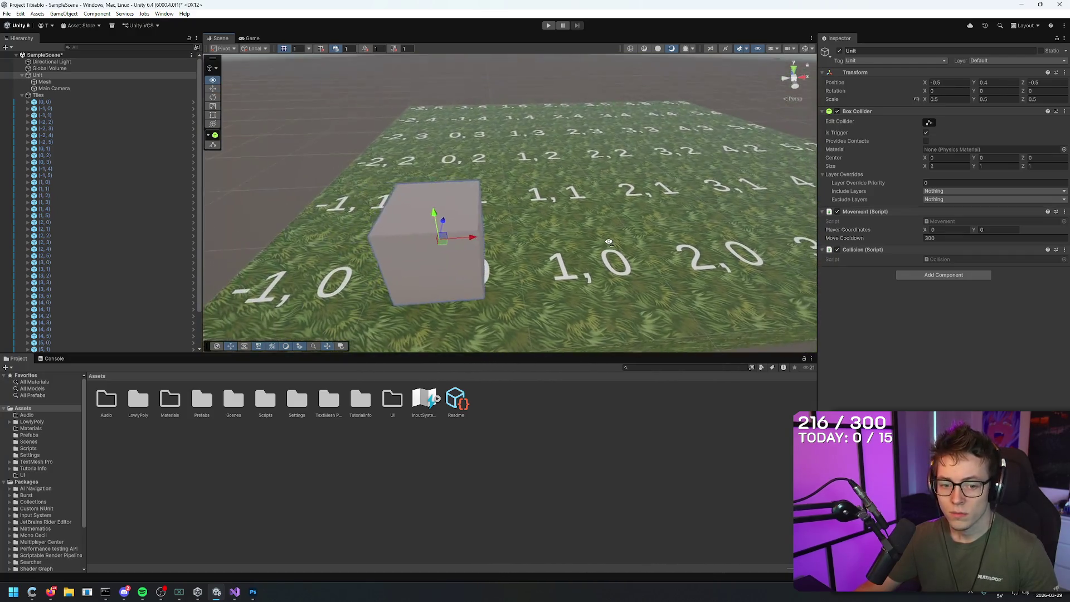
scroll(609, 243, "down", 4)
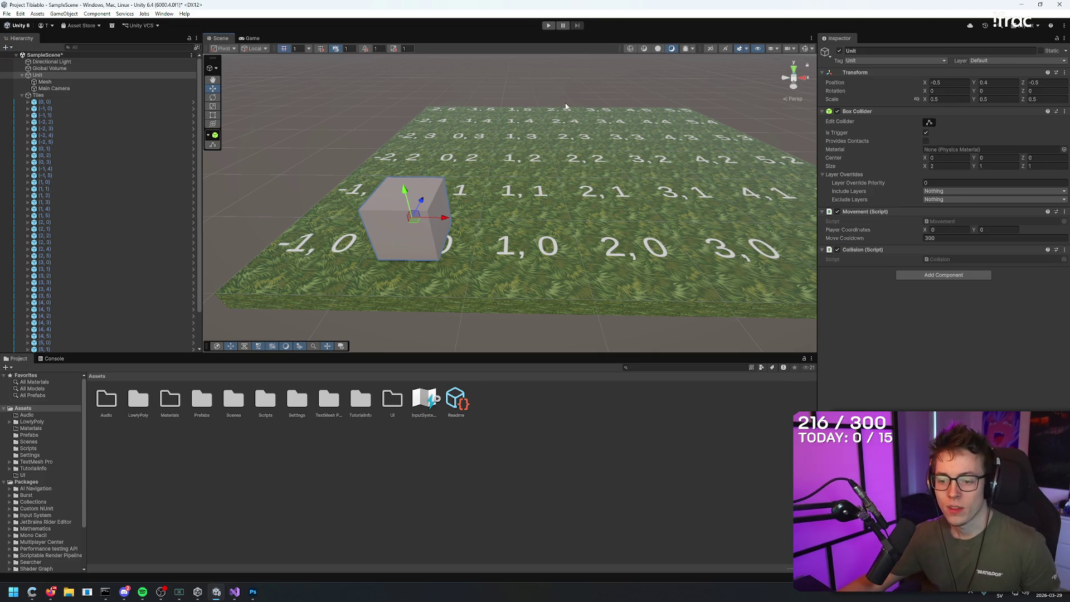
key("alt+Tab")
left_click(165, 34)
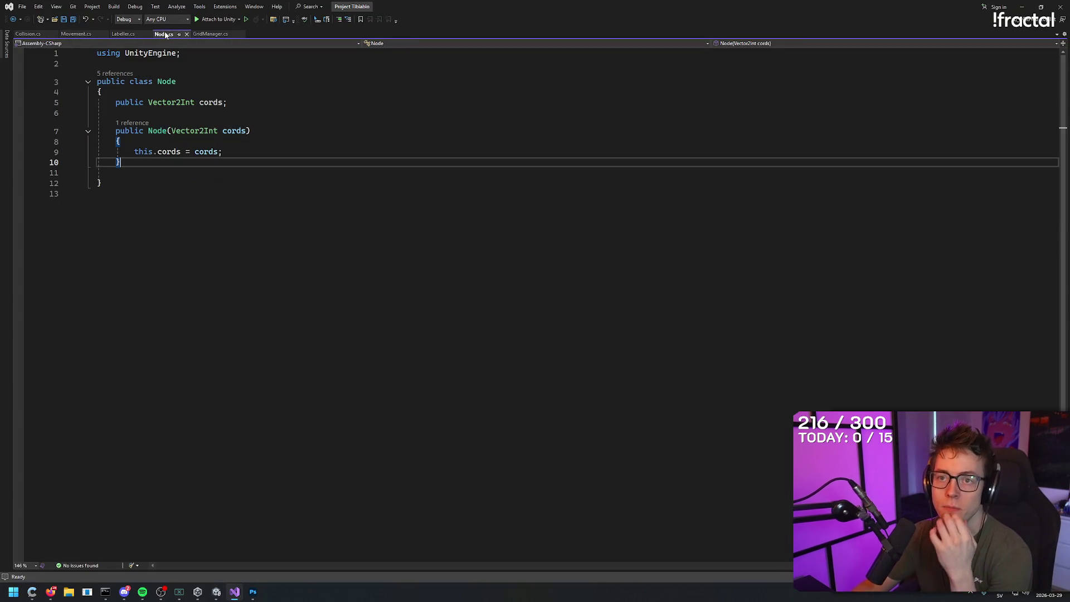
left_click(262, 149)
key("Down")
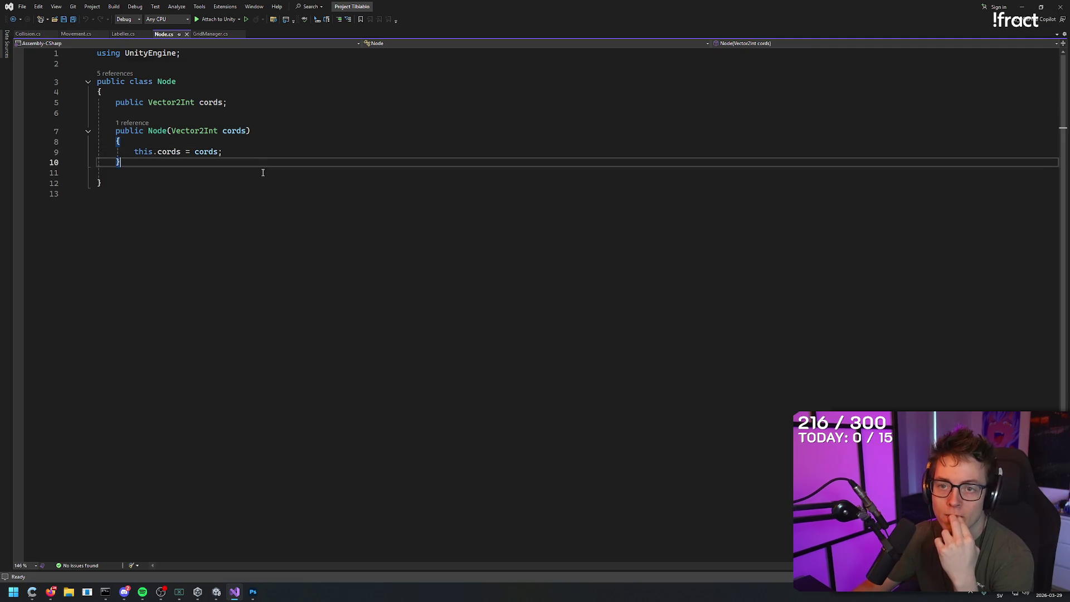
left_click(262, 172)
left_click(263, 184)
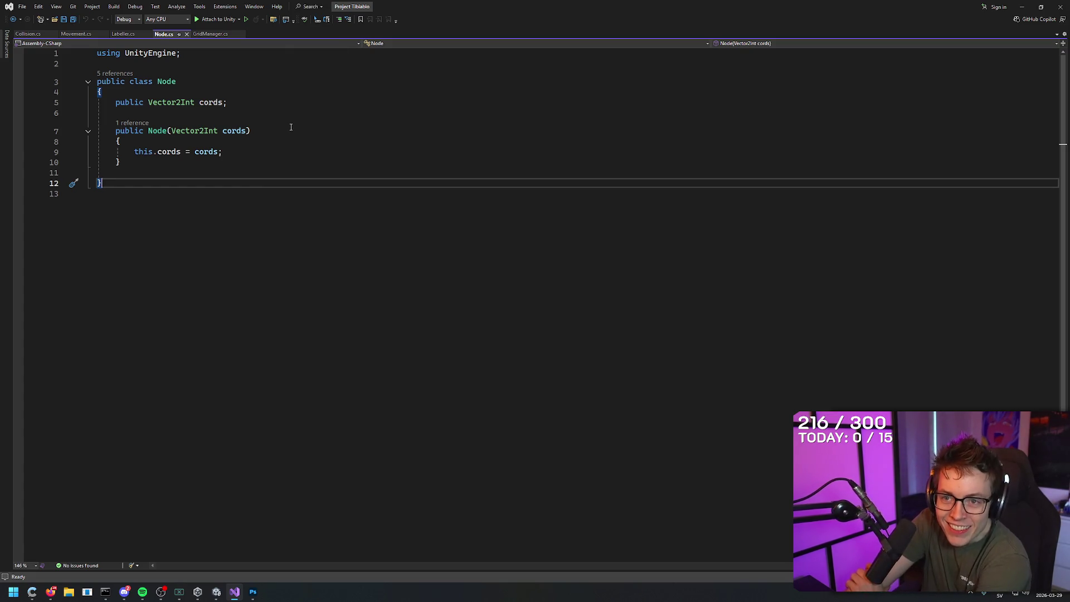
left_click(309, 83)
left_click(308, 91)
left_click(306, 102)
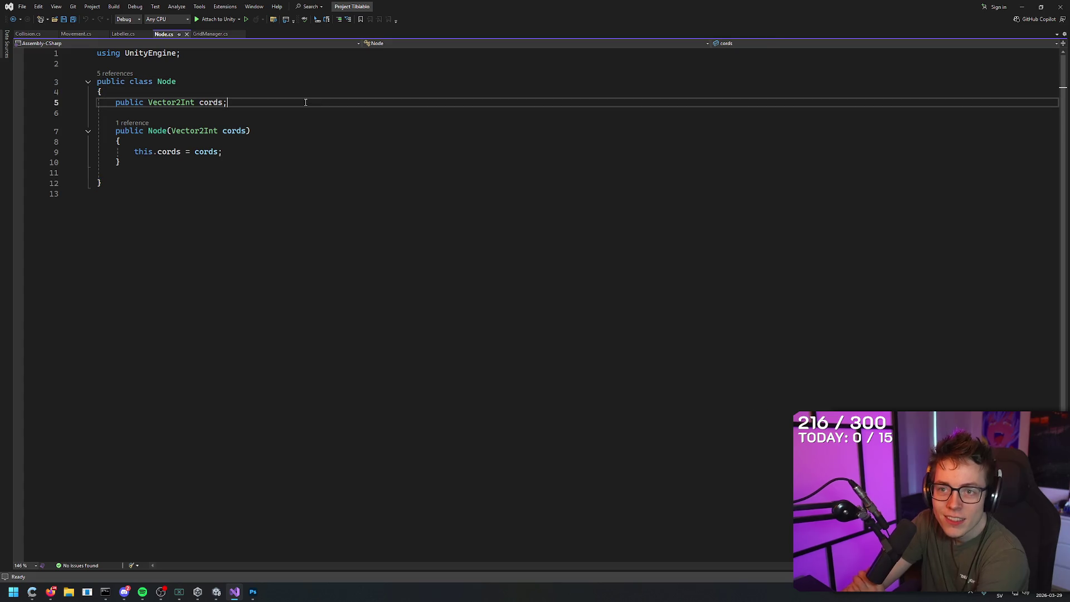
left_click(303, 114)
left_click(303, 129)
left_click(303, 141)
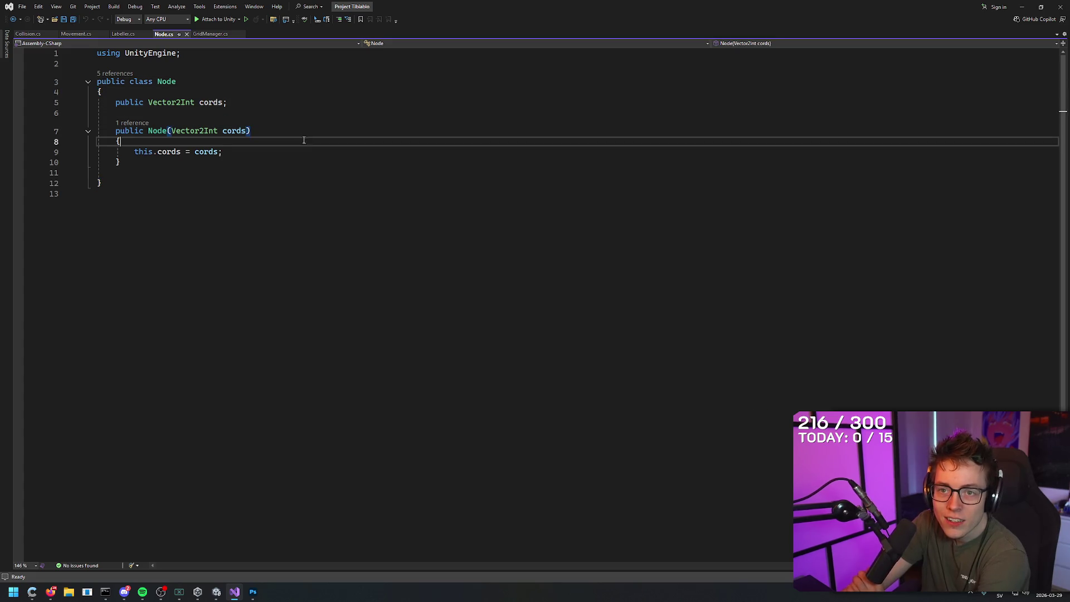
left_click(301, 152)
left_click(300, 162)
left_click(302, 173)
left_click(304, 183)
left_click(304, 194)
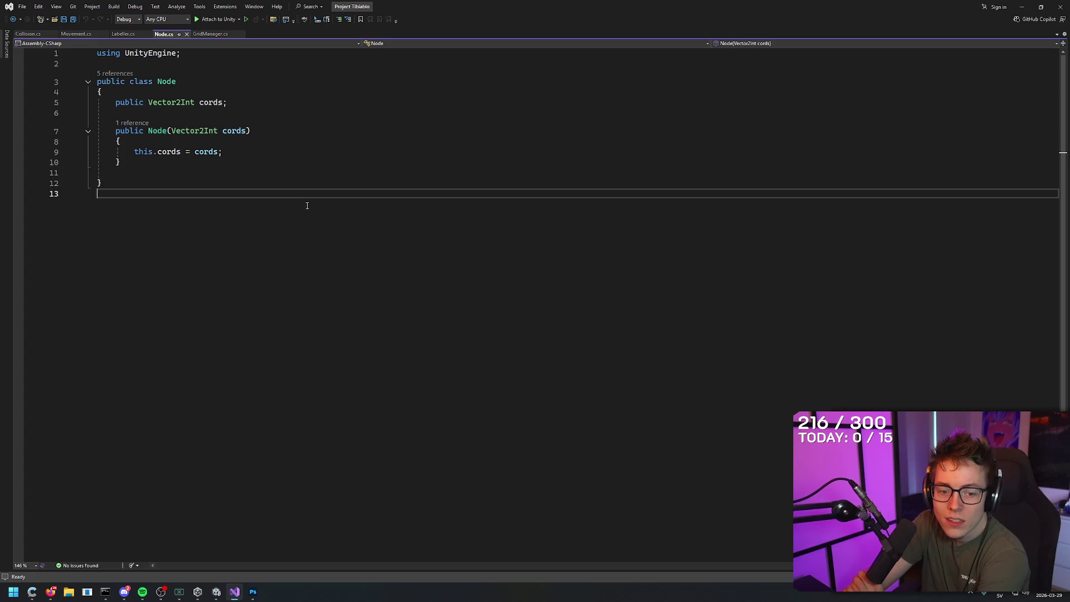
left_click(318, 183)
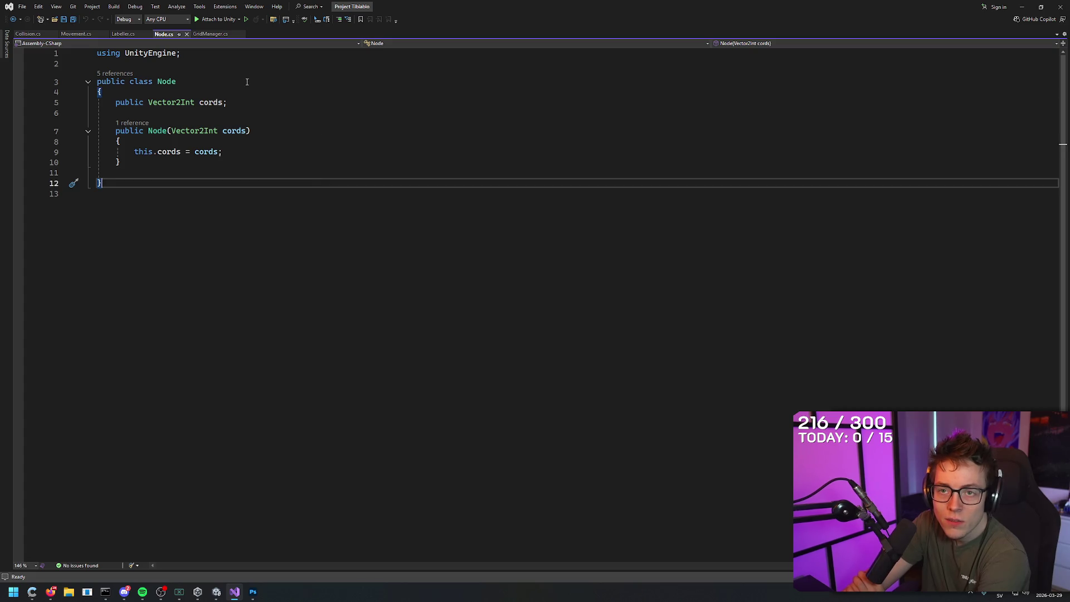
left_click(245, 80)
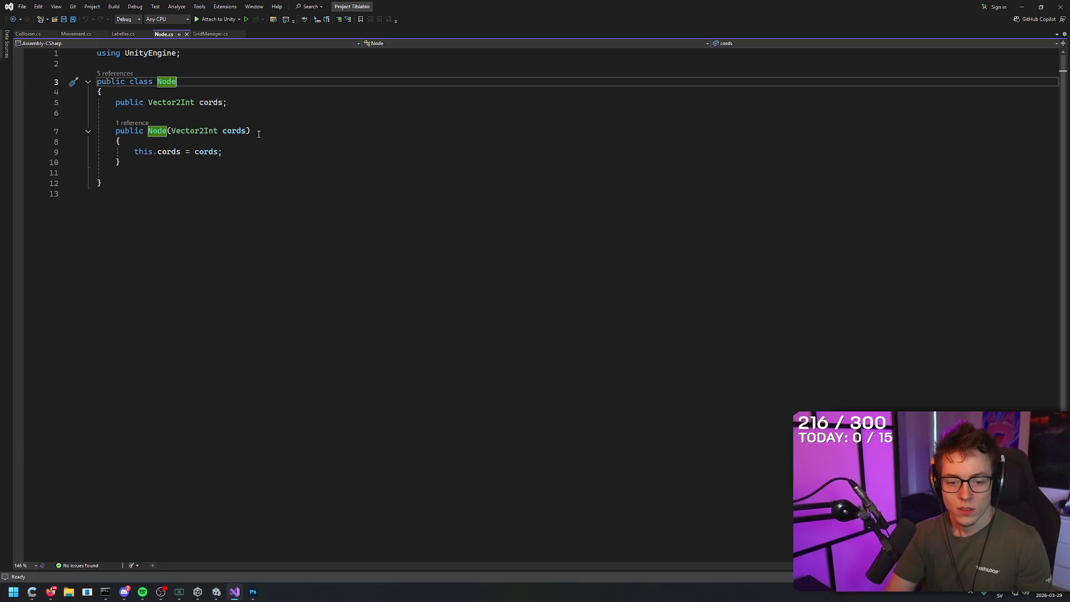
key("Up")
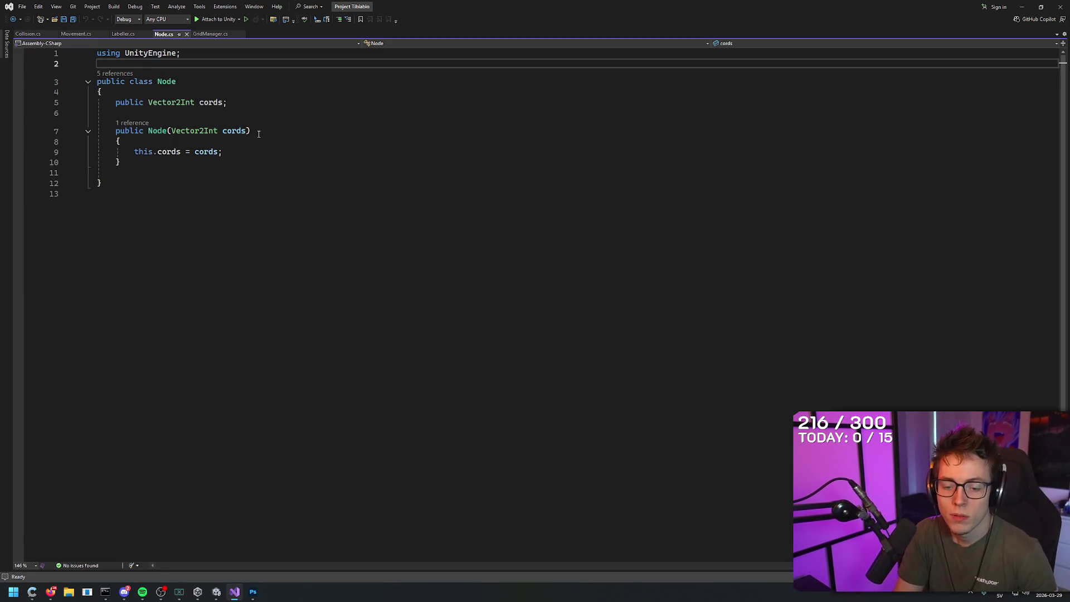
key("Return")
key("Return")
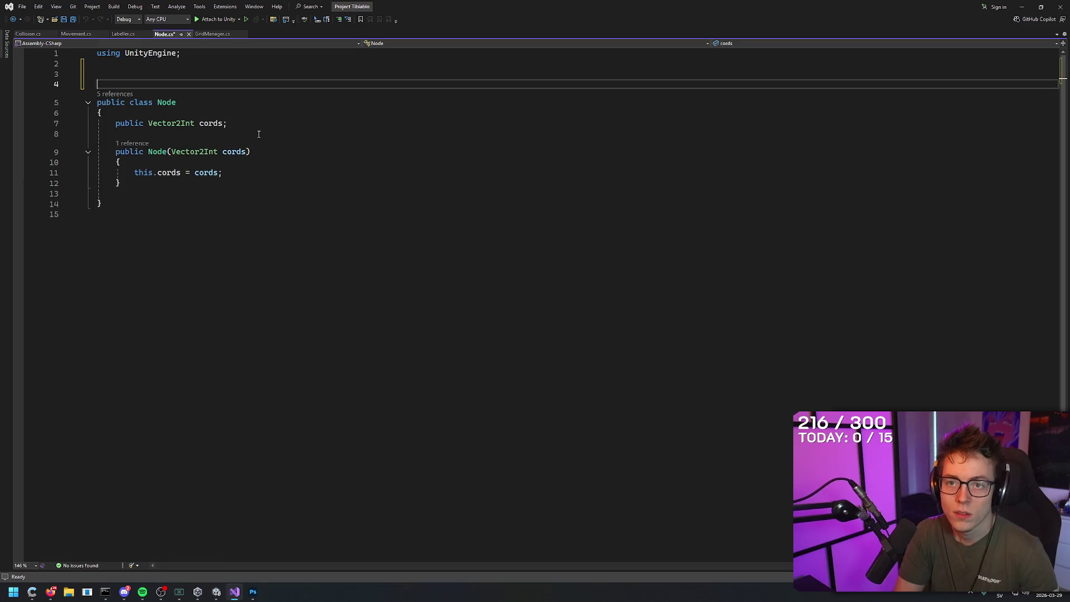
key("BackSpace")
key("BackSpace")
key("Return")
key("Return")
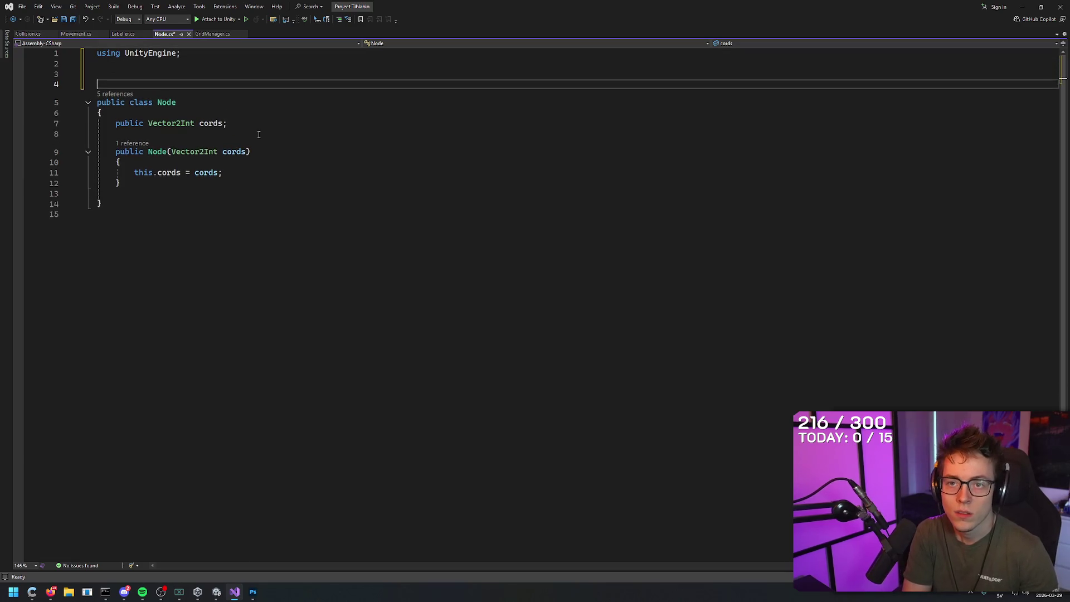
type("public")
key("Escape")
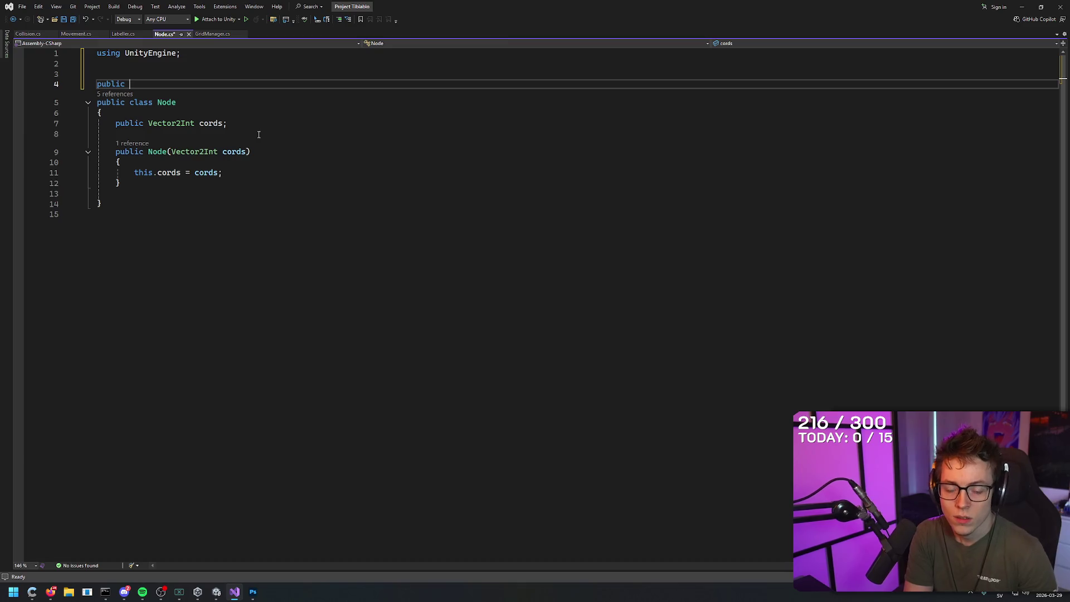
type("string")
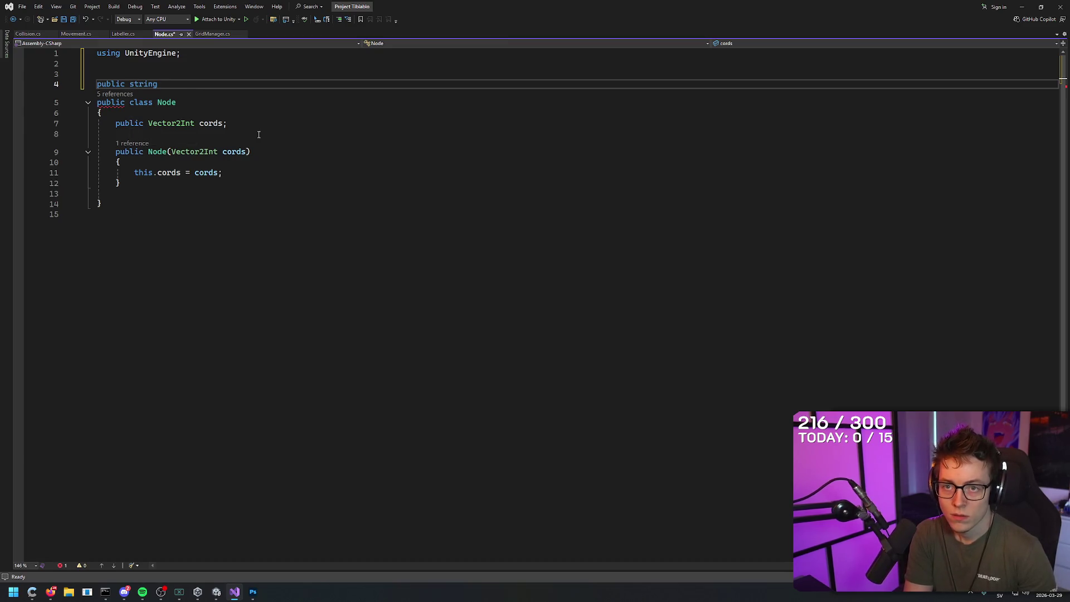
key("BackSpace")
key("BackSpace")
key("BackSpace")
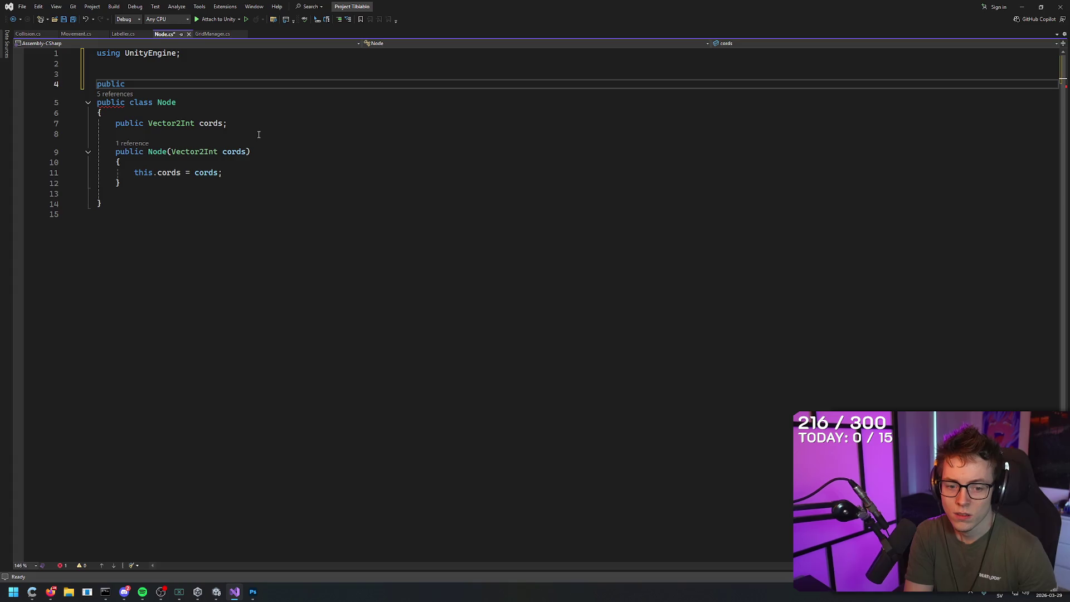
key("BackSpace")
key("BackSpace")
key("BackSpace")
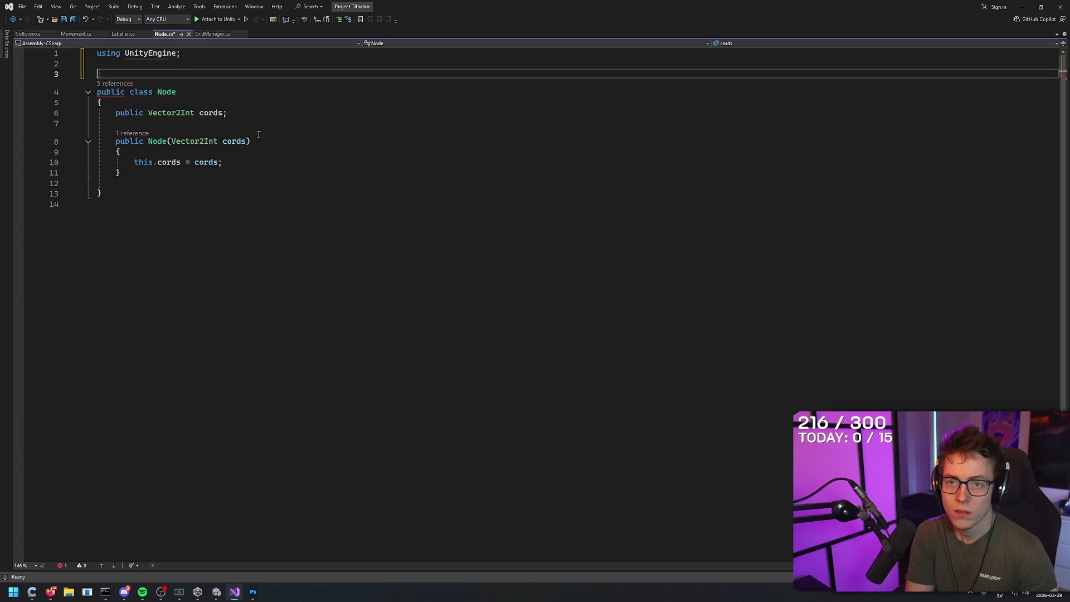
key("Delete")
key("Down")
key("Down")
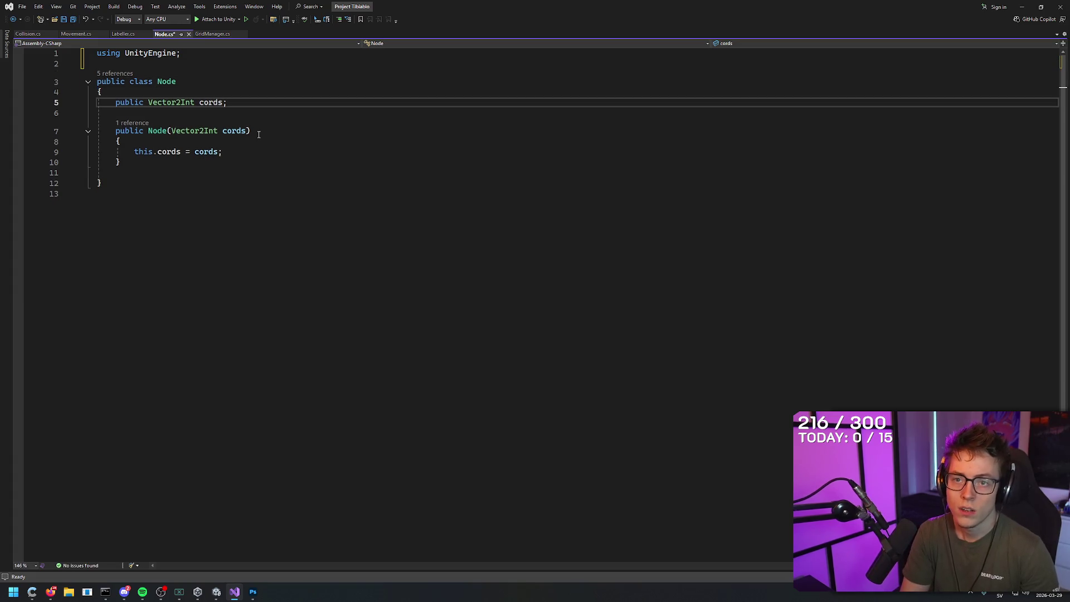
key("Return")
key("BackSpace")
key("Down")
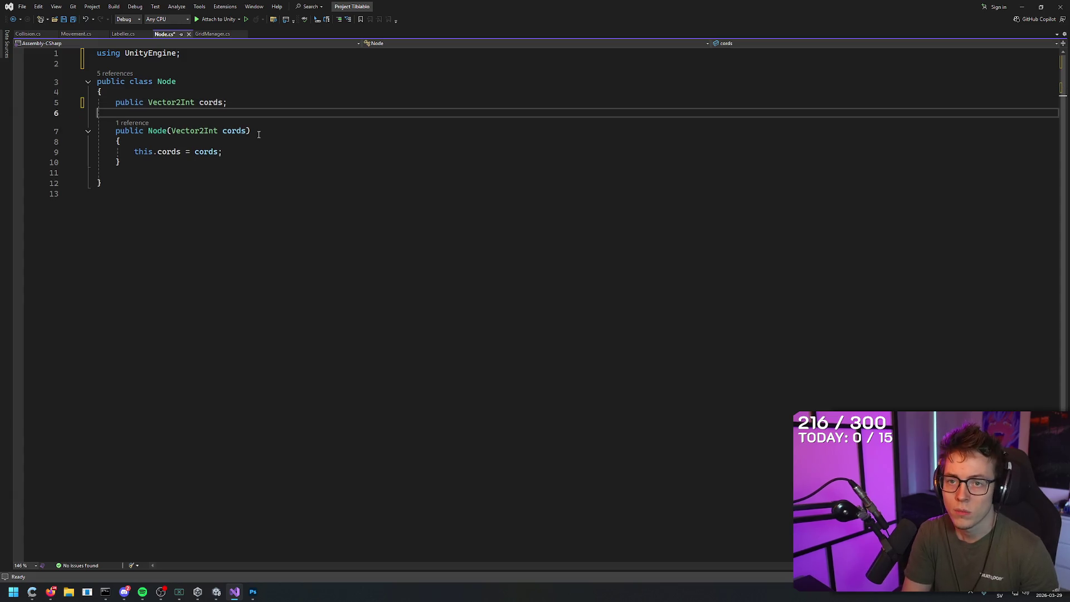
- Declare 'public string NodeData;' on line 6 and rename the field to NodeInfo
type("publ")
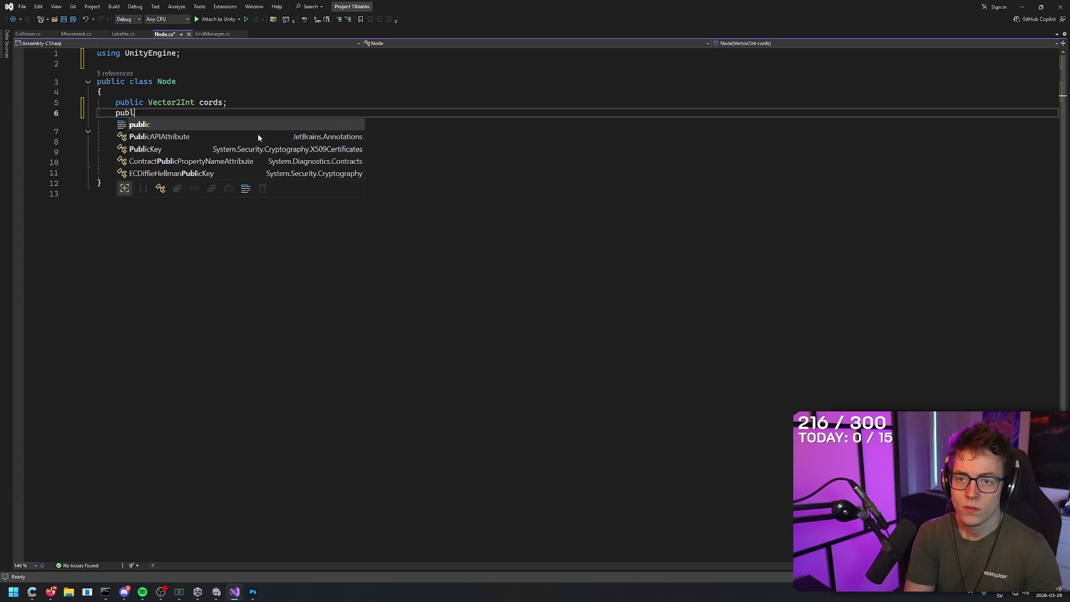
type("ic string ")
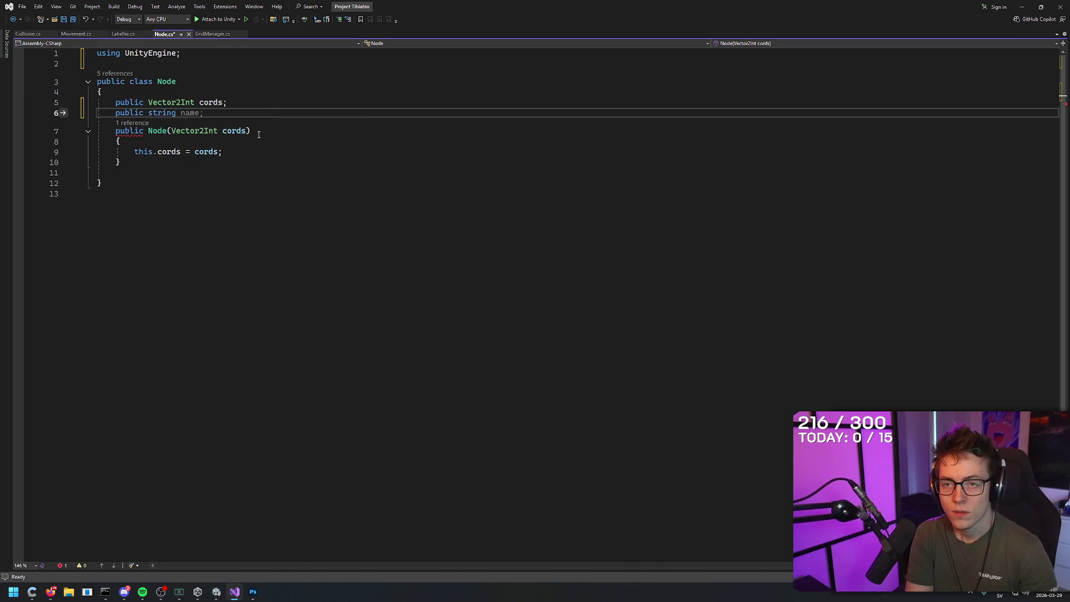
type("NodeData;")
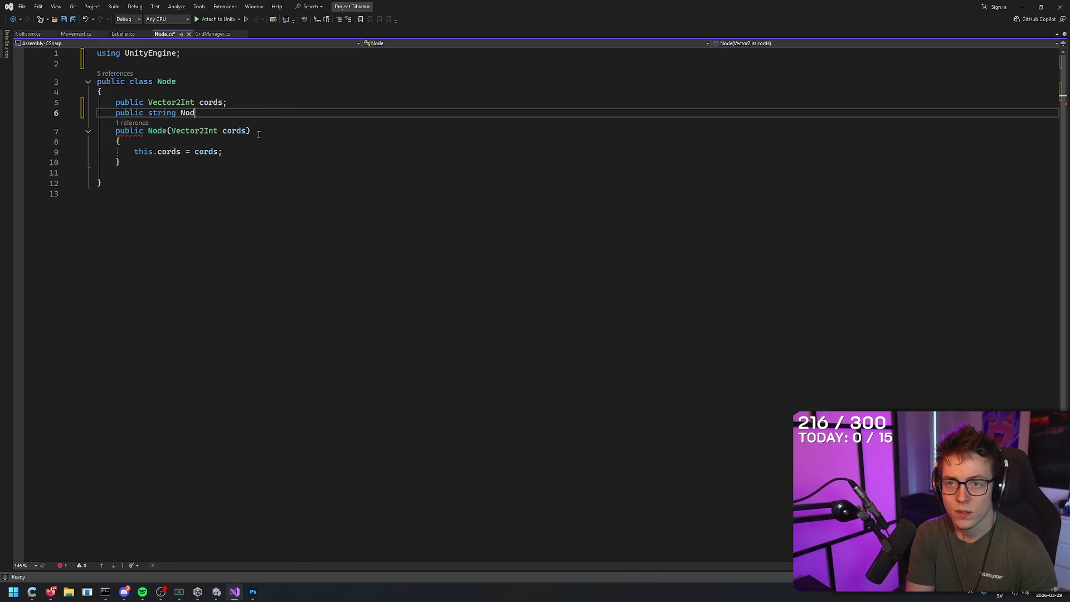
key("Up")
key("Up")
key("Up")
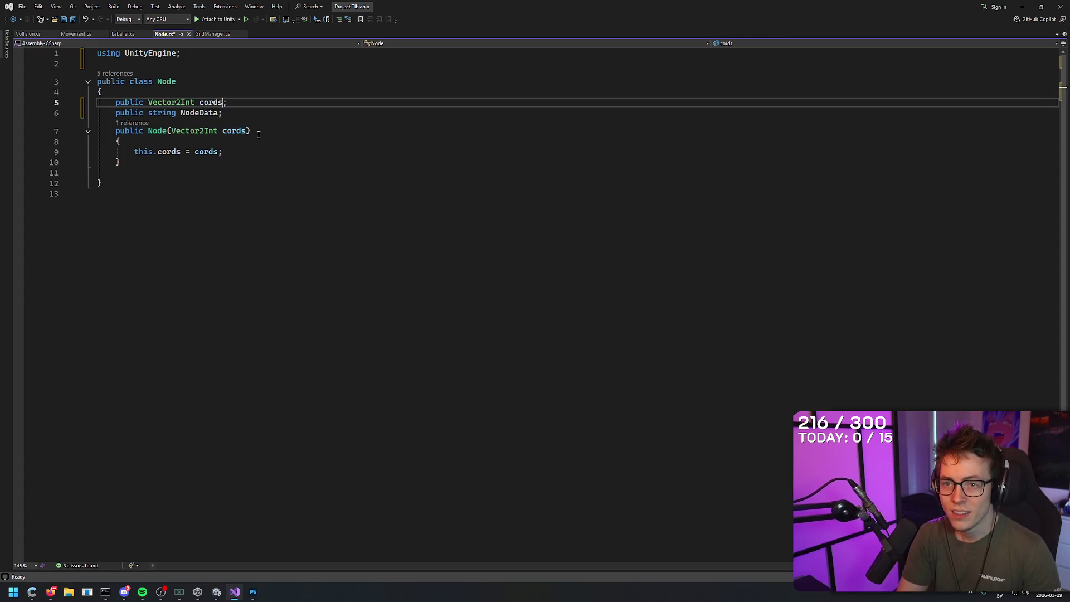
key("Down")
key("Down")
key("Down")
key("Up")
key("Up")
key("Up")
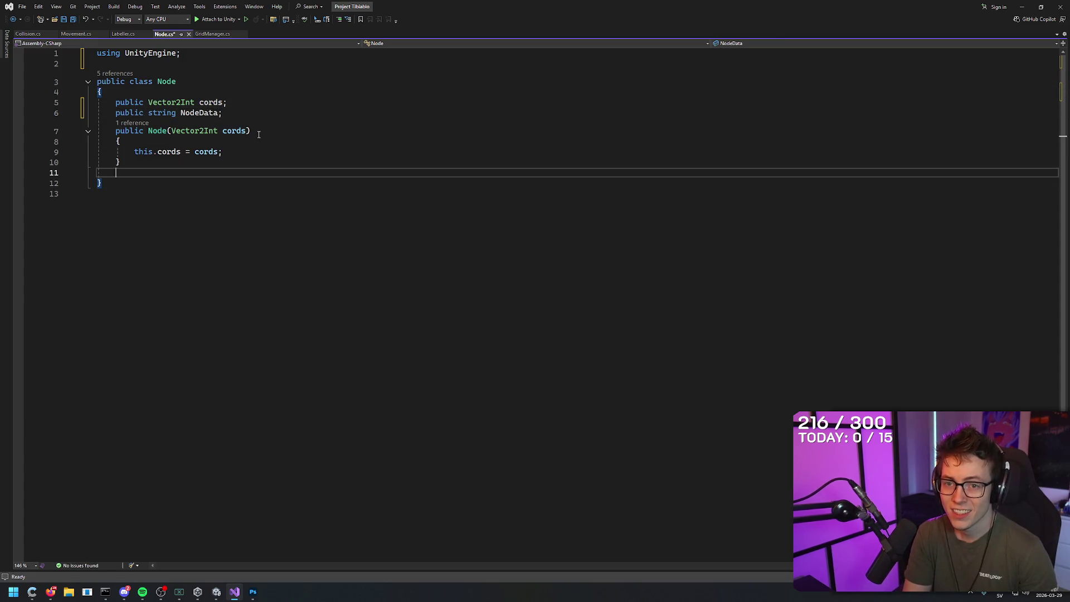
key("ctrl+r")
key("ctrl+r")
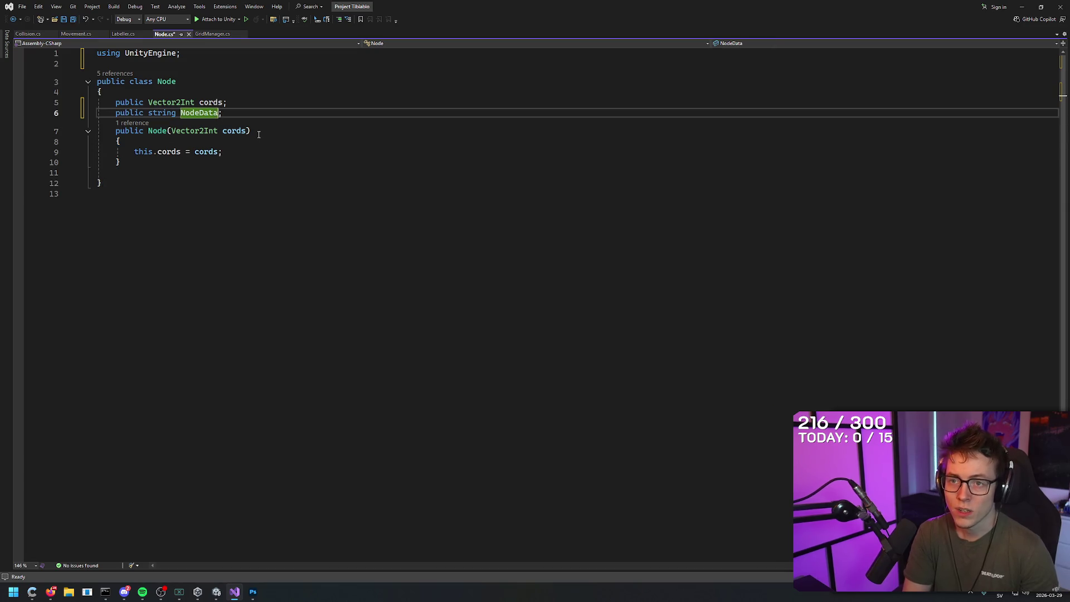
key("BackSpace")
key("BackSpace")
key("BackSpace")
type("Info")
key("Return")
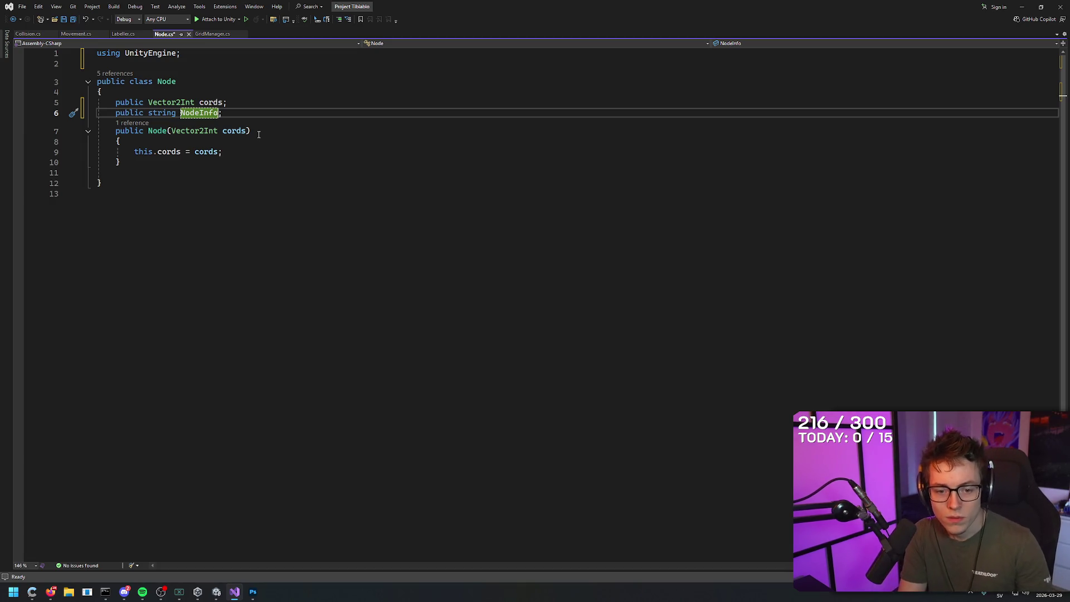
- Clean up stray characters and open a new line below the NodeInfo field
key("Return")
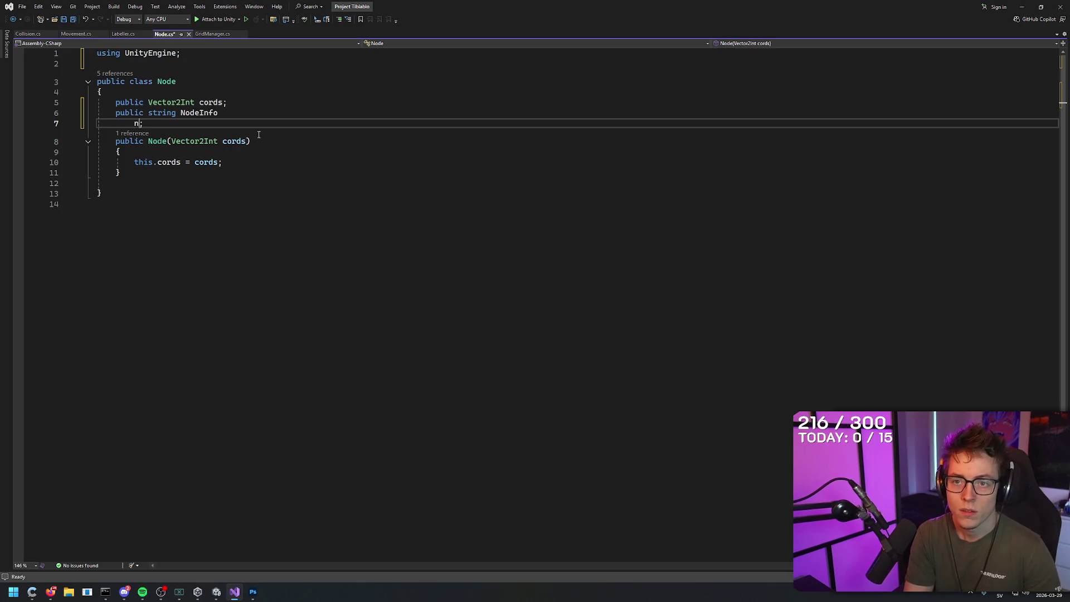
type("ew")
key("BackSpace")
key("BackSpace")
key("BackSpace")
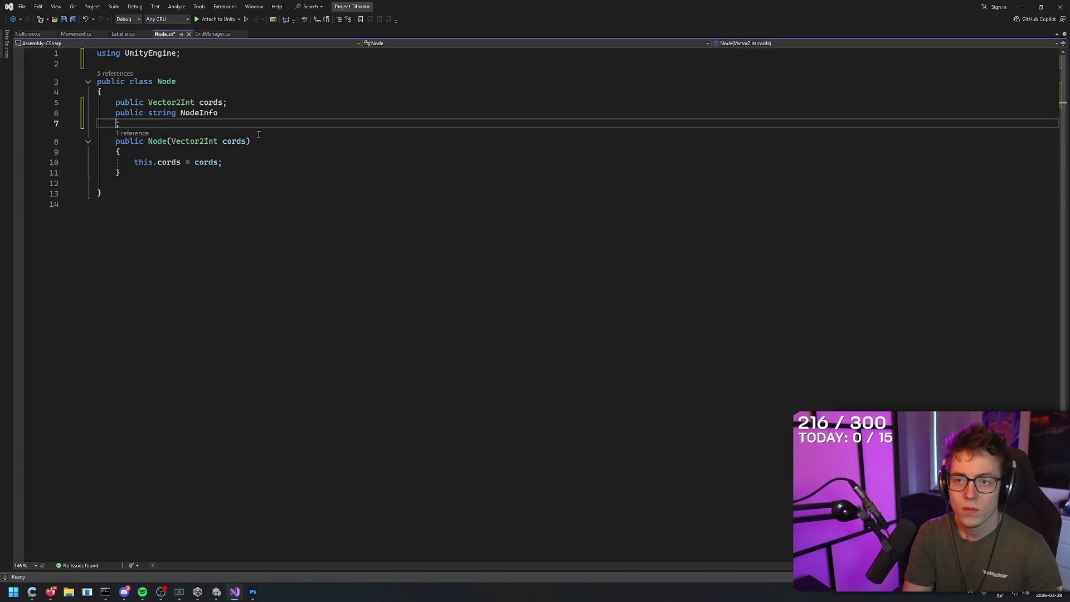
key("BackSpace")
key("BackSpace")
key("BackSpace")
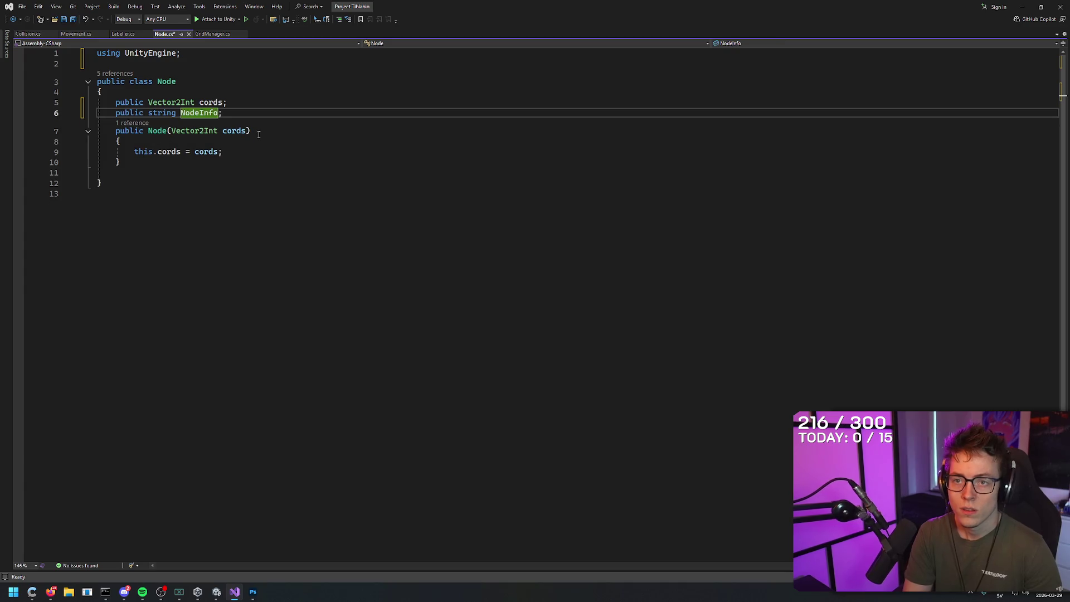
key("End")
key("Return")
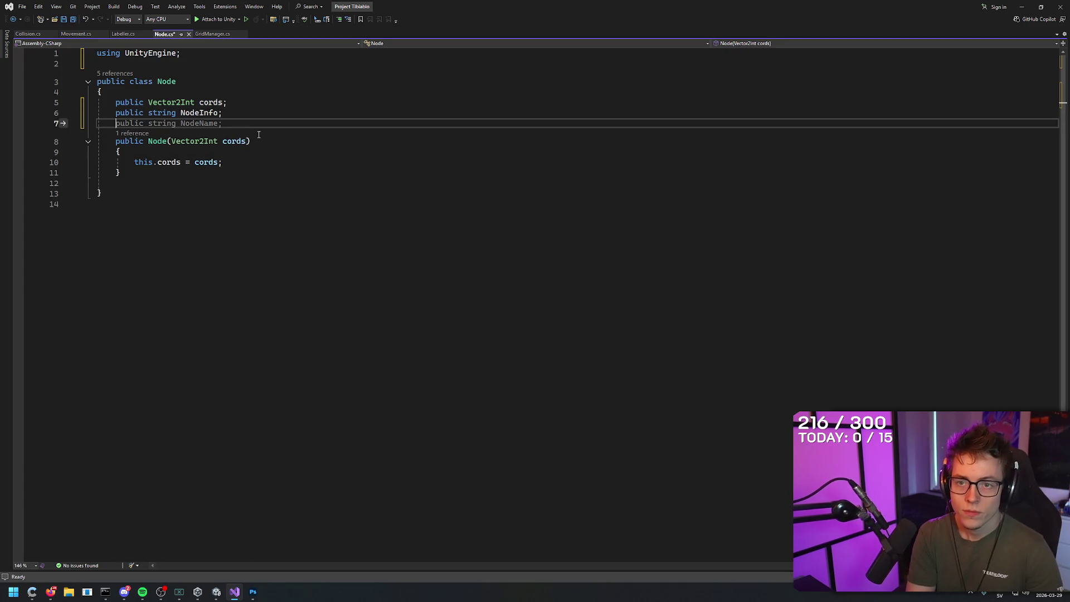
- Type 'enum nodeType:' and delete the NodeInfo field line
type("enum")
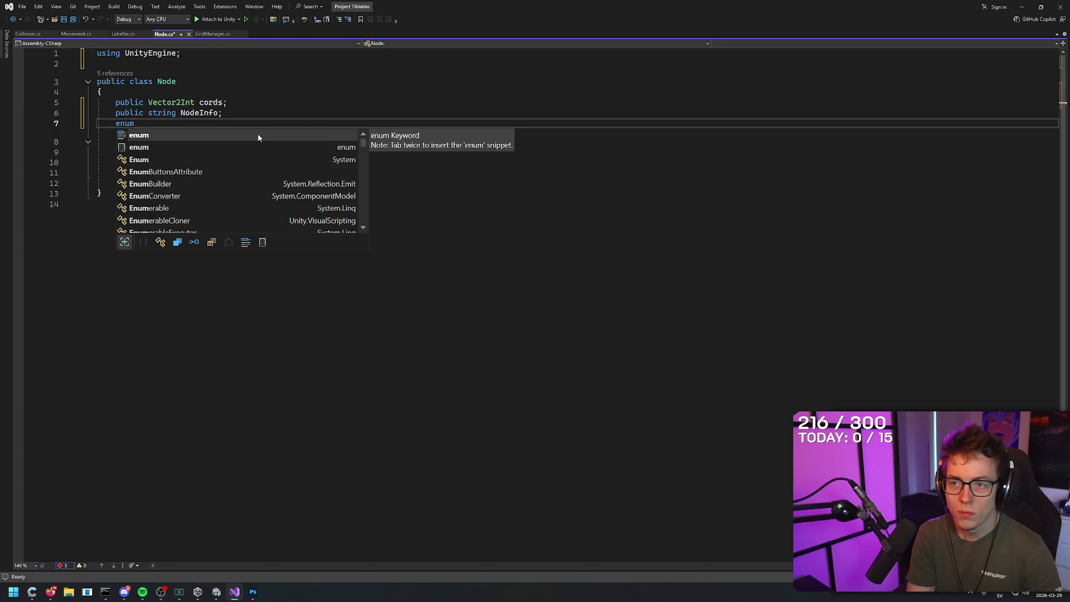
type(" no")
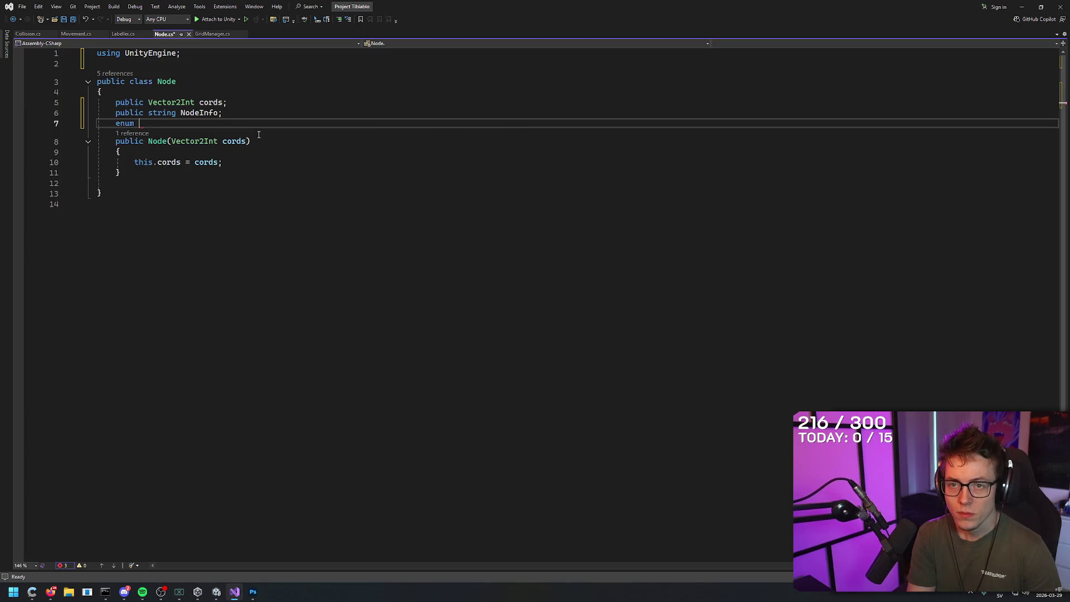
type("deType")
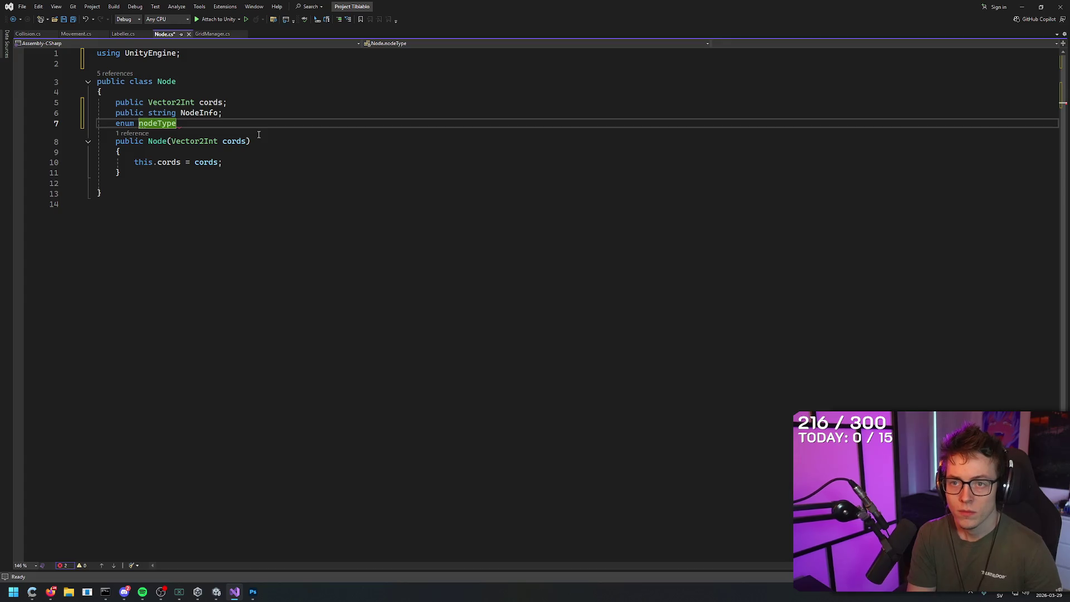
type(":")
key("Up")
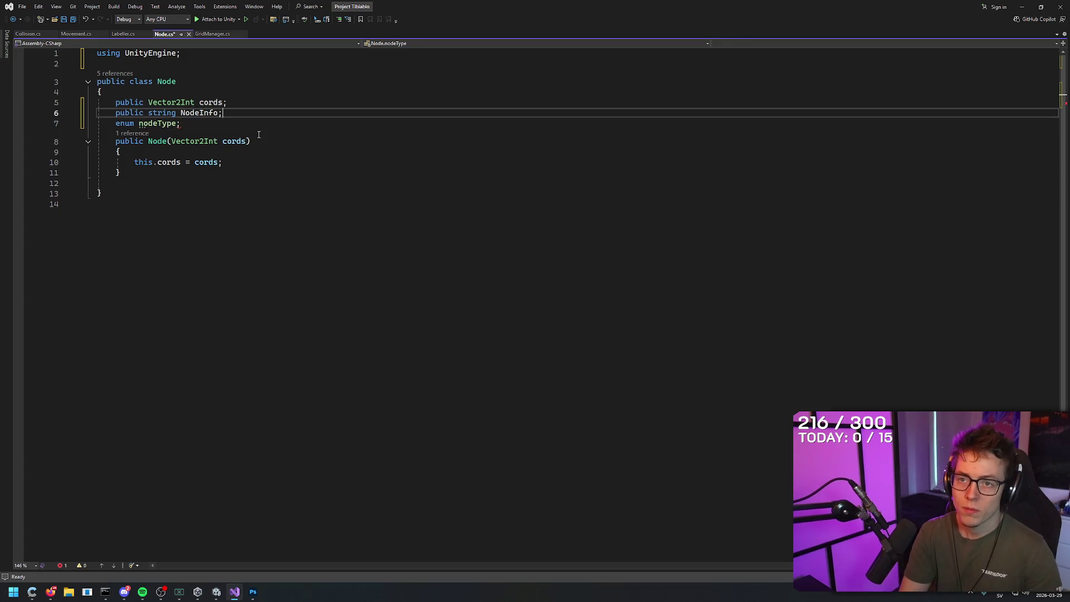
key("End")
key("shift+Home")
key("BackSpace")
key("BackSpace")
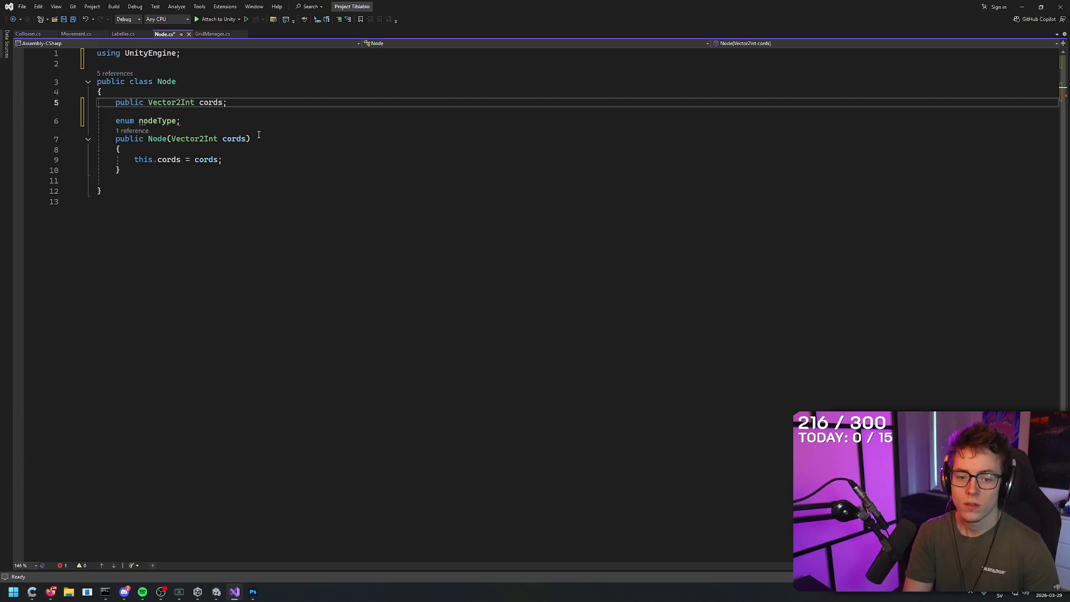
key("Down")
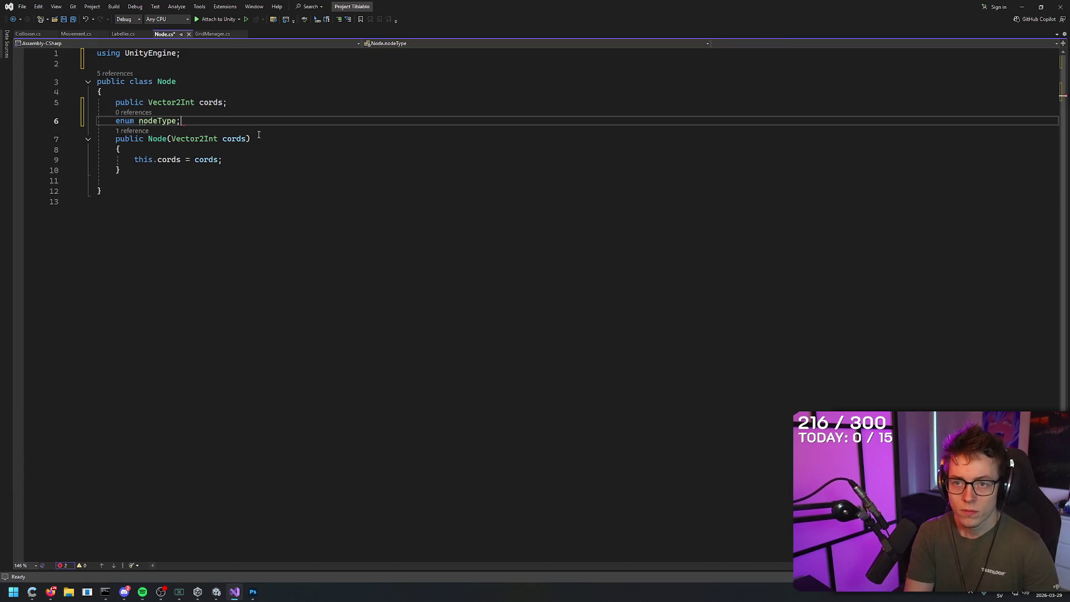
key("Up")
key("Down")
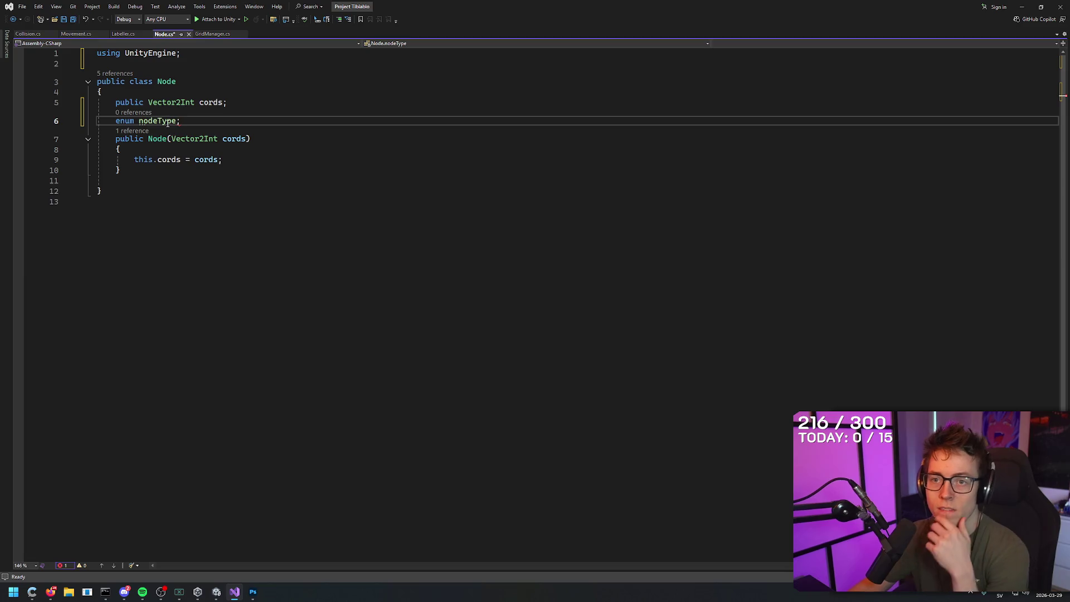
- Try renaming the enum to NodeType, then undo it to keep lowercase nodeType
mouse_move(165, 120)
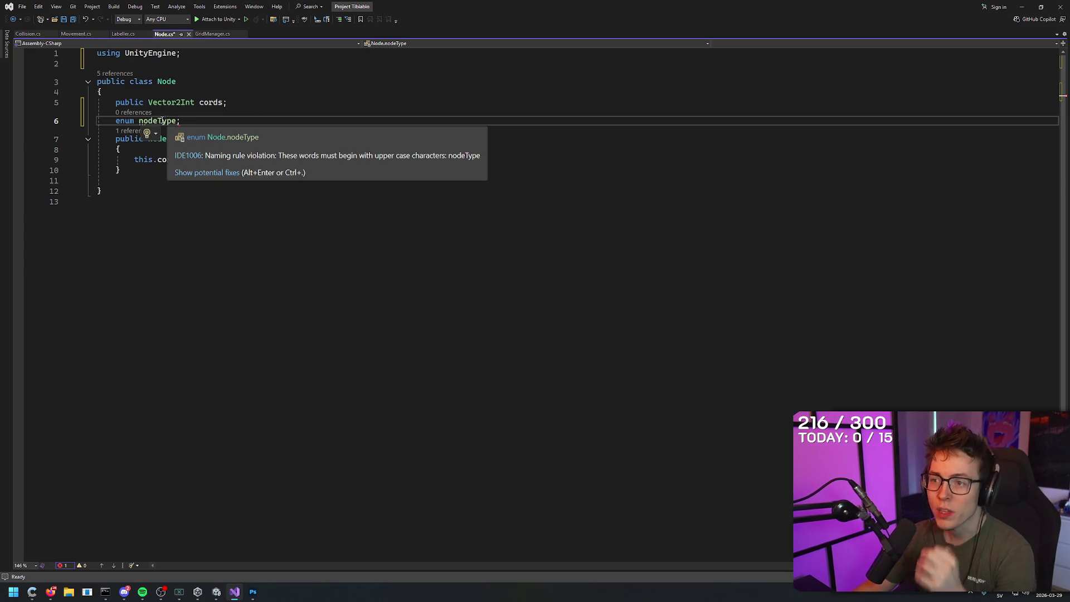
left_click(139, 121)
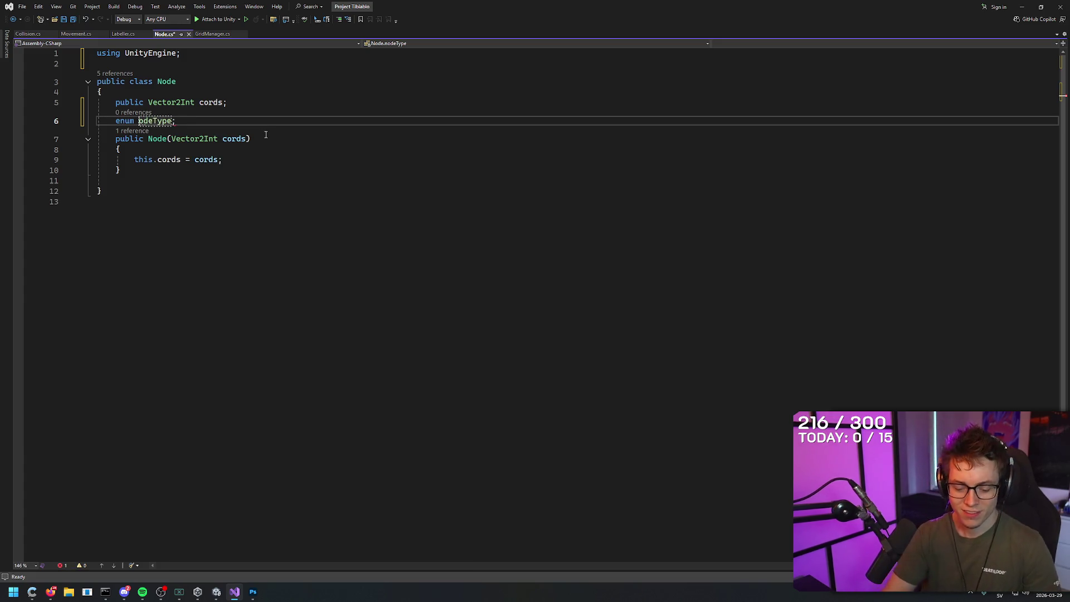
key("Delete")
type("N")
key("Down")
key("Up")
key("ctrl+z")
- Add 'public' before the enum declaration so nodeType becomes public
key("Home")
type("public")
key("End")
key("Down")
key("Up")
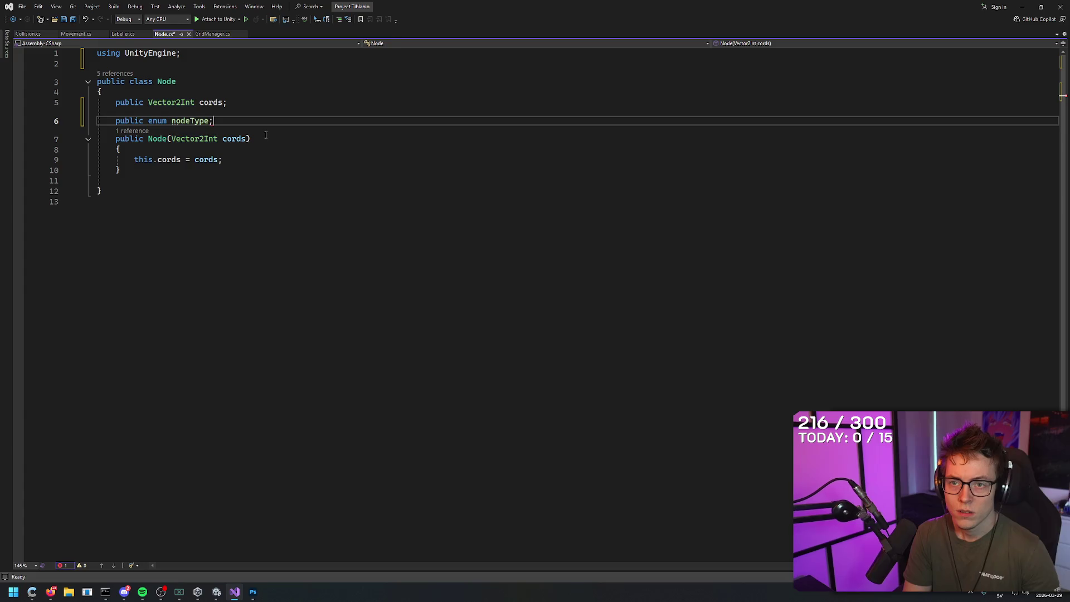
key("Left")
key("Right")
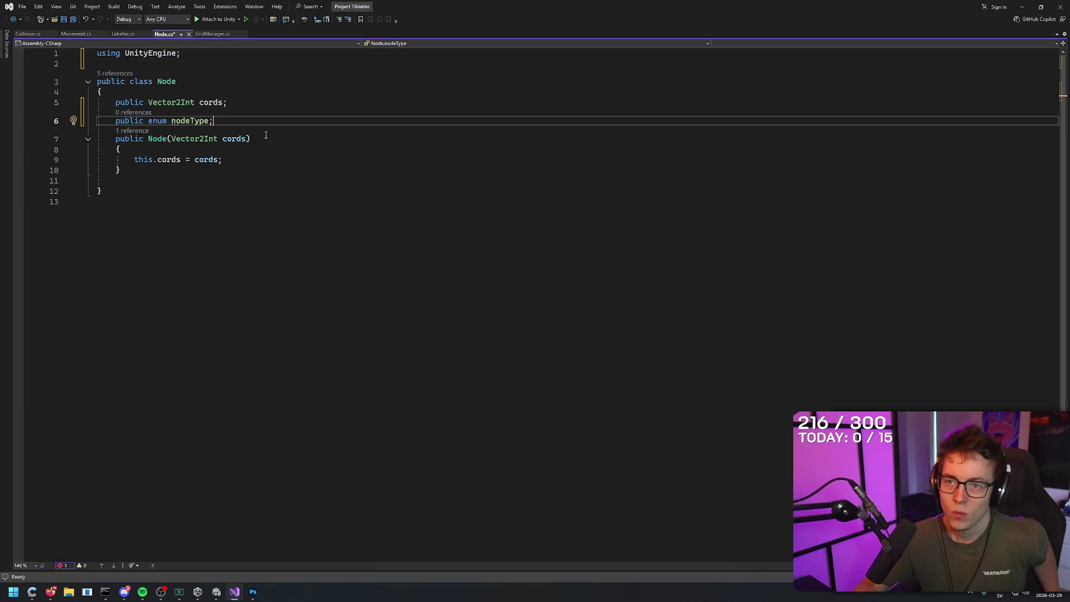
mouse_move(201, 121)
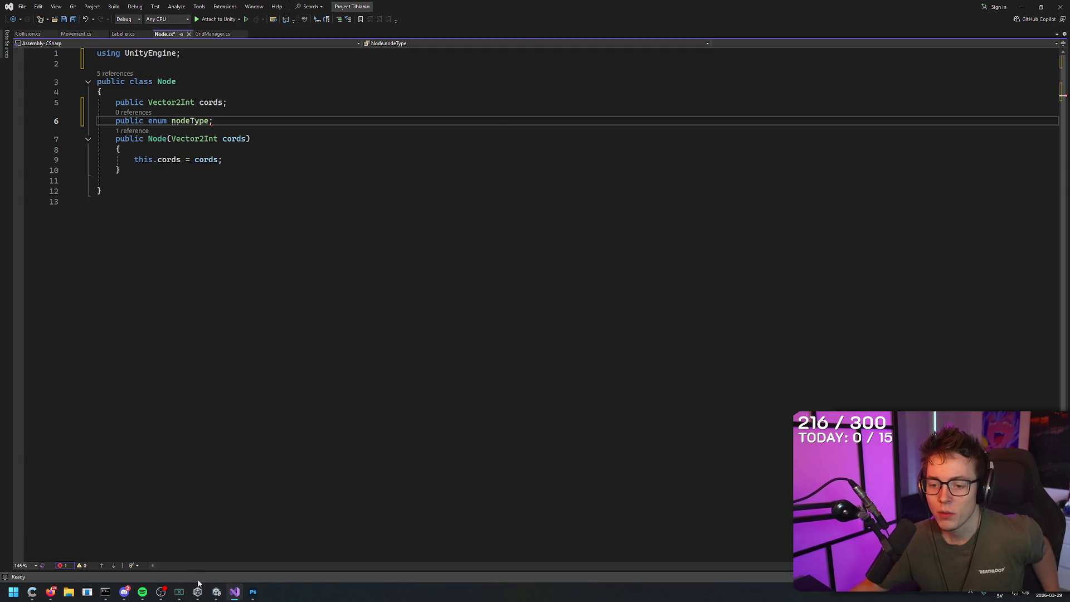
left_click(253, 592)
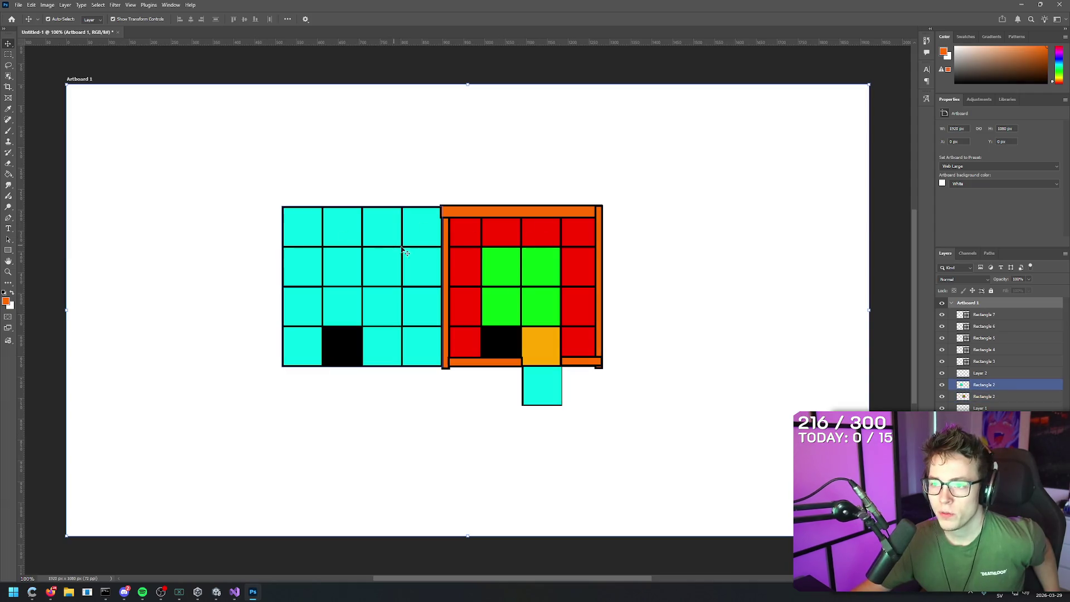
- Select the red grid's layer, the one holding the orange cell
left_click(290, 246)
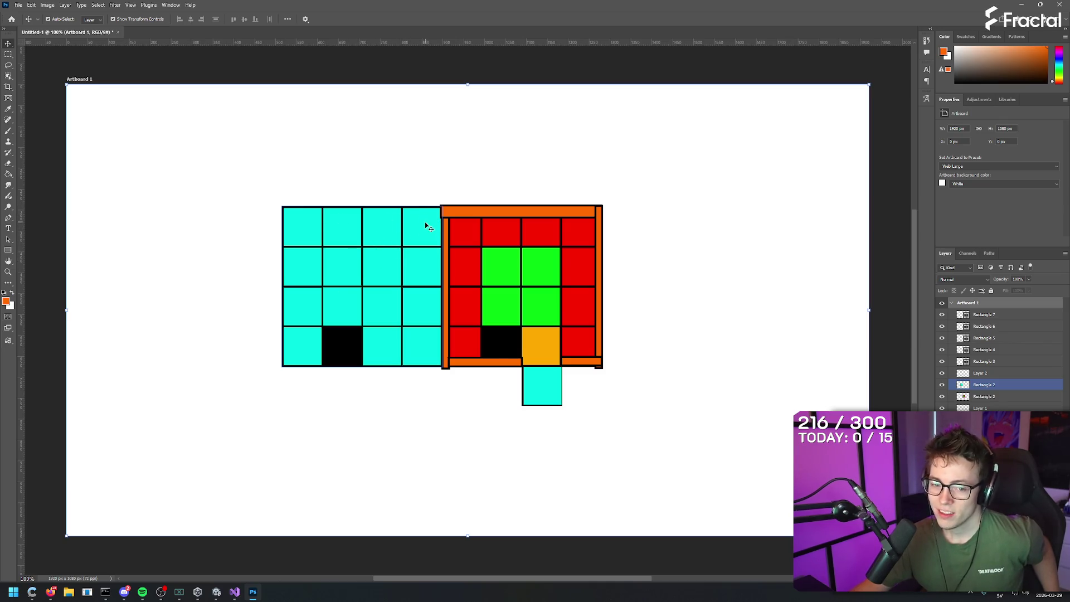
left_click(535, 410)
left_click(541, 388)
left_click(539, 325)
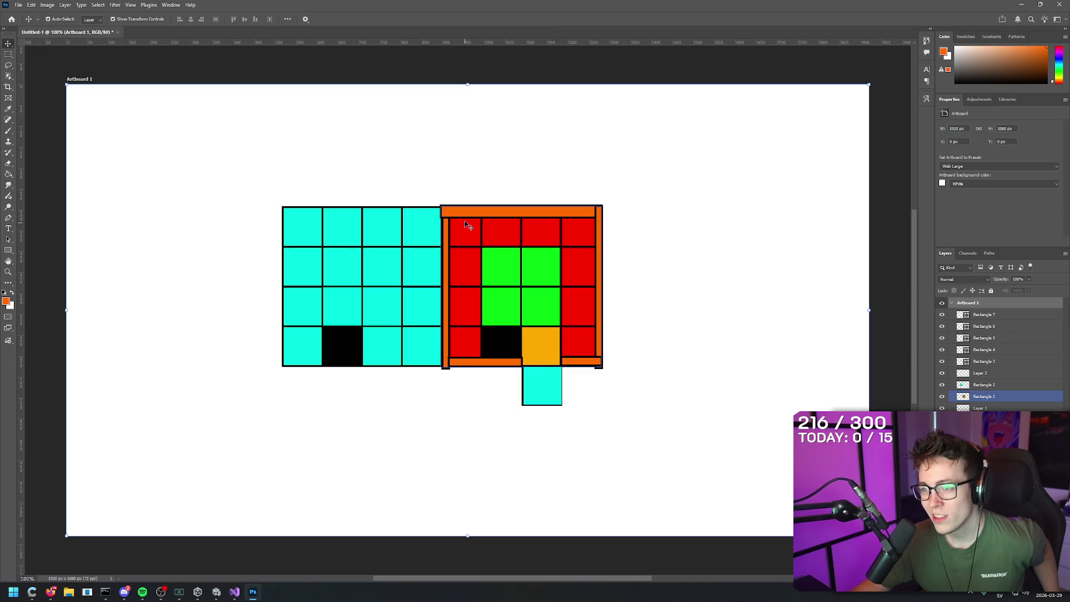
left_click(443, 161)
left_click(421, 232)
left_click(463, 235)
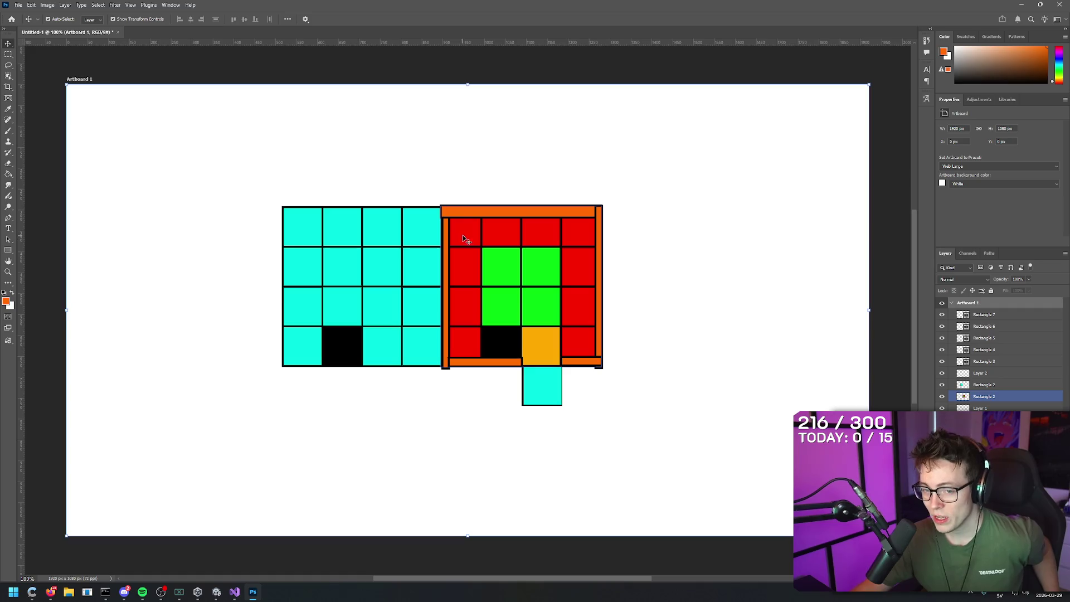
left_click(494, 226)
left_click(504, 267)
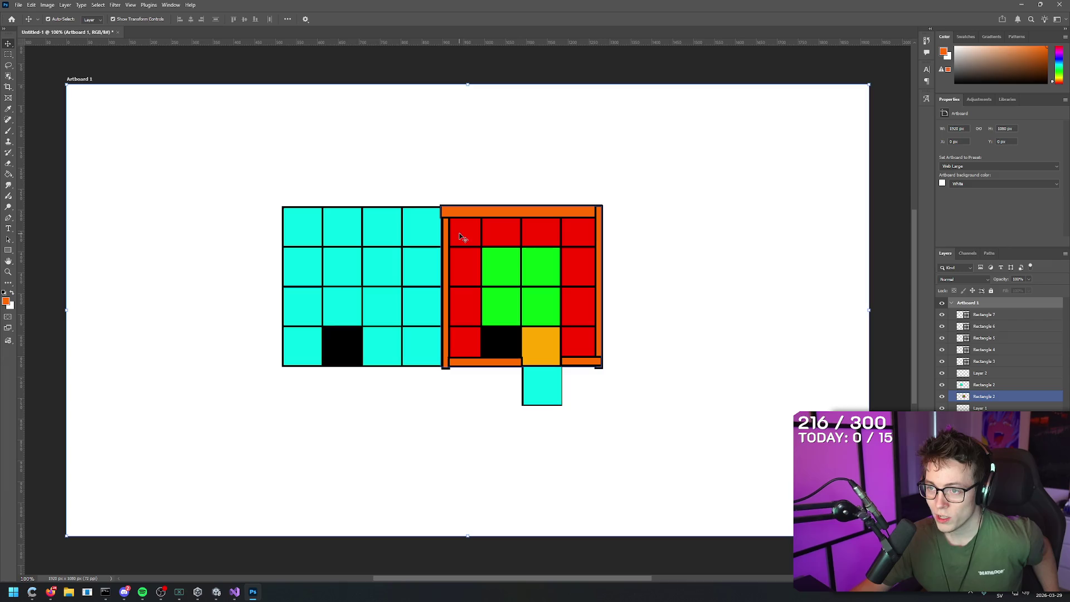
left_click(546, 357)
left_click(545, 390)
left_click(545, 351)
left_click(545, 356)
left_click(547, 372)
left_click(545, 362)
left_click(545, 354)
left_click(546, 343)
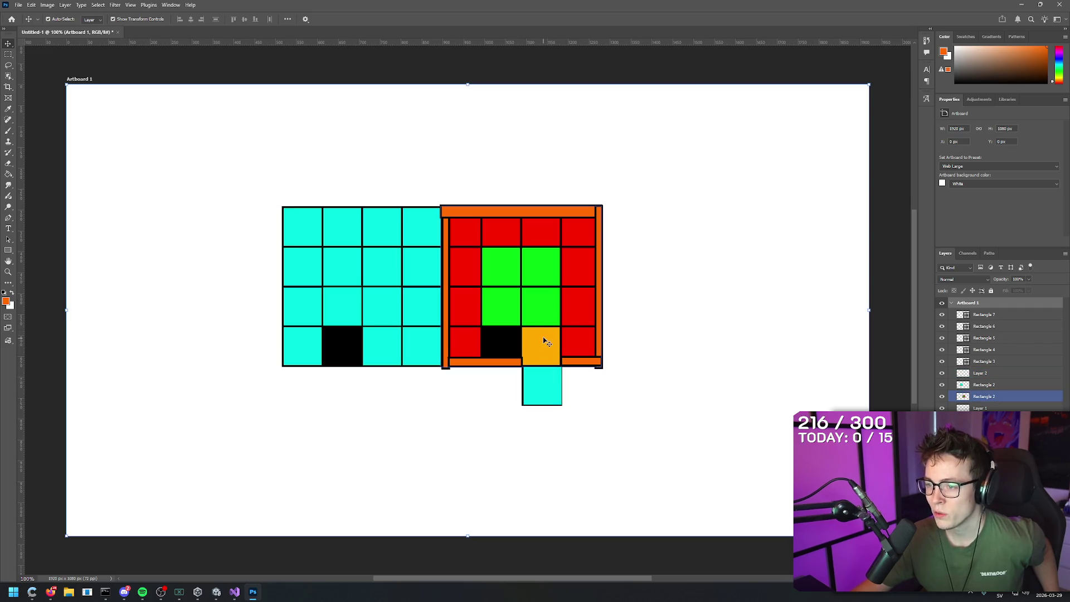
- Sample green from a grid cell and fill the orange cell with it
key("g")
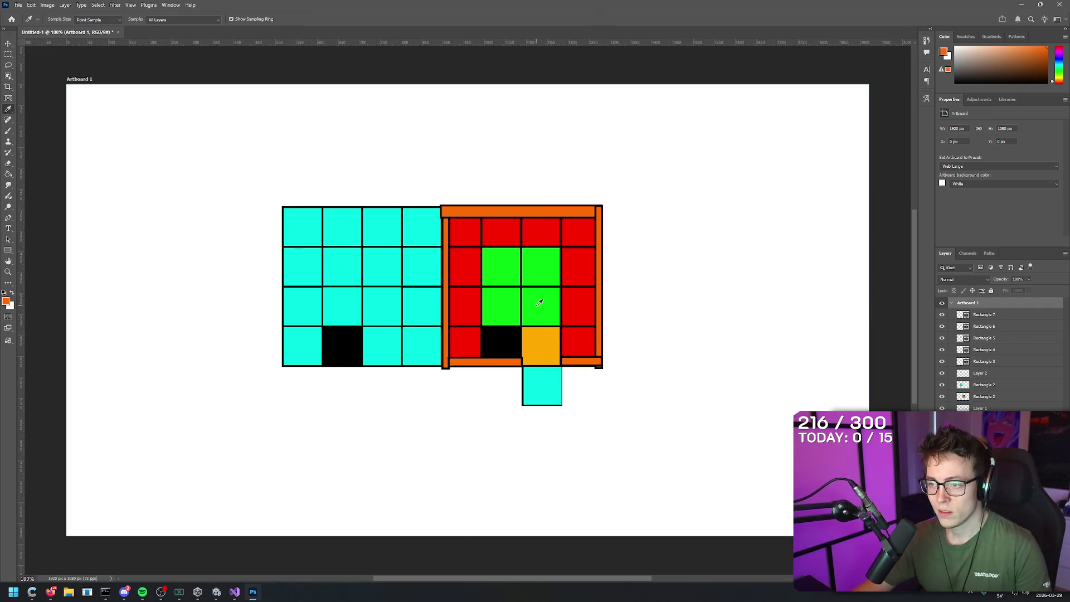
left_click(539, 302, "alt")
left_click(540, 341)
key("Return")
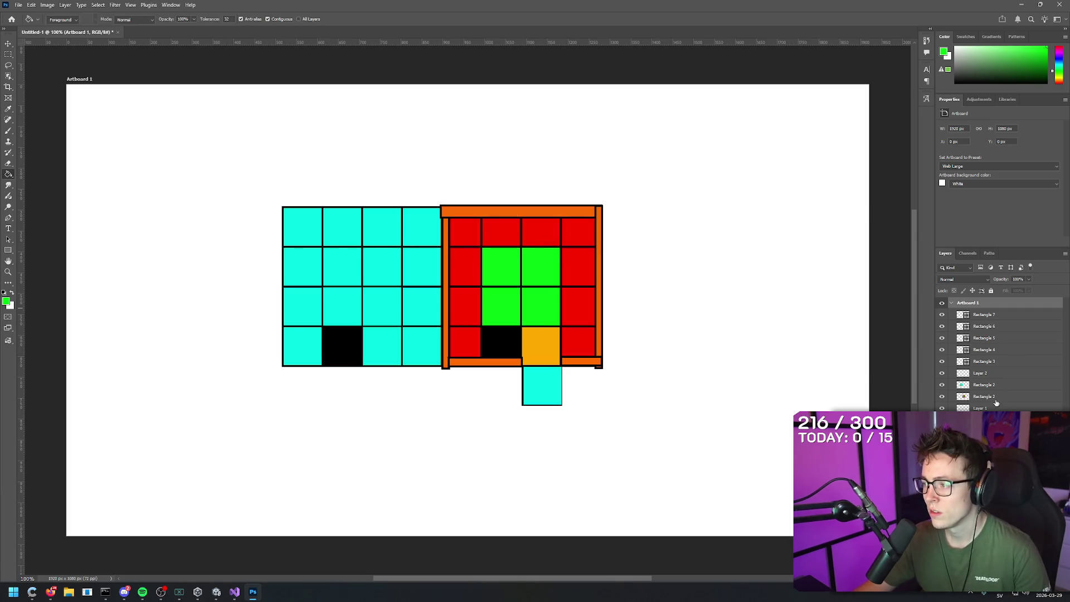
left_click(549, 342, "ctrl")
left_click(549, 342)
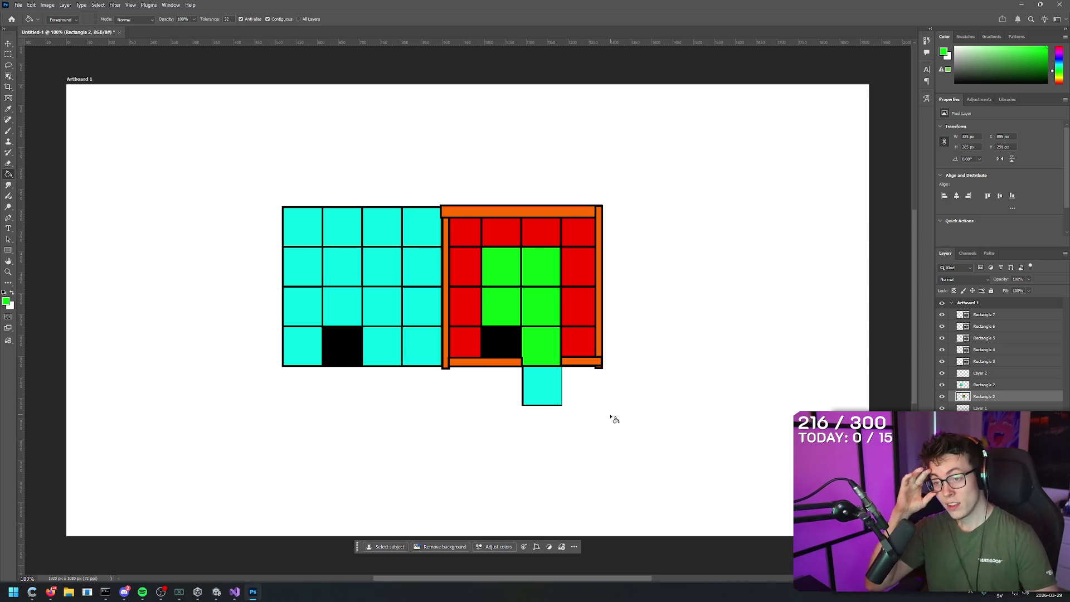
left_click(233, 593)
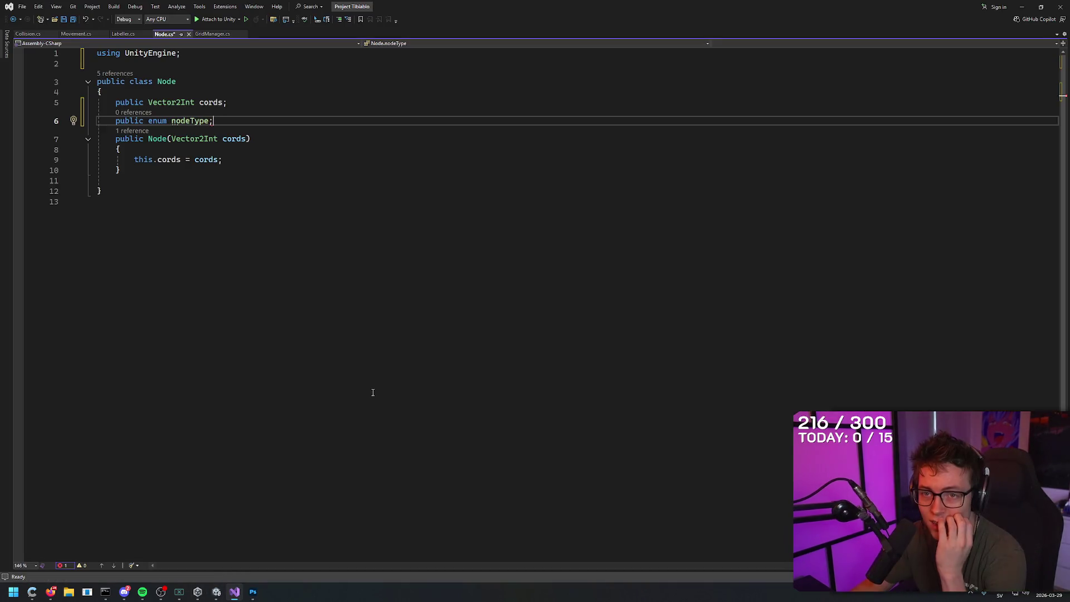
- Back in Visual Studio, add empty braces '{ }' to the nodeType enum declaration
left_click(225, 596)
left_click(216, 592)
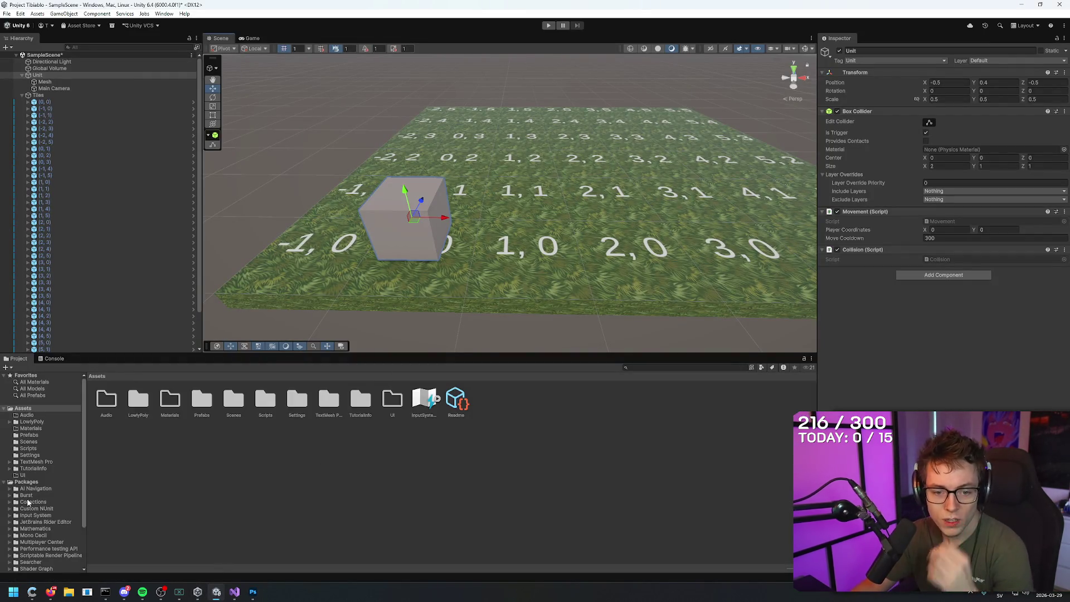
left_click(234, 593)
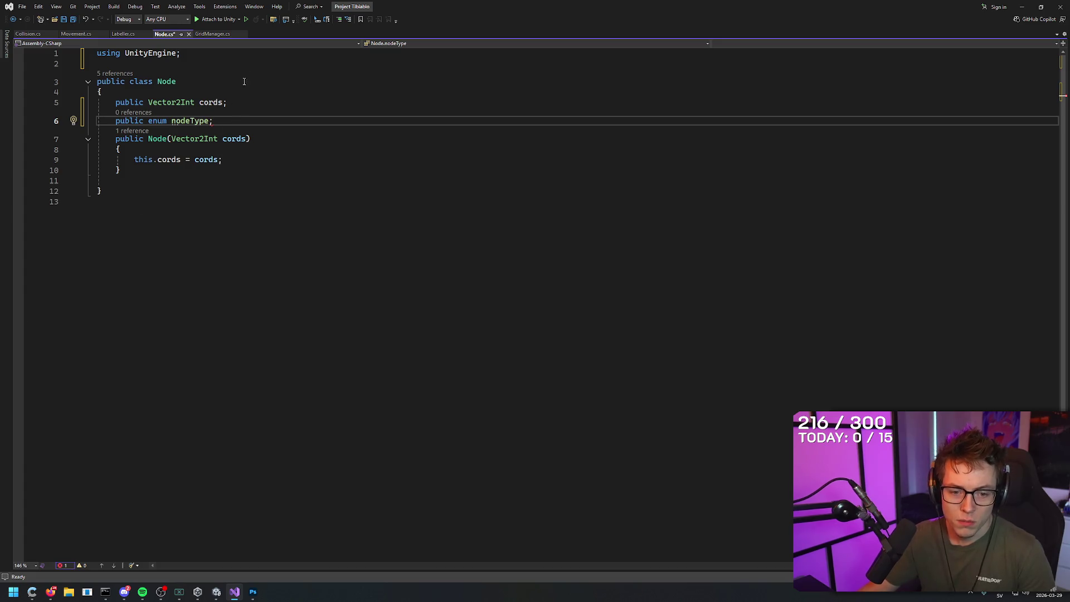
mouse_move(203, 144)
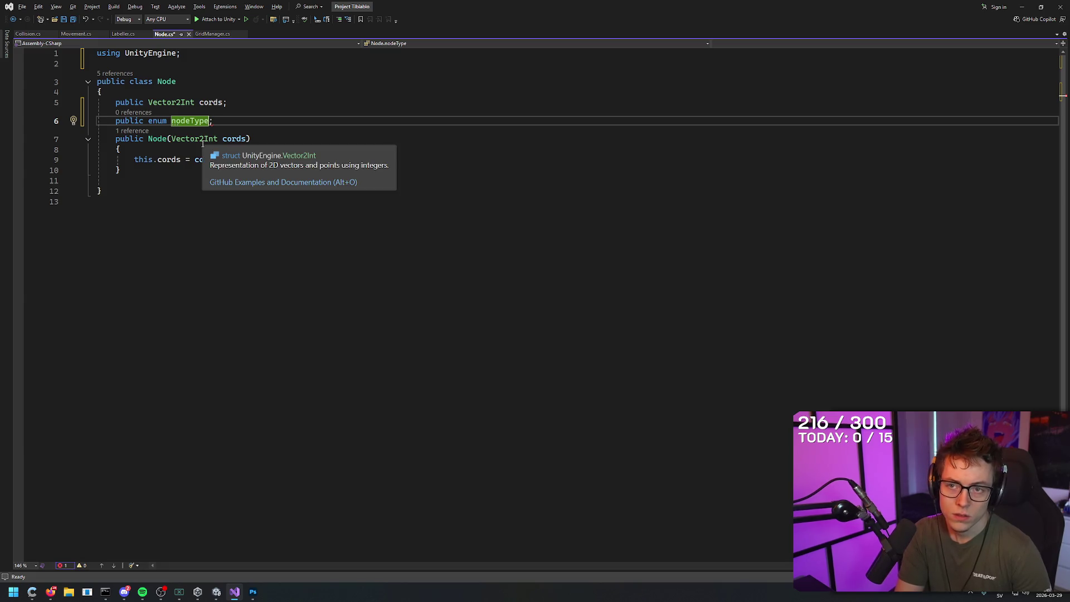
type("{ }")
- Cut the enum declaration line and paste it below the constructor
key("shift+Home")
key("ctrl+c")
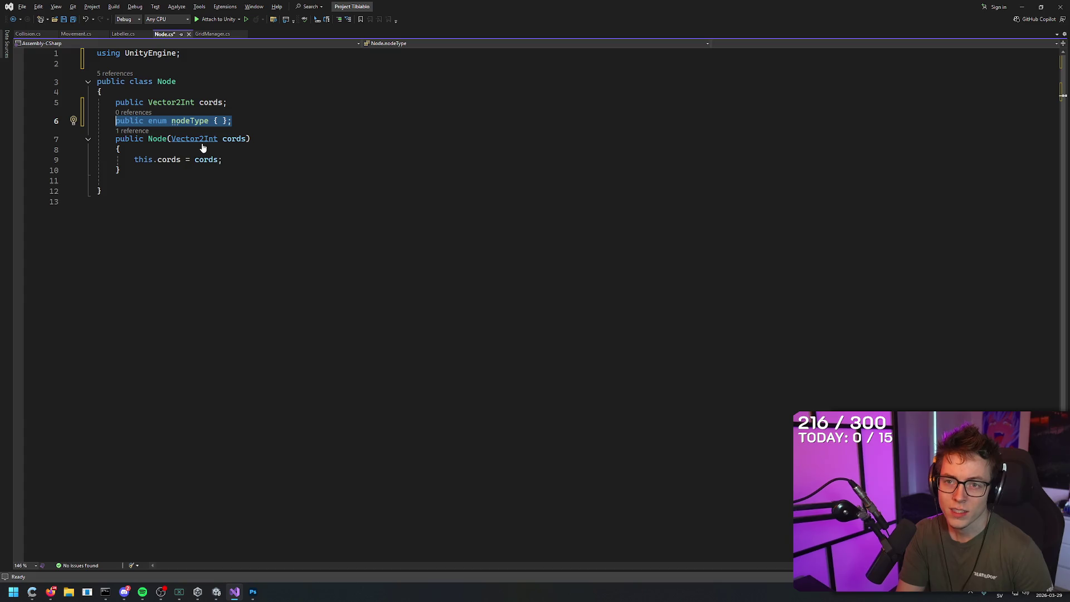
key("BackSpace")
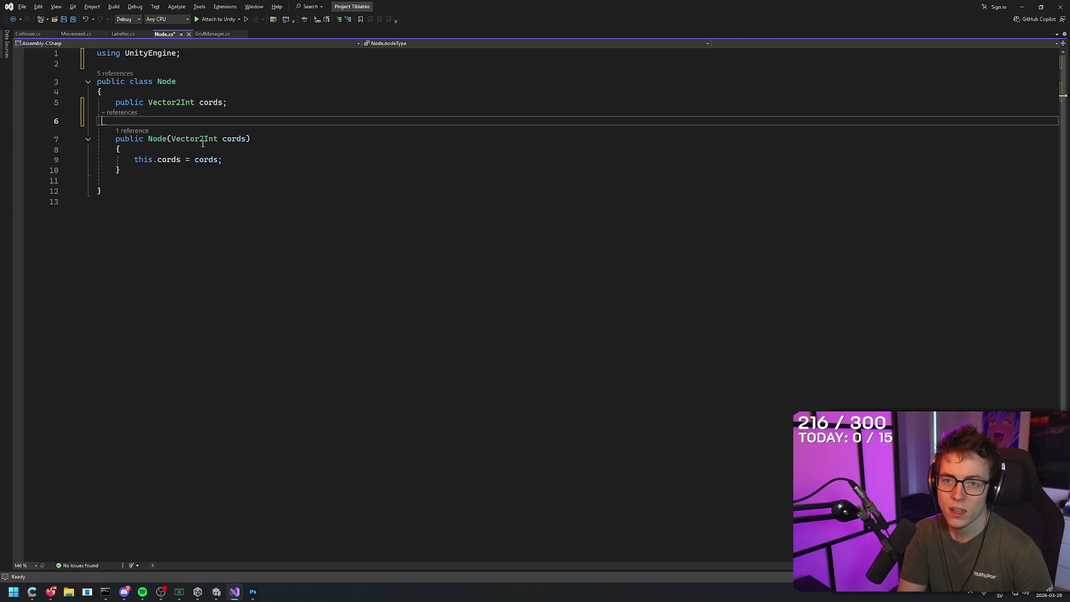
key("BackSpace")
key("BackSpace")
key("Down")
key("Down")
key("Down")
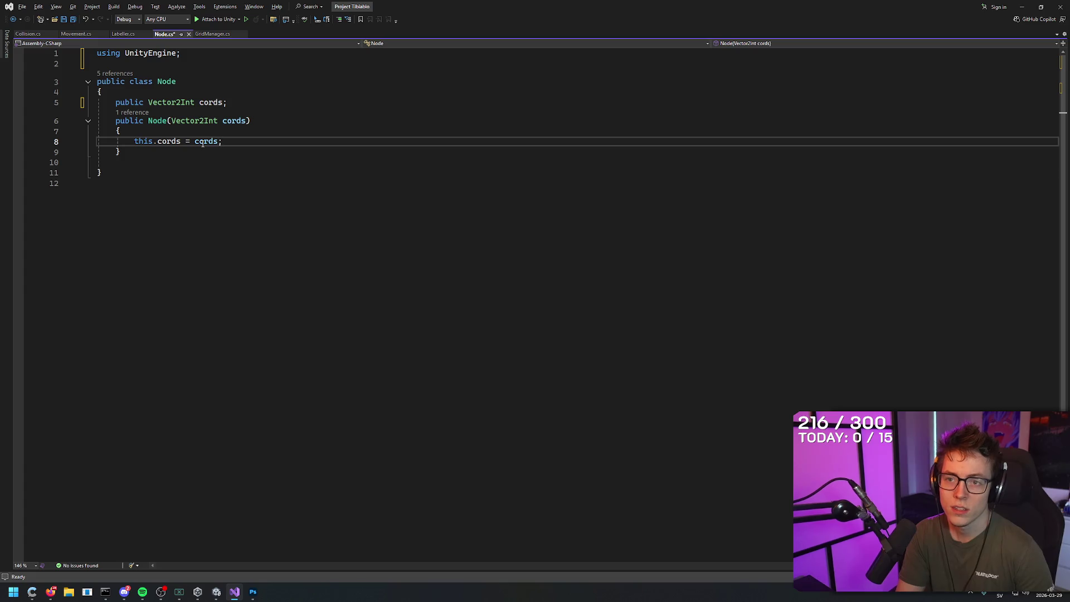
key("ctrl+Return")
key("ctrl+v")
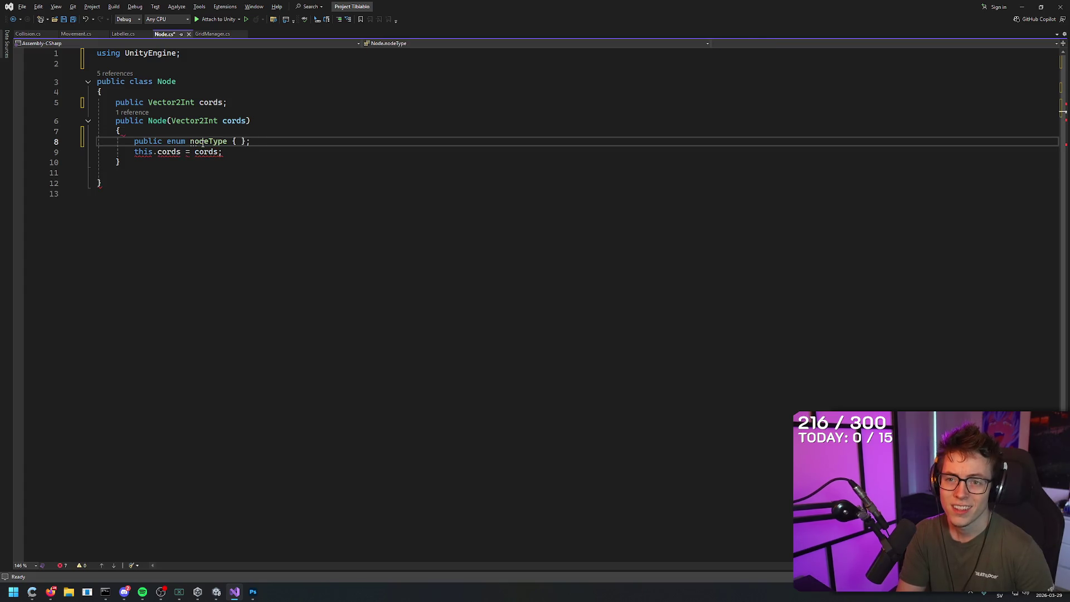
key("ctrl+z")
key("Down")
key("Down")
key("Down")
key("ctrl+v")
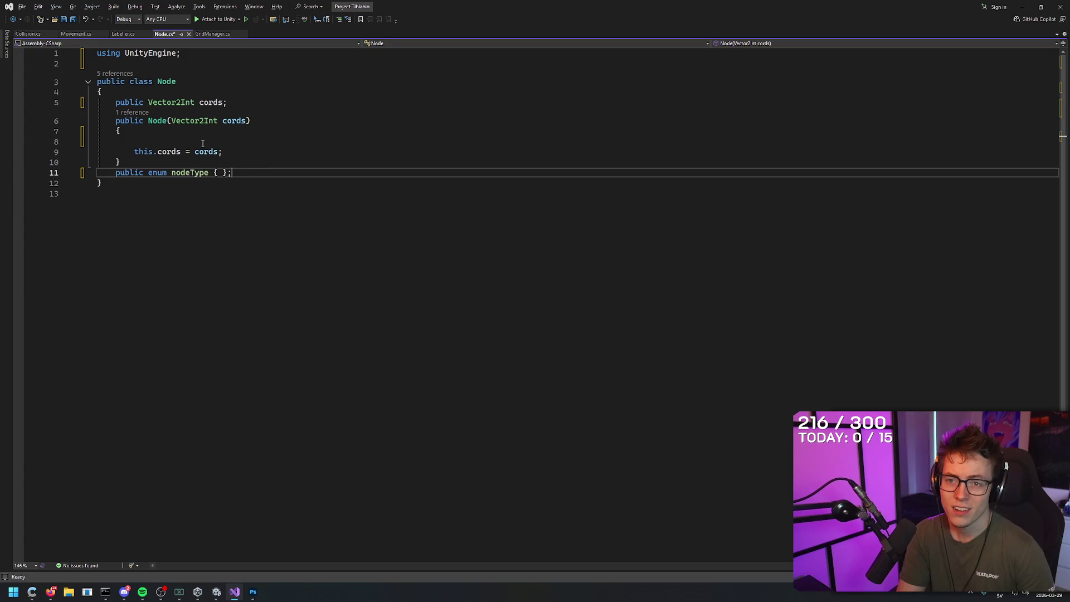
key("Down")
key("Down")
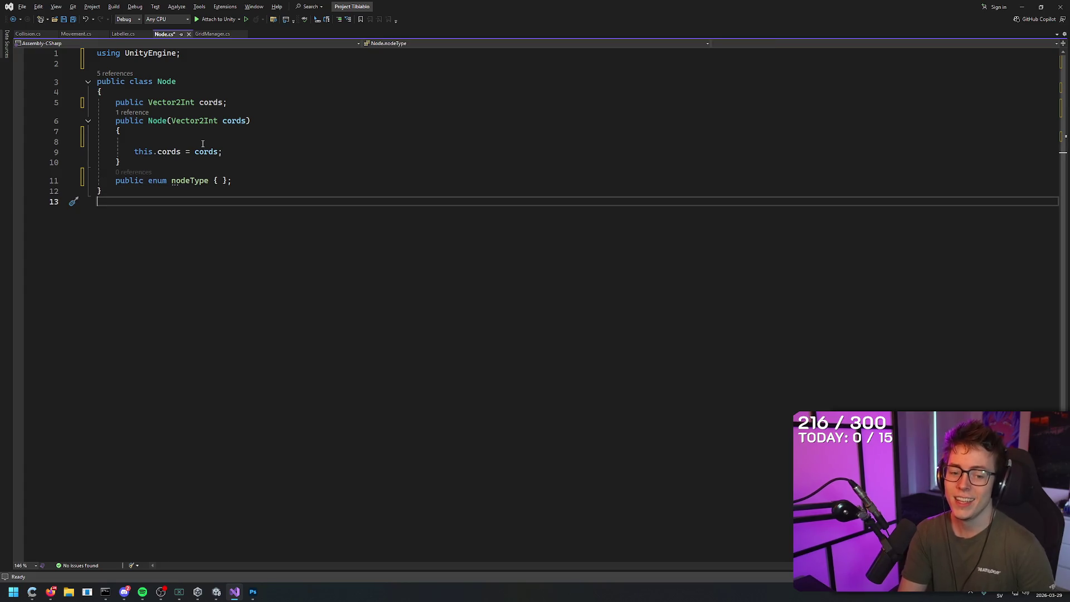
key("Up")
key("Up")
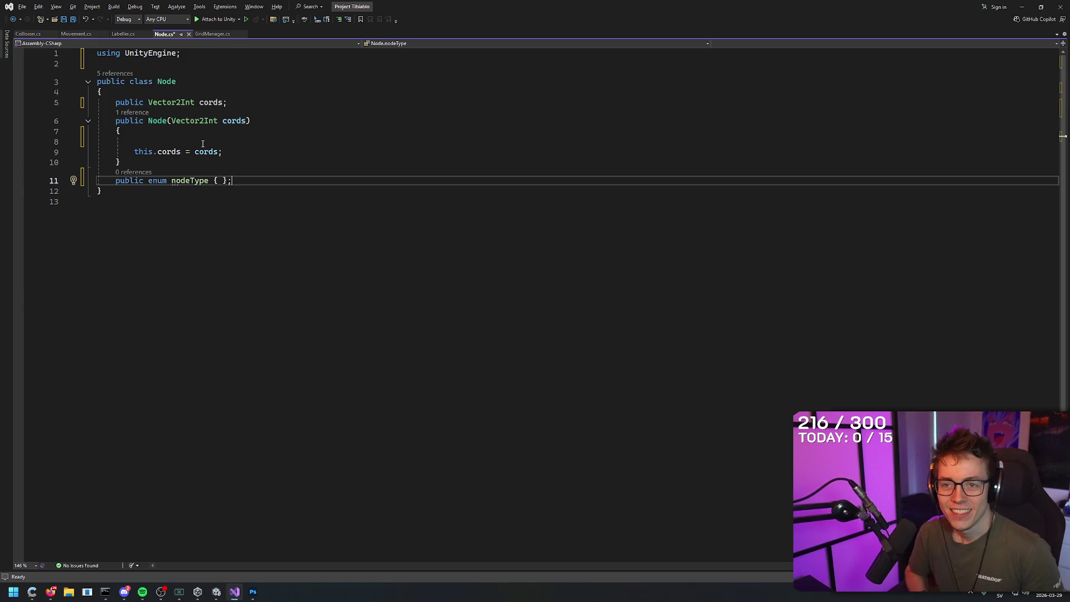
key("Left")
key("Left")
key("Left")
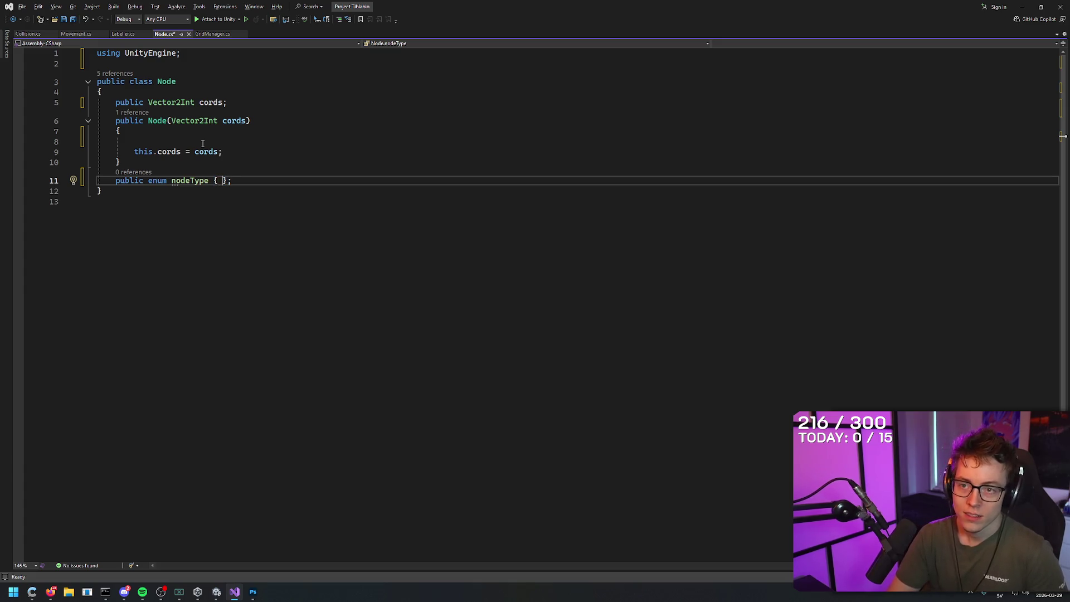
- Copy the enum below the Node class's closing brace and delete the original inside the class
left_click_drag(232, 181, 116, 181)
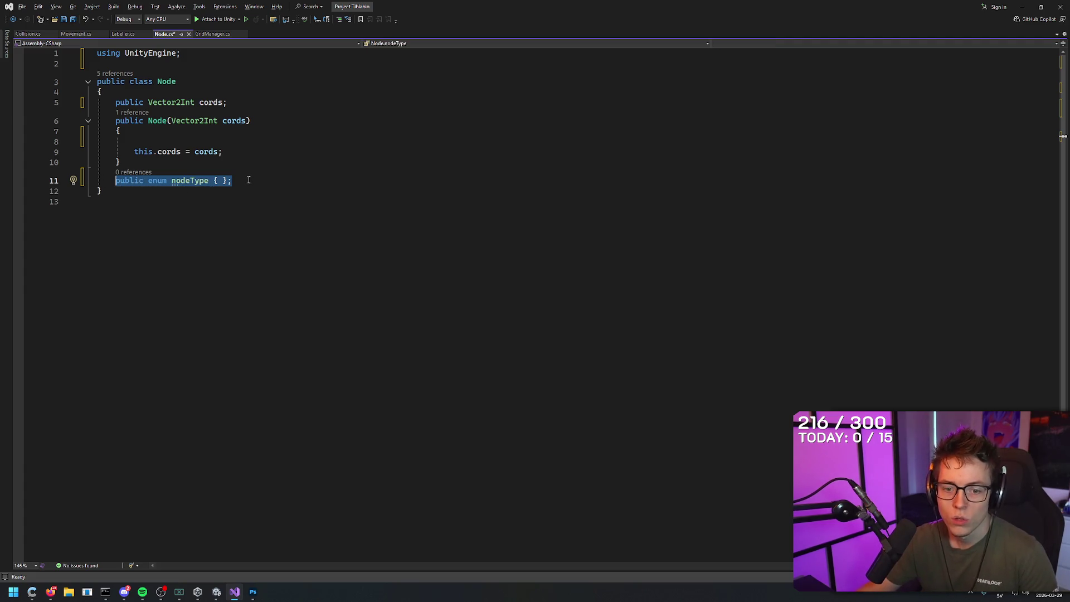
key("ctrl+c")
left_click(248, 202)
key("ctrl+v")
left_click_drag(232, 181, 115, 180)
key("Delete")
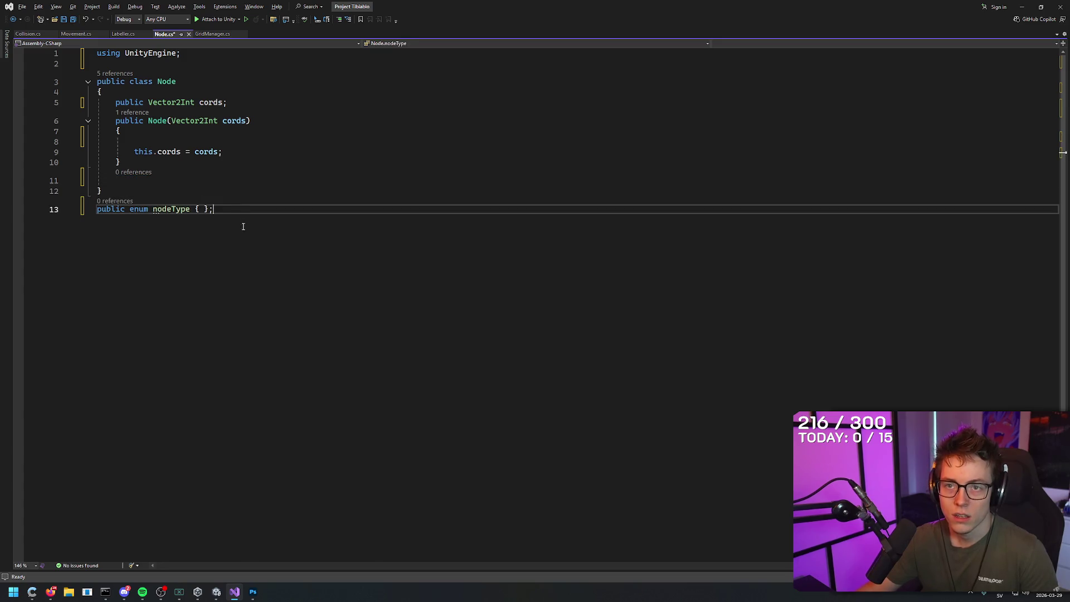
left_click(229, 82)
left_click(233, 201)
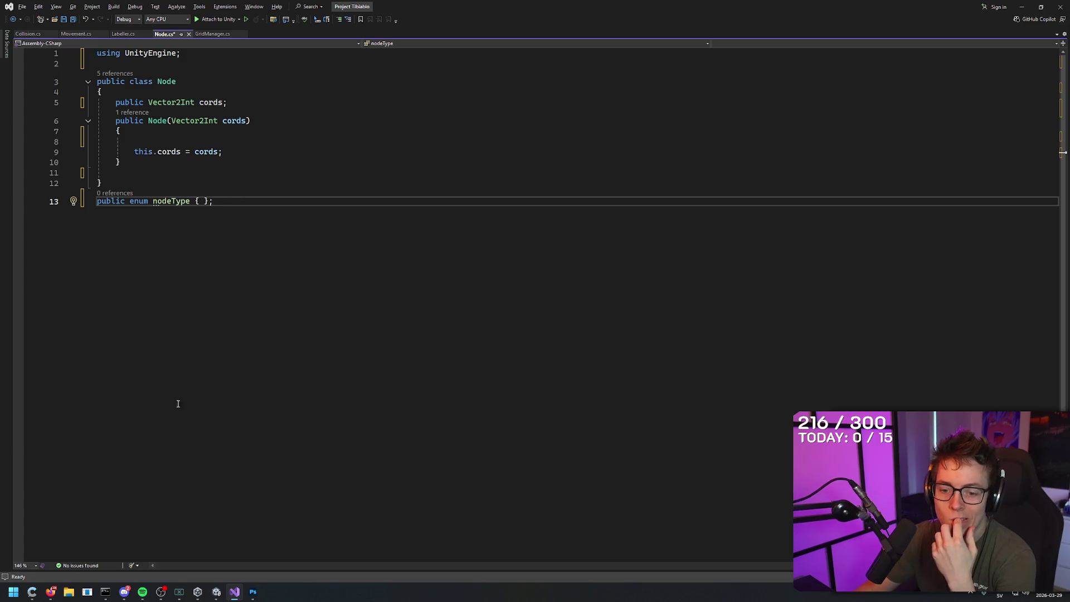
left_click(217, 596)
mouse_move(553, 320)
left_mouse_down()
mouse_move(537, 361)
mouse_move(537, 268)
mouse_move(533, 384)
mouse_move(543, 282)
left_mouse_up()
left_click(462, 249)
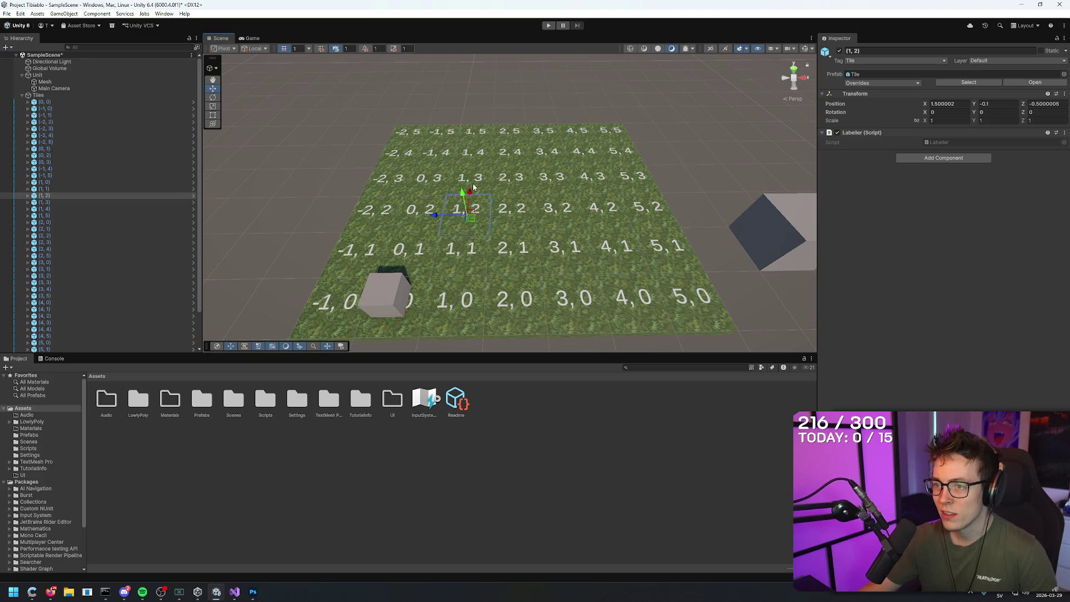
left_click(480, 210)
left_click(470, 183)
left_click(511, 177)
left_click(552, 176)
left_click(592, 176)
left_click(604, 207)
left_click(613, 245)
left_click(611, 290)
left_click(563, 293)
left_click(510, 293)
left_click(454, 298)
left_click(462, 252)
key("alt+Tab")
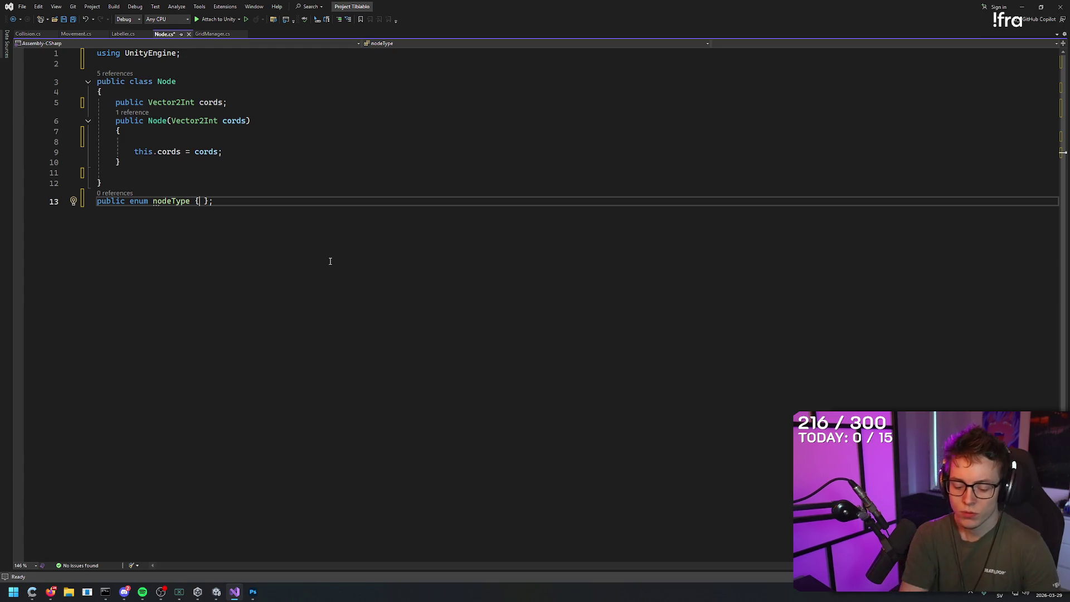
- Type Outside as the first value inside the nodeType enum braces
type("Outside")
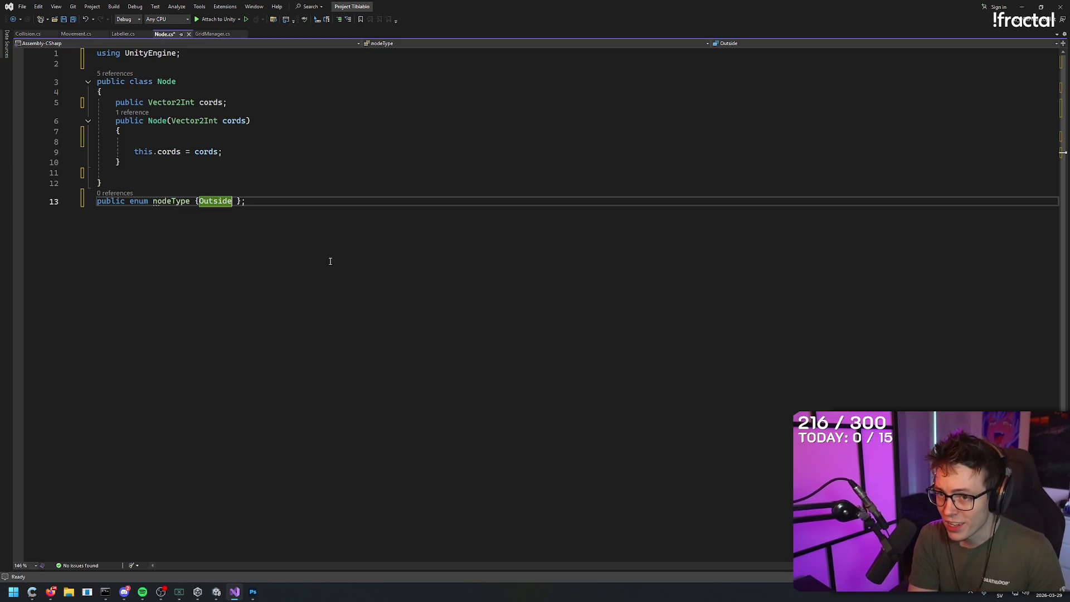
key("Left")
key("Up")
key("Up")
key("Up")
key("Down")
key("Down")
key("Down")
key("Up")
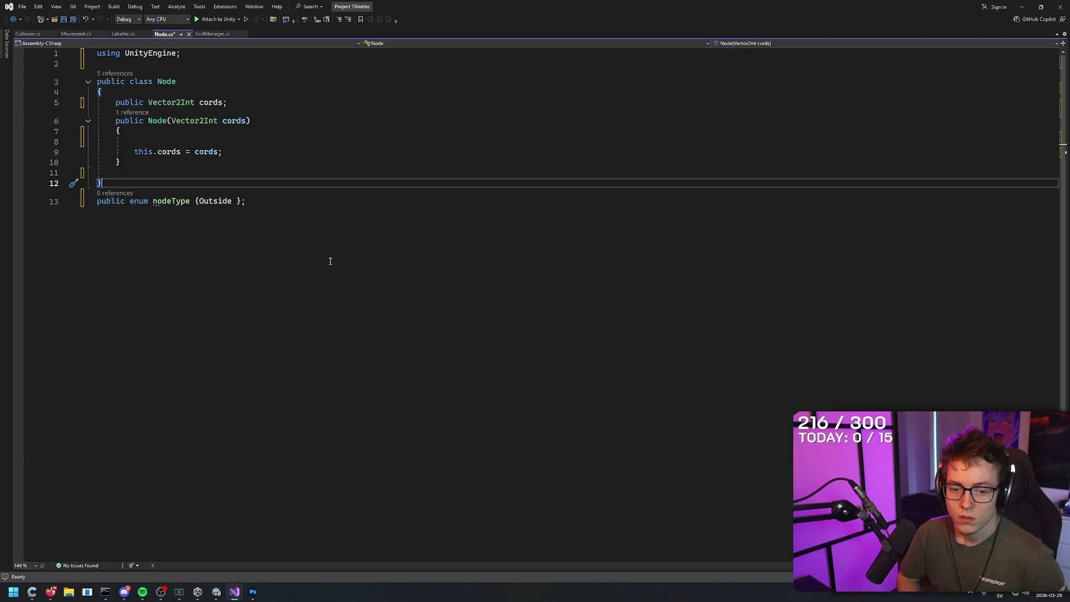
key("Down")
key("End")
- Add Wall, Inside and Impassable after Outside and remove the space before the closing brace
key("Left")
key("Left")
key("Left")
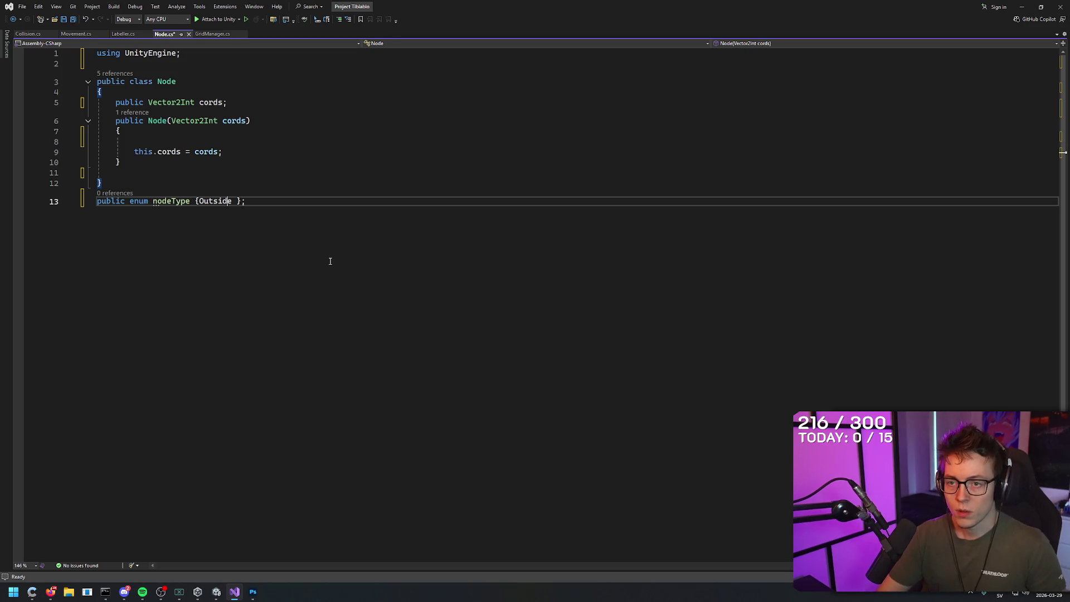
type(",")
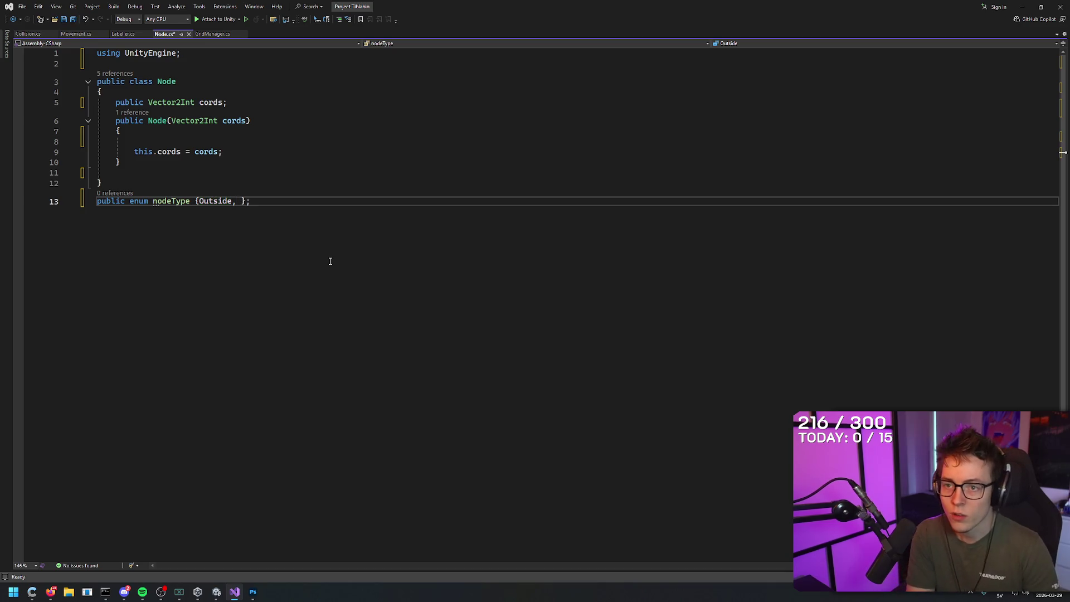
type(" Wall, Insi")
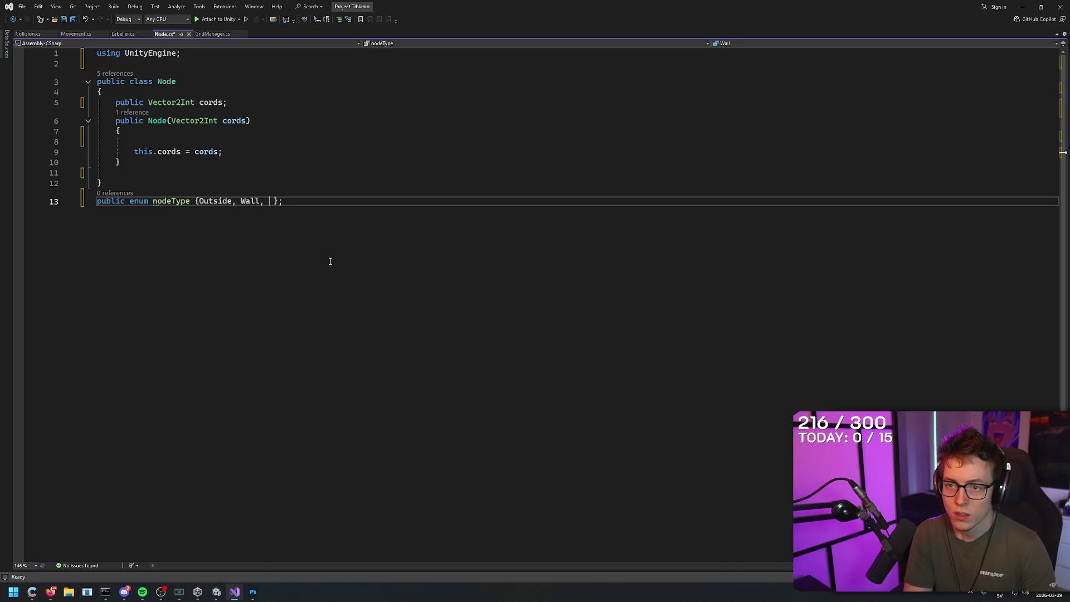
type("de, Impas")
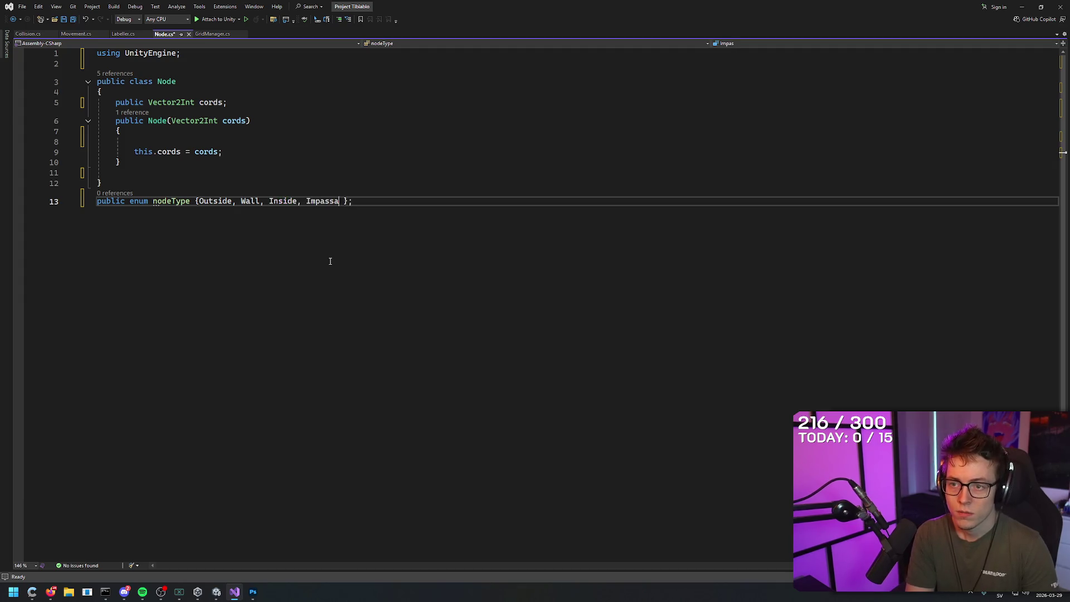
key("ctrl+BackSpace")
type("Impassable")
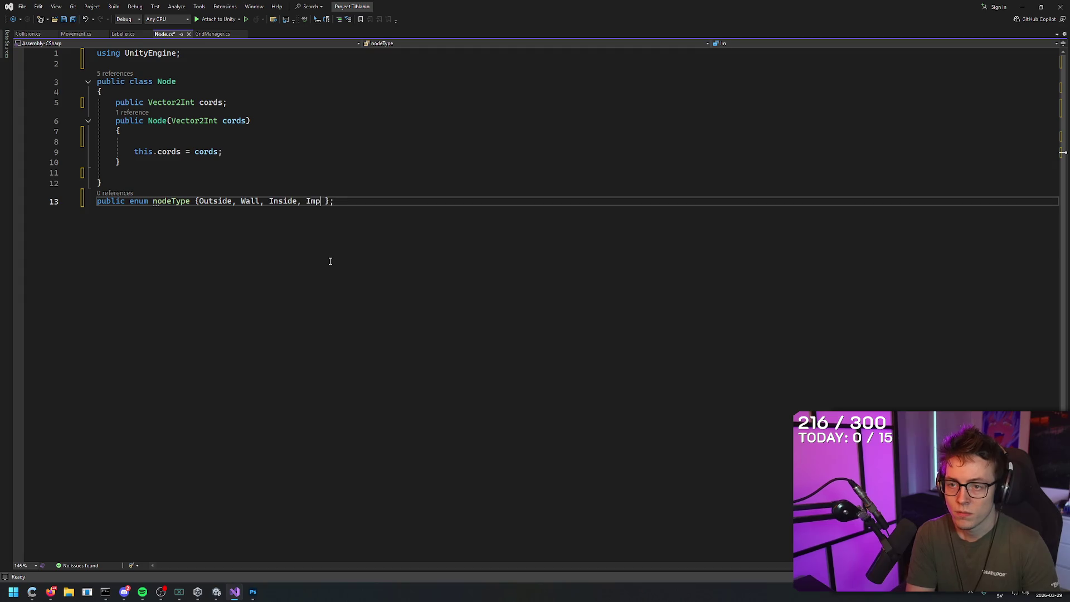
key("End")
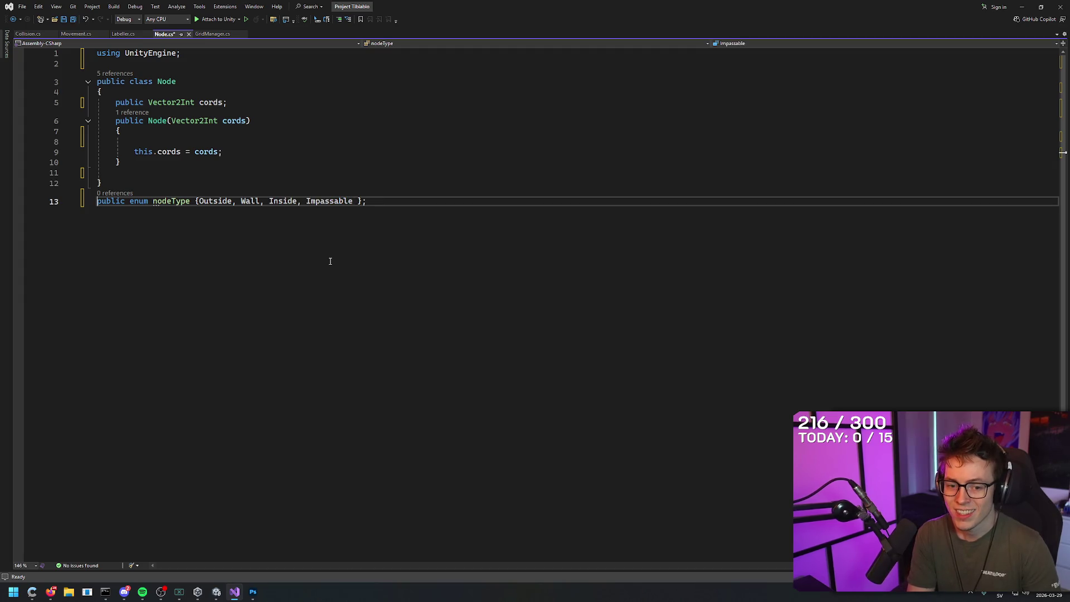
key("Left")
key("Left")
key("BackSpace")
key("End")
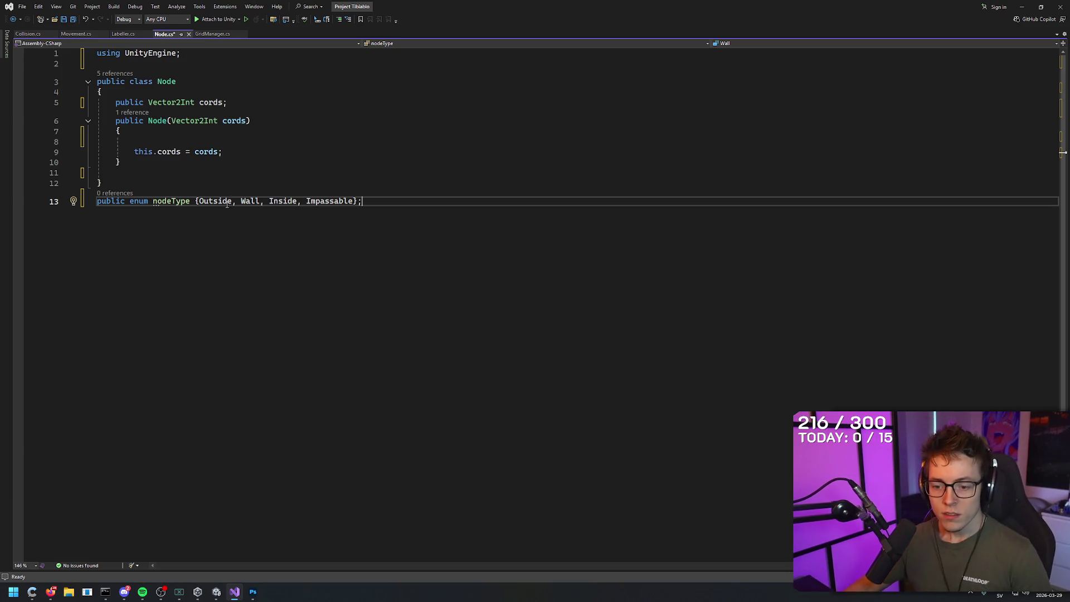
left_click(217, 593)
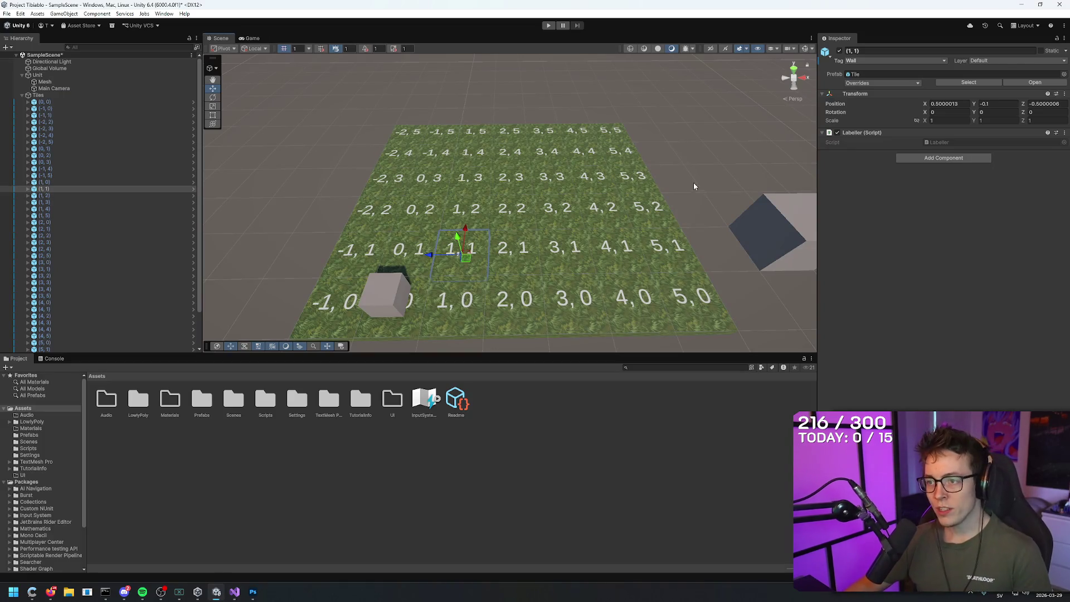
- Change tile (1, 1)'s Tag from Wall to Tile in the Inspector
left_click(460, 251)
left_click(874, 61)
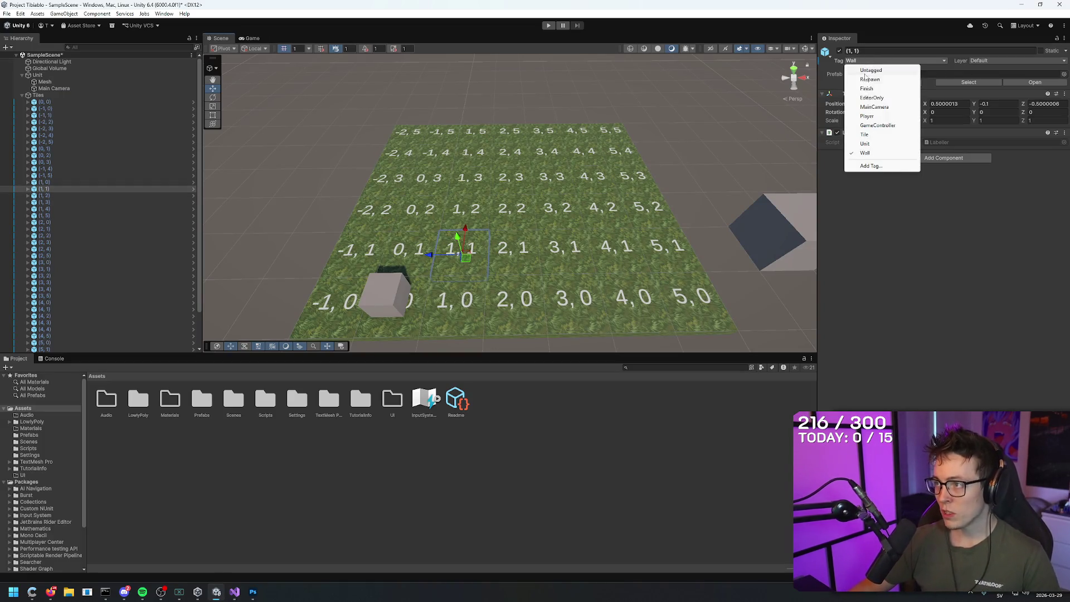
left_click(867, 144)
left_click(676, 115)
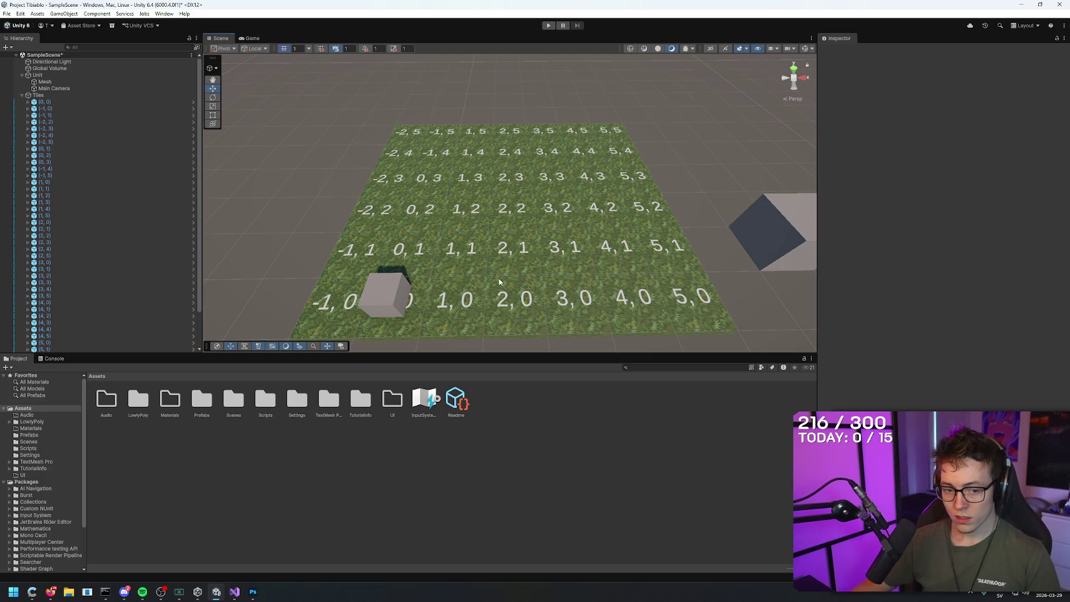
left_click(471, 246)
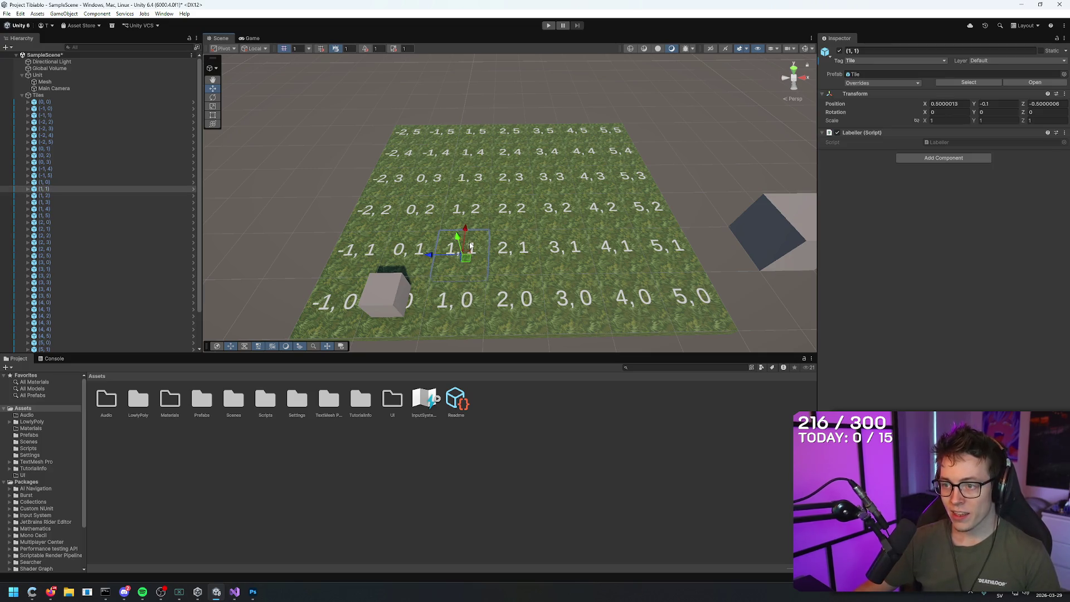
- Check the tags of tiles (1, 2), (1, 3), (1, 4) and (2, 4), then reselect tile (1, 1)
left_click(475, 214)
left_click(482, 189)
left_click(480, 156)
left_click(510, 152)
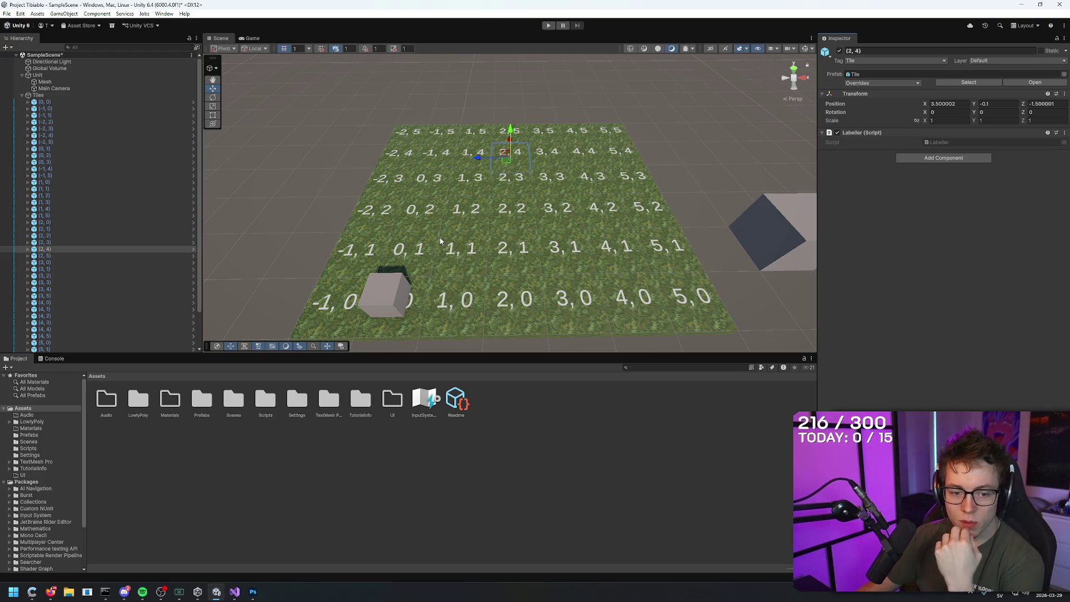
left_click(466, 258)
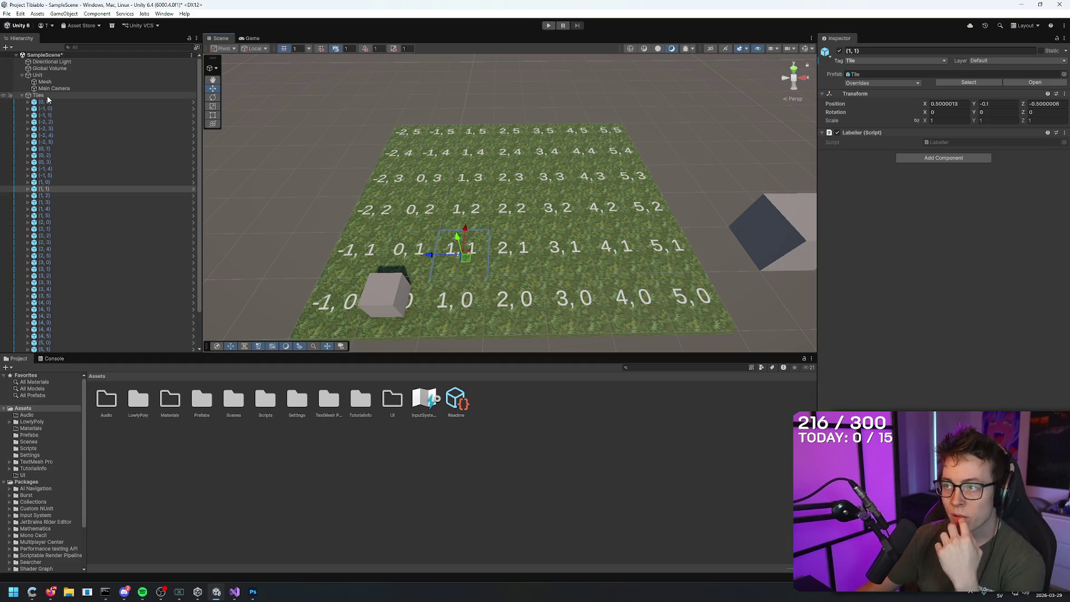
mouse_move(253, 591)
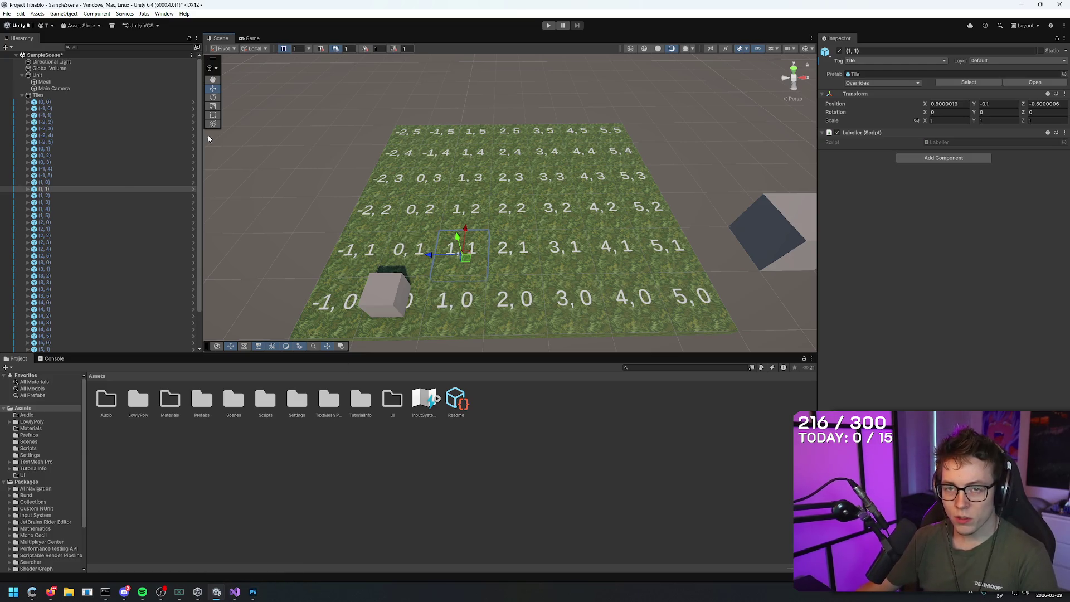
left_click(66, 96)
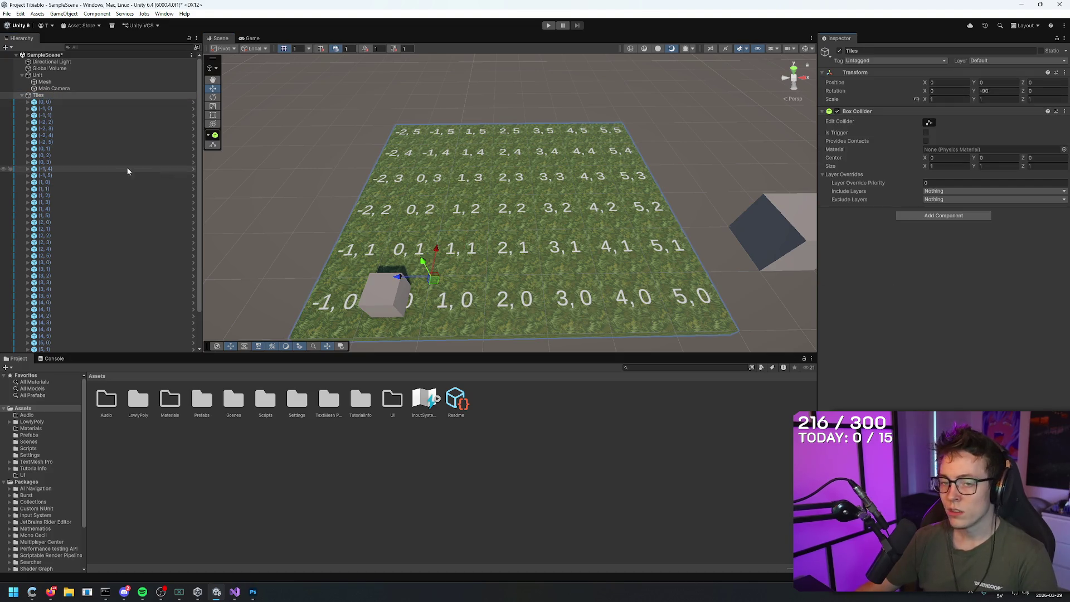
left_click(84, 188)
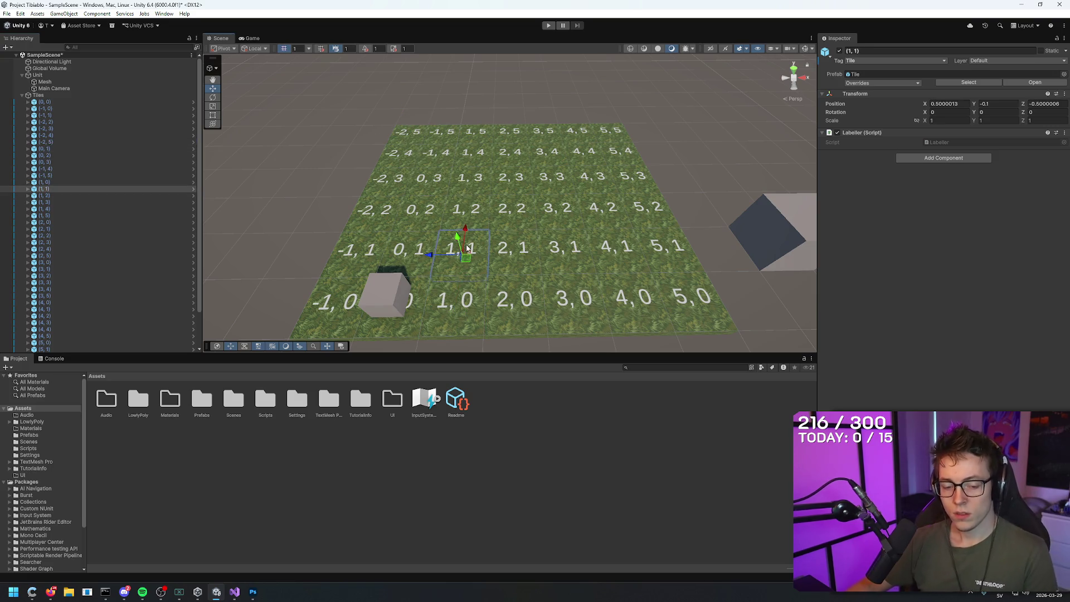
left_click(234, 592)
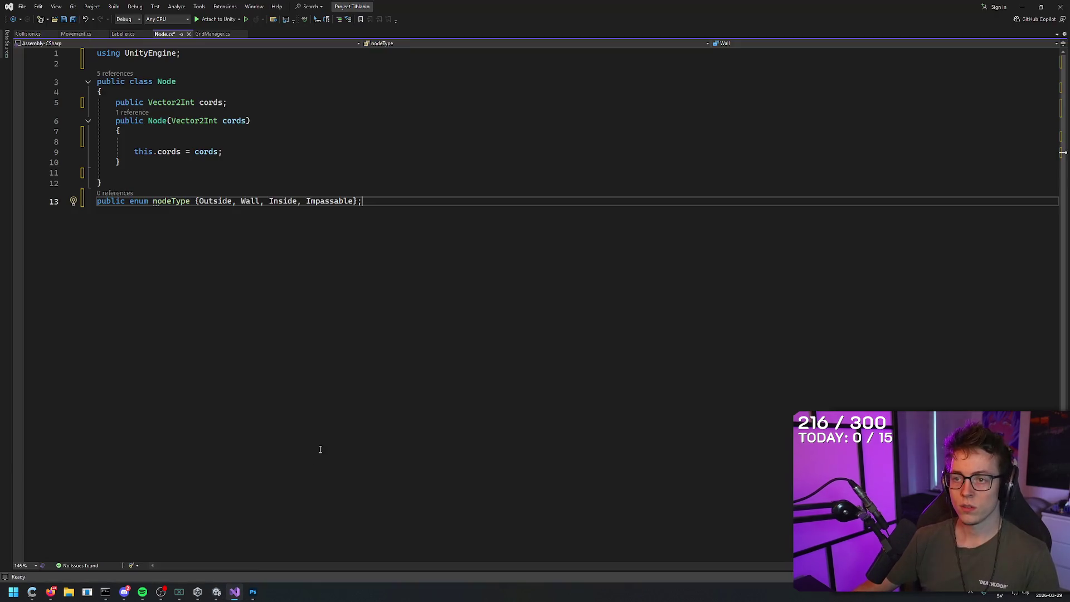
- Save Node.cs with the finished nodeType enum, then select the Tiles parent object in Unity
key("Up")
key("Down")
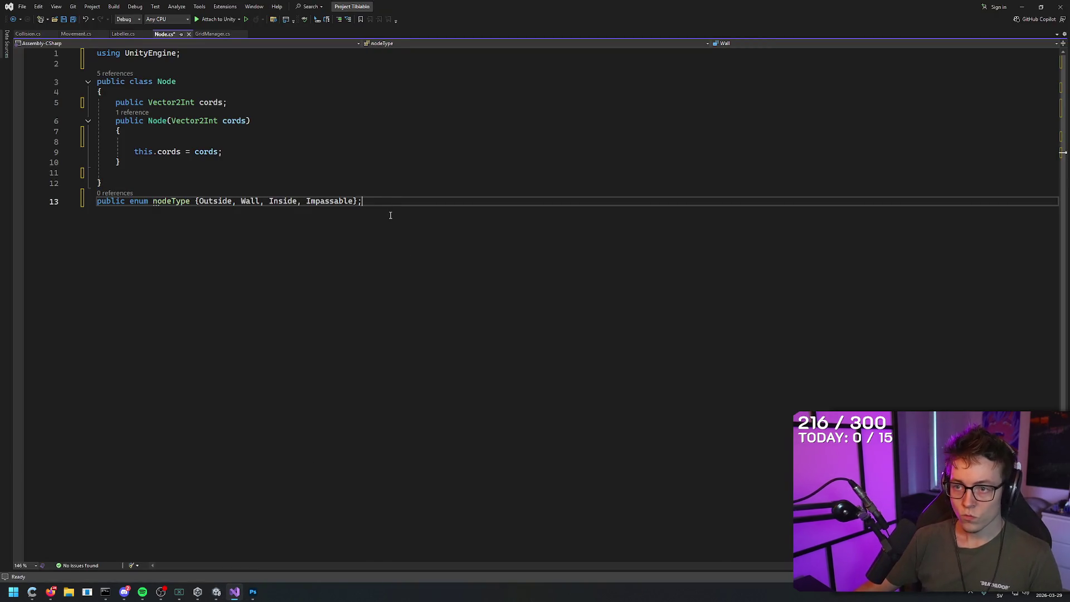
key("Up")
key("Down")
key("Up")
key("Down")
key("ctrl+s")
key("alt+Tab")
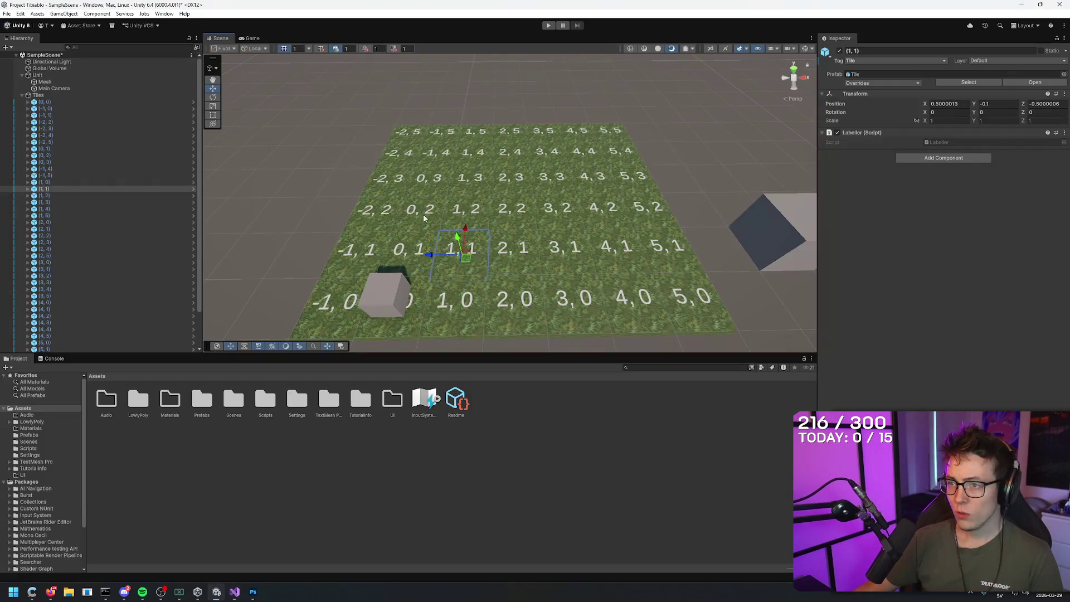
left_click(76, 96)
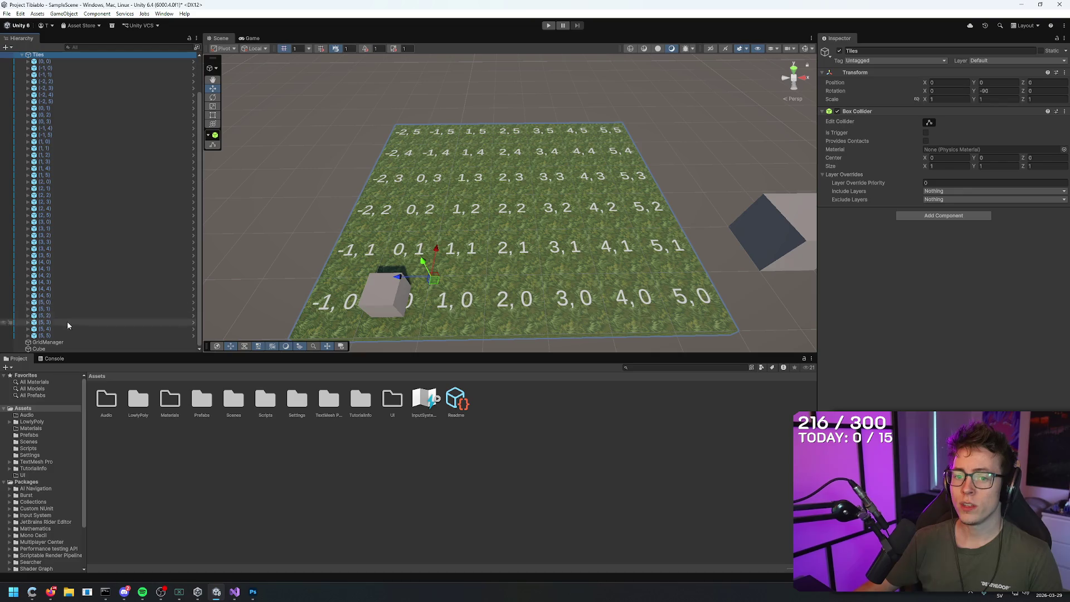
- Inspect GridManager, Cube, Main Camera, Unit, Global Volume and Directional Light, ending on Tiles, then return to Node.cs
scroll(61, 251, "down", 2)
left_click(59, 343)
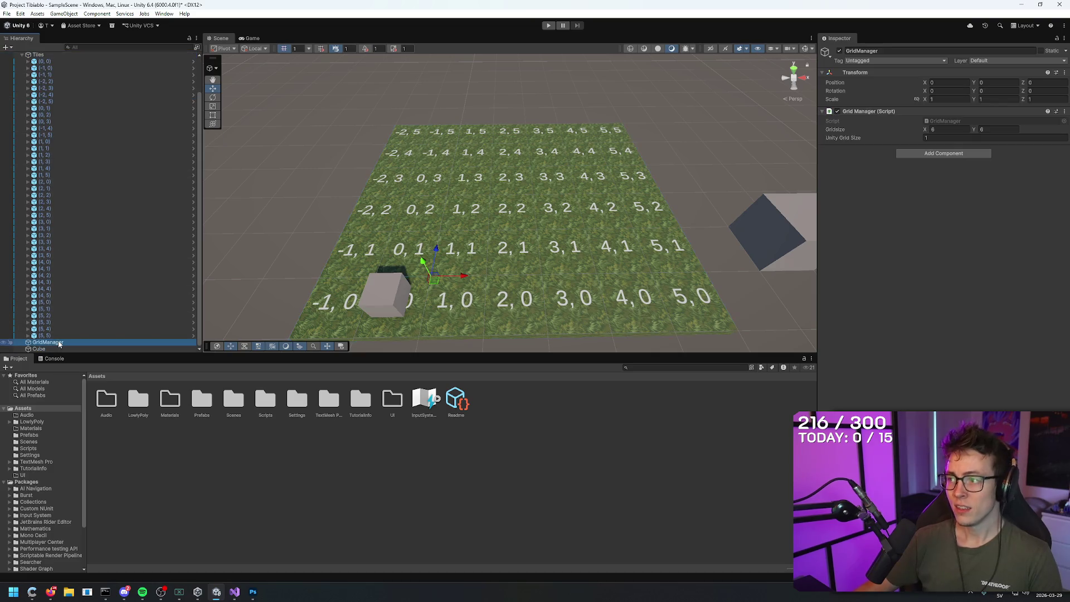
left_click(55, 348)
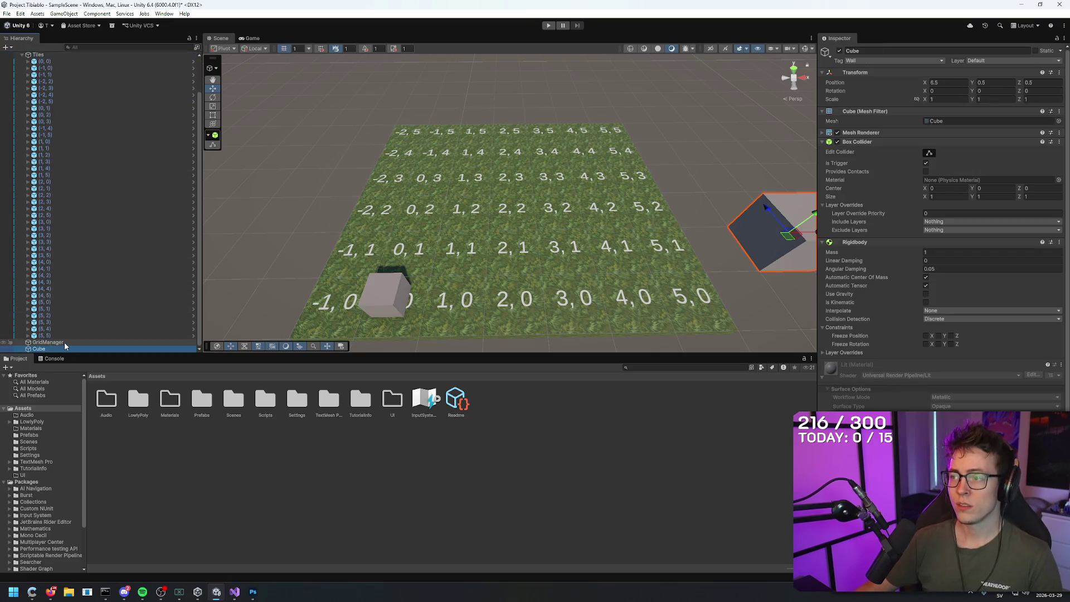
scroll(78, 323, "up", 3)
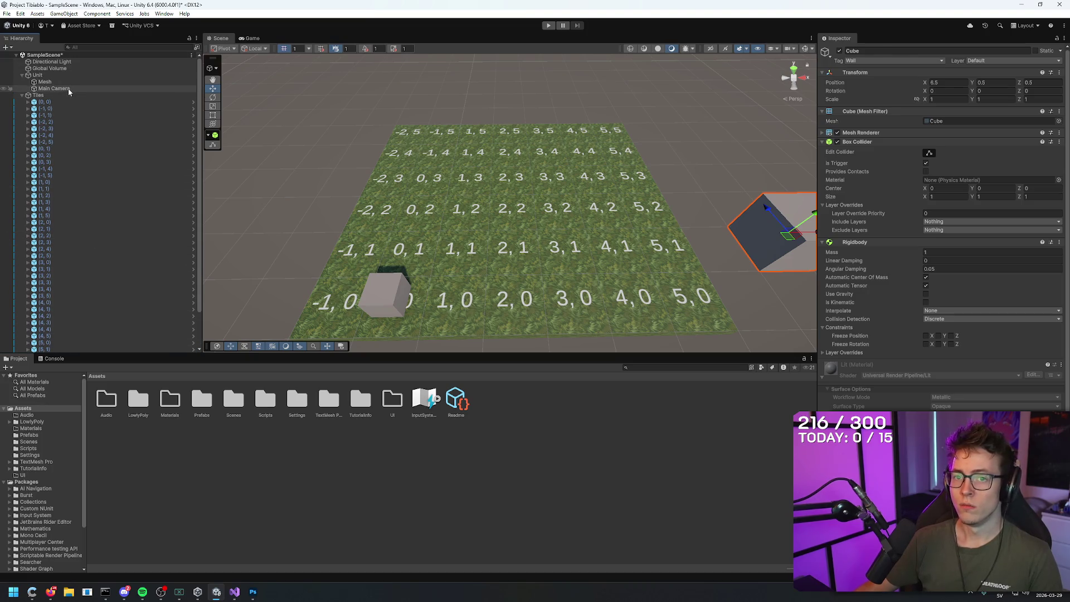
left_click(68, 88)
left_click(68, 74)
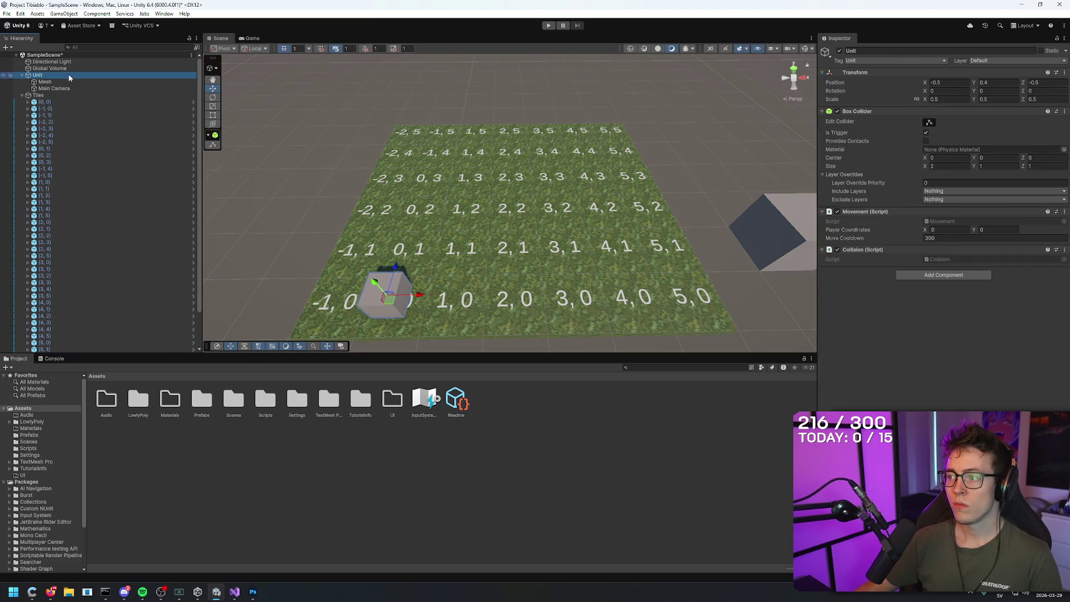
left_click(66, 68)
left_click(62, 61)
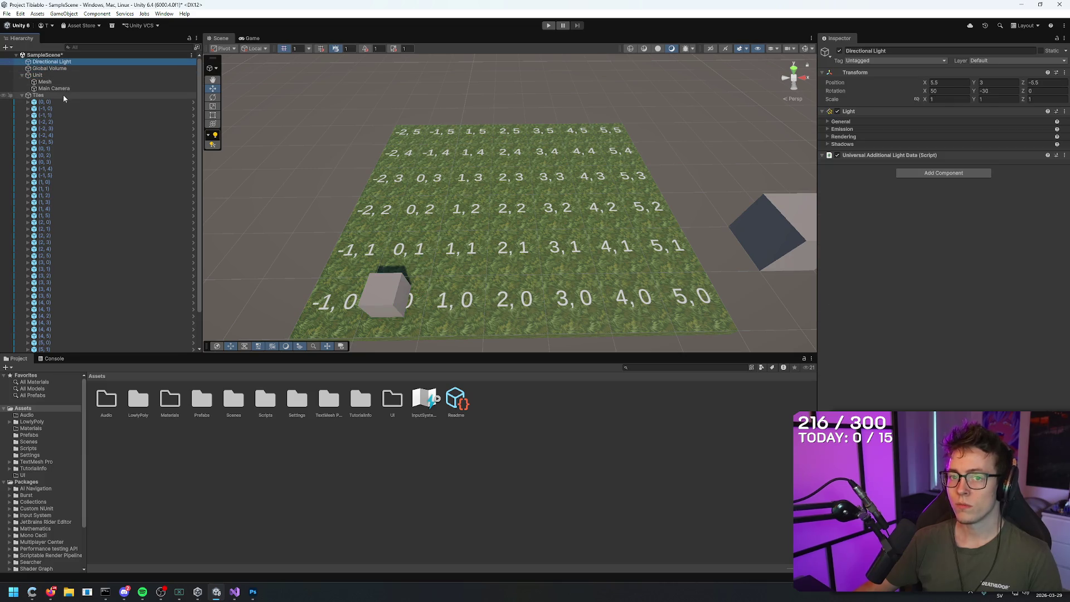
left_click(60, 95)
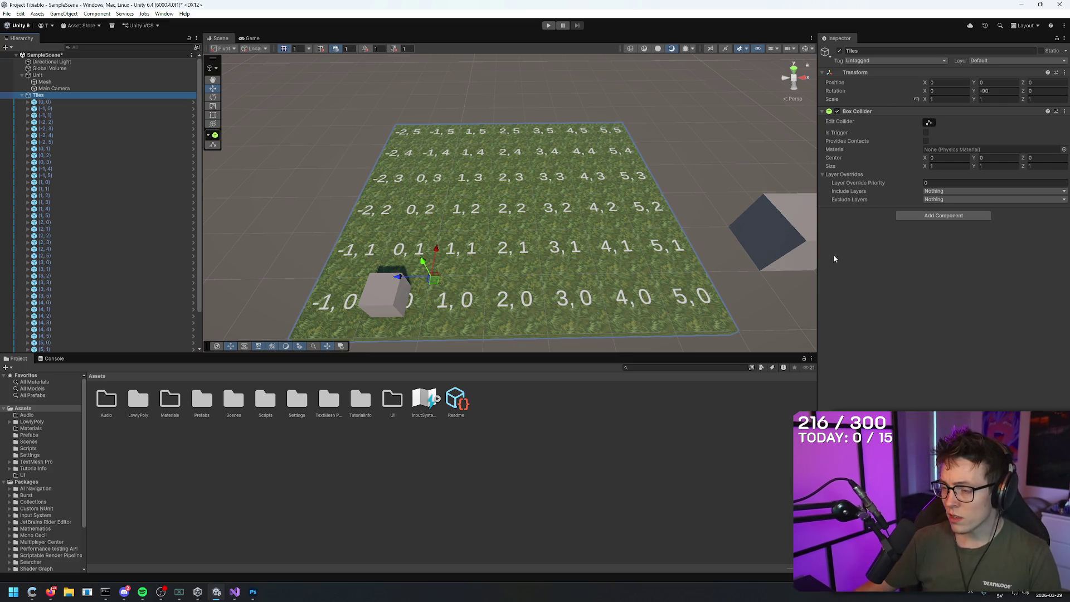
mouse_move(250, 594)
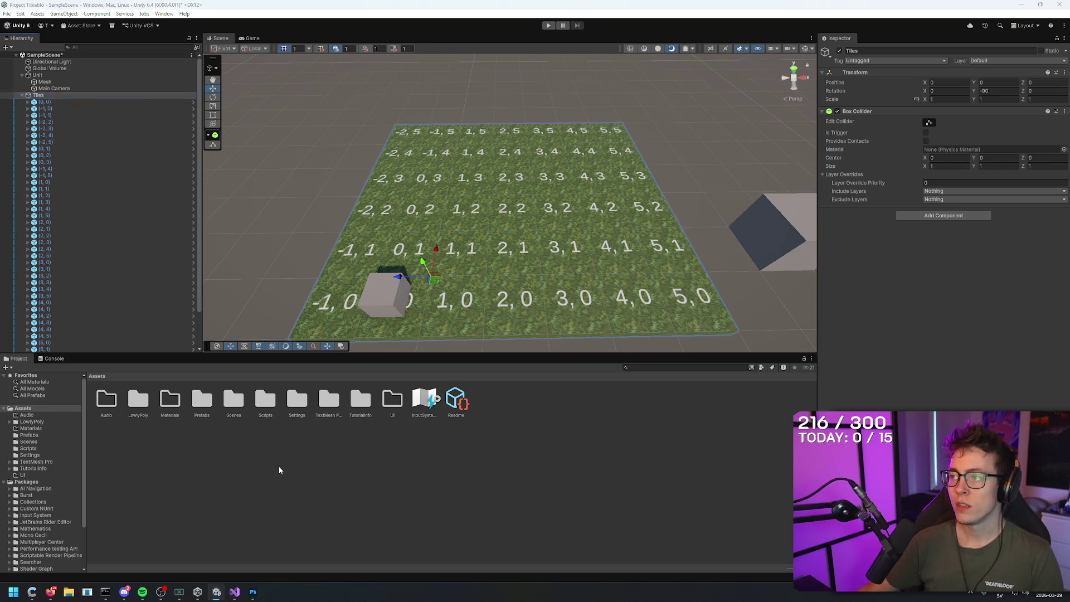
key("alt+Tab")
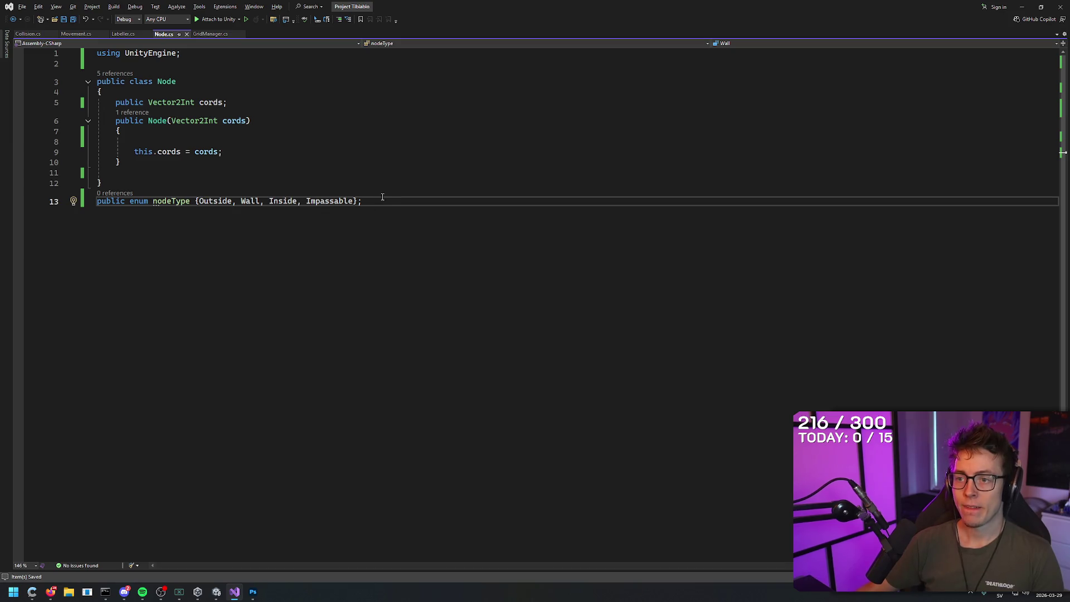
- Move around the Node.cs code near the nodeType enum in Visual Studio
key("Up")
key("Down")
key("Up")
key("Down")
key("Up")
key("Down")
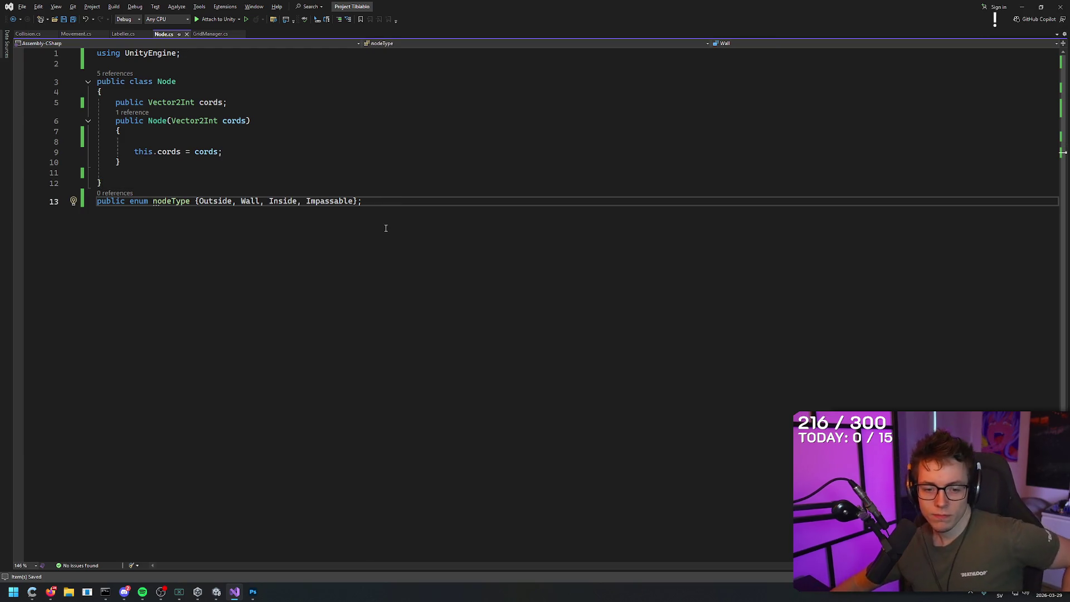
key("Up")
left_click(361, 201)
mouse_move(50, 597)
left_click(377, 182)
left_click(378, 225)
left_click(380, 189)
left_click(379, 222)
left_click(380, 179)
left_click(379, 222)
left_click(381, 173)
left_click(379, 221)
left_click(379, 183)
left_click(379, 223)
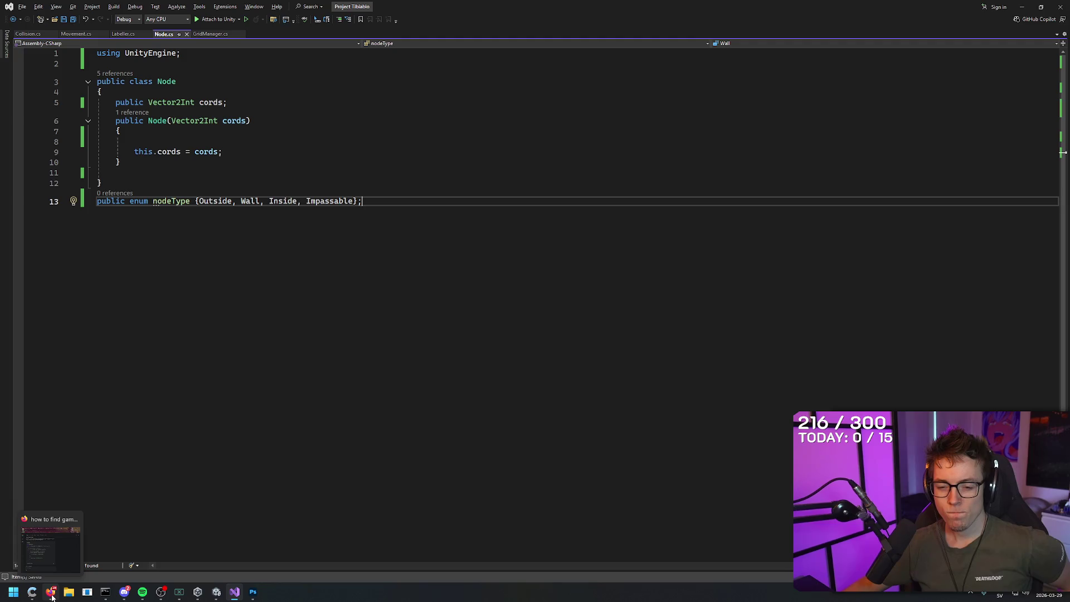
- Bring Unity back to the front and select the tile labelled 1,3
mouse_move(202, 588)
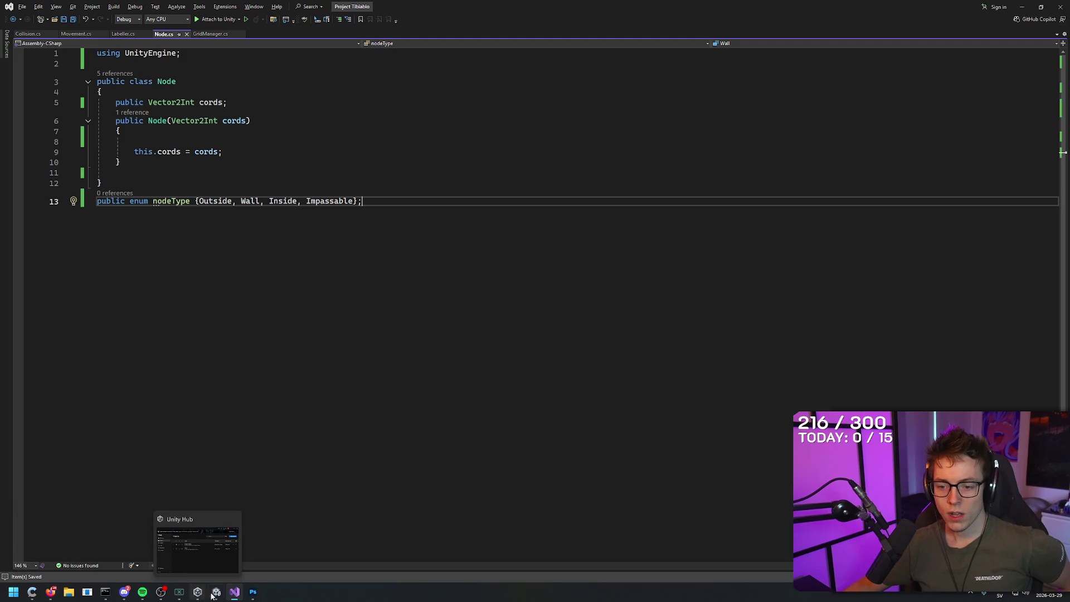
left_click(198, 543)
left_click(480, 186)
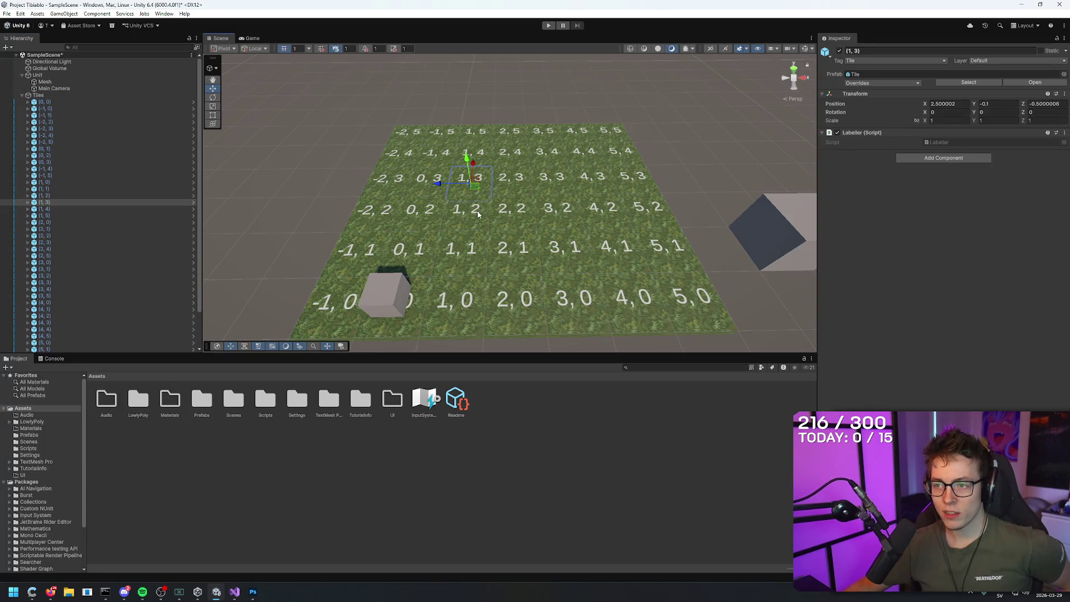
- Select the tile labelled 1,1, briefly check Discord, then return to Node.cs in Visual Studio
left_click_drag(480, 187, 474, 247)
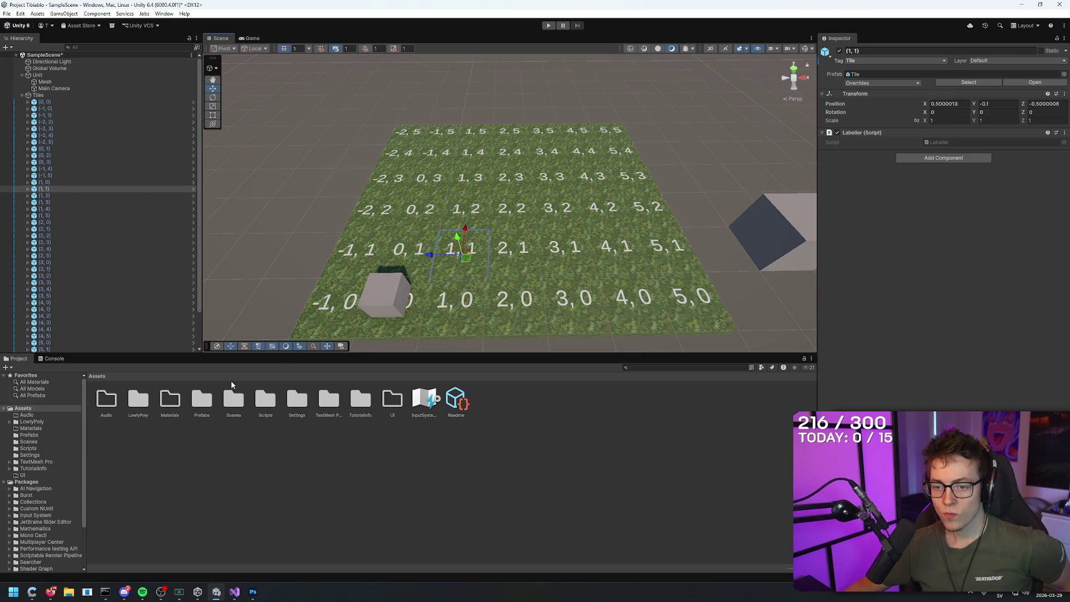
left_click(124, 592)
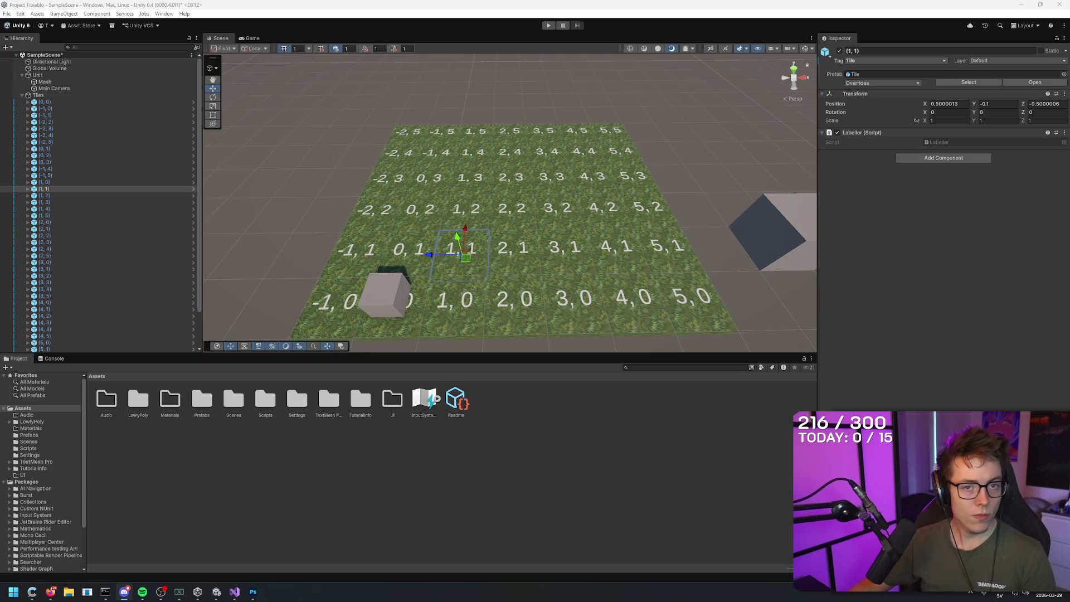
key("alt+Tab")
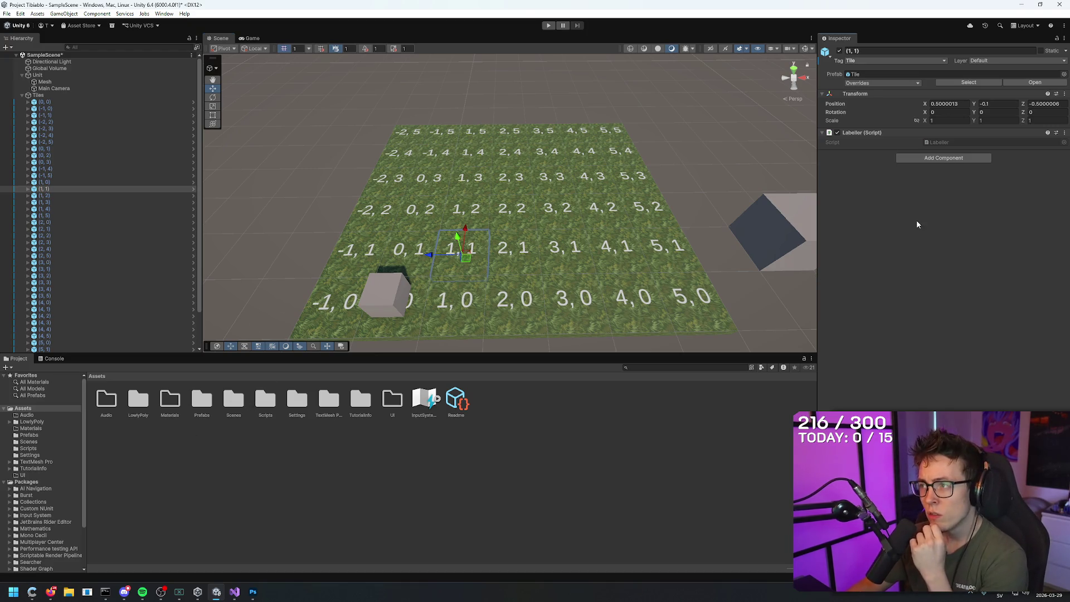
left_click(235, 591)
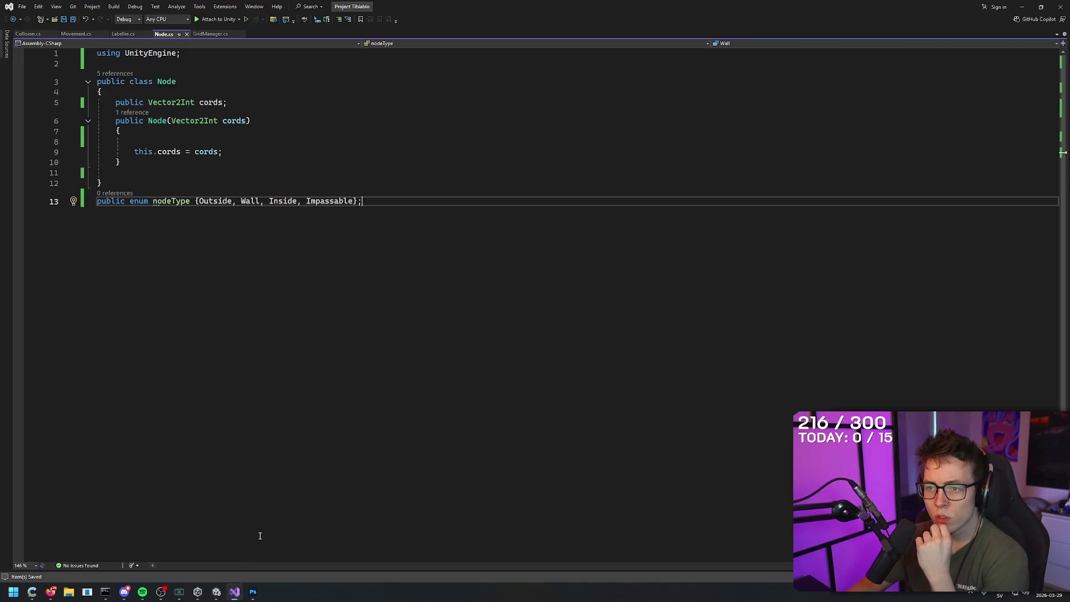
left_click(76, 35)
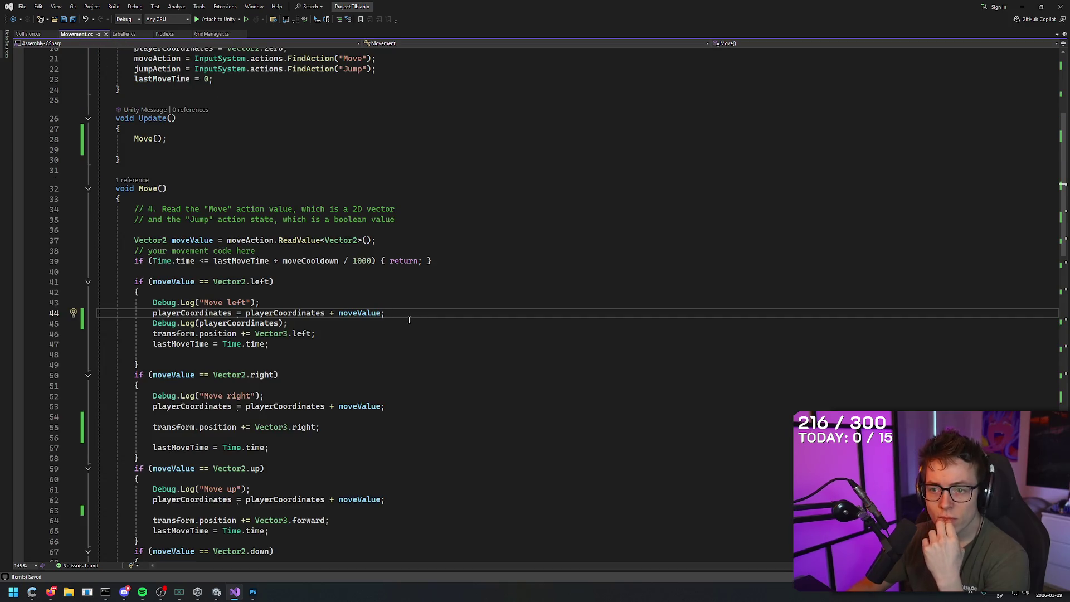
left_click(28, 34)
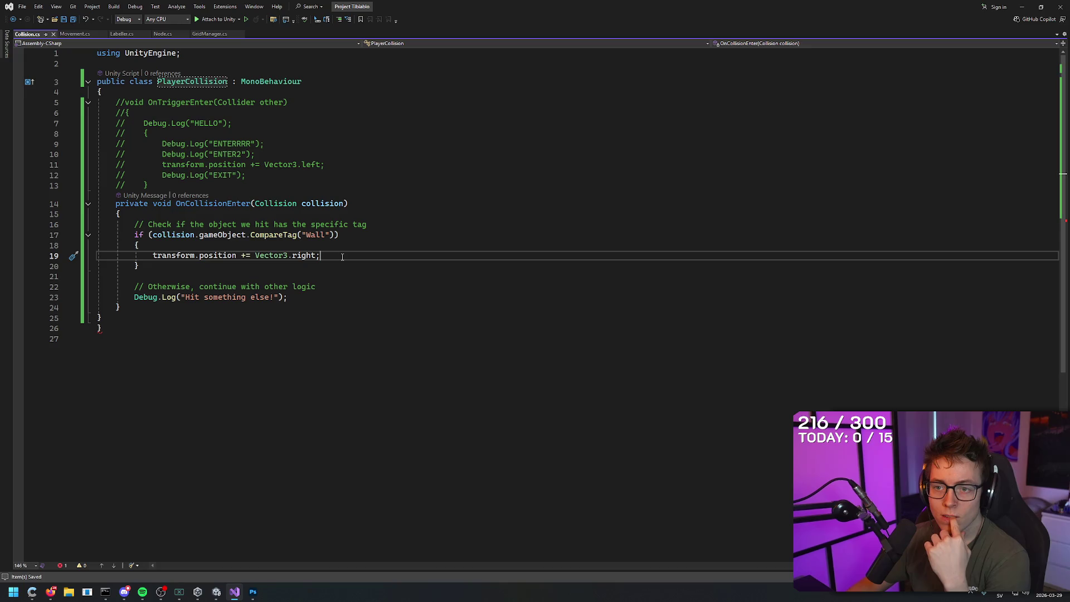
left_click(354, 235)
left_click(355, 257)
left_click(354, 235)
left_click(354, 257)
mouse_move(345, 265)
left_mouse_down()
mouse_move(167, 255)
mouse_move(97, 235)
left_mouse_up()
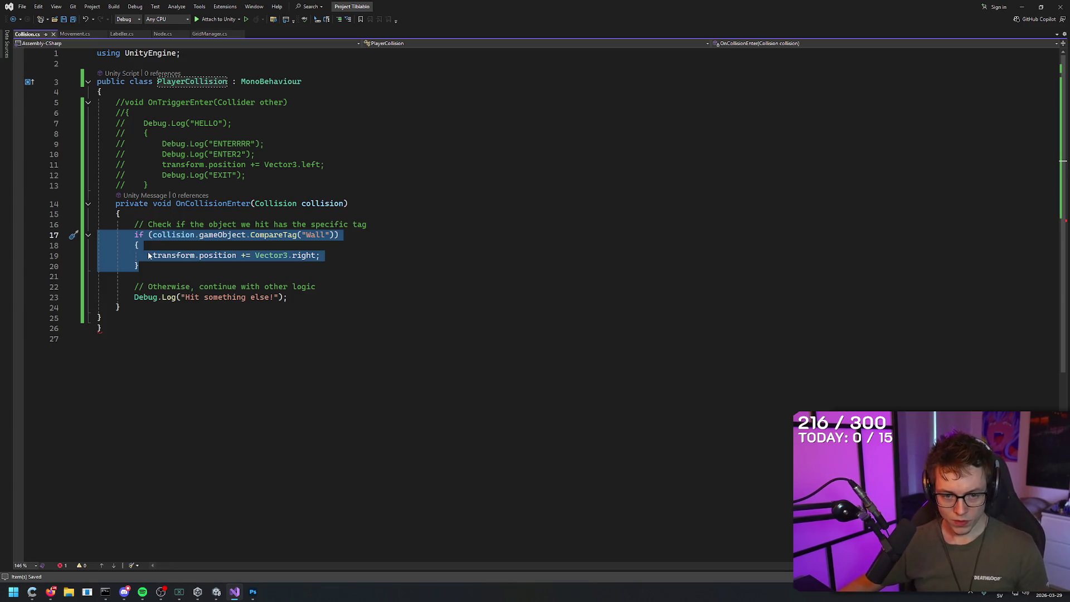
left_click(163, 34)
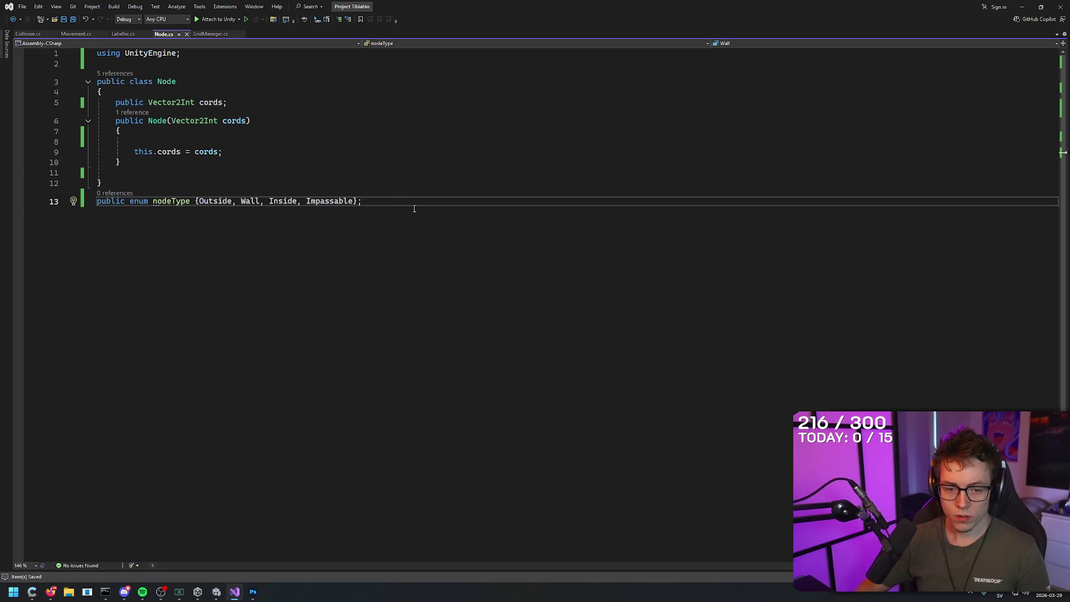
- Write 'public nodeType type;' below the enum, then cut that line out
key("Return")
type("public nodeType type")
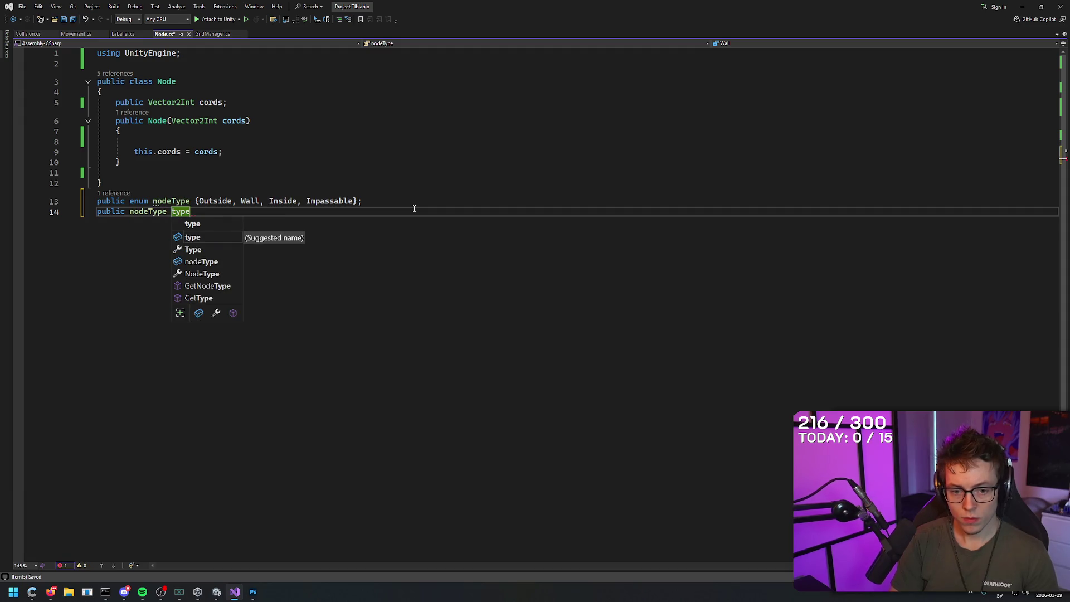
type(";")
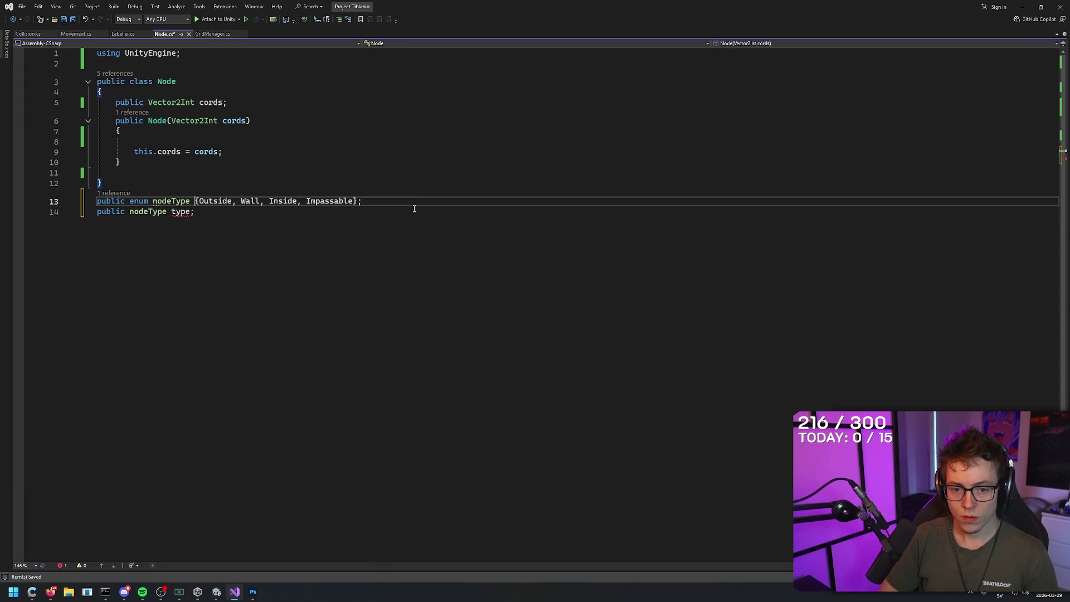
key("shift+Home")
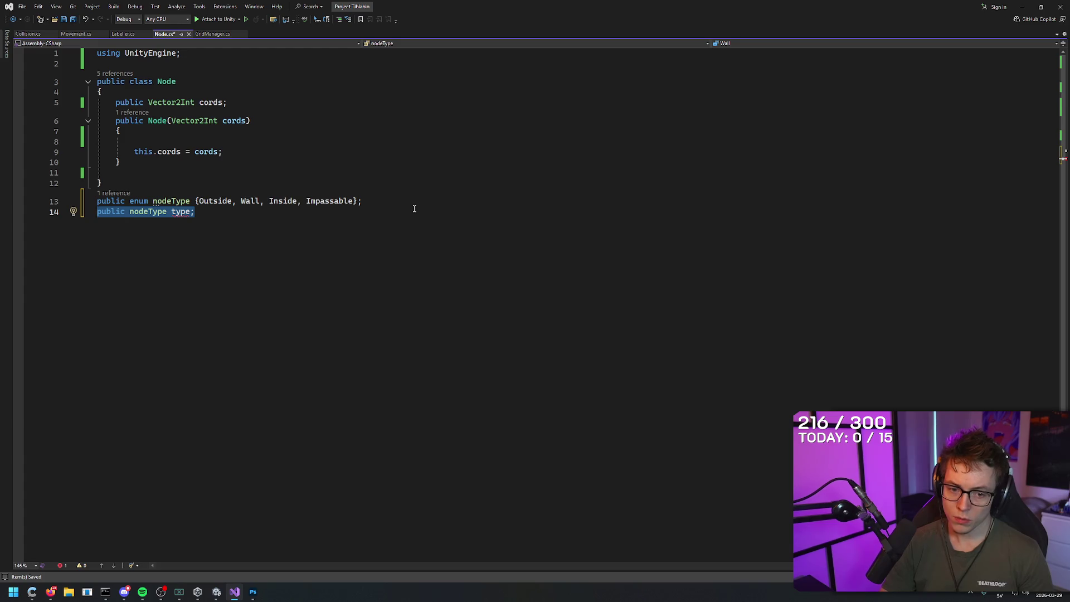
key("End")
key("shift+Home")
key("ctrl+c")
key("BackSpace")
- Paste the public nodeType type field inside the Node class and save Node.cs
key("Up")
key("Up")
key("Up")
key("Down")
key("ctrl+v")
key("Down")
key("Down")
key("Down")
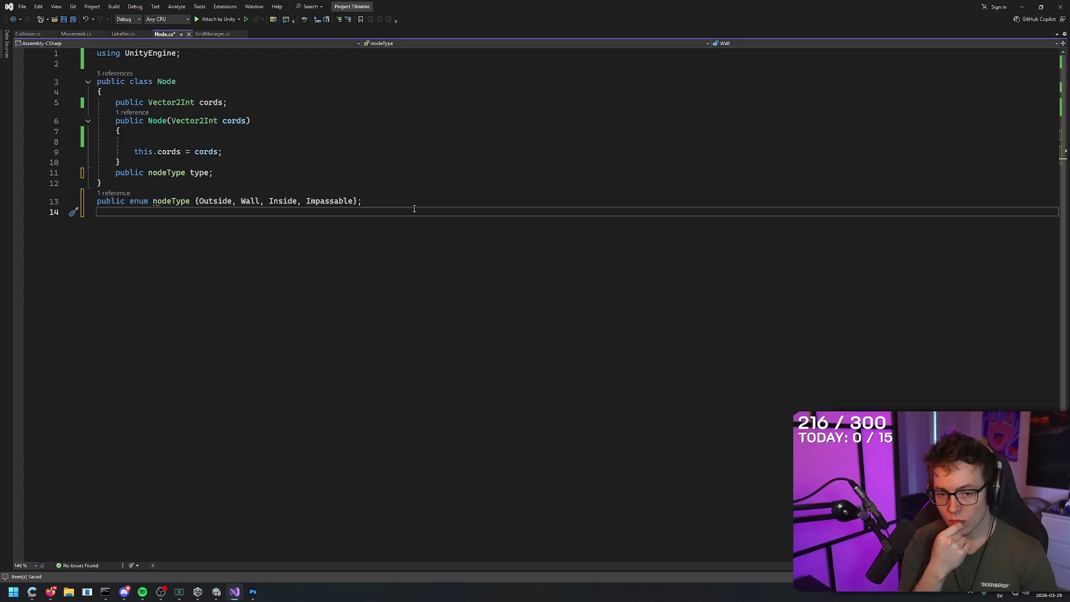
key("Up")
key("Up")
key("Up")
key("End")
key("Up")
key("Up")
key("Up")
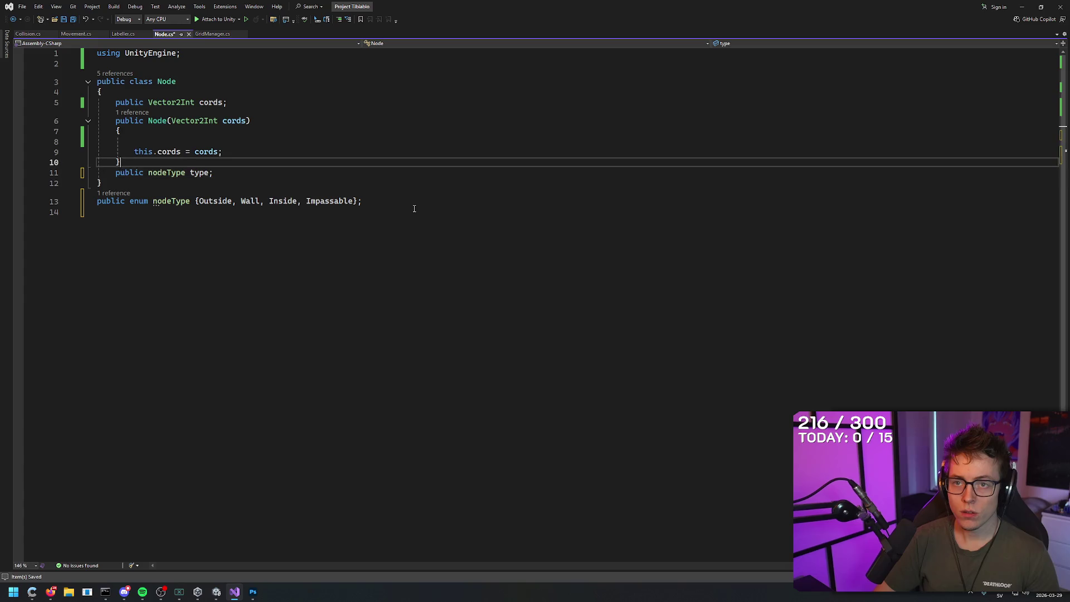
key("Down")
key("Down")
key("Down")
key("Down")
key("Up")
key("Up")
key("Down")
key("ctrl+s")
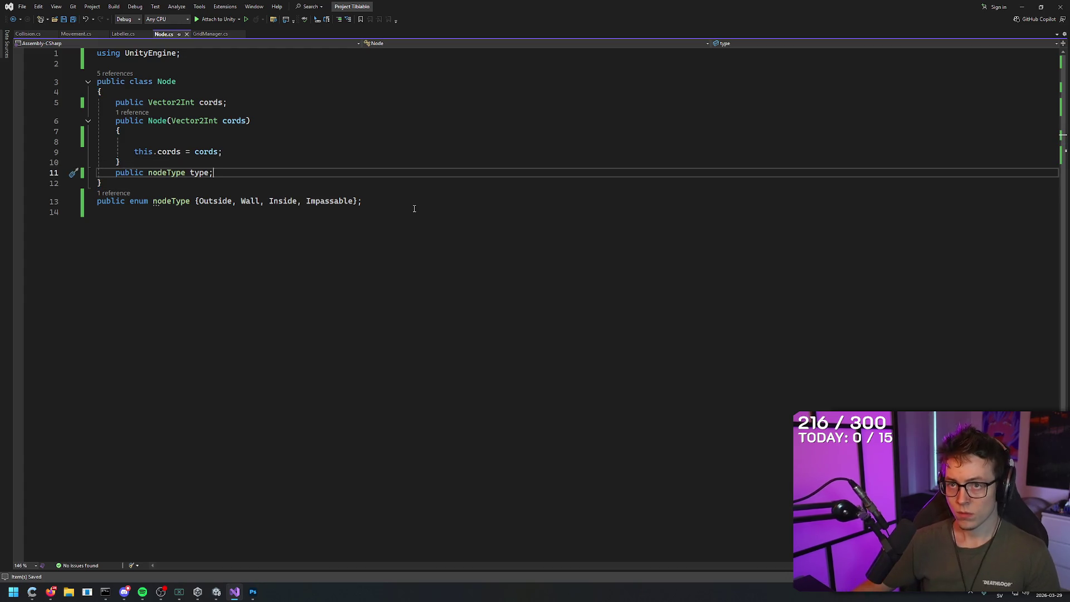
- Check tiles 2,2 and 1,2 in Unity, then return to Node.cs
key("alt+Tab")
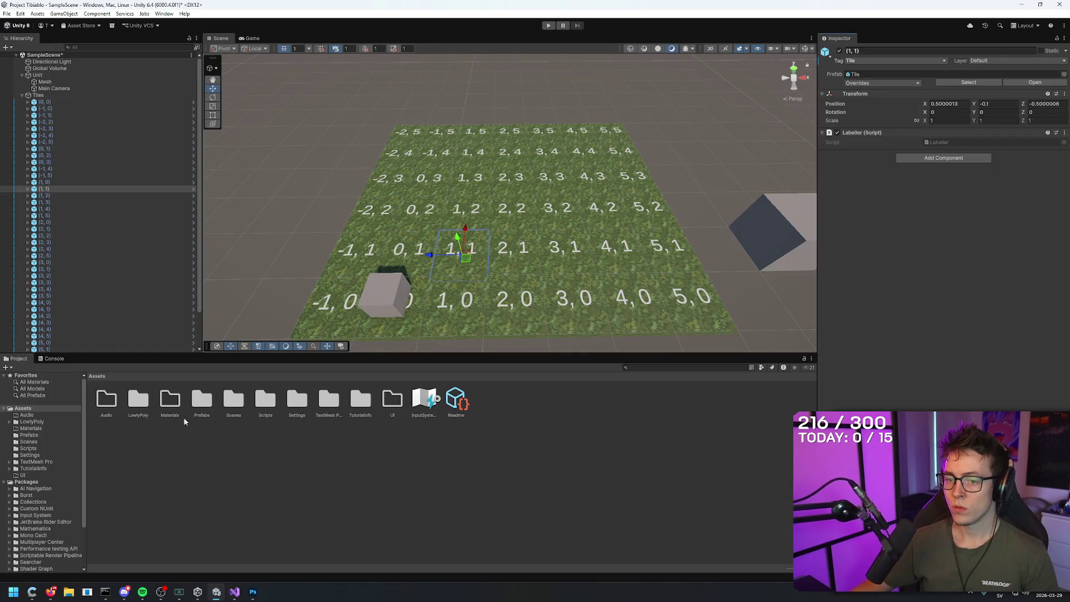
left_click(522, 216)
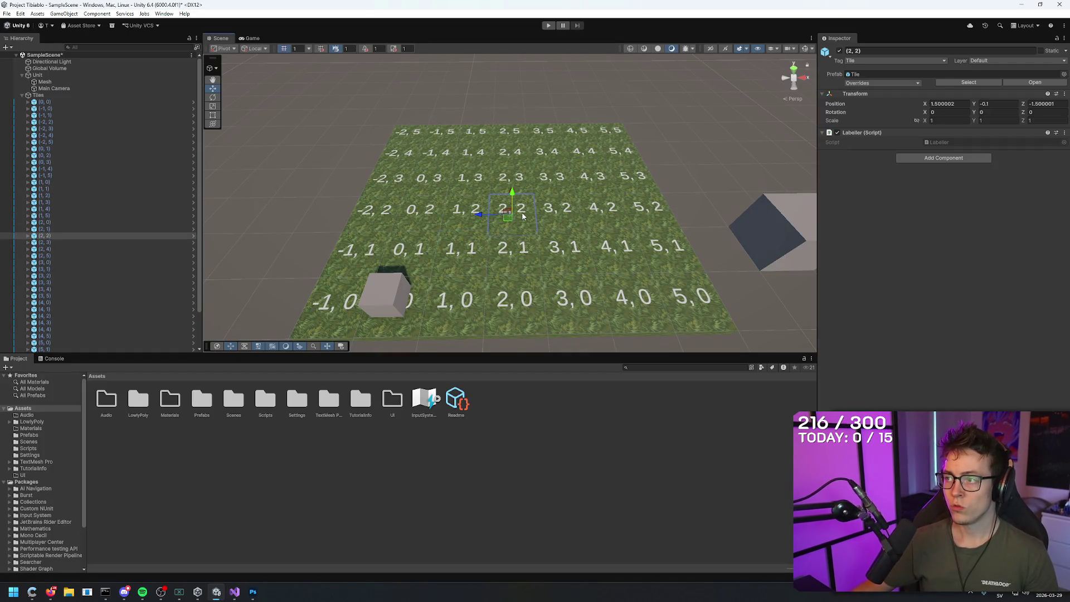
left_click(466, 214)
key("alt+Tab")
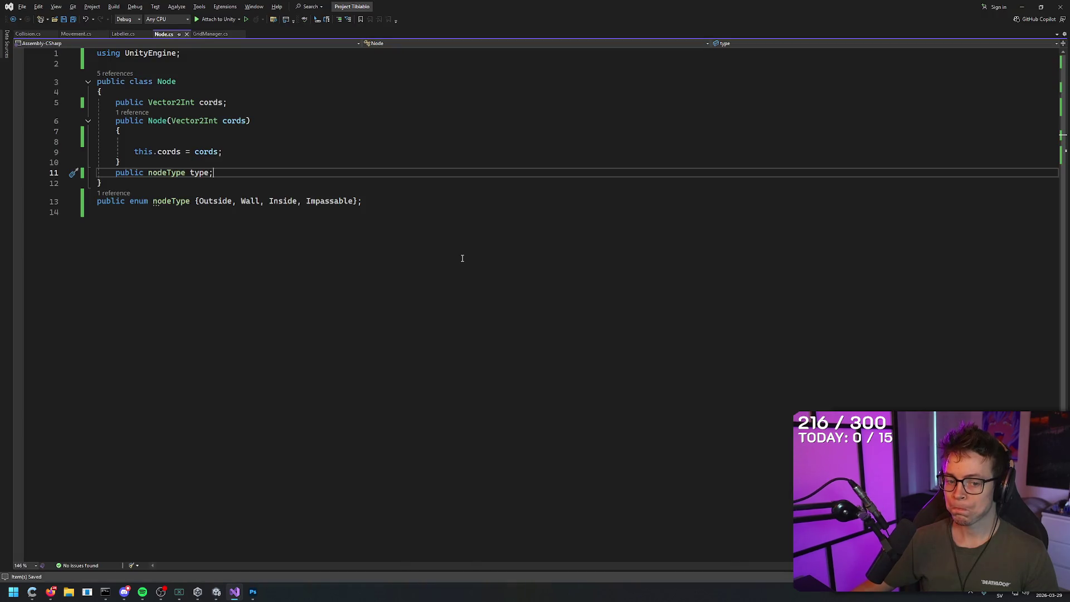
- Click through lines of the Node.cs code in Visual Studio
left_click(376, 201)
left_click(382, 162)
left_click(382, 172)
left_click(390, 152)
left_click(392, 141)
left_click(396, 122)
left_click(396, 132)
left_click(397, 103)
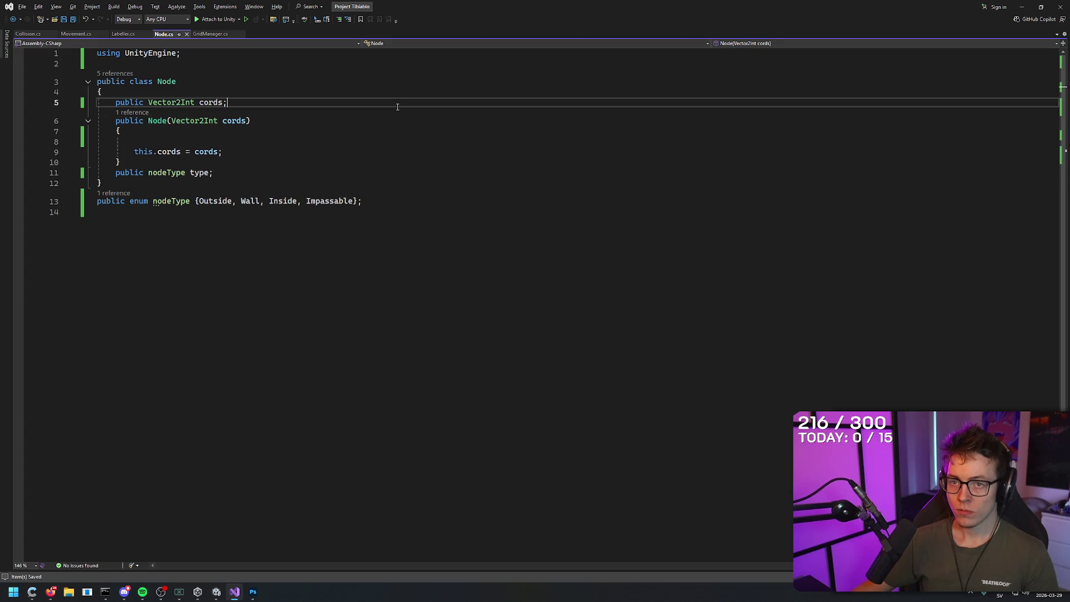
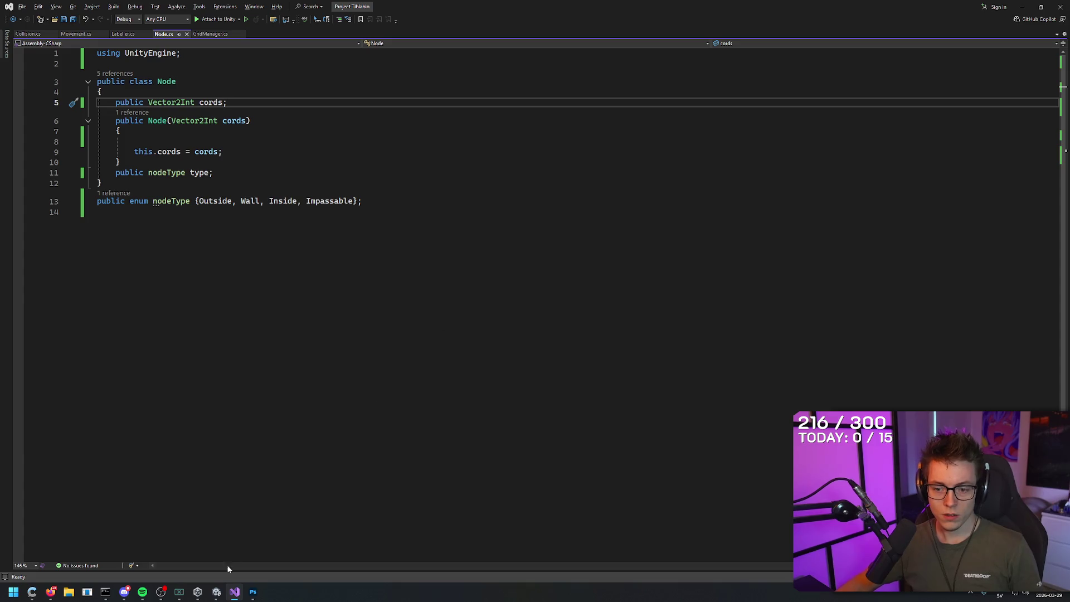
- Switch from Visual Studio to the Unity editor showing the coordinate-labelled tile grid
left_click(216, 592)
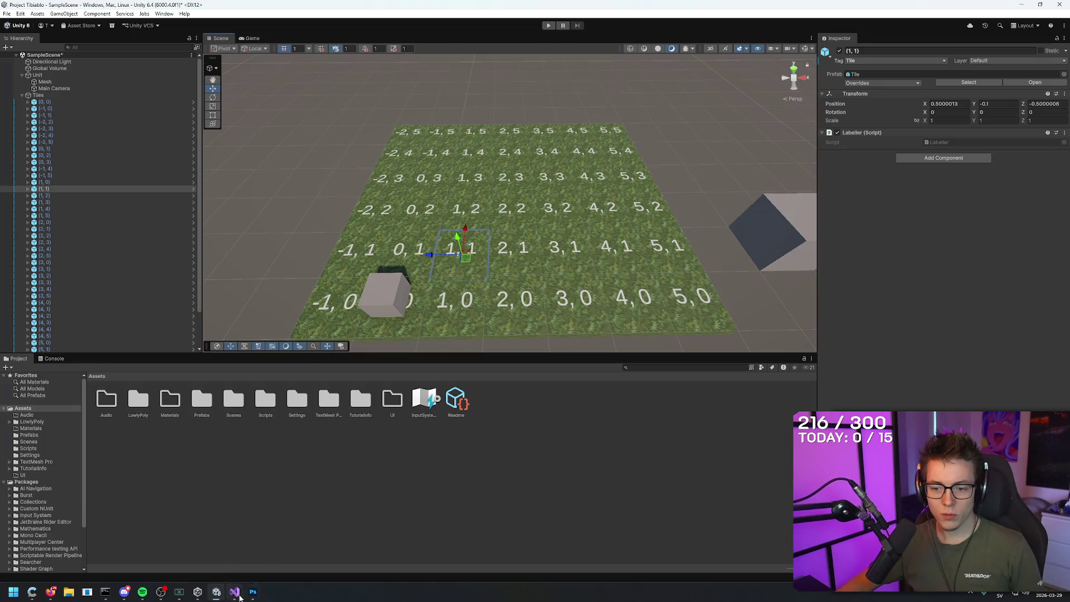
- Bring the Photoshop artboard with the cyan, red and green tile diagram to the front
left_click(253, 591)
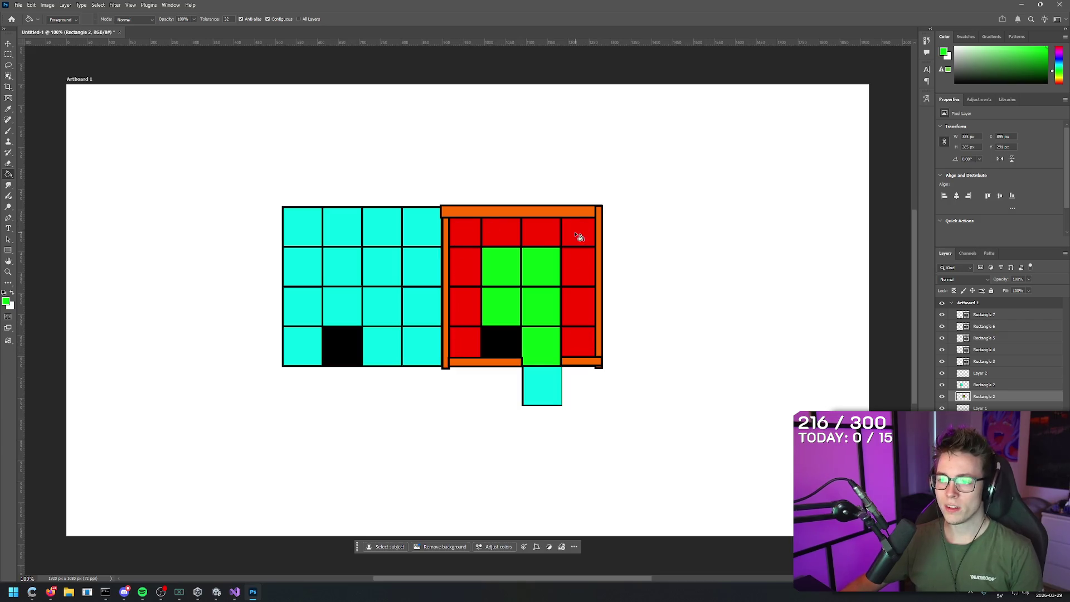
- Copy the top-right cyan tile onto its own layer and move it above the grid
left_click(8, 54)
mouse_move(401, 208)
left_mouse_down()
mouse_move(459, 232)
mouse_move(441, 246)
left_mouse_up()
left_click(1003, 312, "shift")
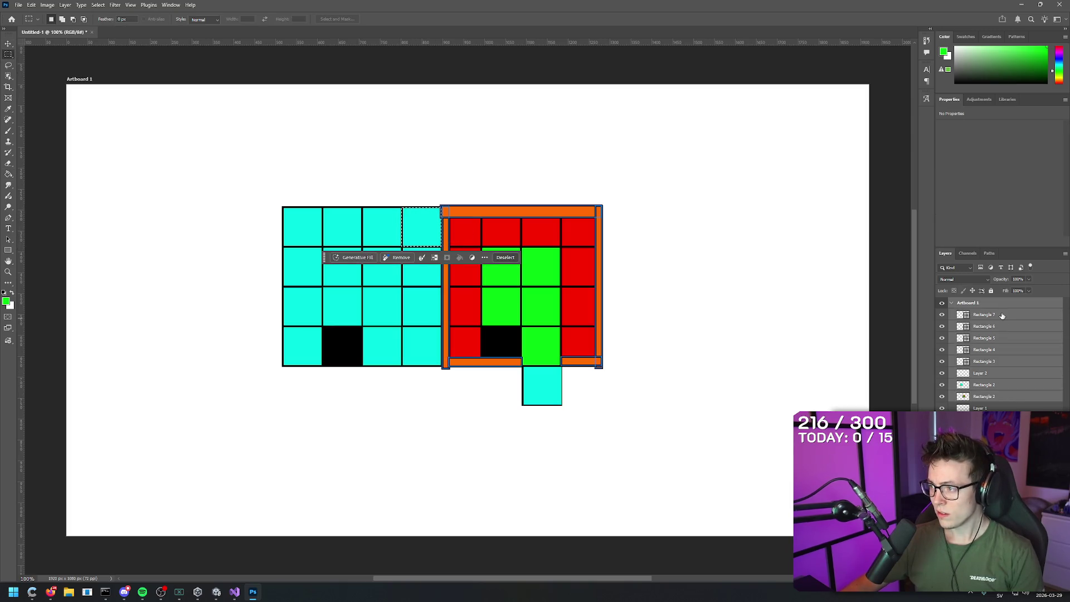
key("ctrl+e")
right_click(995, 357)
left_click(997, 313)
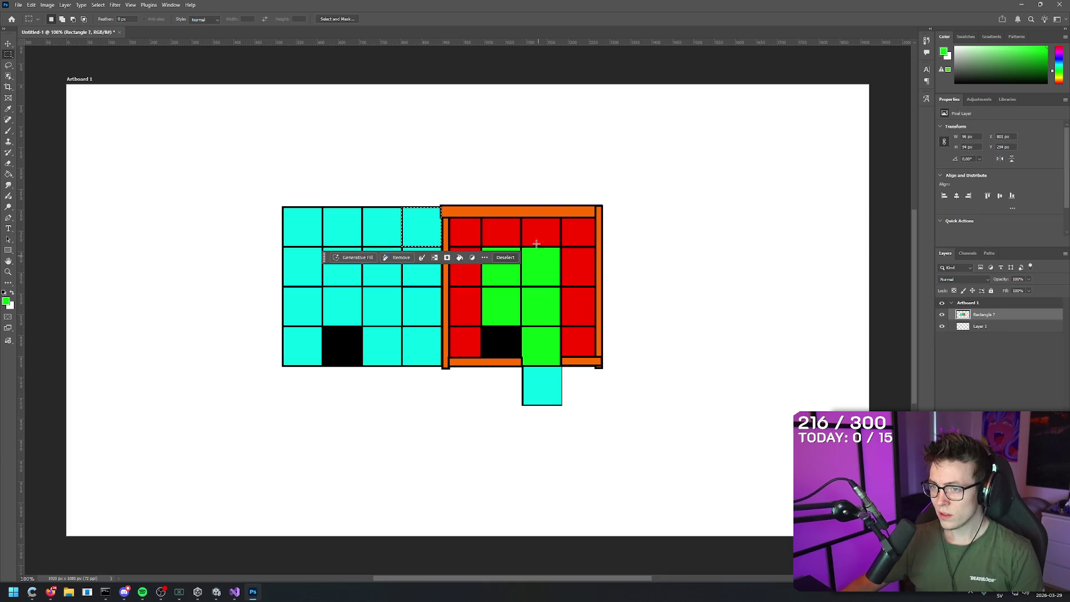
key("v")
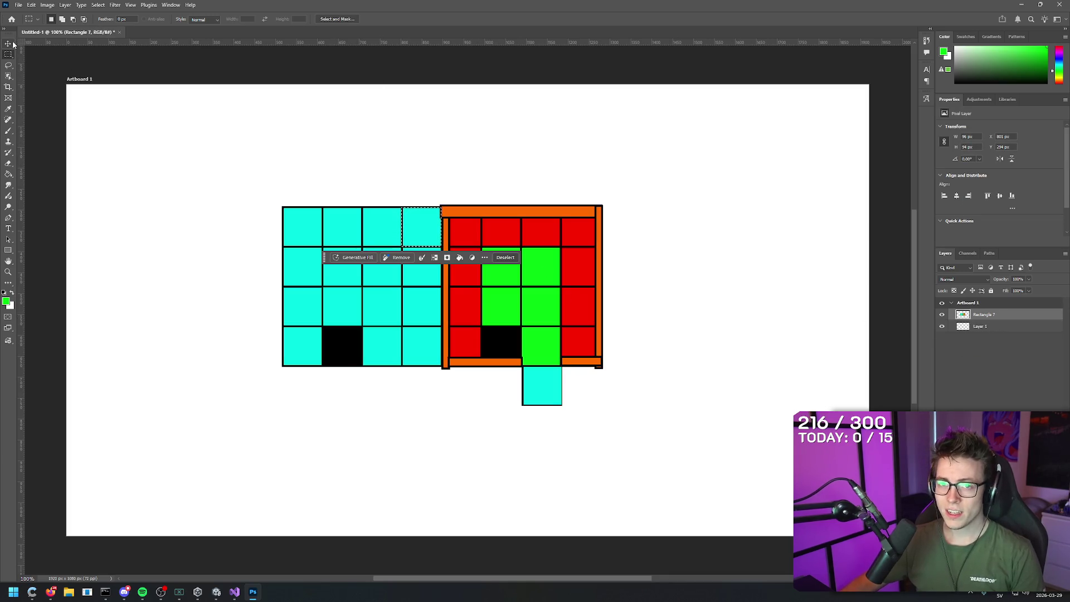
key("ctrl+j")
mouse_move(424, 228)
left_mouse_down()
mouse_move(285, 119)
mouse_move(292, 130)
left_mouse_up()
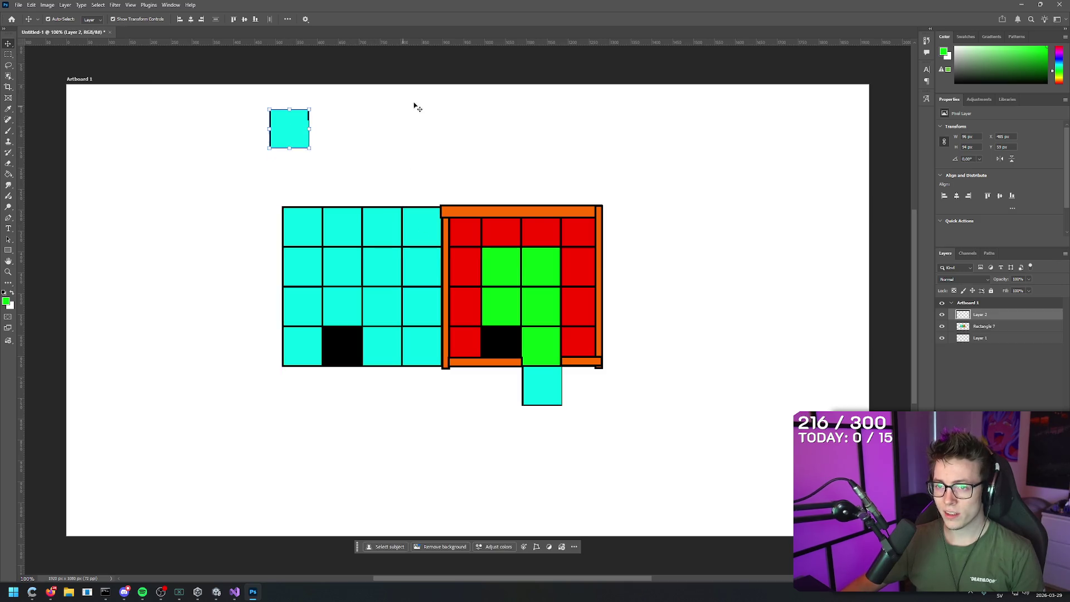
left_click(389, 110)
- Brush a black arrow stroke on Layer 2 to the right of the cyan square
key("b")
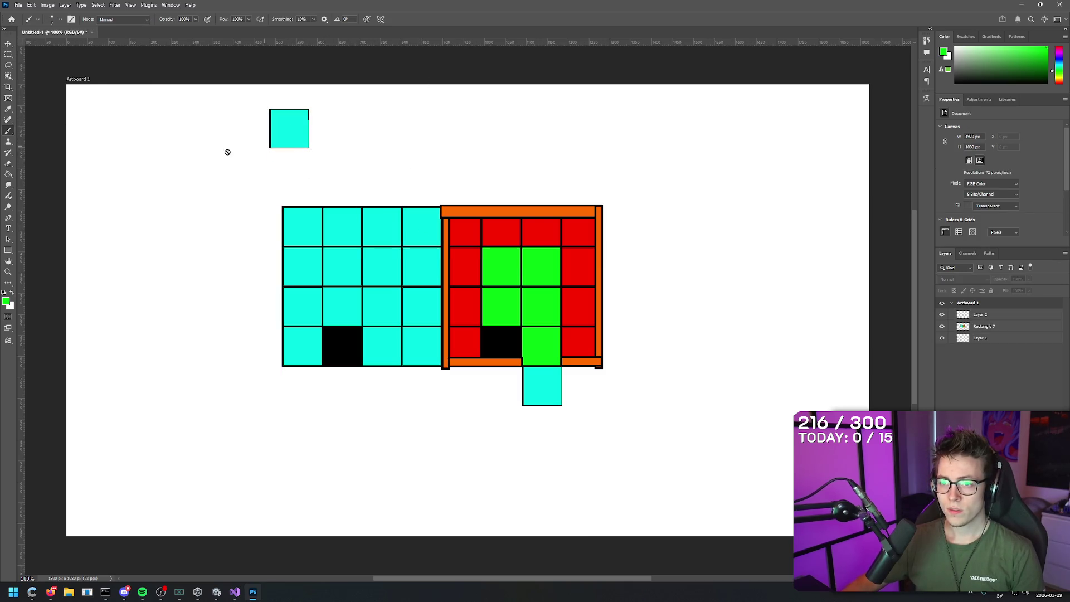
left_click(9, 174)
left_click(4, 292)
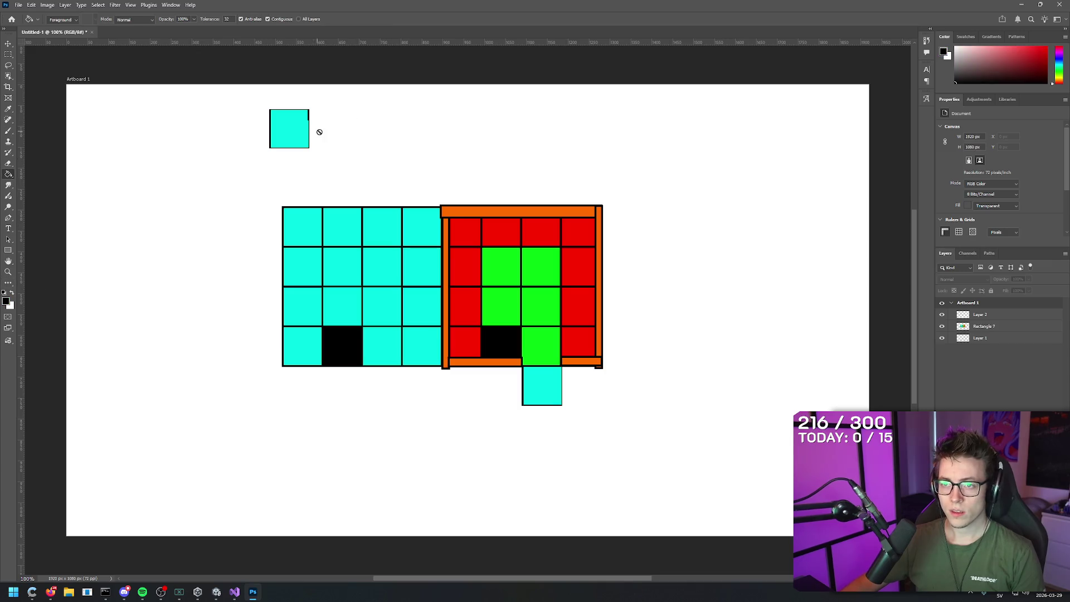
left_click(986, 315)
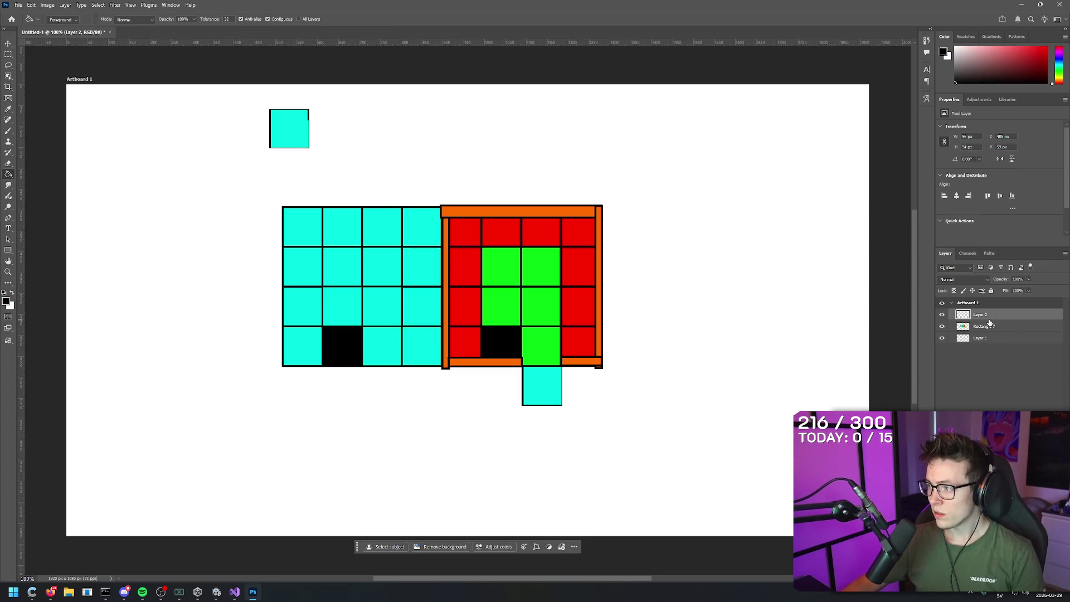
key("b")
left_click_drag(319, 130, 347, 128)
key("ctrl+z")
key("ctrl+z")
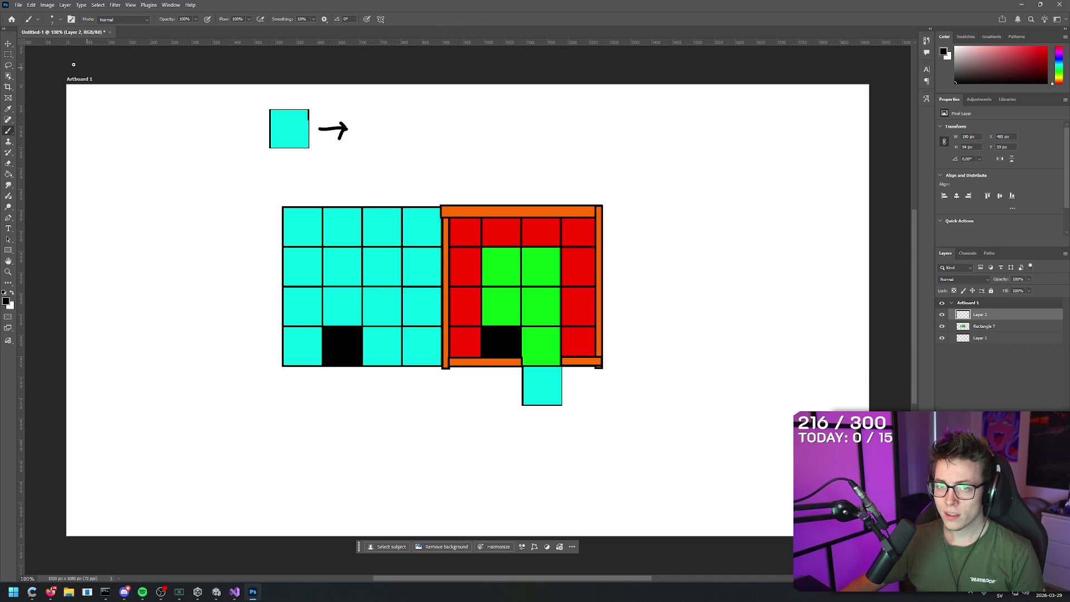
- Copy the red edge cell with its orange wall, paste it, and delete empty Layer 3
left_click(8, 54)
left_click_drag(596, 326, 561, 286)
left_click(600, 323)
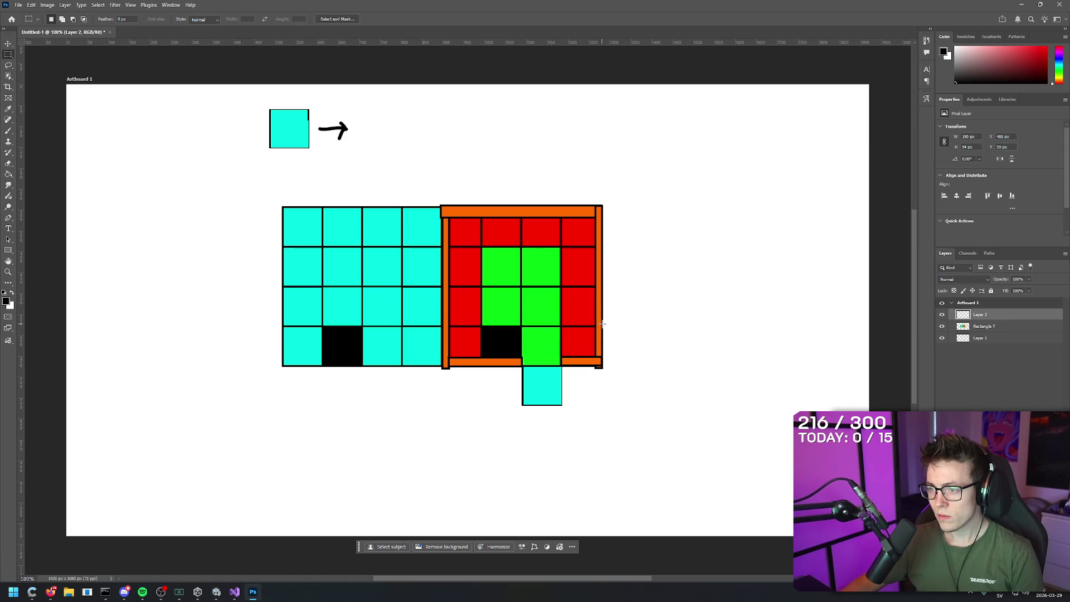
mouse_move(602, 324)
left_mouse_down()
mouse_move(581, 275)
mouse_move(562, 286)
left_mouse_up()
key("ctrl+c")
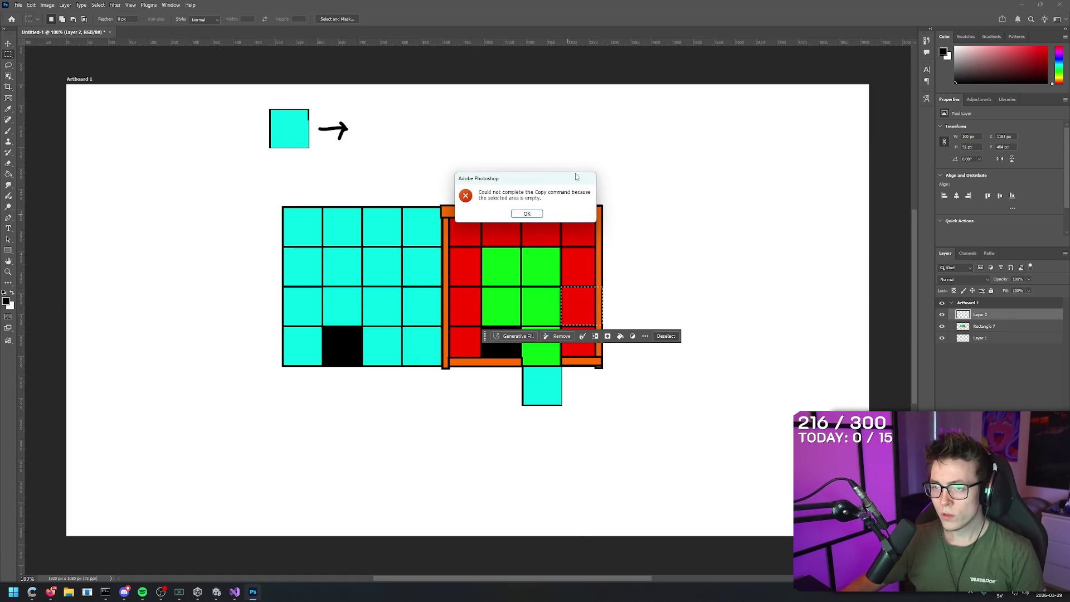
left_click(541, 215)
key("ctrl+j")
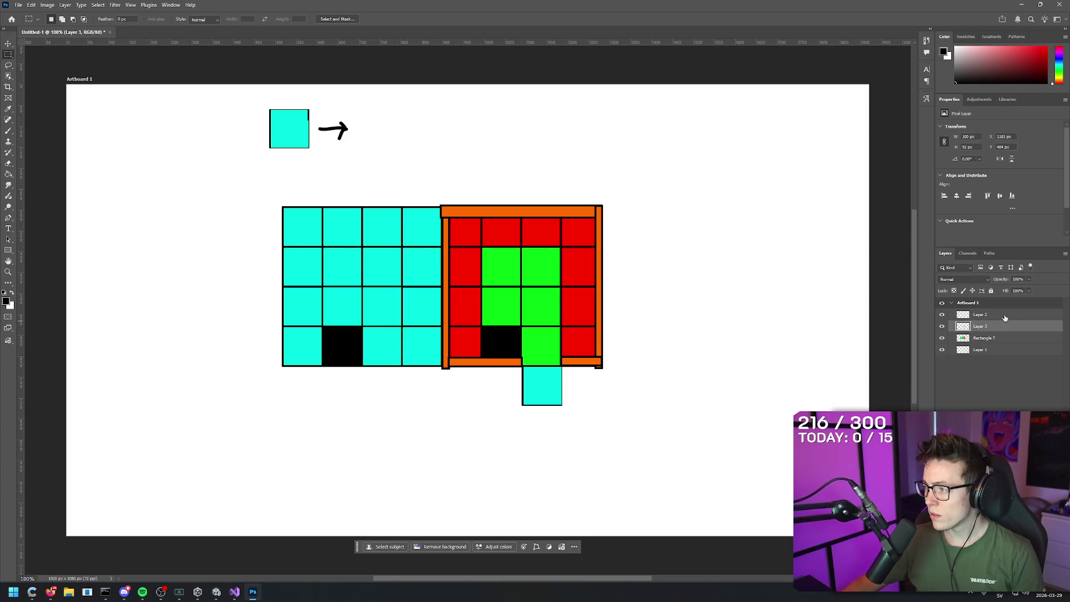
key("ctrl+v")
left_click(985, 336)
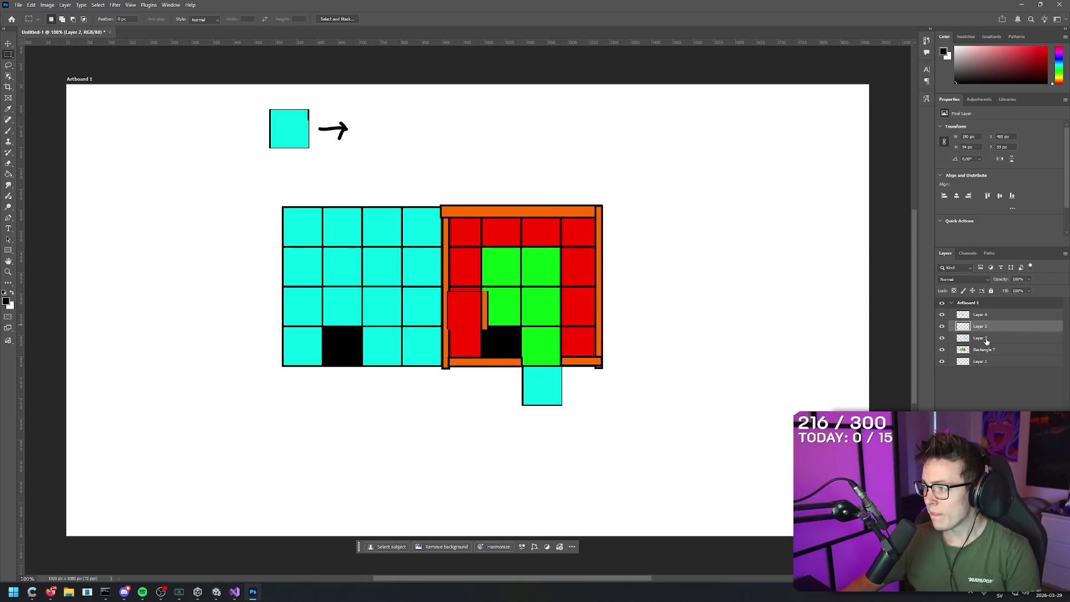
key("Delete")
- Move the pasted red cell on Layer 4 up beside the arrow
left_click(991, 326)
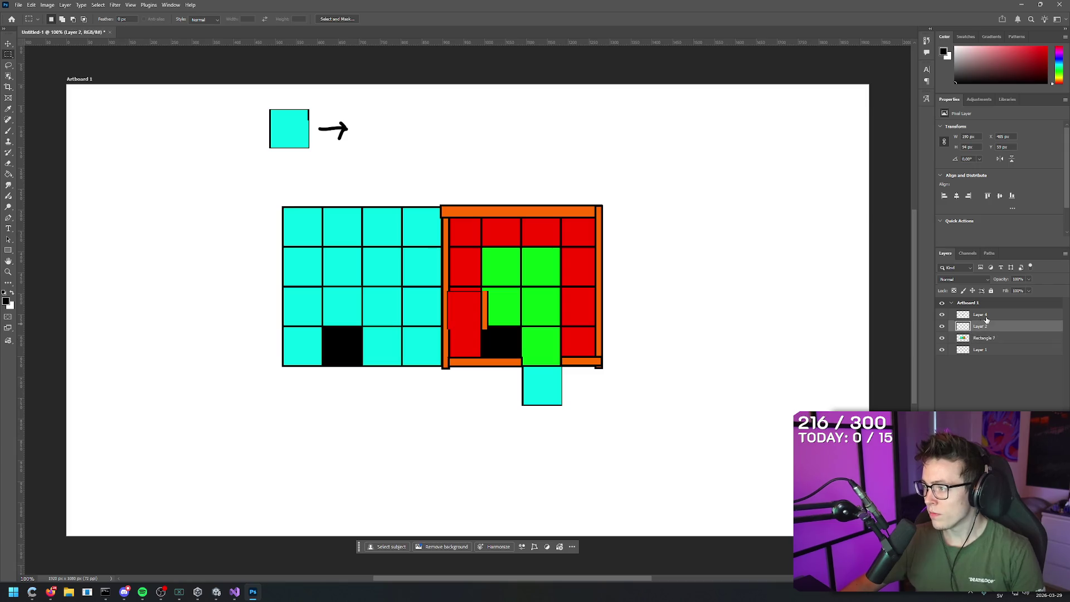
left_click(942, 326)
left_click(941, 326)
left_click(980, 314)
key("v")
left_click_drag(471, 313, 384, 132)
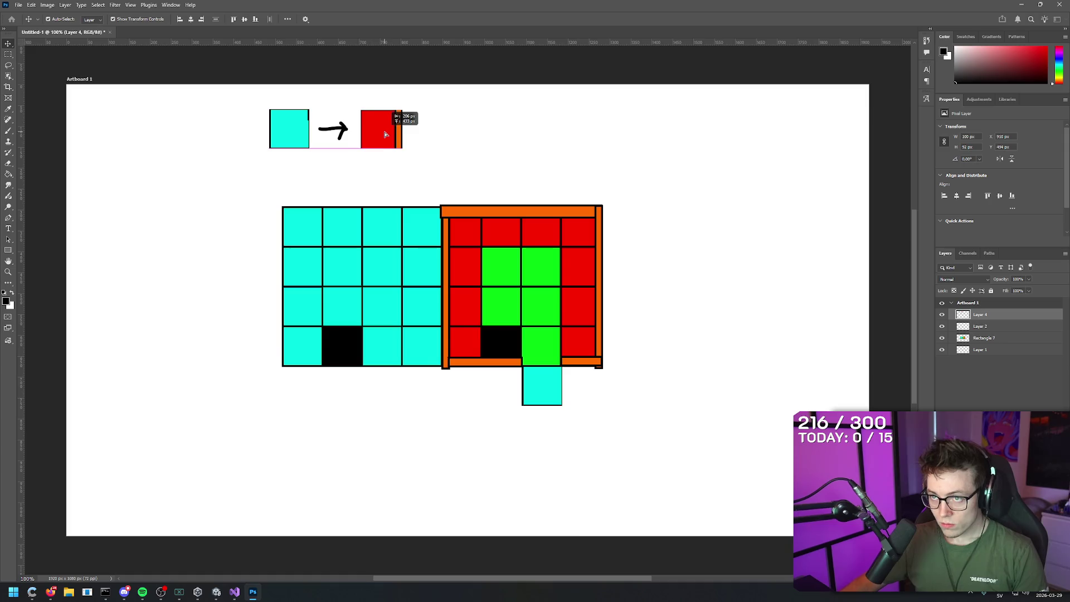
left_click(151, 182)
- Brush an equals sign after the red square on Layer 4
left_click(8, 54)
key("b")
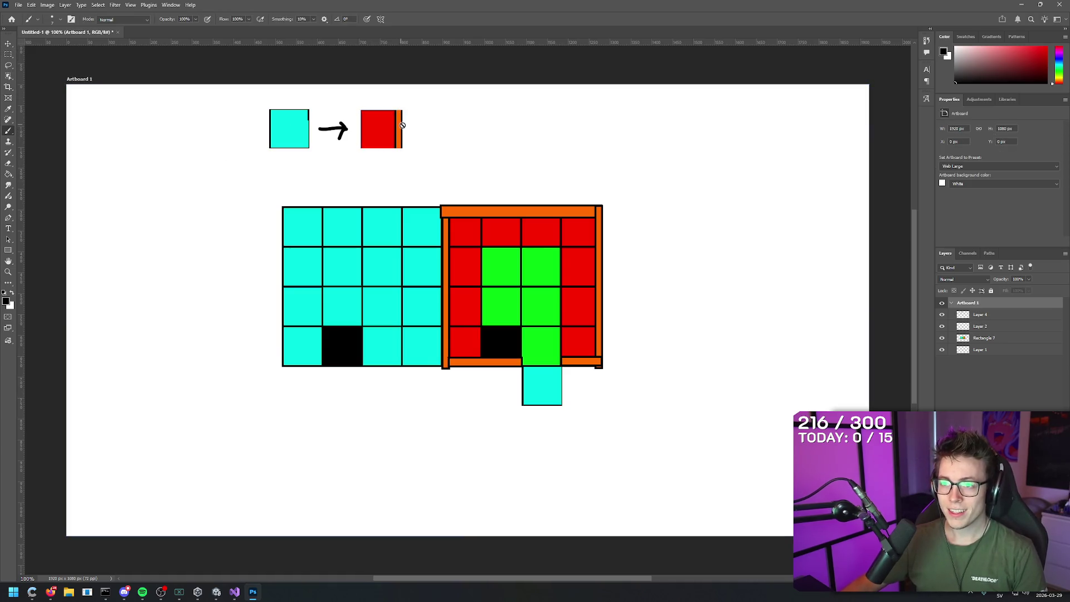
left_click(996, 315)
left_click_drag(418, 140, 430, 138)
left_click(421, 130)
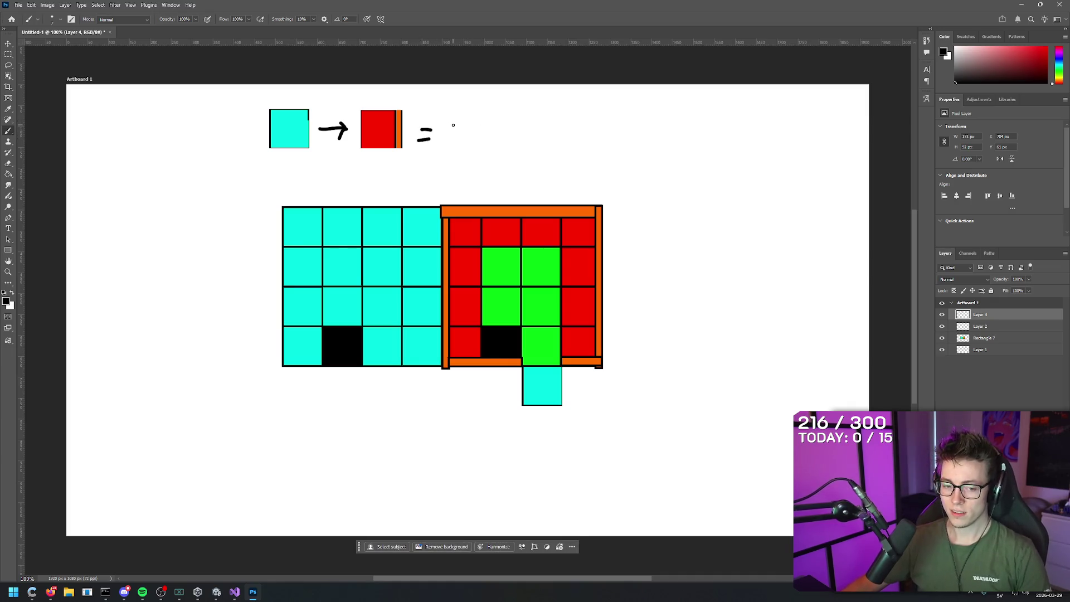
- Brush the number 3 after the equals sign, undoing misdrawn strokes, then return to Unity
mouse_move(453, 126)
left_mouse_down()
mouse_move(450, 143)
mouse_move(467, 146)
left_mouse_up()
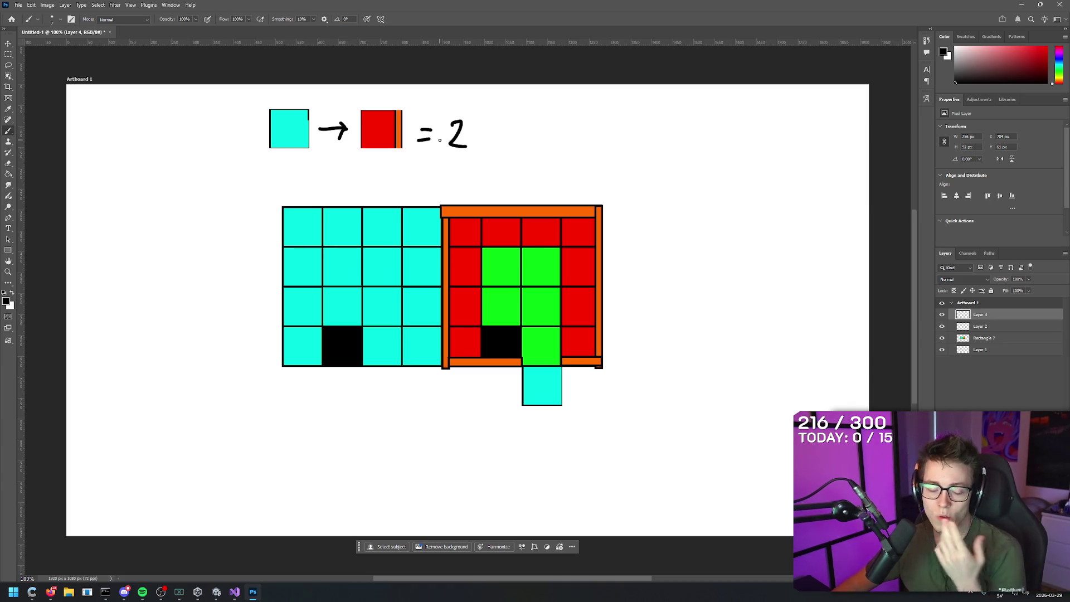
key("ctrl+z")
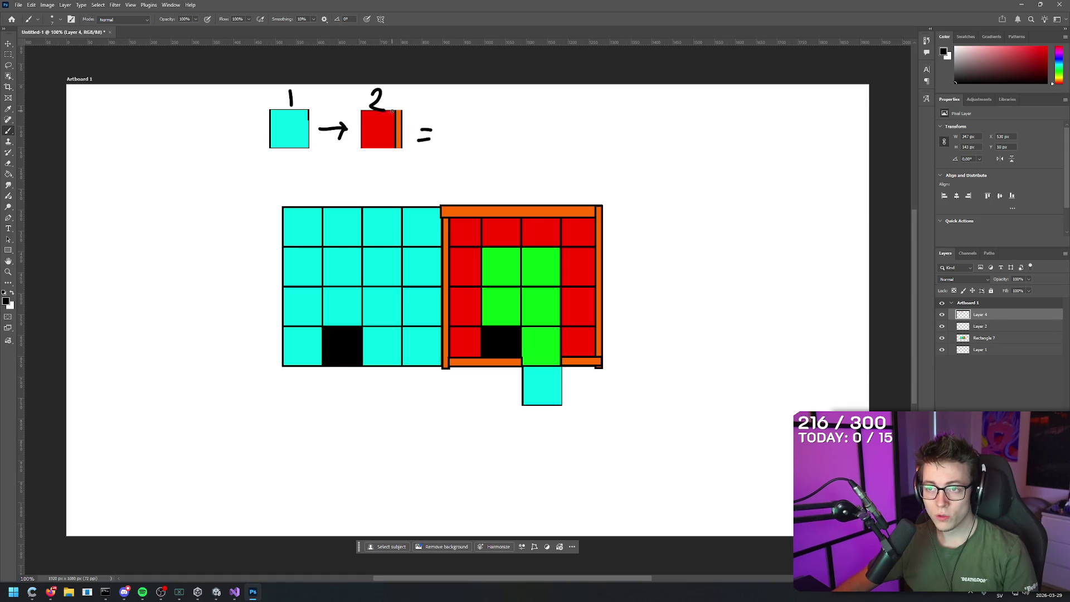
key("ctrl+z")
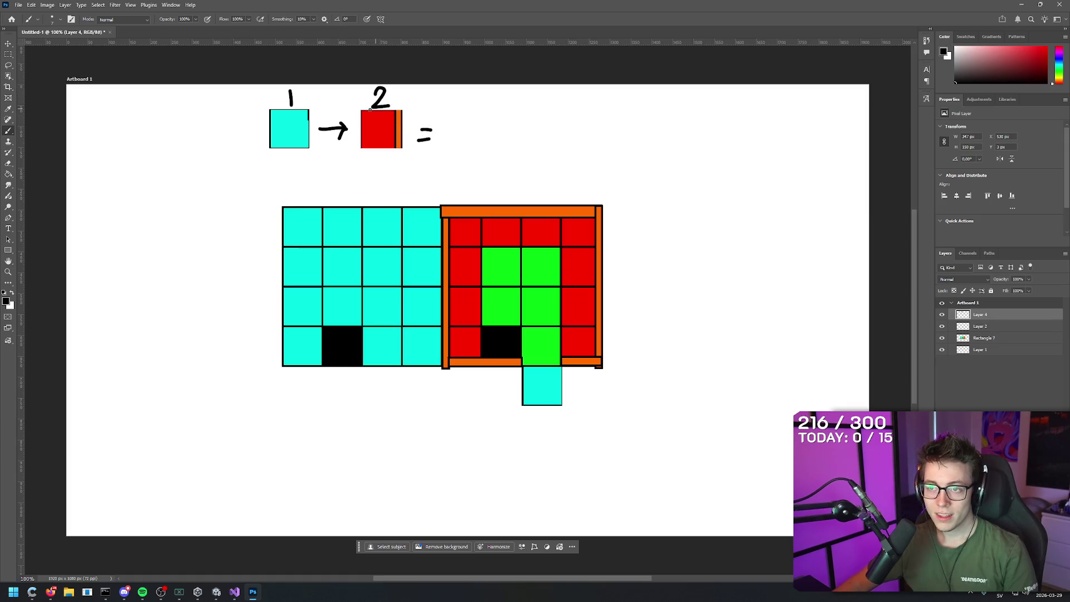
mouse_move(468, 141)
left_mouse_down()
mouse_move(442, 142)
mouse_move(454, 118)
mouse_move(443, 141)
left_mouse_up()
key("ctrl+z")
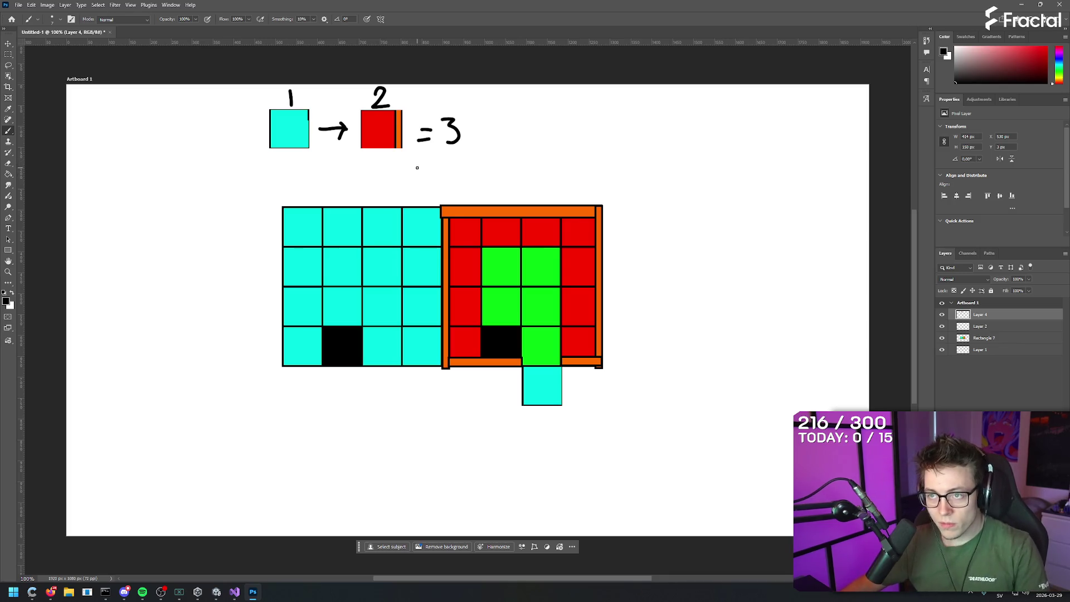
key("alt+Tab")
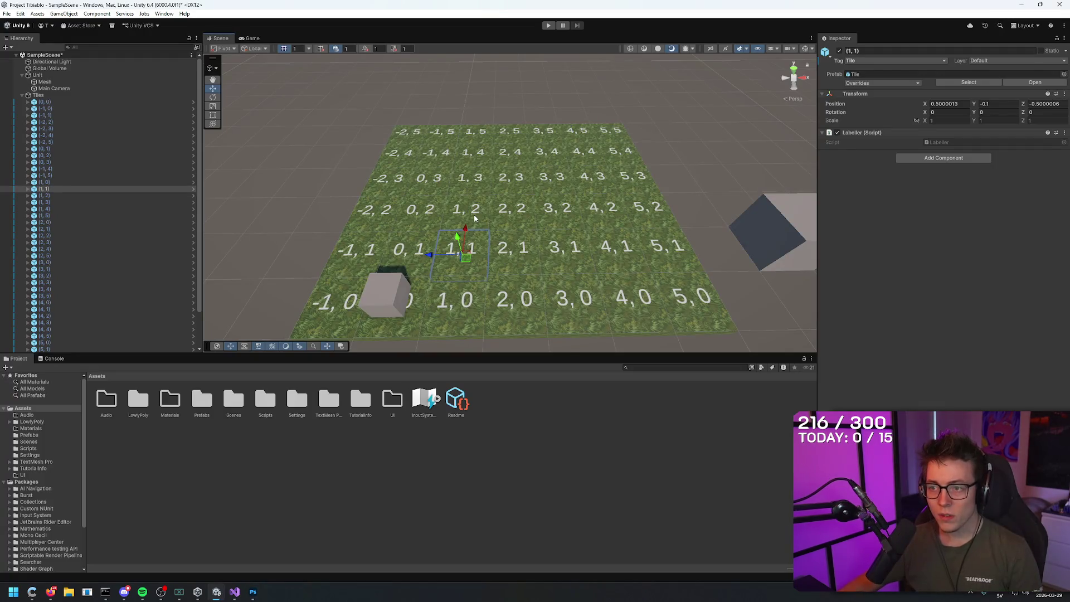
- Select tile (1,1) and check its tag without changing it
key("alt+Tab")
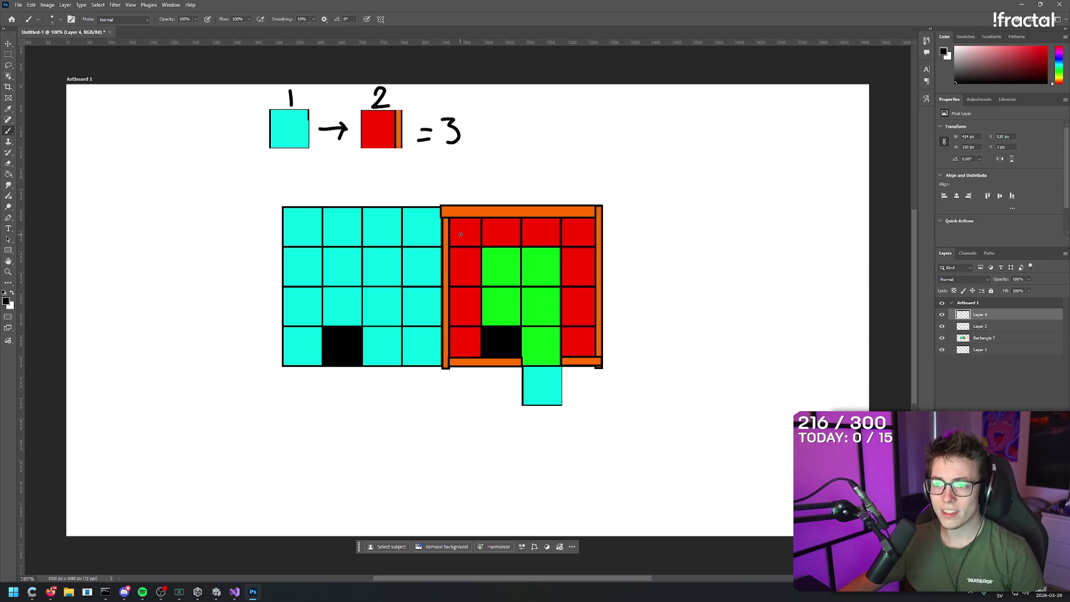
key("alt+Tab")
left_click(471, 210)
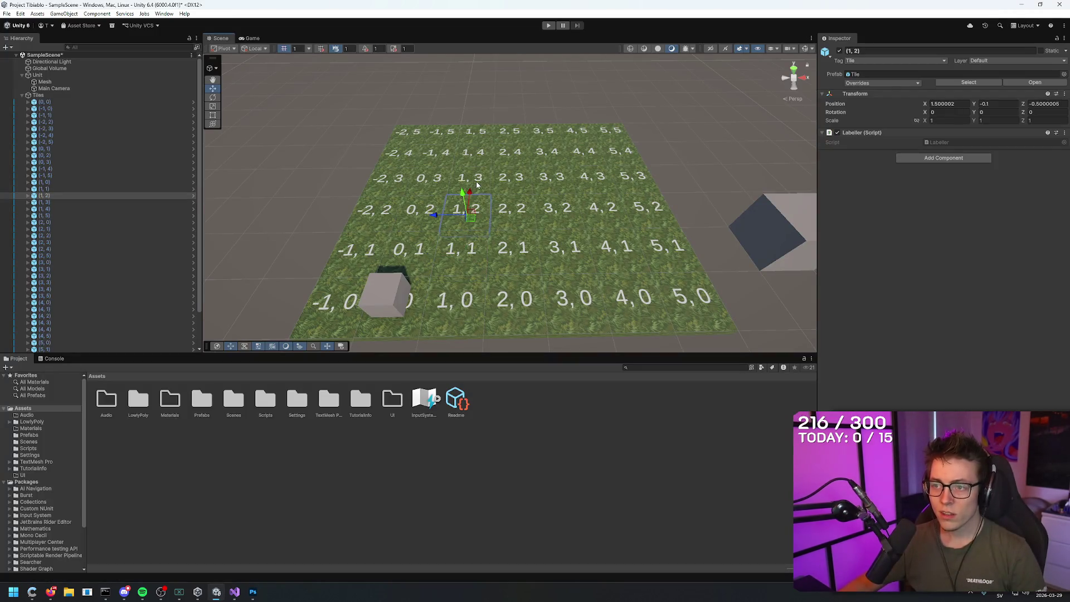
left_click(467, 253)
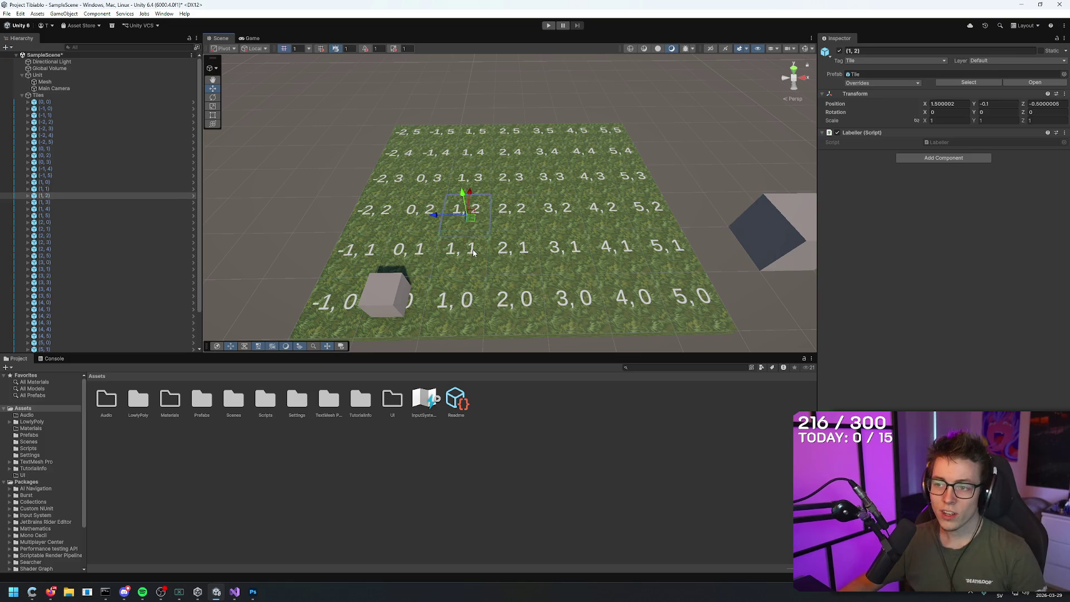
left_click(869, 60)
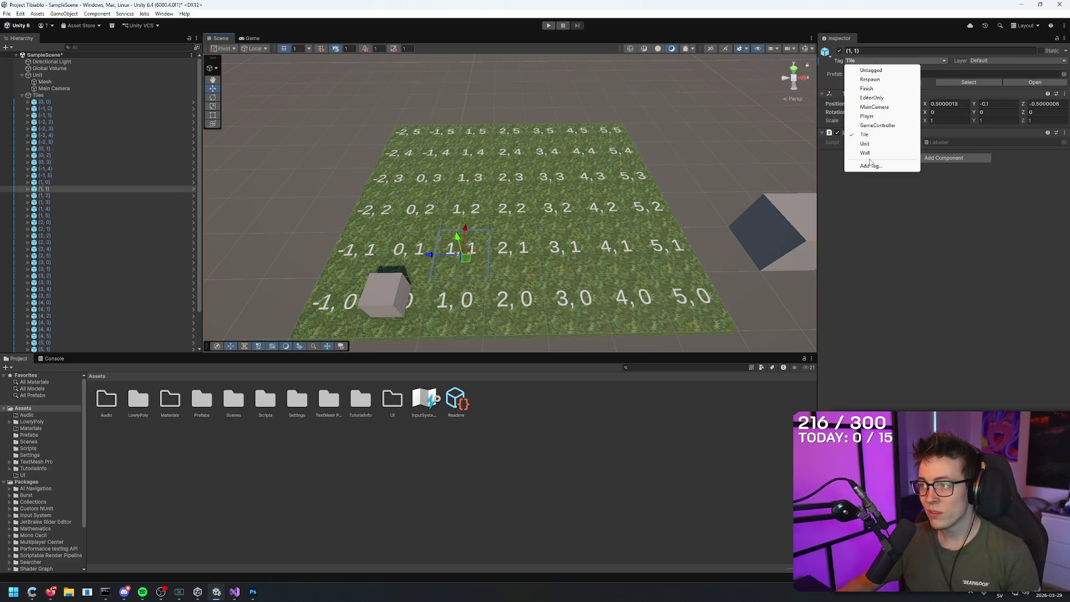
left_click(900, 257)
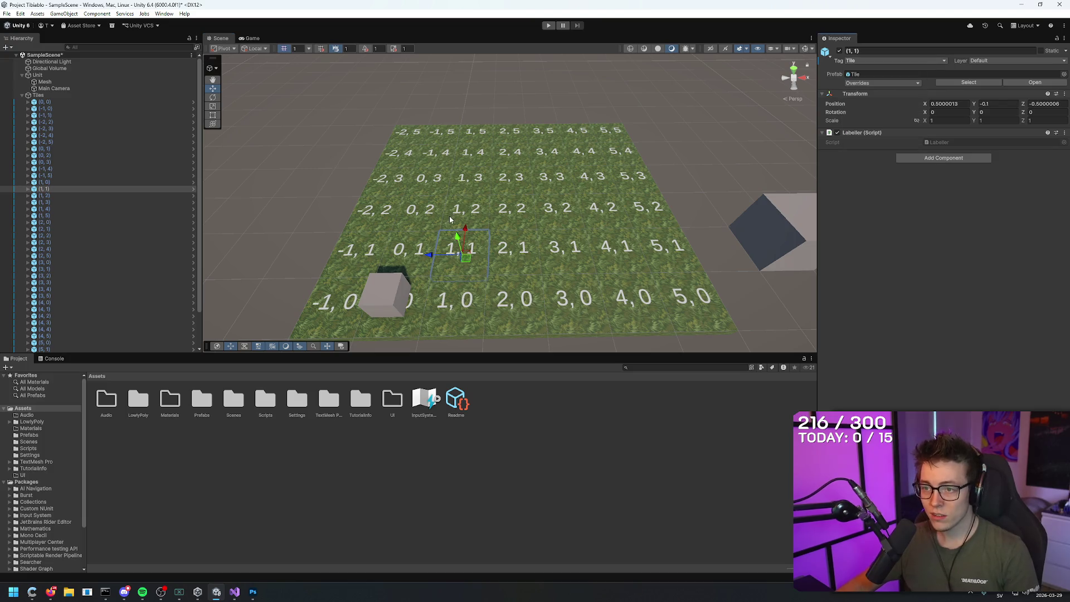
- Inspect tiles (1,2), (1,3), (2,3), (3,3), (3,2) and (3,1) around tile (1,1)
left_click(468, 209)
left_click(468, 177)
left_click(511, 177)
left_click(550, 177)
left_click(558, 207)
left_click(560, 256)
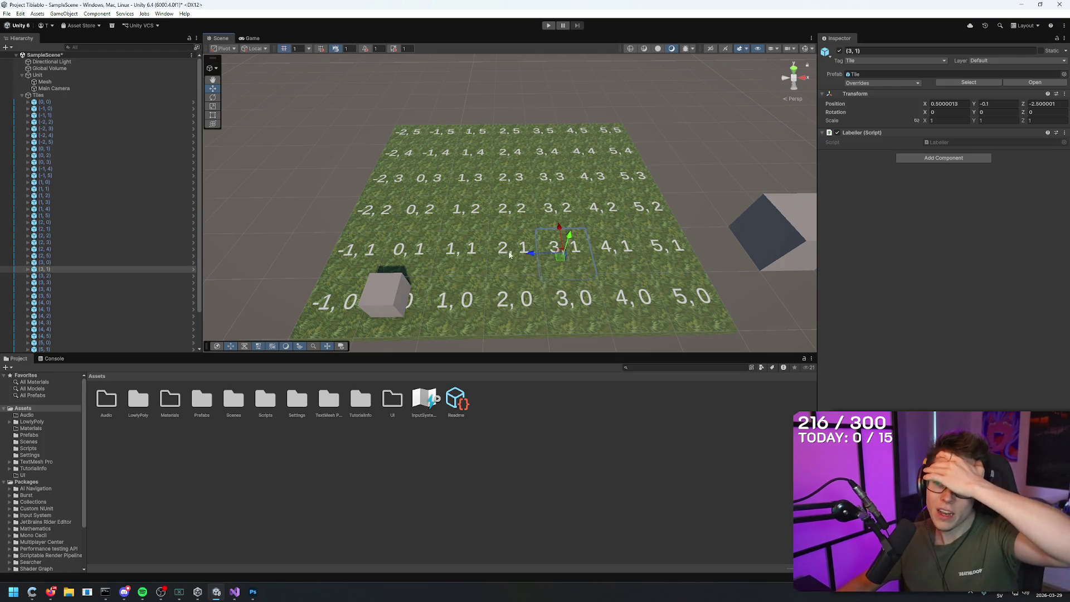
left_click(462, 248)
left_click(468, 209)
left_click(468, 177)
left_click(513, 178)
left_click(551, 177)
left_click(557, 207)
left_click(562, 246)
- Cycle through the ring of tiles around (1,1) again, then select the wall Cube
left_click(461, 248)
left_click(465, 209)
left_click(468, 177)
left_click(513, 177)
left_click(552, 177)
left_click(557, 208)
left_click(562, 246)
left_click(467, 249)
left_click(468, 209)
left_click(468, 177)
left_click(513, 177)
left_click(560, 179)
left_click(557, 208)
left_click(548, 255)
left_click(458, 251)
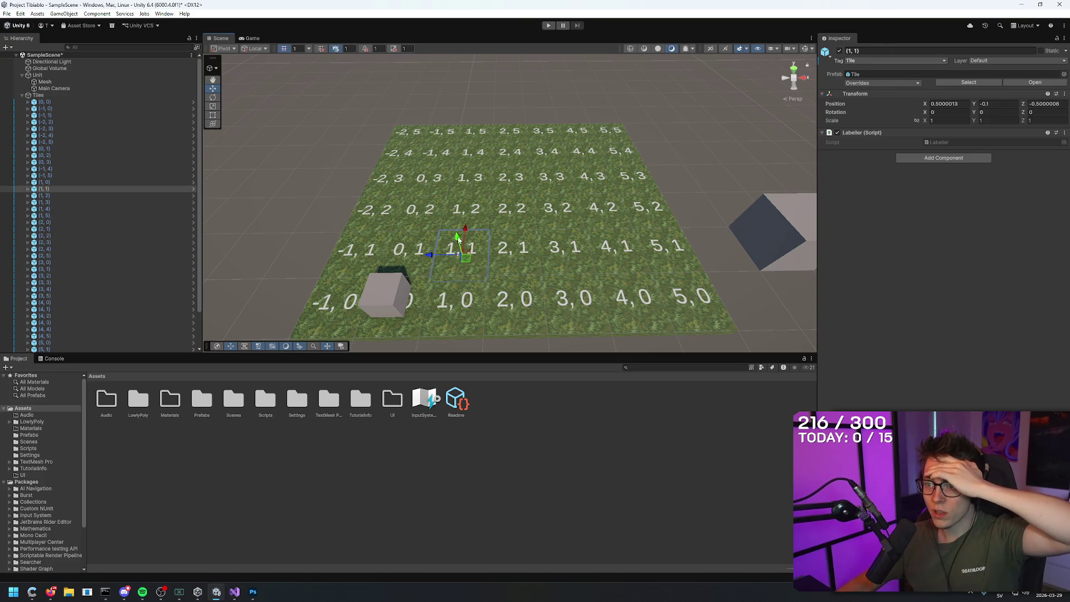
left_click(770, 233)
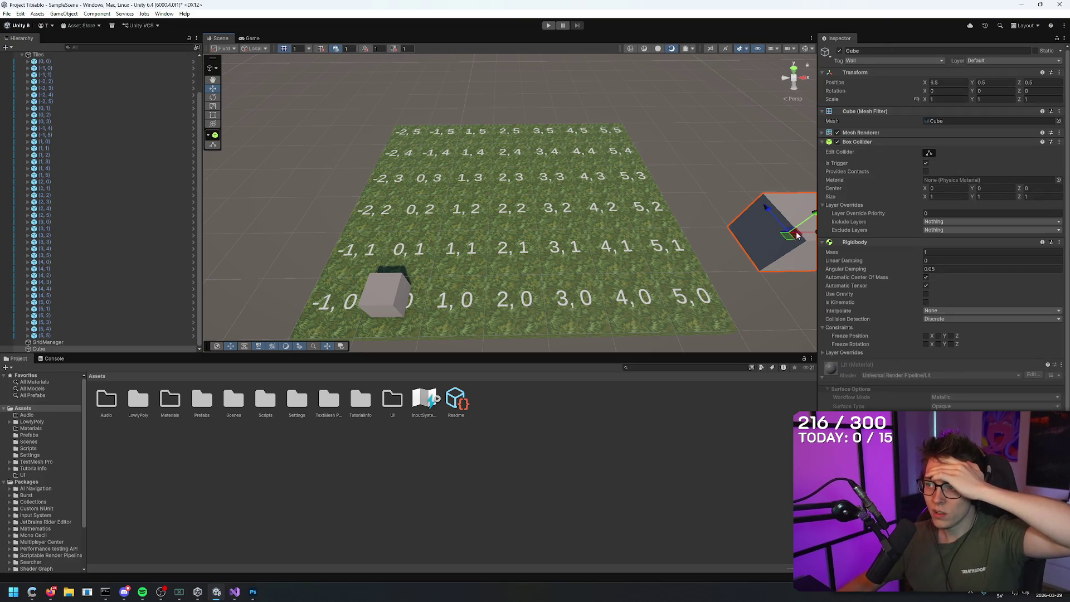
- Move the wall cube to X 0.5, stack duplicates Cube (1) and Cube (2), and hide all three
scroll(515, 227, "down", 2)
mouse_move(767, 231)
left_mouse_down()
mouse_move(496, 240)
mouse_move(474, 153)
left_mouse_up()
key("ctrl+d")
key("ctrl+d")
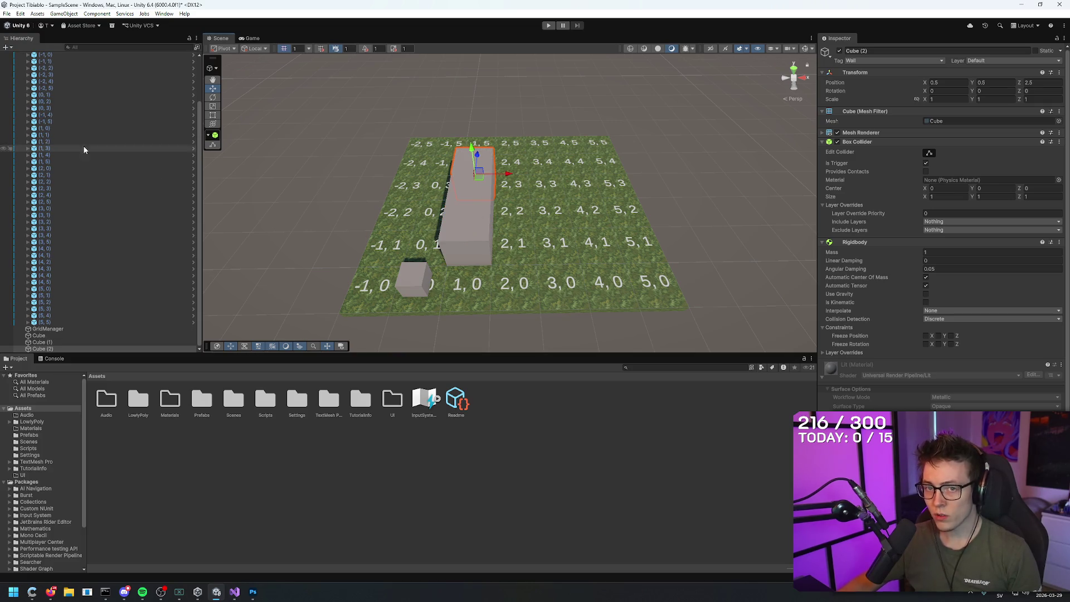
left_click(3, 348)
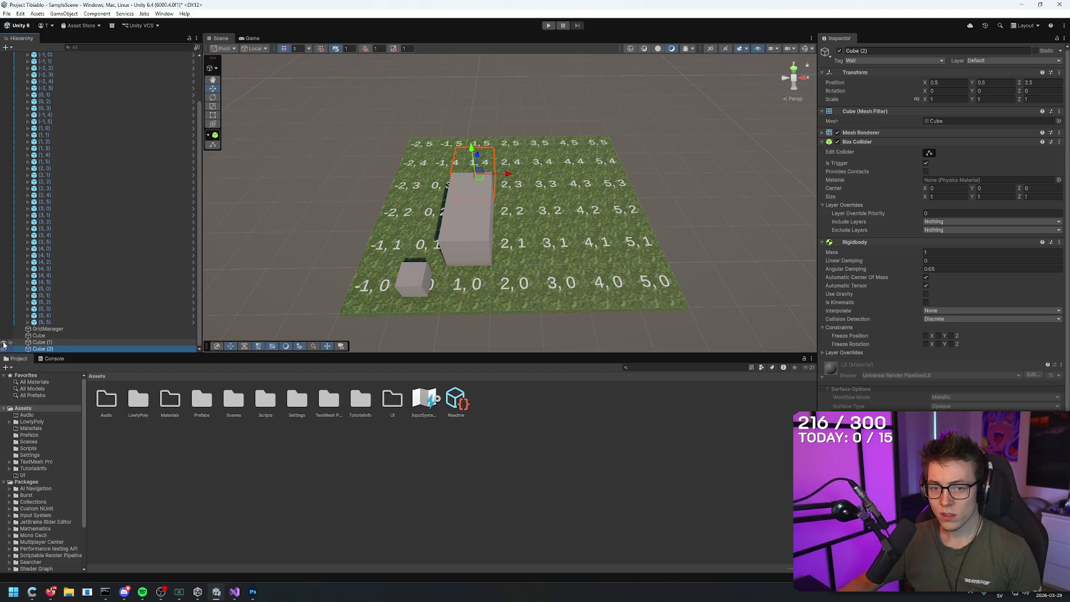
left_click(3, 341)
left_click(2, 335)
left_click(477, 244)
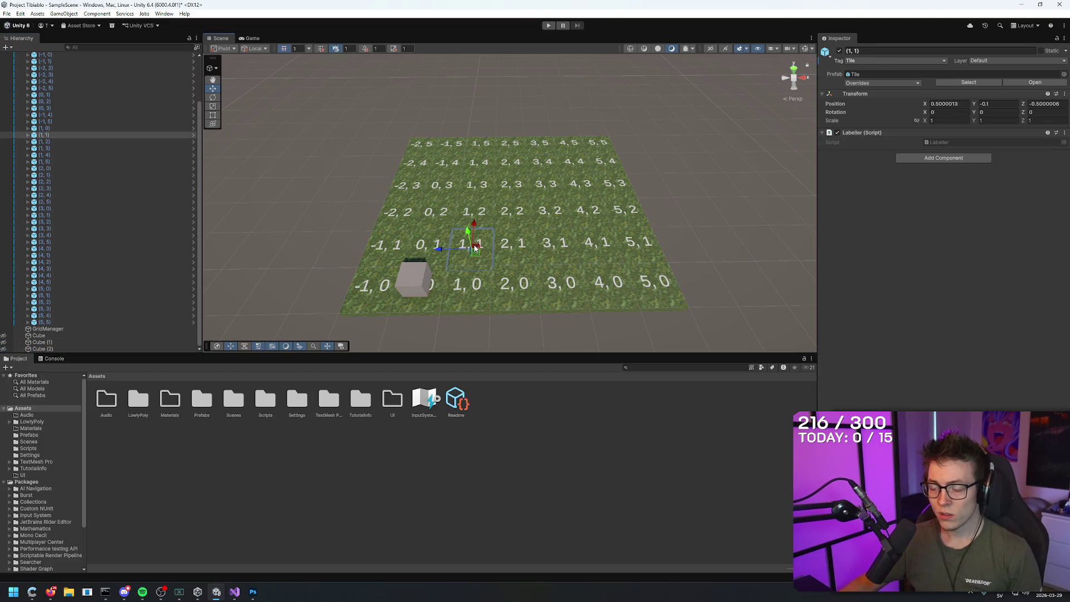
- Tag tiles (1,1), (1,2) and (1,3) as Wall
left_click(886, 60)
left_click(869, 148)
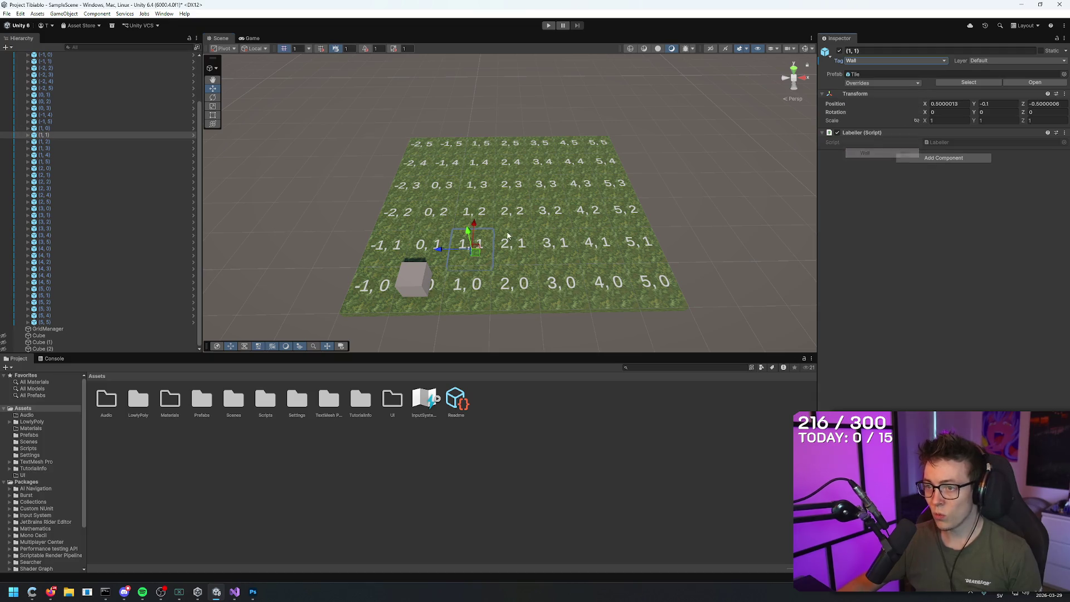
left_click(487, 217)
left_click(857, 61)
left_click(865, 153)
left_click(478, 184)
left_click(855, 61)
left_click(864, 153)
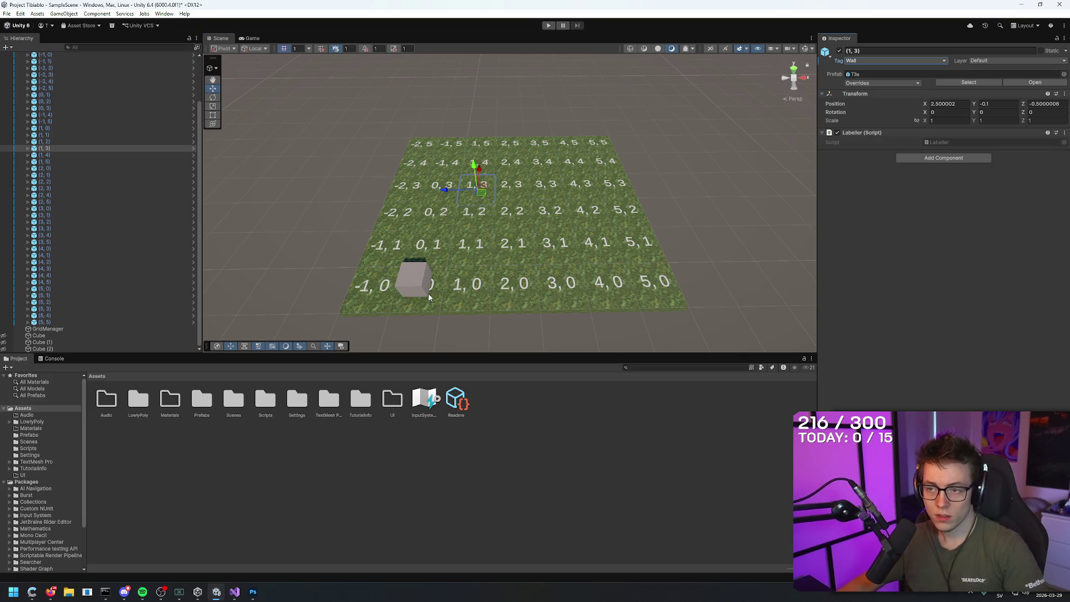
- Leave tile (0,1) tagged Tile and recheck tiles (1,1) and (0,2)
left_click(425, 245)
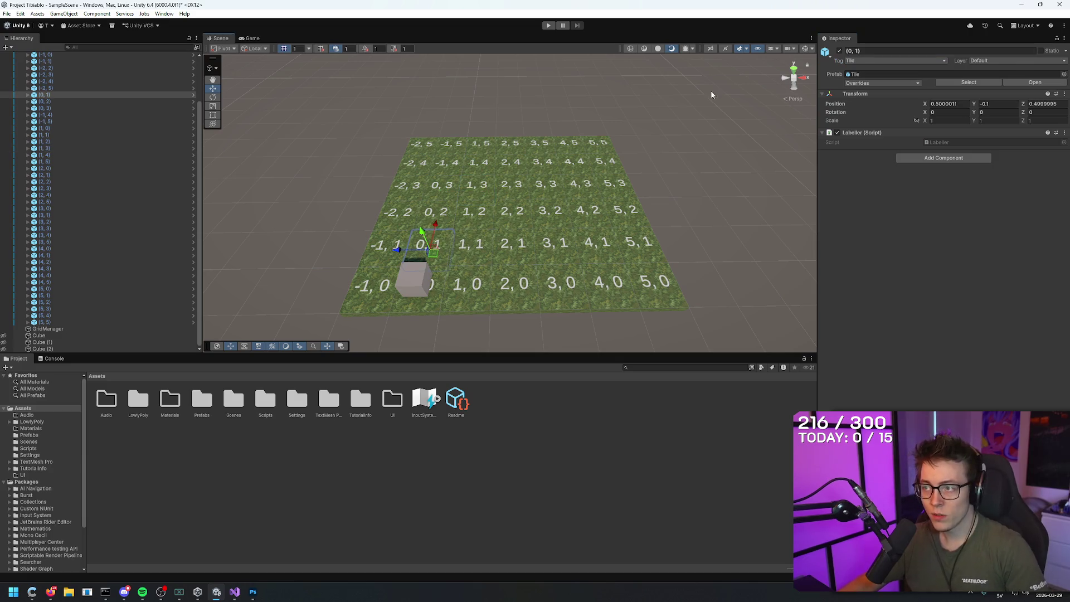
left_click(891, 60)
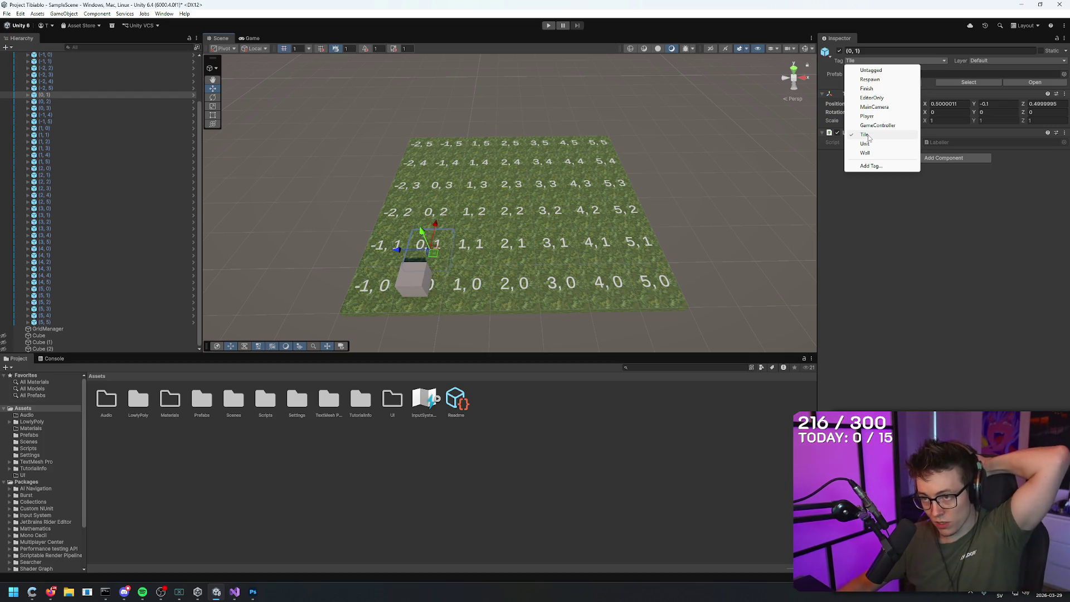
left_click(437, 236)
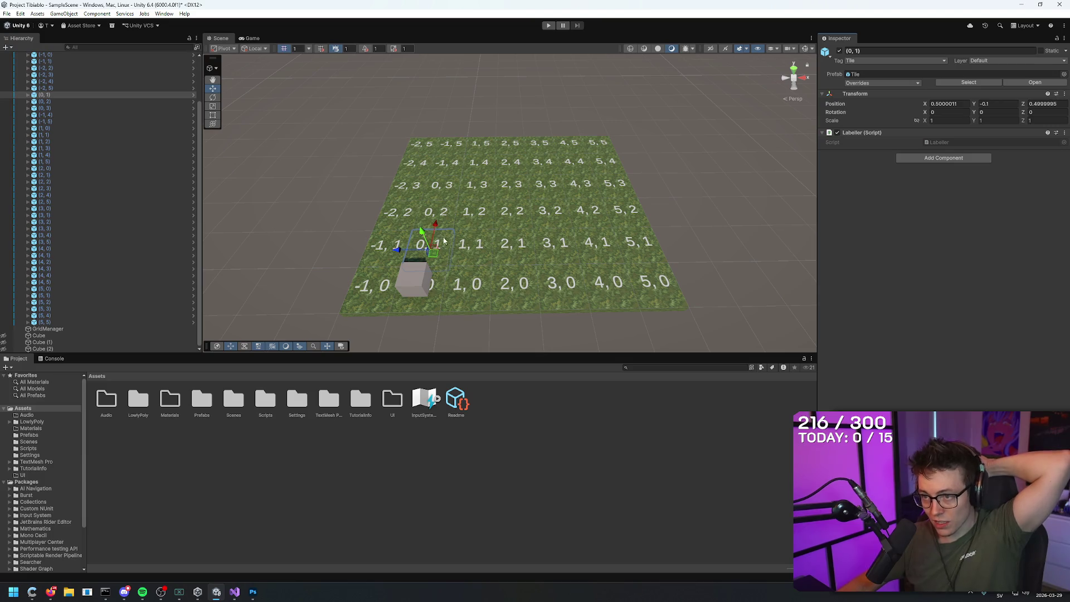
left_click(475, 244)
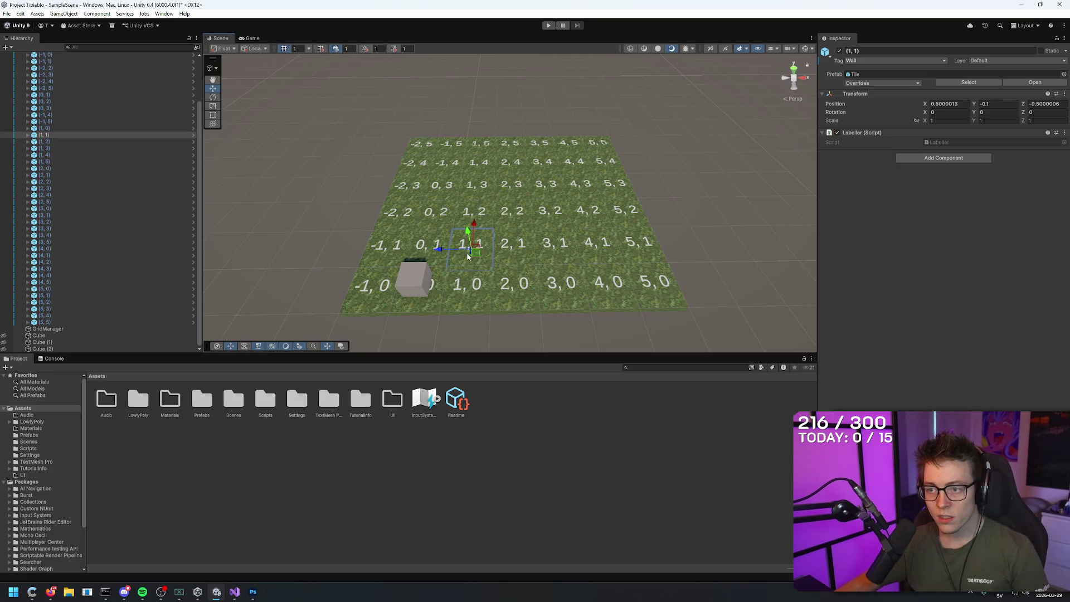
left_click(448, 218)
- Duplicate tile (5,0) along the bottom row, then undo back to the stacked cubes
left_click(676, 285)
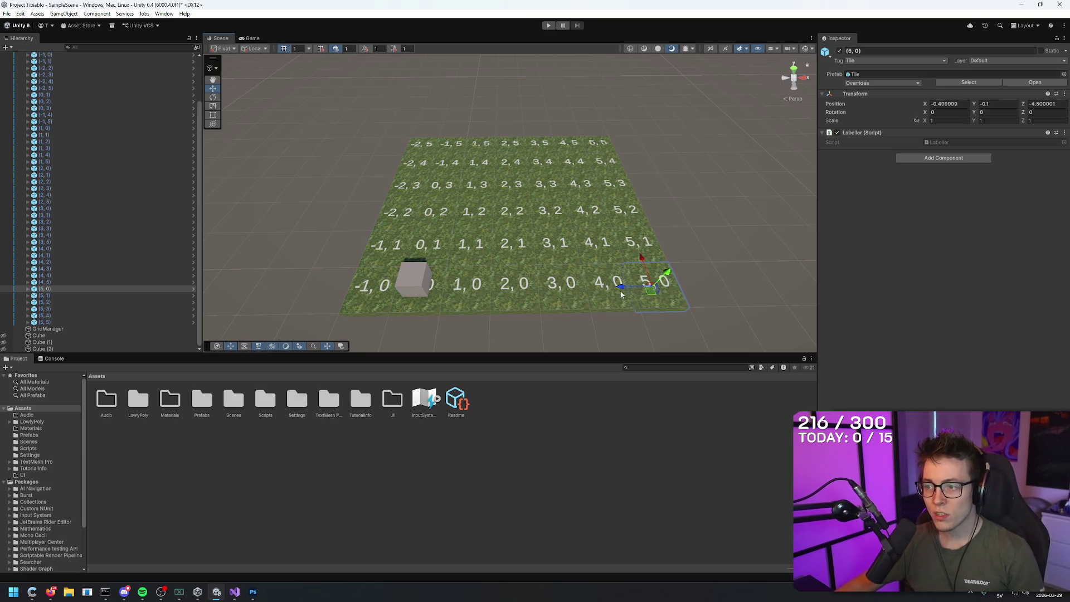
key("ctrl+d")
key("ctrl+d")
mouse_move(641, 289)
left_mouse_down()
mouse_move(399, 281)
mouse_move(693, 299)
mouse_move(685, 296)
left_mouse_up()
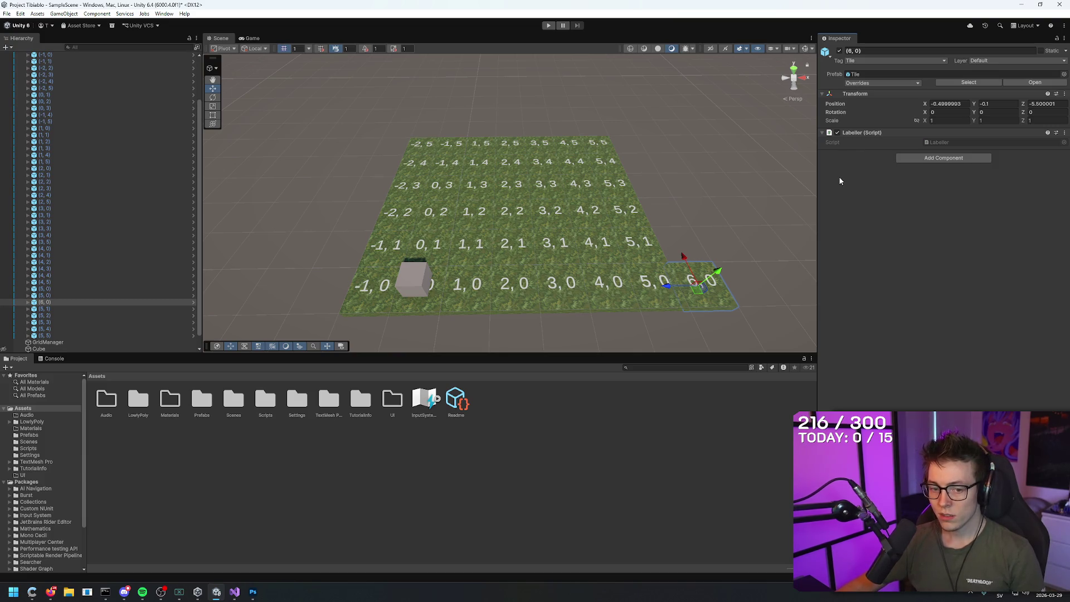
key("ctrl+z")
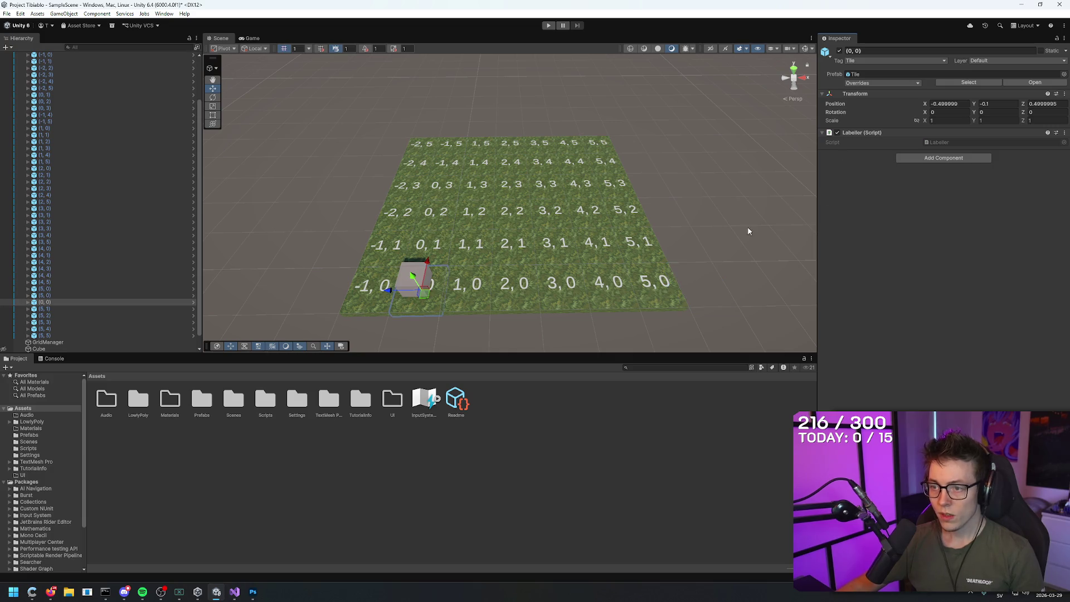
key("ctrl+y")
key("ctrl+y")
key("ctrl+z")
key("ctrl+z")
key("ctrl+z")
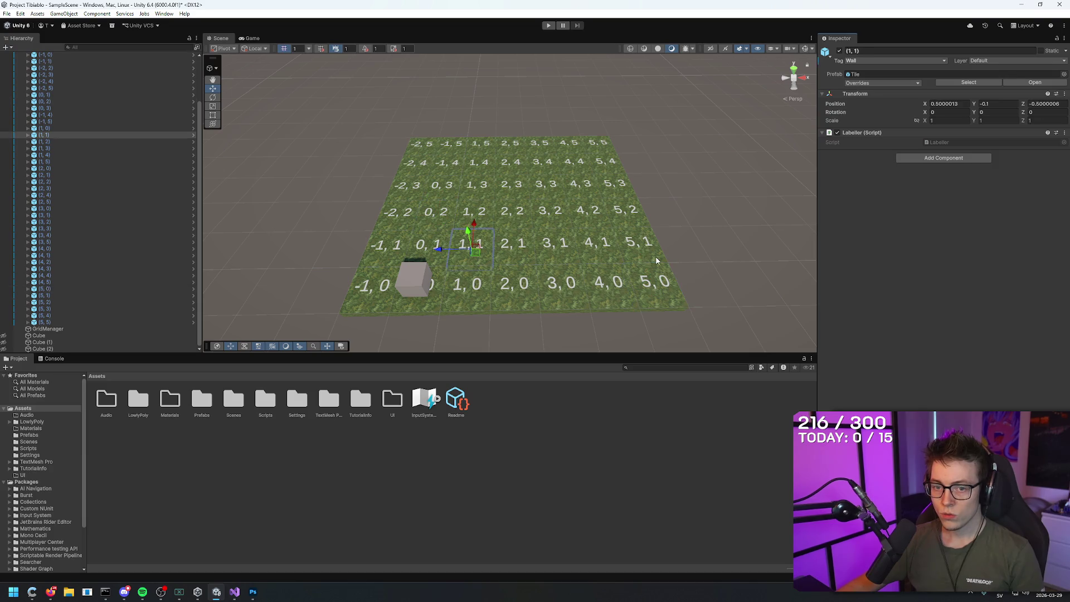
key("ctrl+z")
key("ctrl+z")
key("ctrl+z")
key("ctrl+z")
key("ctrl+z")
key("ctrl+z")
key("ctrl+z")
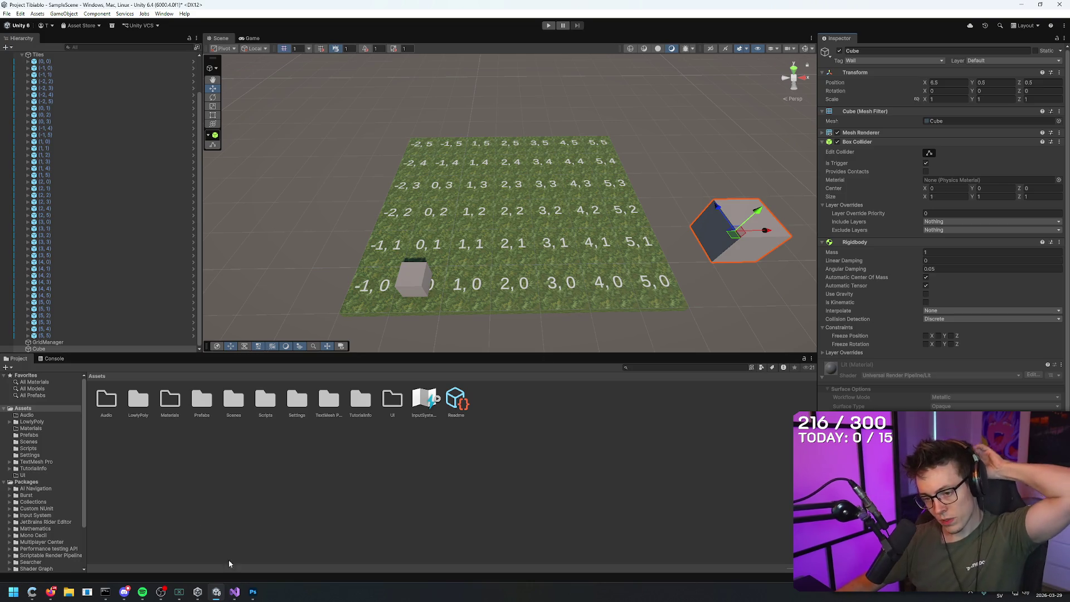
- Switch to Visual Studio and bring up the Collision.cs script
left_click(234, 592)
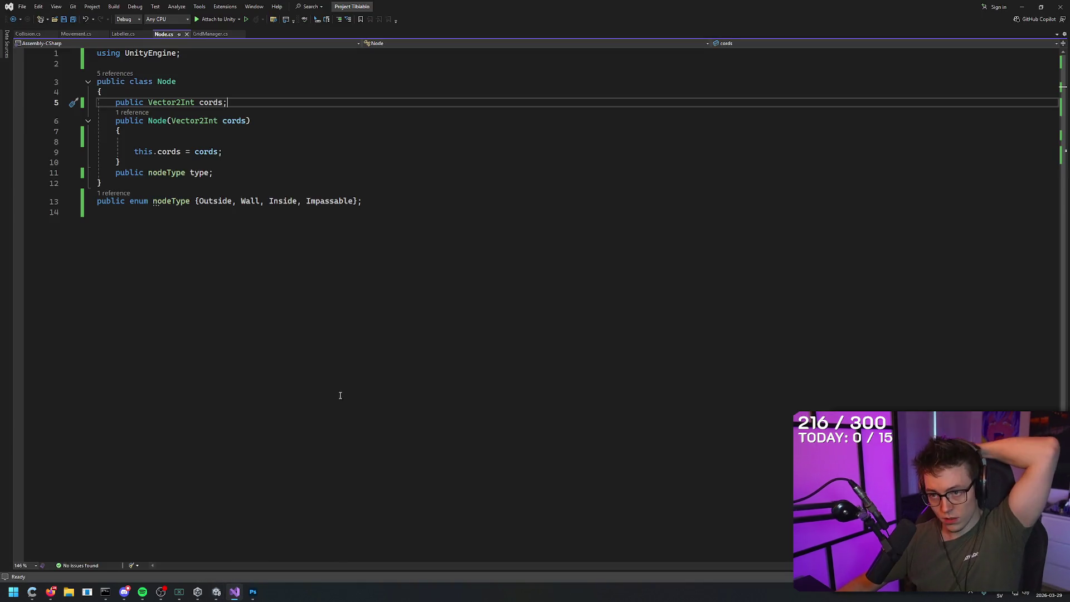
left_click(122, 34)
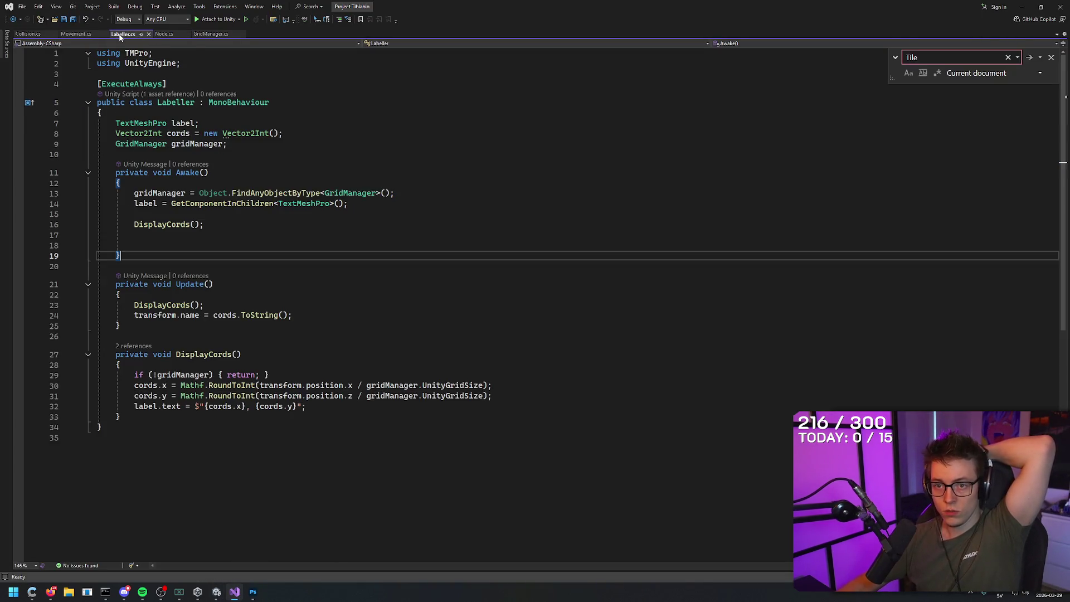
left_click(75, 34)
left_click(28, 34)
- Review the Wall tag check and right-move line, save Collision.cs, and return to Unity
left_click(167, 255)
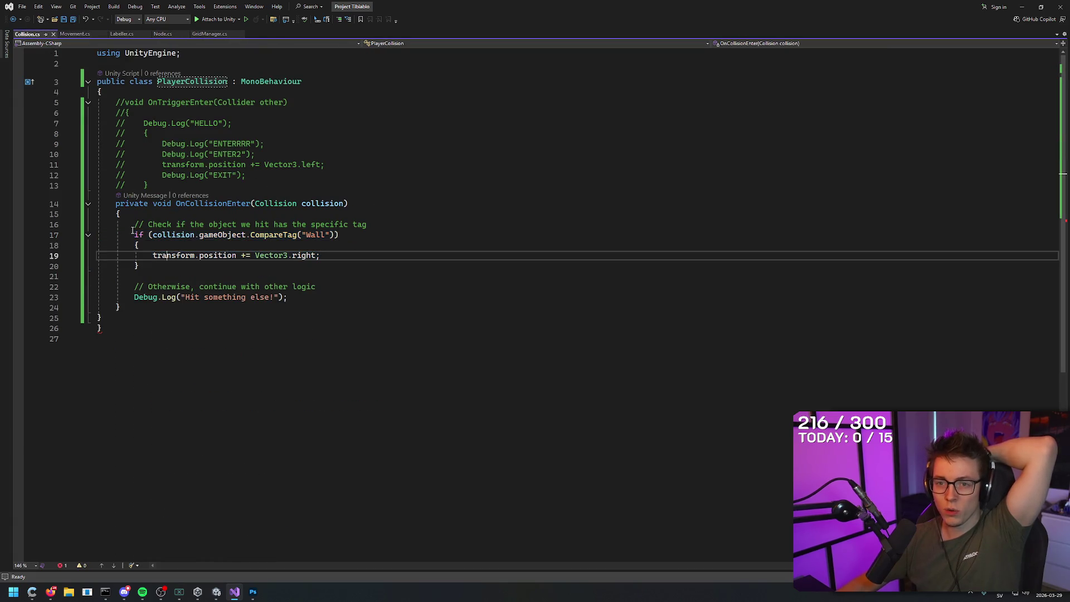
mouse_move(135, 231)
left_mouse_down()
mouse_move(340, 236)
mouse_move(230, 236)
mouse_move(305, 224)
mouse_move(340, 234)
mouse_move(290, 255)
mouse_move(152, 256)
left_mouse_up()
left_click(335, 251)
left_click(254, 255)
left_click_drag(319, 255, 152, 255)
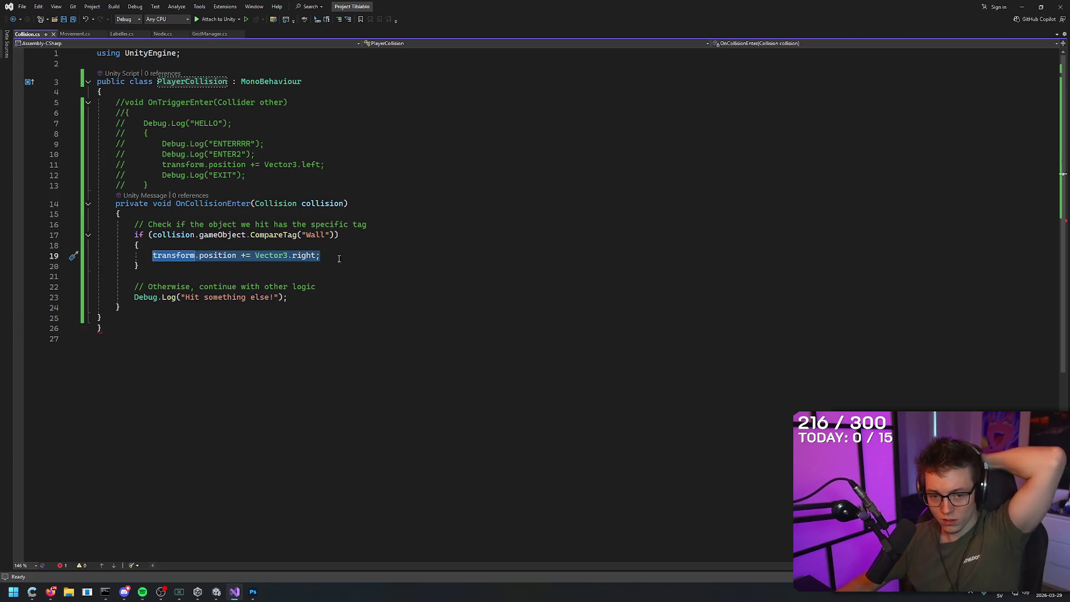
left_click(361, 258)
key("ctrl+s")
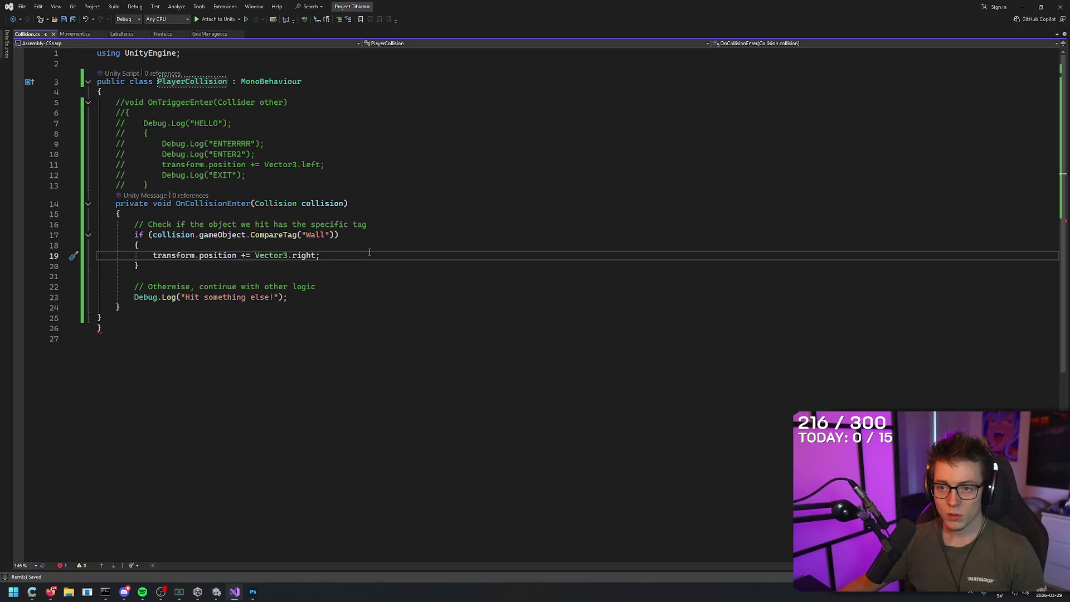
left_click(369, 236)
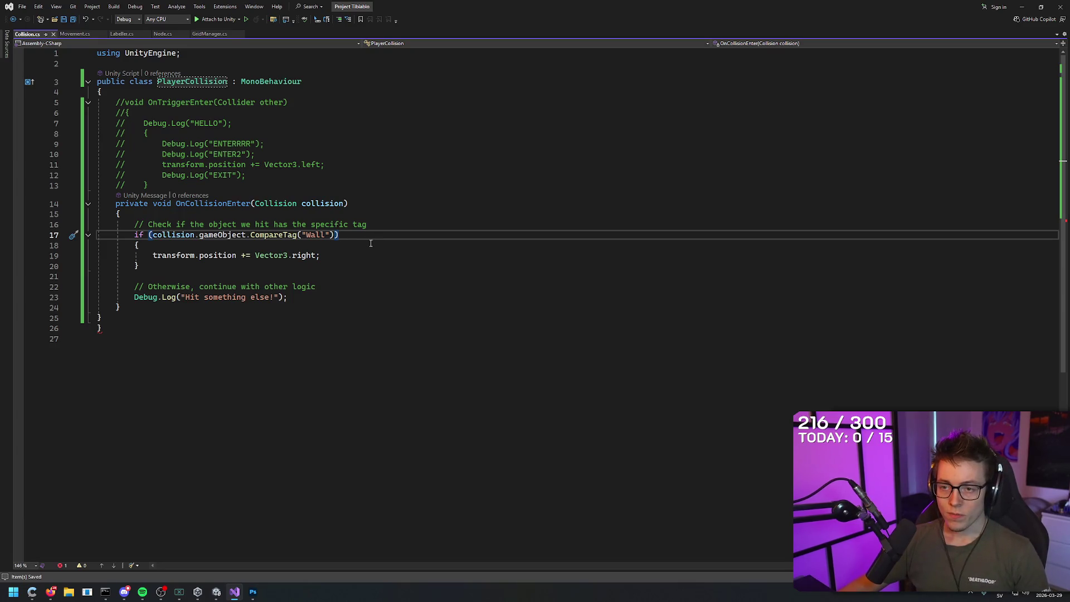
key("alt+Tab")
key("alt+Tab")
key("alt+Tab")
left_click(472, 244)
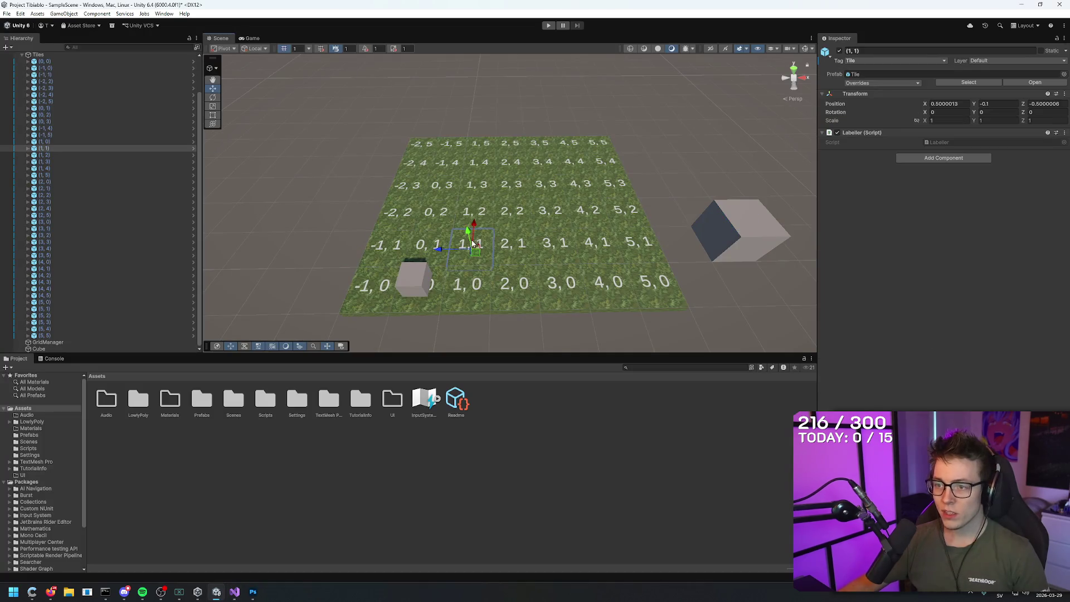
- Tag tile (1,1) as Wall and orbit to a low side view of the grid
left_click(884, 62)
left_click(861, 154)
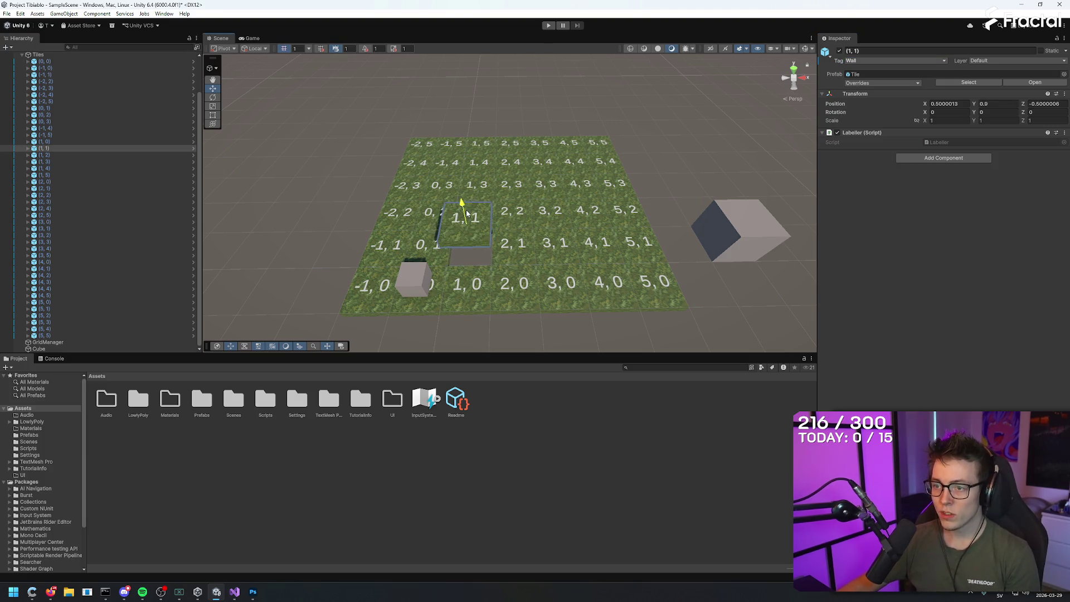
scroll(460, 271, "up", 5)
mouse_move(460, 271)
left_mouse_down()
mouse_move(557, 312)
mouse_move(618, 316)
mouse_move(603, 89)
mouse_move(557, 128)
mouse_move(459, 172)
left_mouse_up()
- Try scale 0.31 on the player cube's mesh, then set it back to 1
left_click(459, 171)
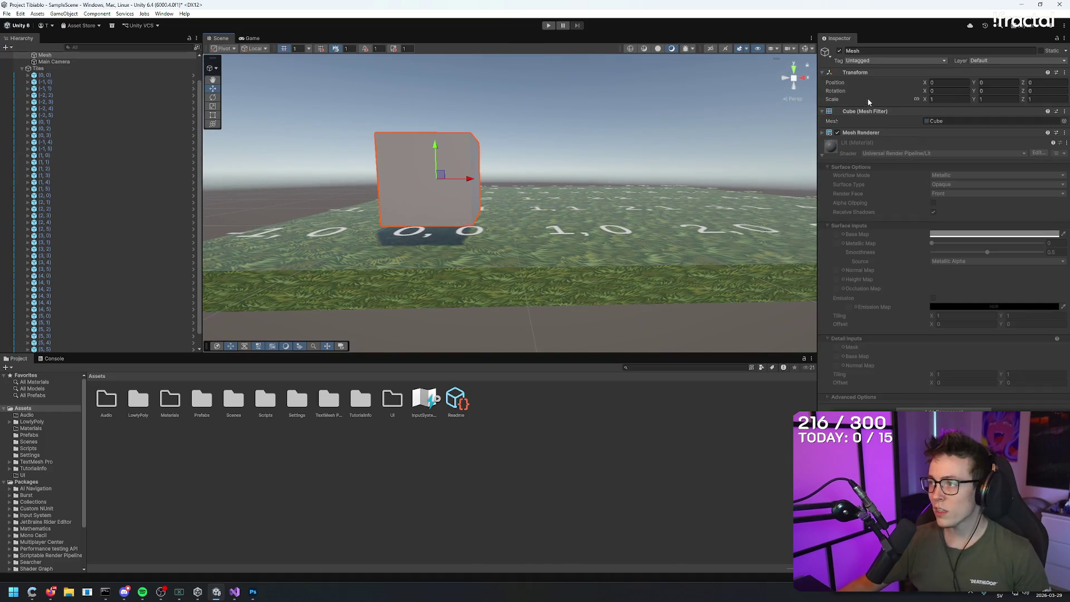
left_click(965, 99)
type("0.31")
key("Tab")
type("1")
- Set the Unit player object to Position Y 0.13 and attempt to enter play mode
scroll(68, 82, "up", 2)
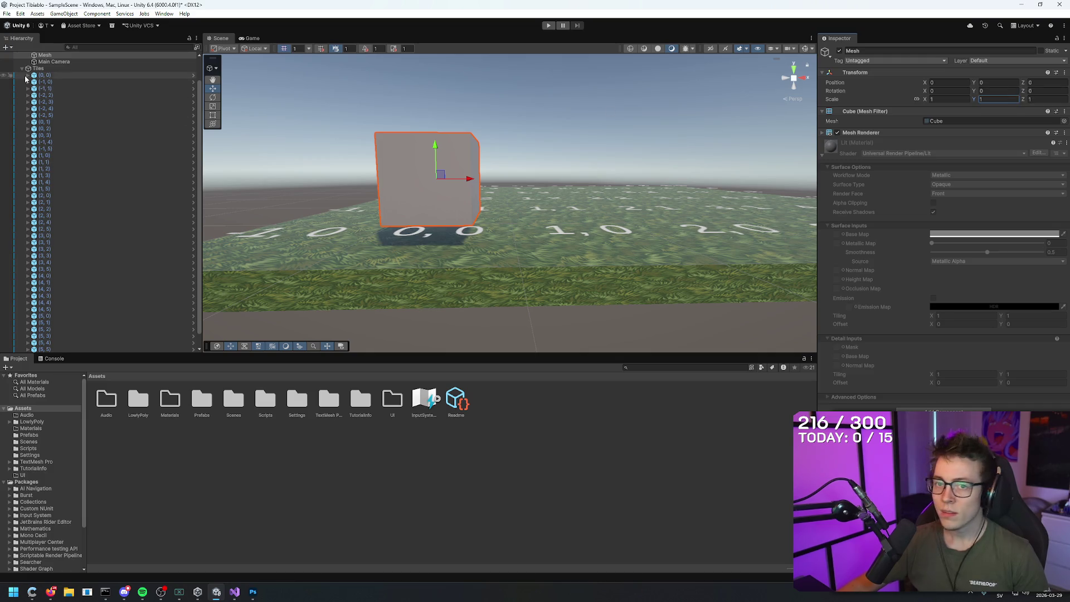
left_click(68, 75)
left_click_drag(1027, 83, 972, 82)
mouse_move(669, 105)
left_mouse_down()
mouse_move(657, 210)
mouse_move(640, 130)
mouse_move(660, 145)
mouse_move(680, 128)
mouse_move(699, 139)
mouse_move(717, 133)
left_mouse_up()
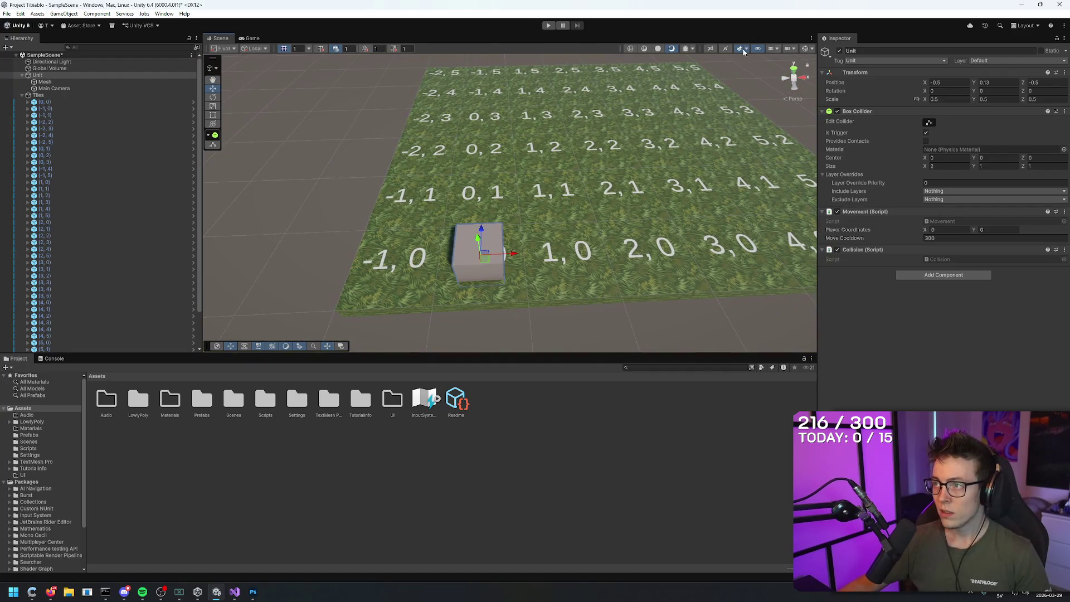
left_click(547, 26)
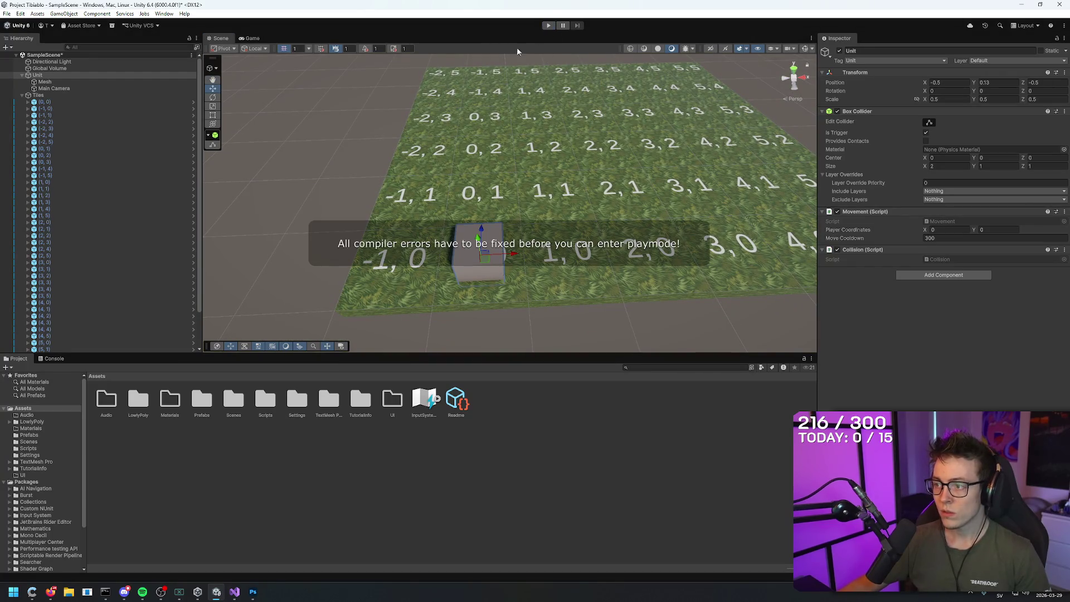
- Review the Movement, Labeller, Node and GridManager scripts in Visual Studio
left_click(236, 590)
left_click(398, 112)
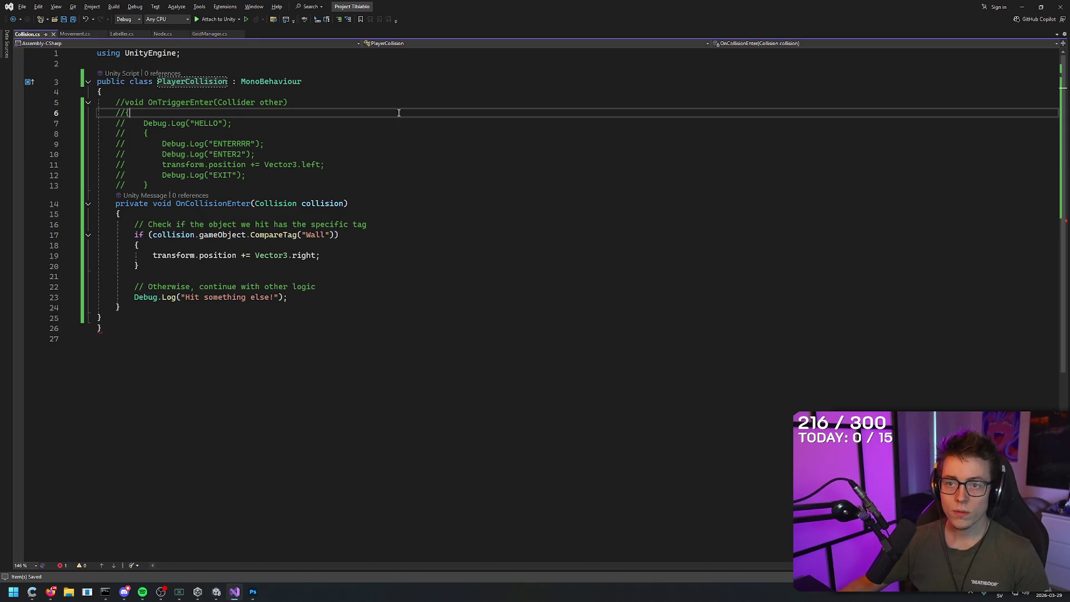
left_click(75, 34)
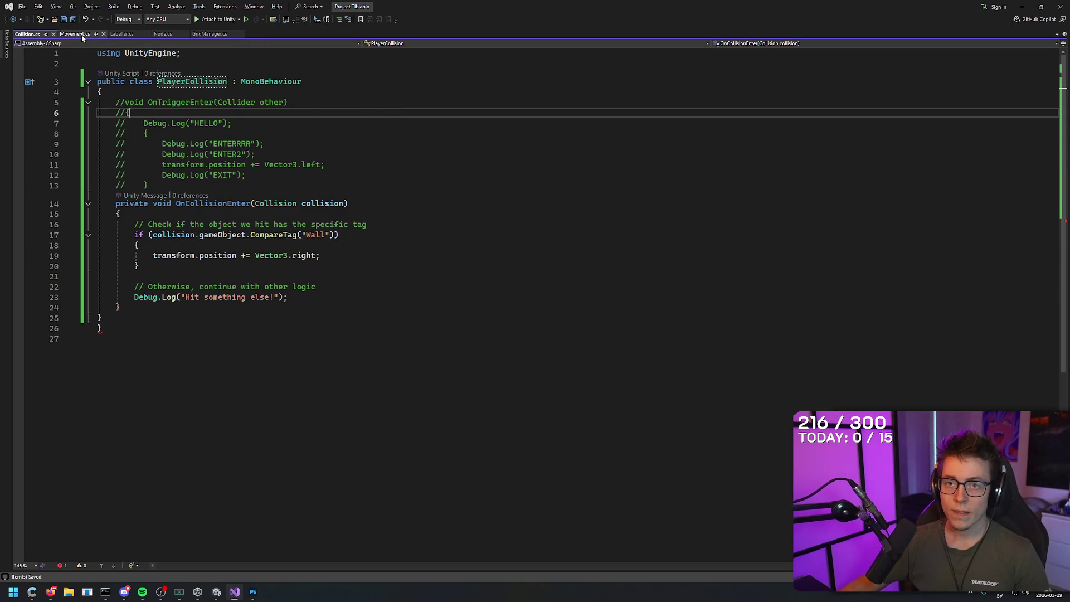
left_click(122, 34)
left_click(211, 34)
left_click(163, 35)
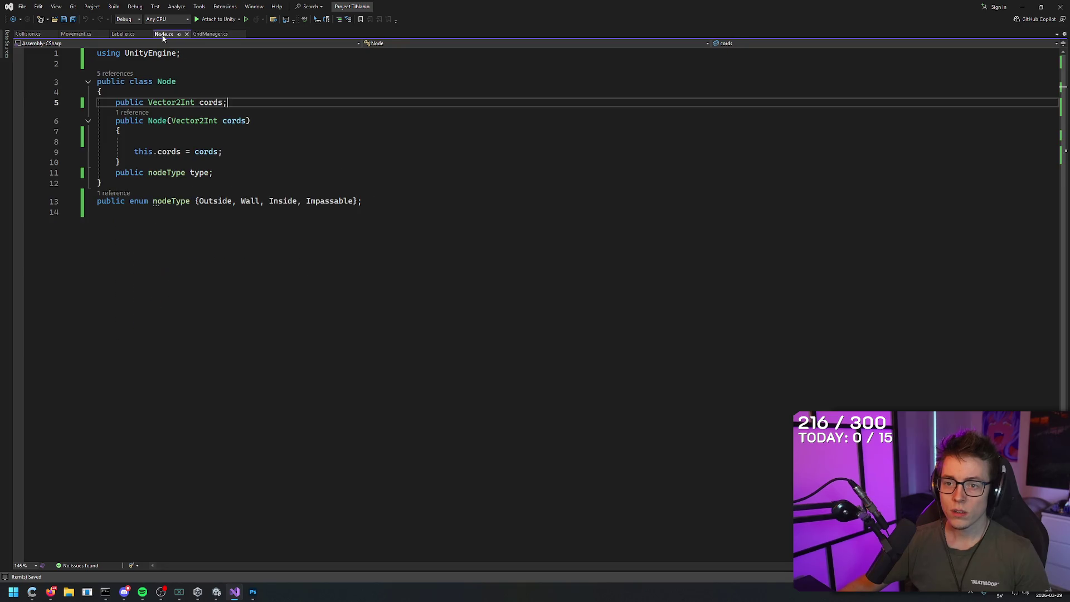
left_click(209, 34)
left_click(411, 243)
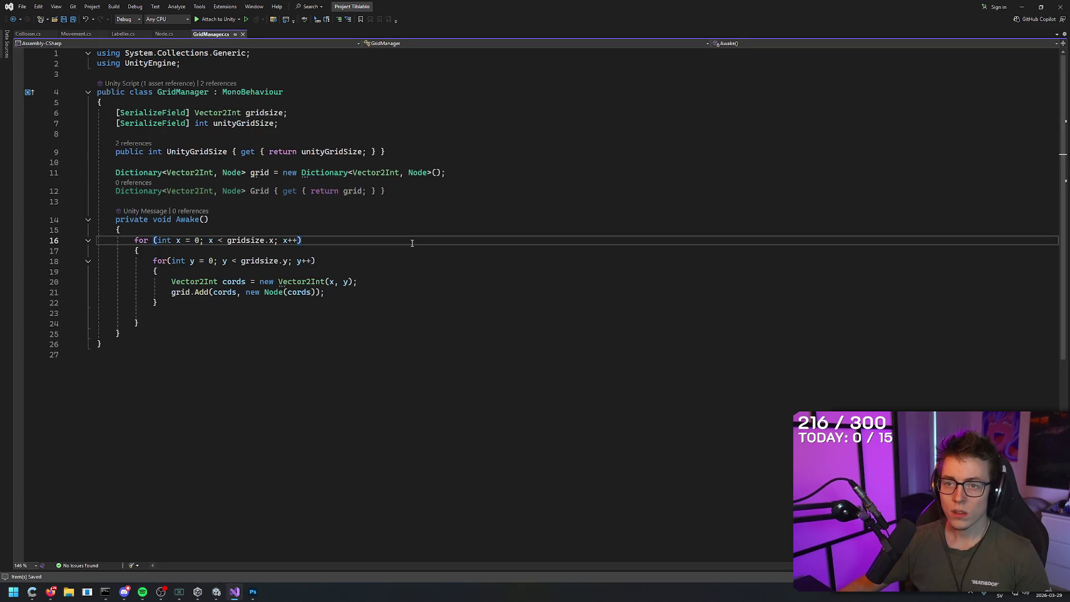
- Attempt Play mode in Unity and show the compiler errors in the Console, then return to GridManager.cs
key("alt+Tab")
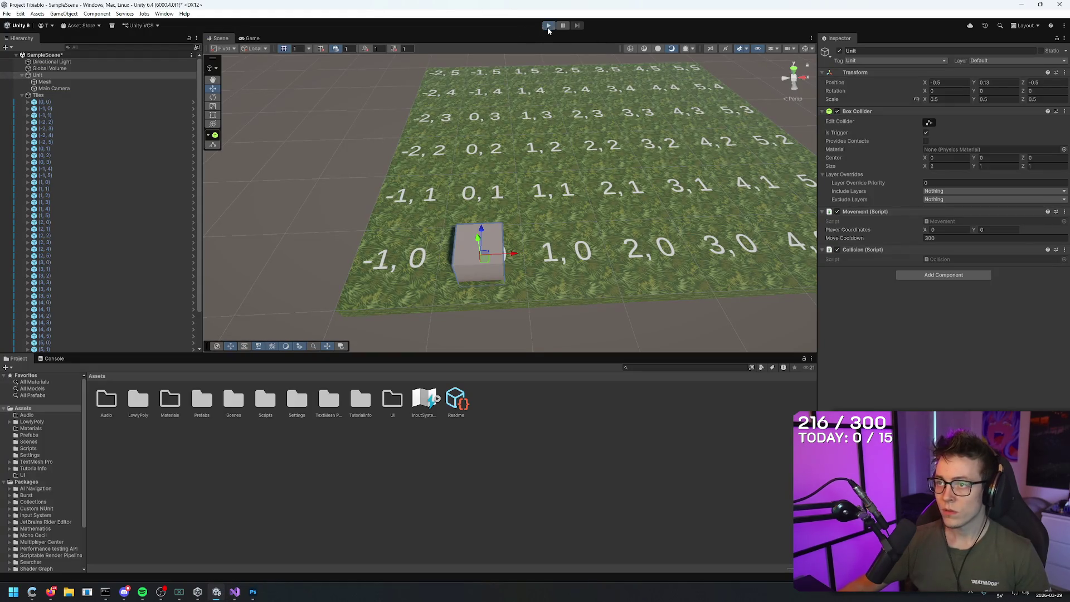
left_click(549, 25)
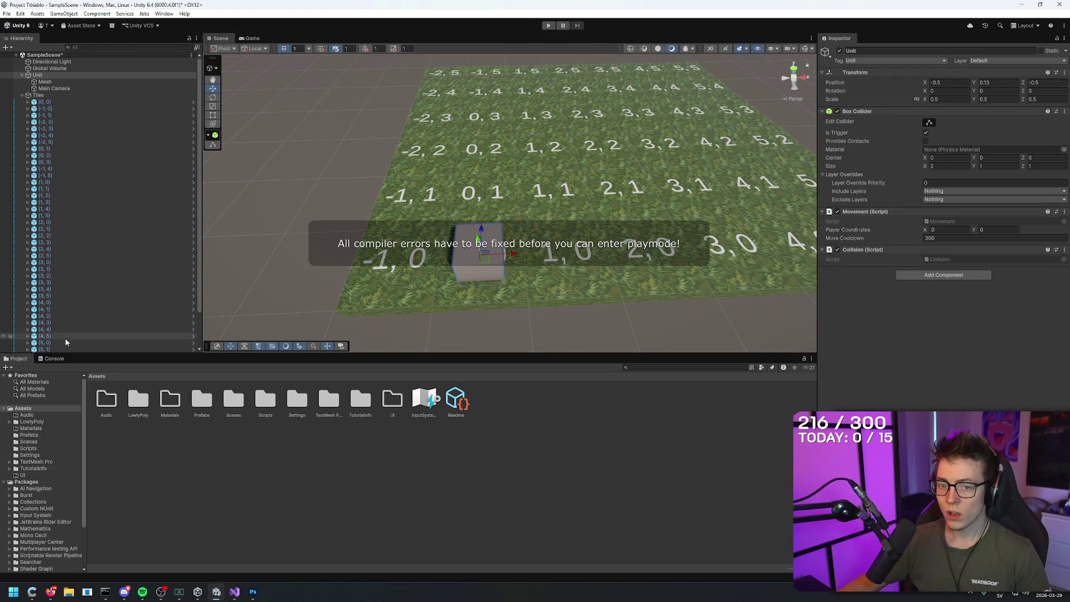
left_click(52, 360)
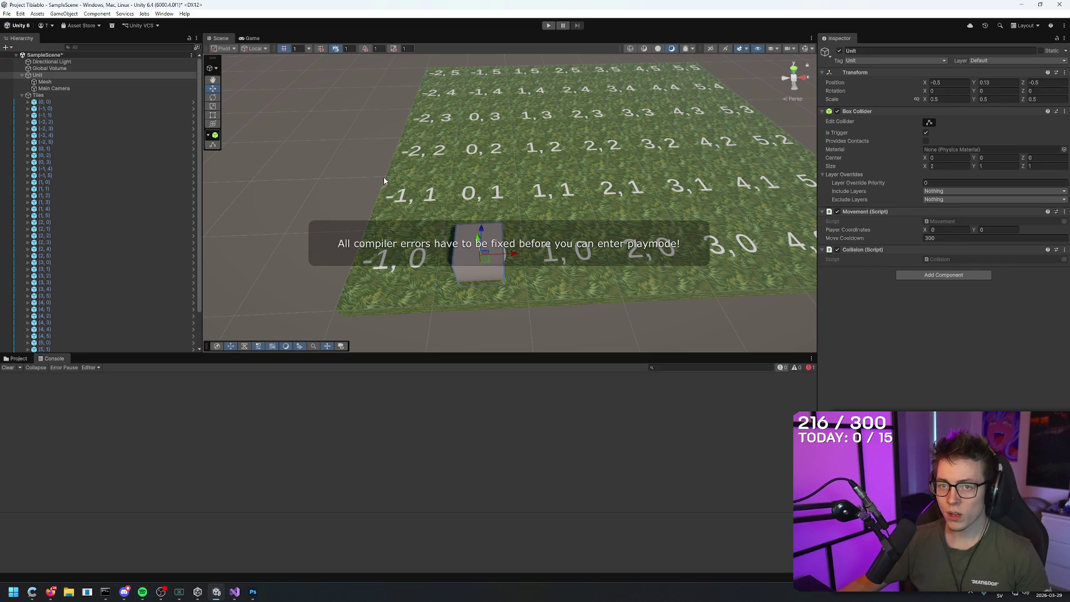
left_click(548, 25)
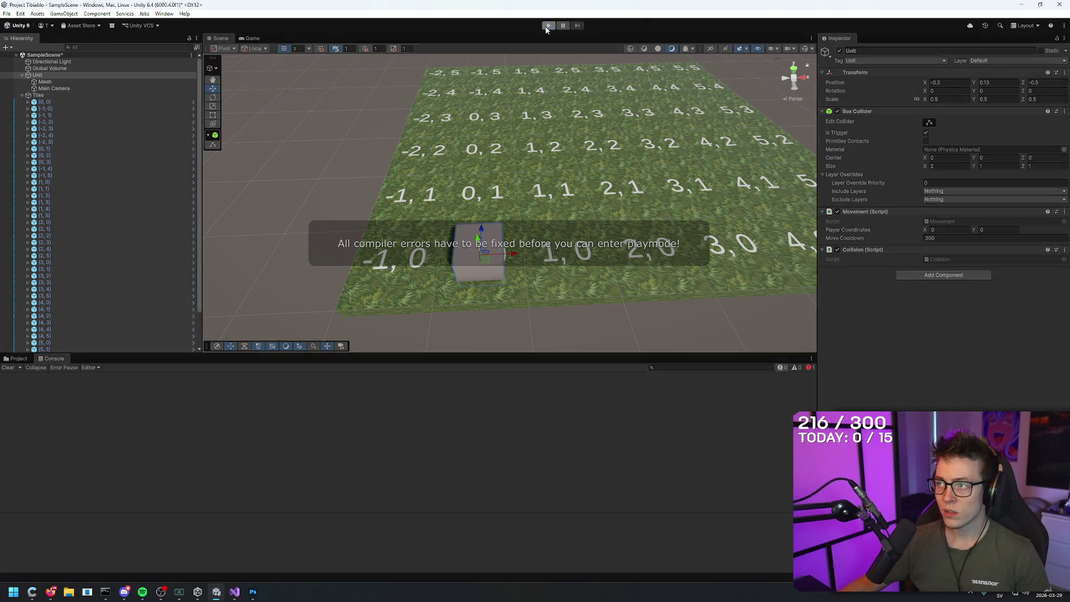
key("alt+Tab")
left_click(407, 102)
key("ctrl+End")
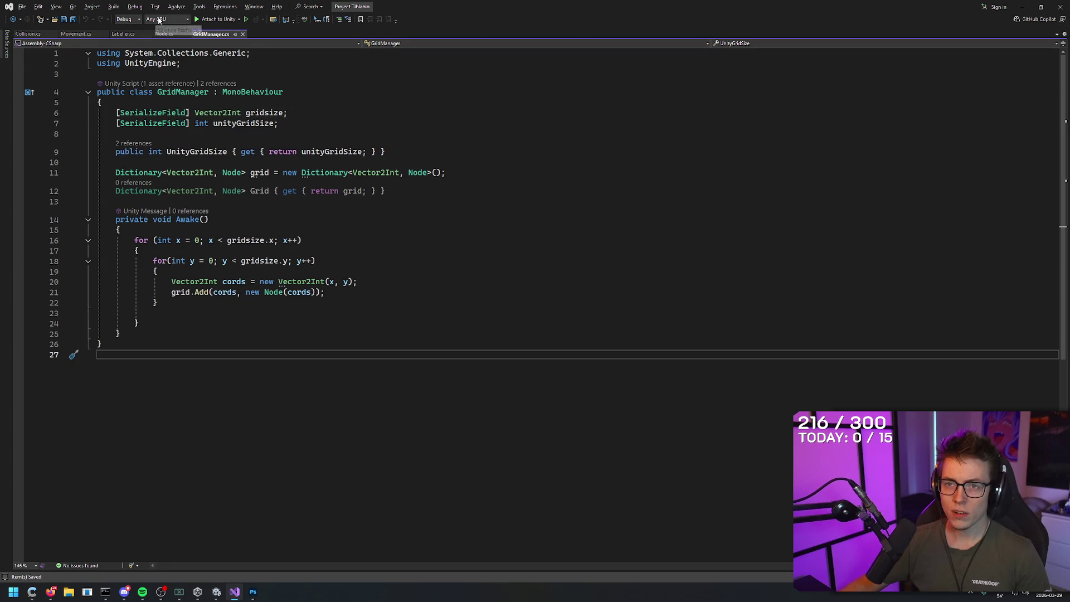
- Open the PlayerCollision script and inspect its class name
left_click(166, 34)
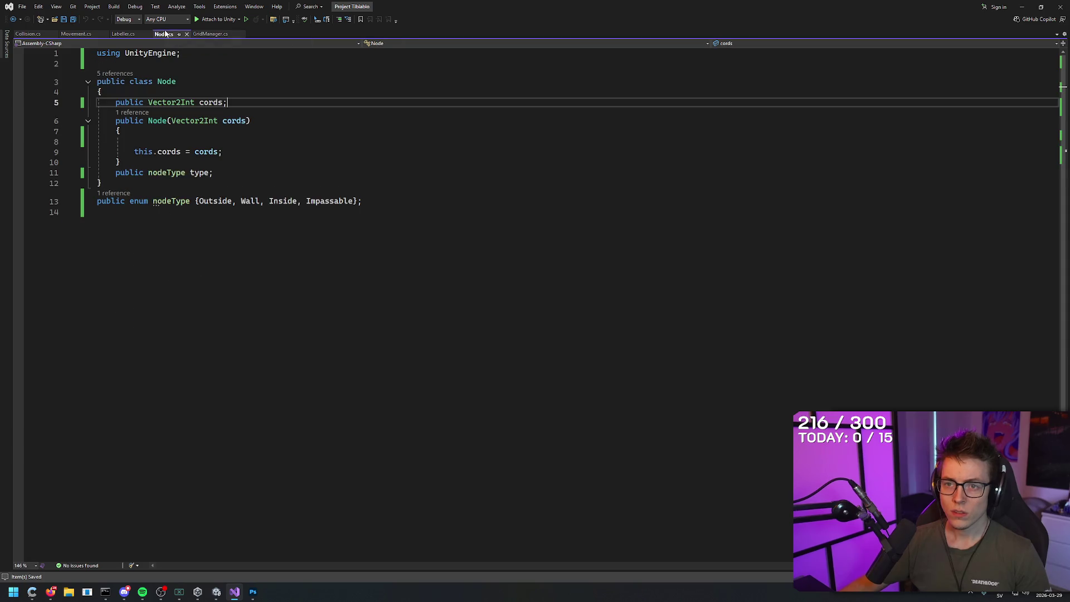
left_click(73, 34)
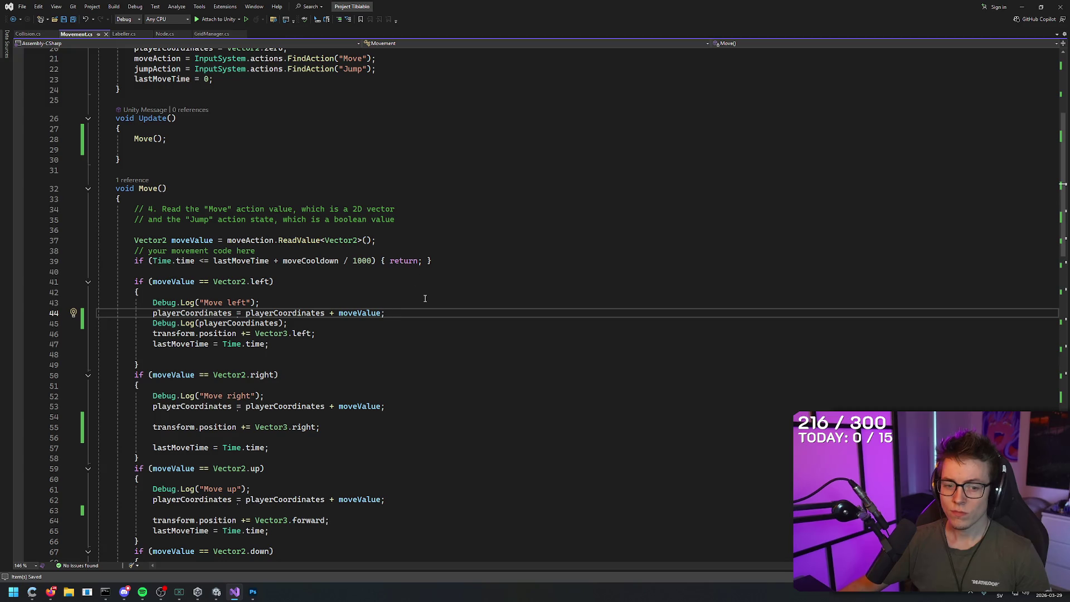
left_click(31, 34)
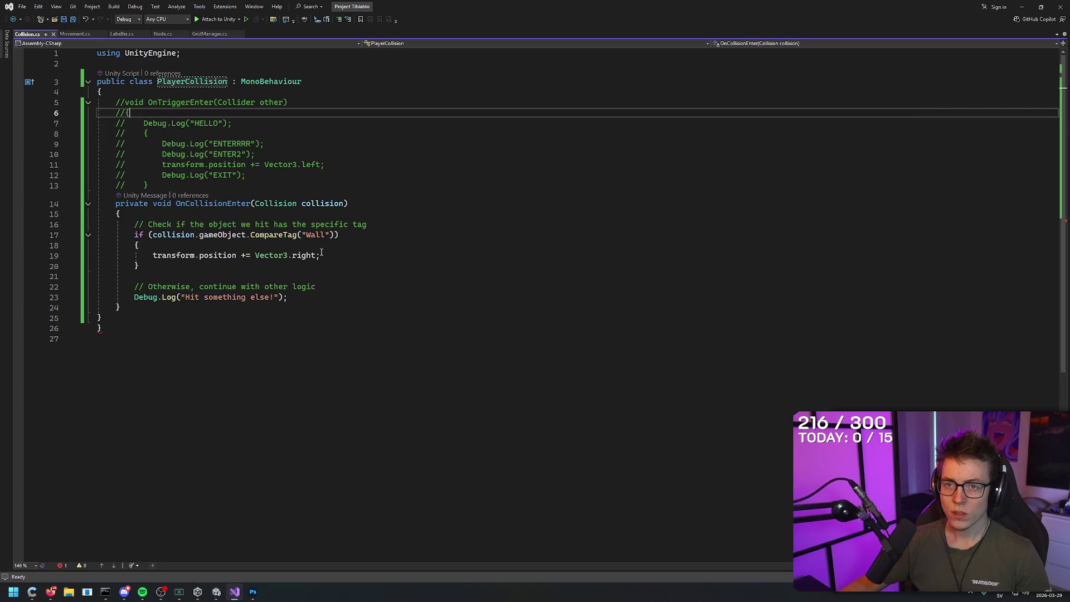
left_click(205, 82)
double_click(204, 82)
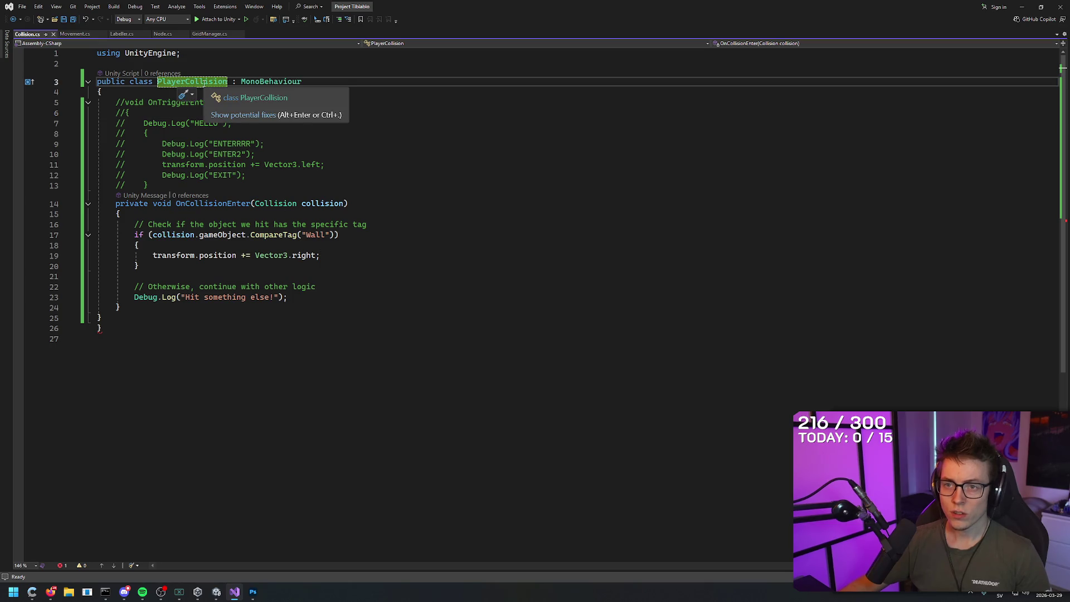
left_click(398, 192)
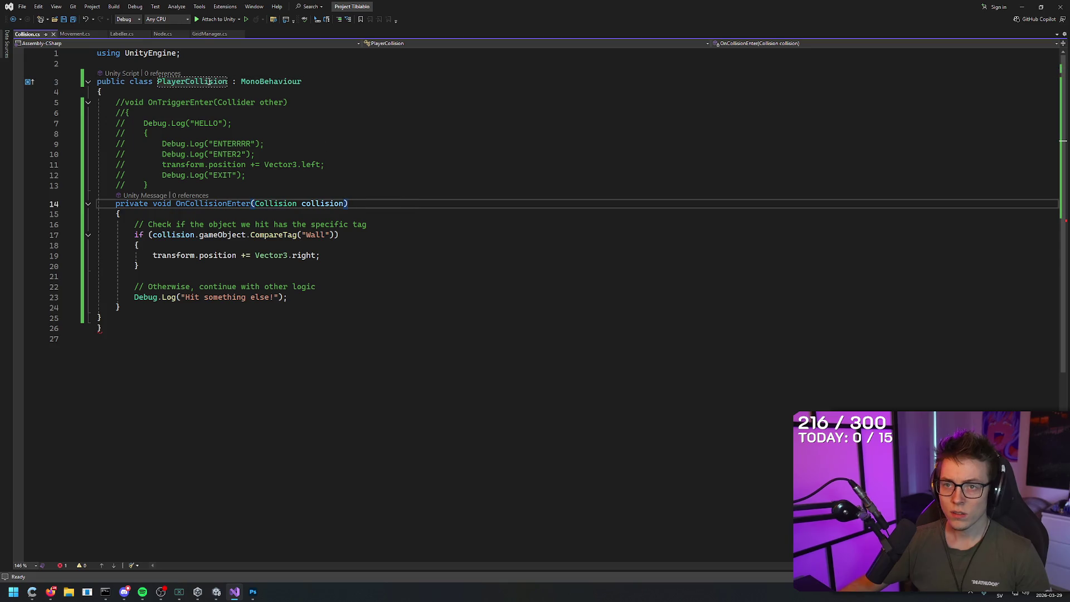
mouse_move(210, 83)
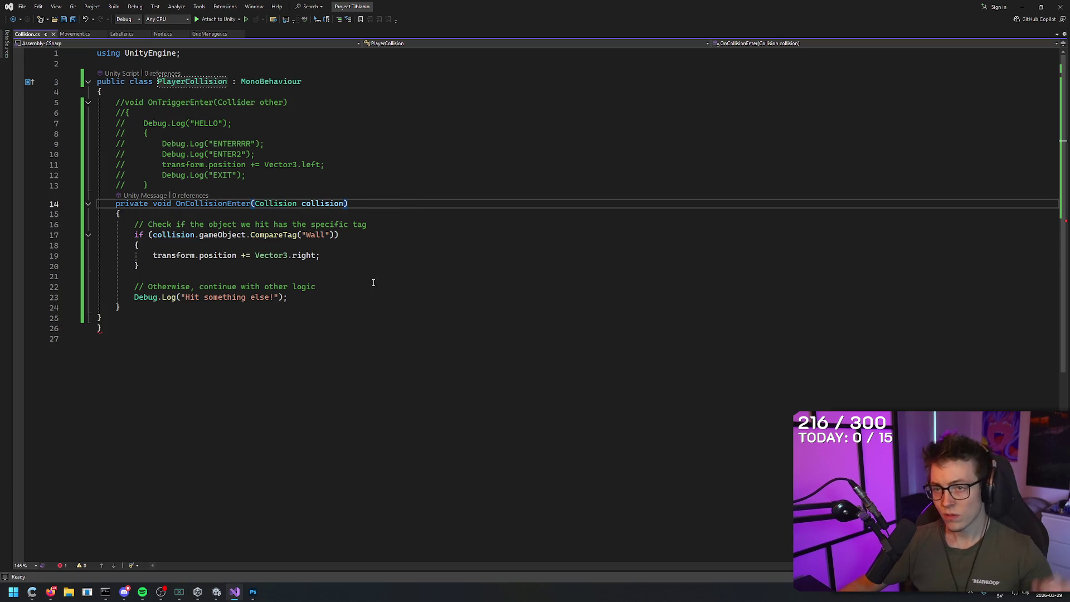
left_click(105, 317)
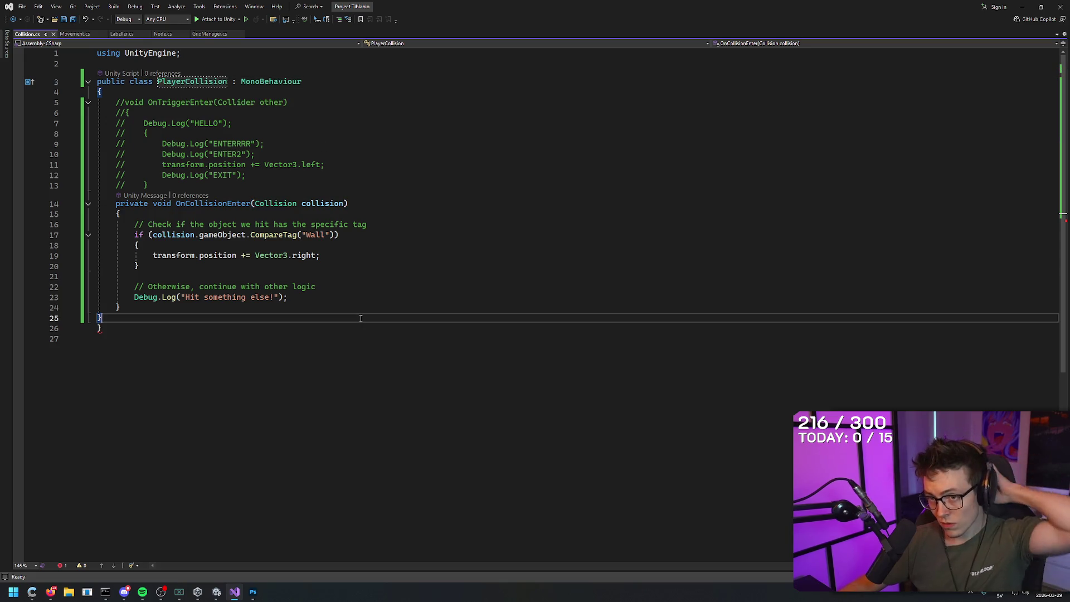
- Rename the class to 'Collision', save it, and retry Play mode in Unity
left_click(182, 82)
double_click(181, 81)
type("Collision")
left_click(270, 399)
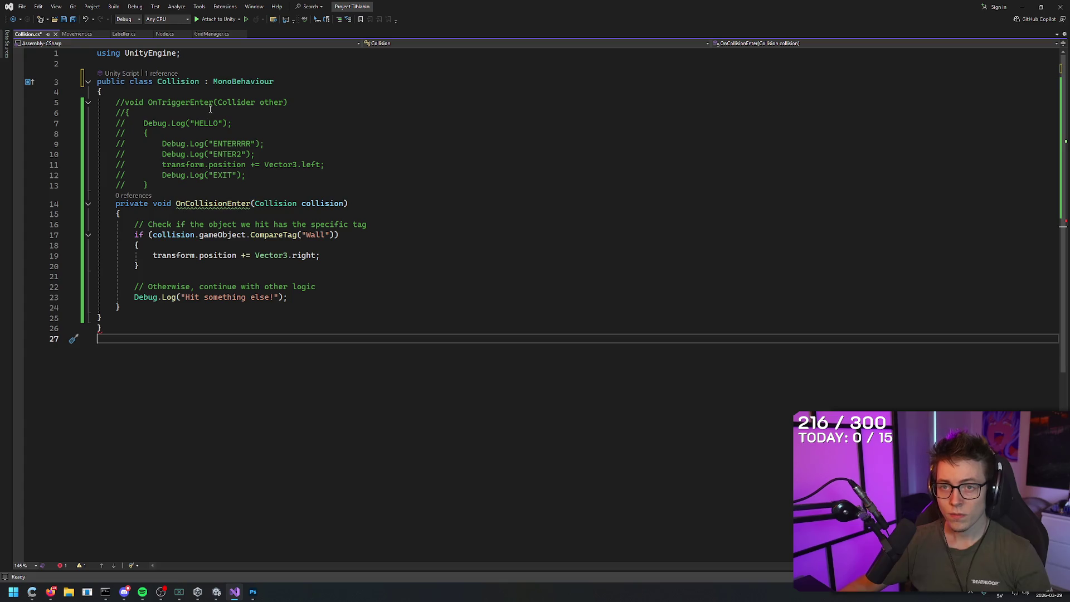
key("ctrl+s")
key("alt+Tab")
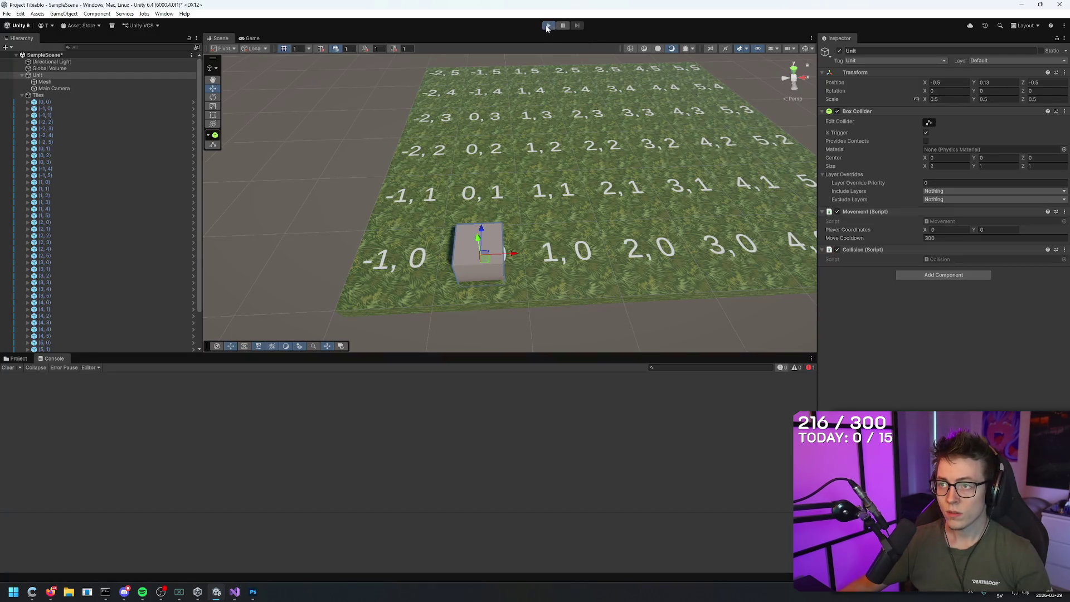
left_click(548, 25)
key("alt+Tab")
- Undo the rename back to PlayerCollision, delete the stray closing brace on line 26, and save
key("ctrl+z")
left_click(400, 195)
left_click(167, 328)
key("BackSpace")
left_click(396, 186)
key("ctrl+s")
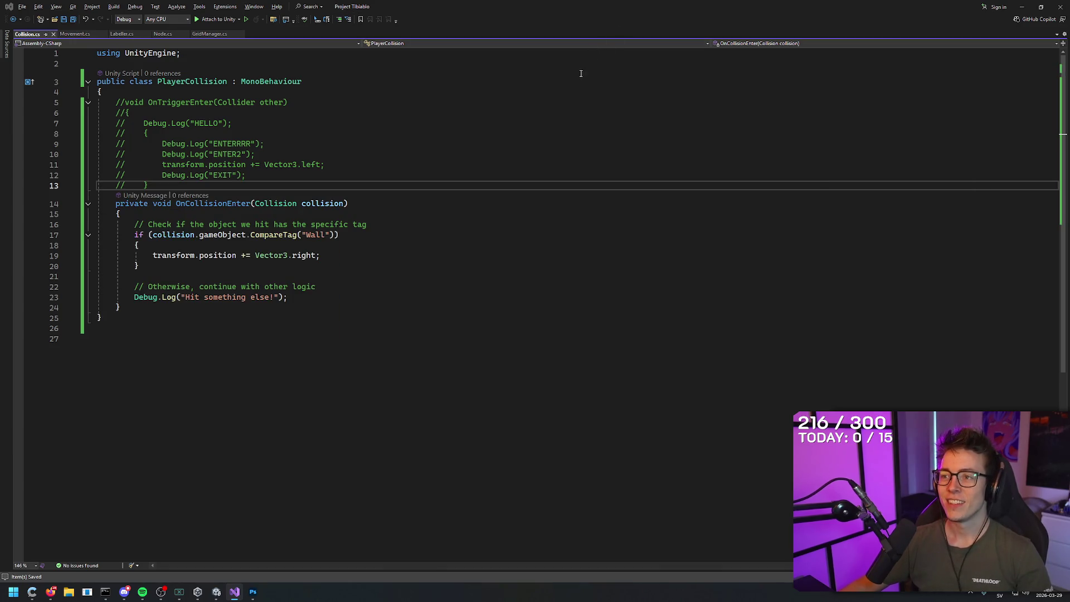
left_click(215, 593)
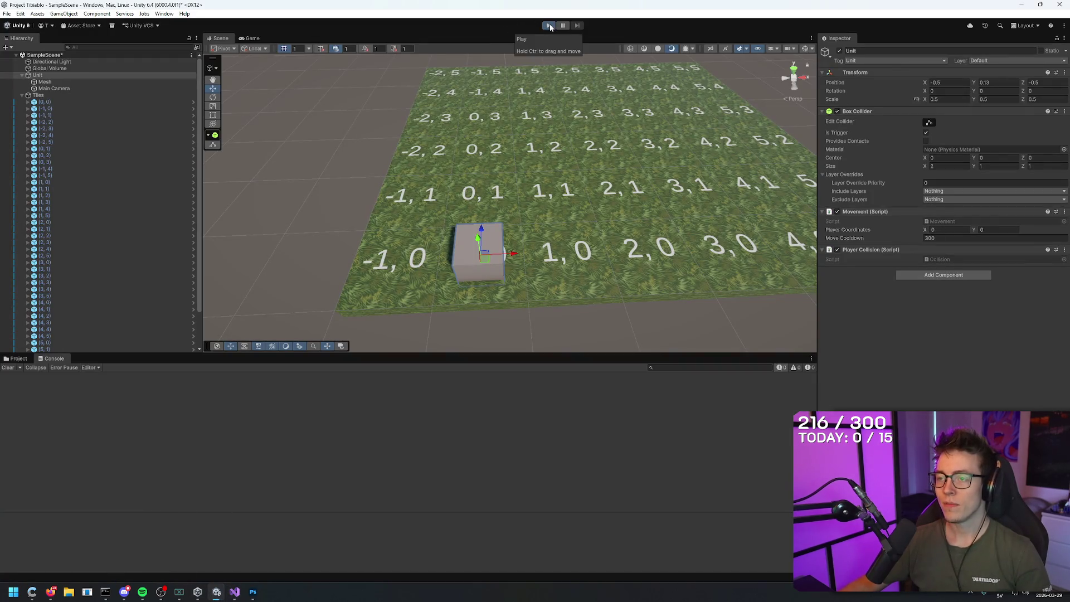
- Confirm tile (1, 1) is tagged Wall, then play-test moving the cube up, right and left
left_click(543, 196)
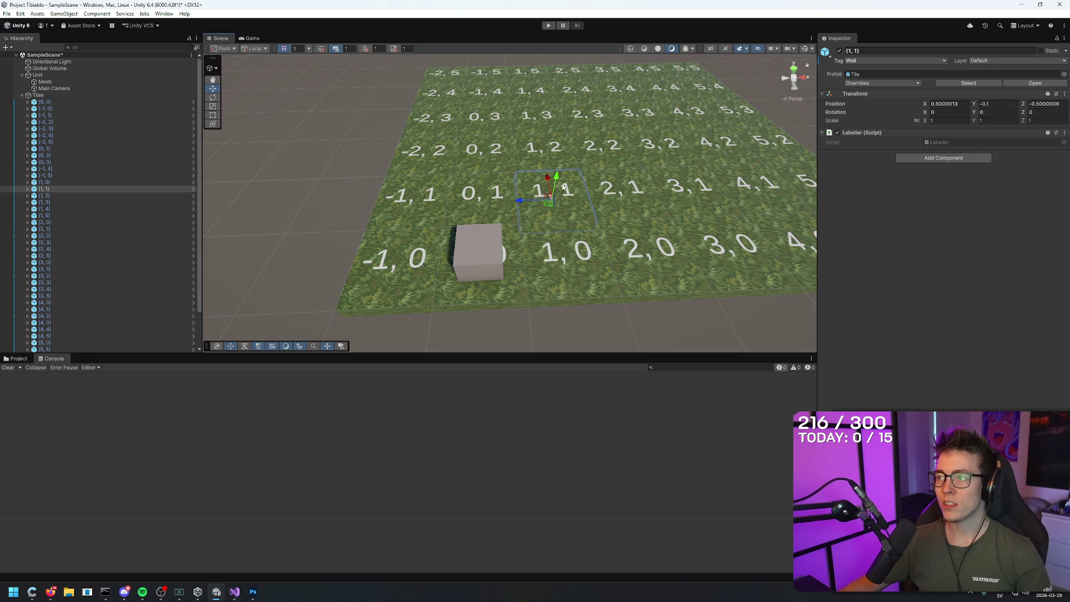
left_click(546, 147)
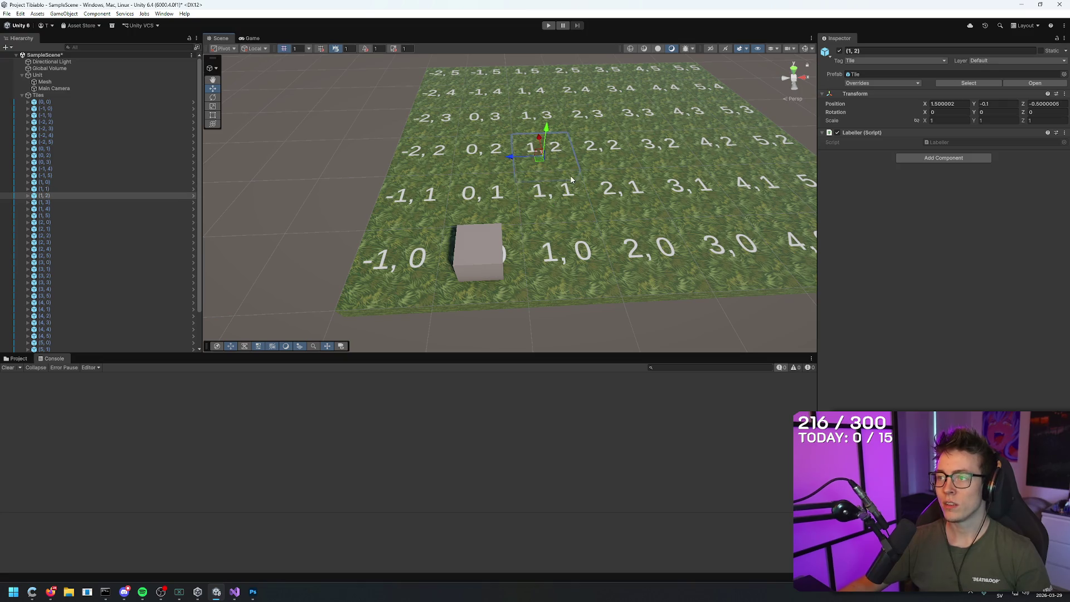
left_click(542, 215)
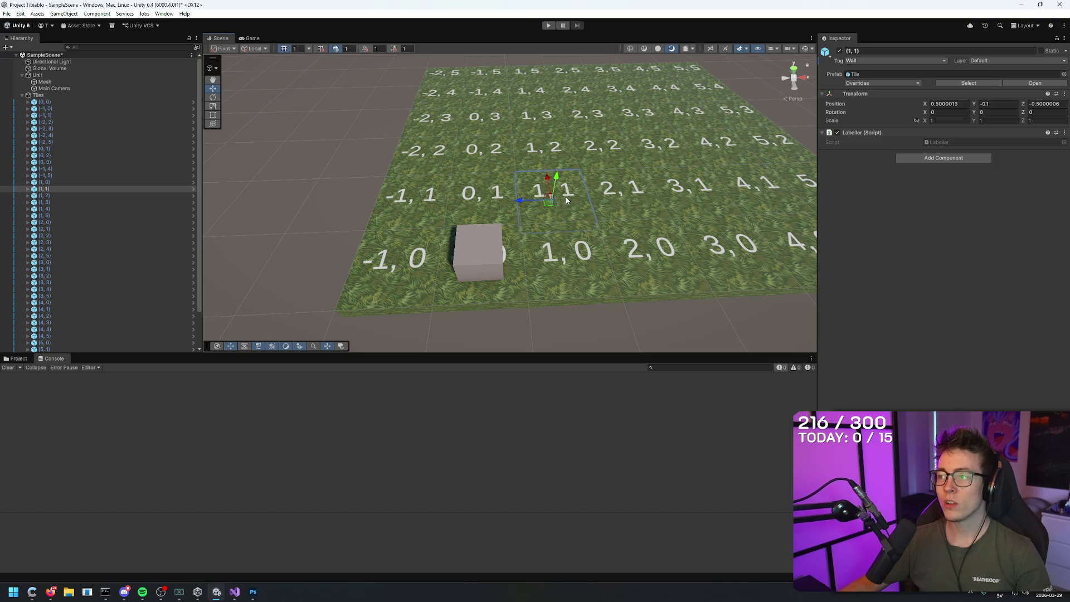
left_click(548, 25)
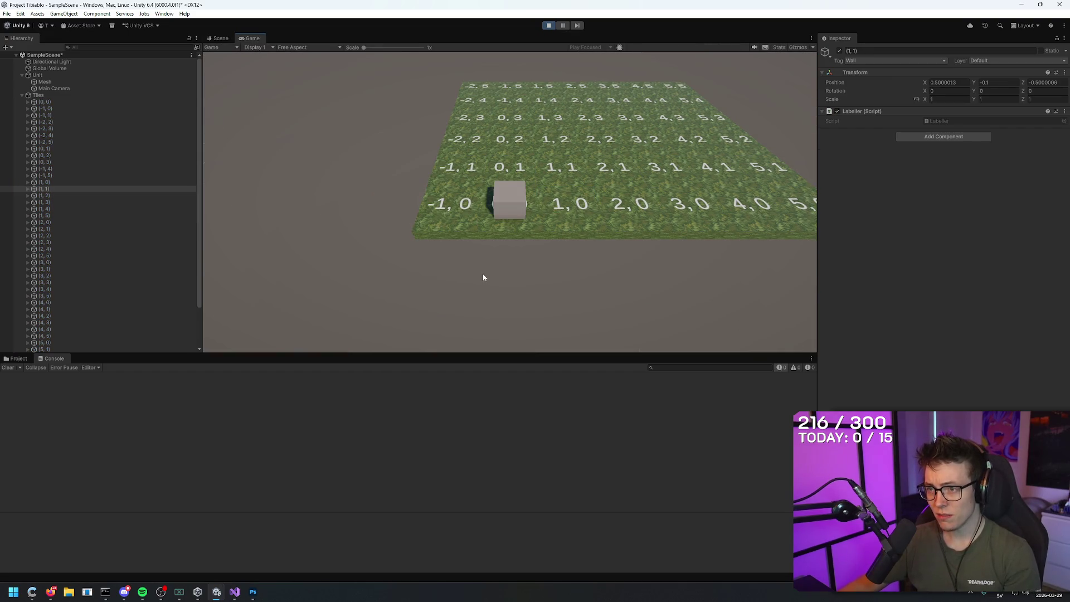
key("w")
key("d")
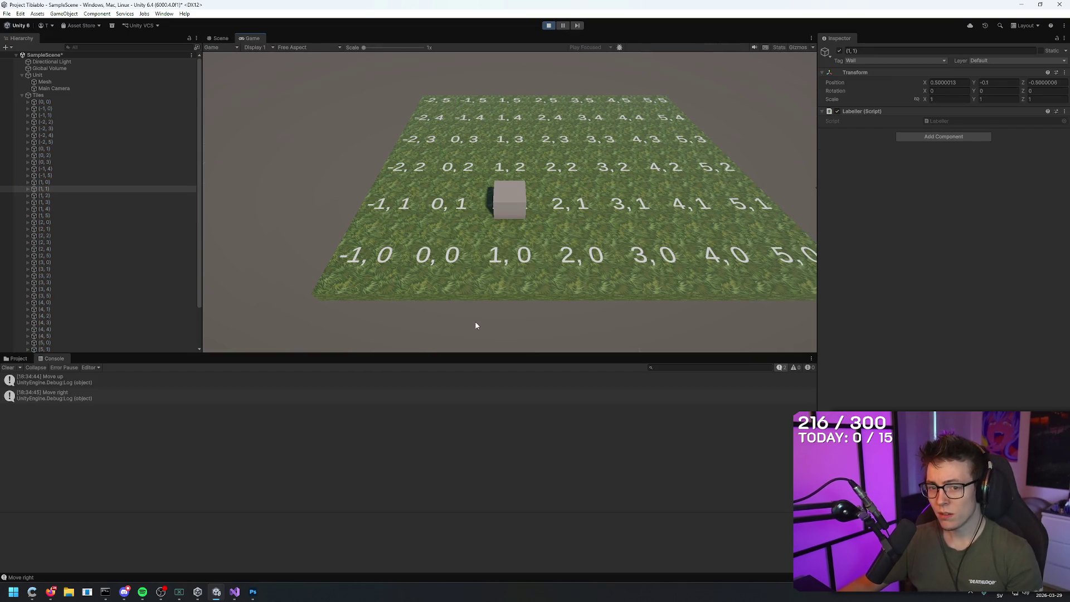
key("d")
key("a")
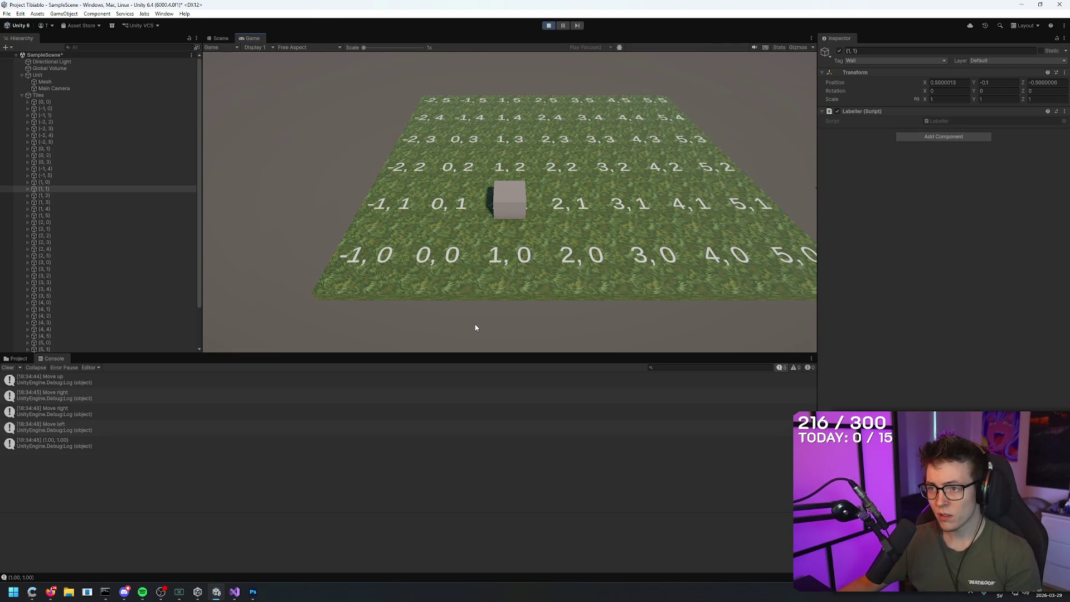
key("a")
key("alt+Tab")
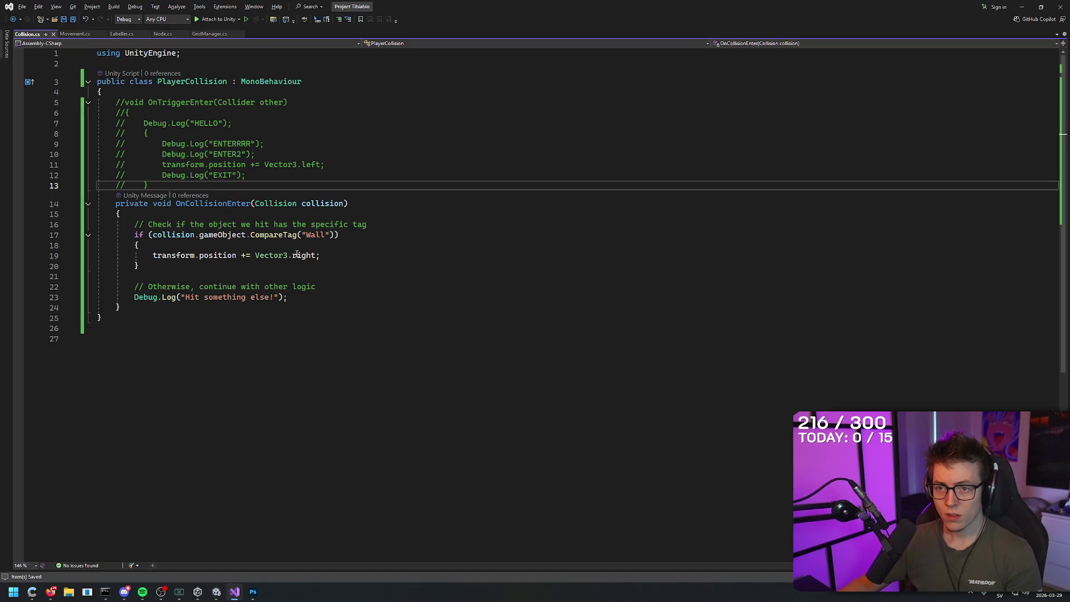
- Add Debug.Log("WALL DETECTED!"); inside the Wall-tag check and save the script
left_click(354, 235)
left_click(351, 247)
key("Return")
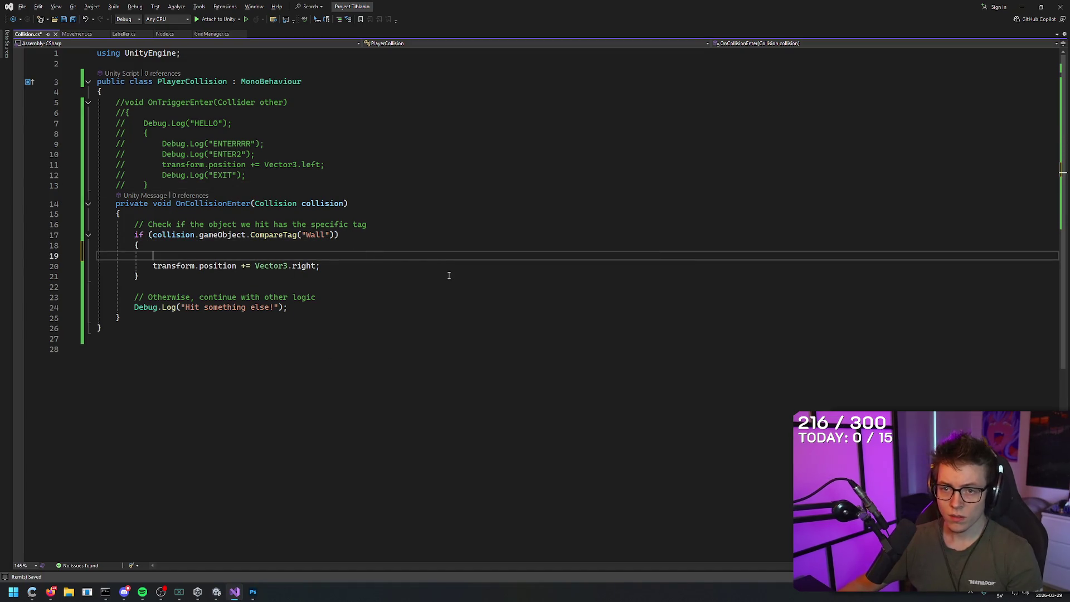
type("Debug.L")
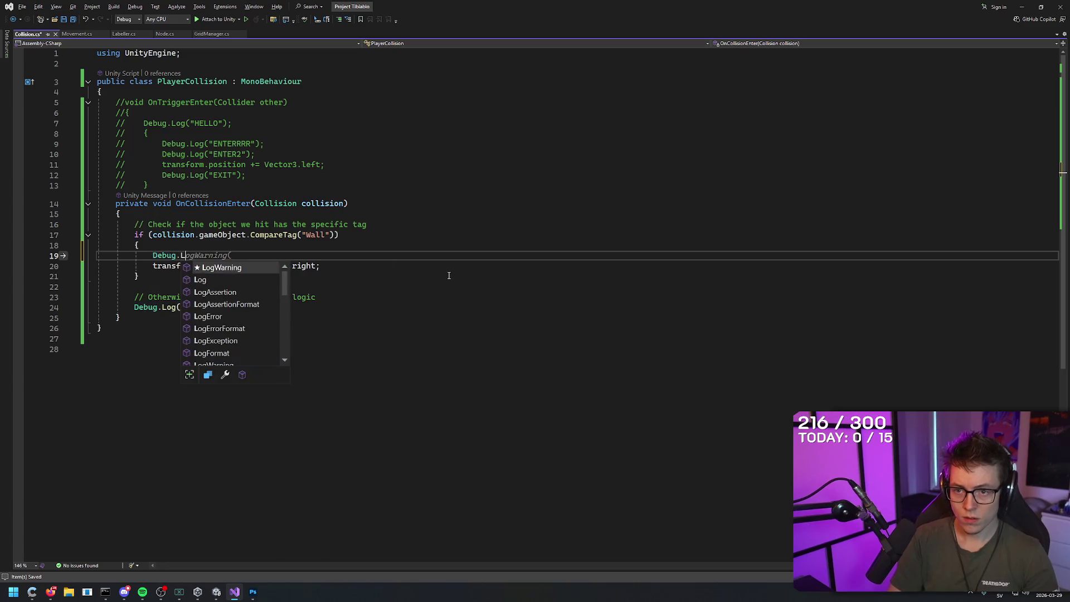
type("og(\"WALL DETECTED!\");")
left_click(447, 275)
key("ctrl+s")
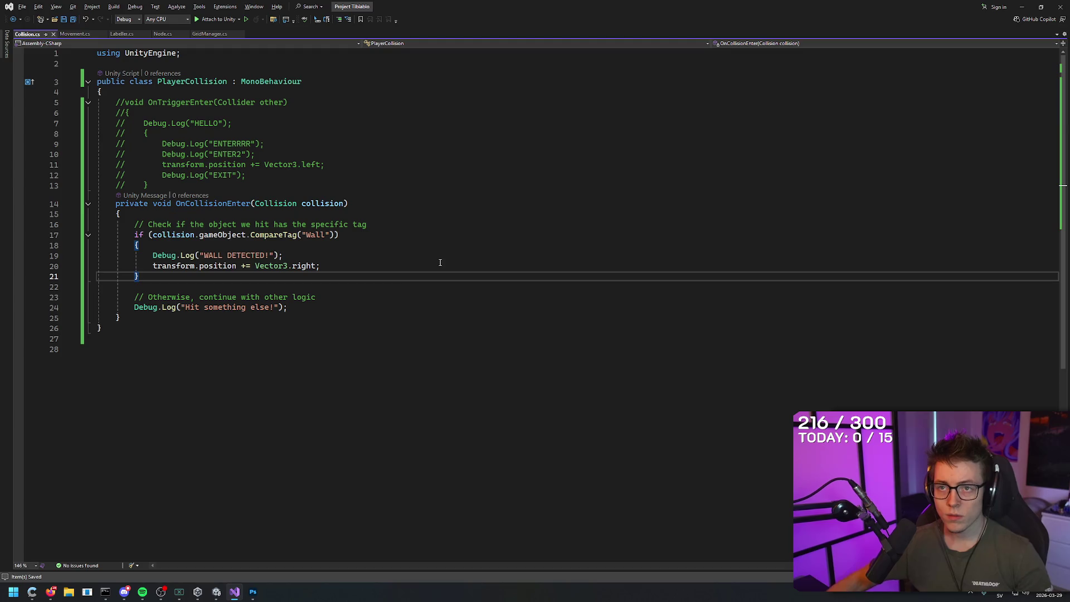
- Back in Unity, select the Tiles parent and the (0, 0) tile in the Hierarchy
left_click(216, 592)
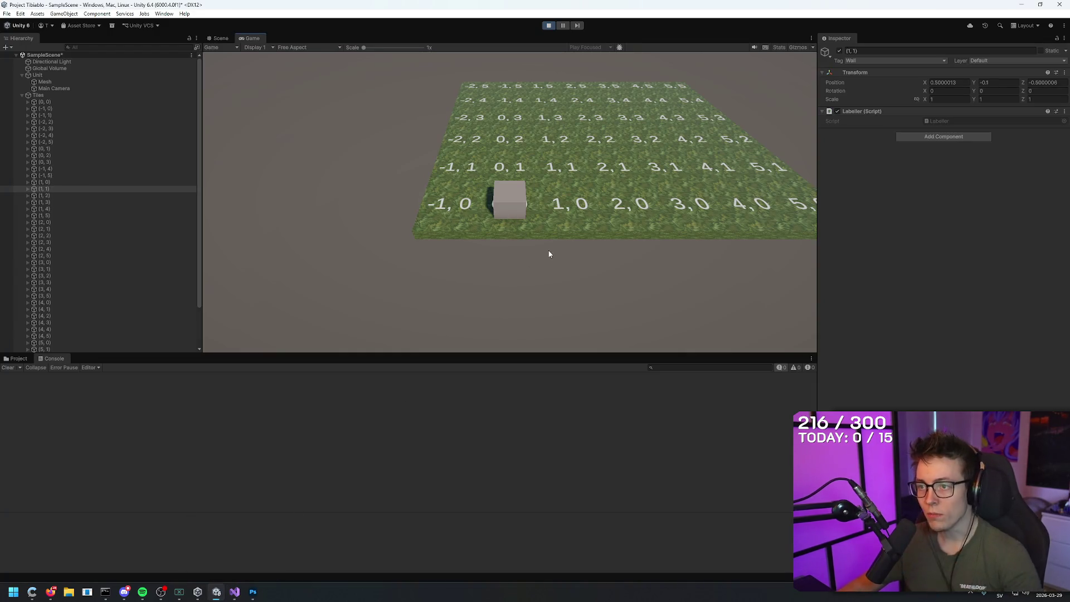
left_click(46, 95)
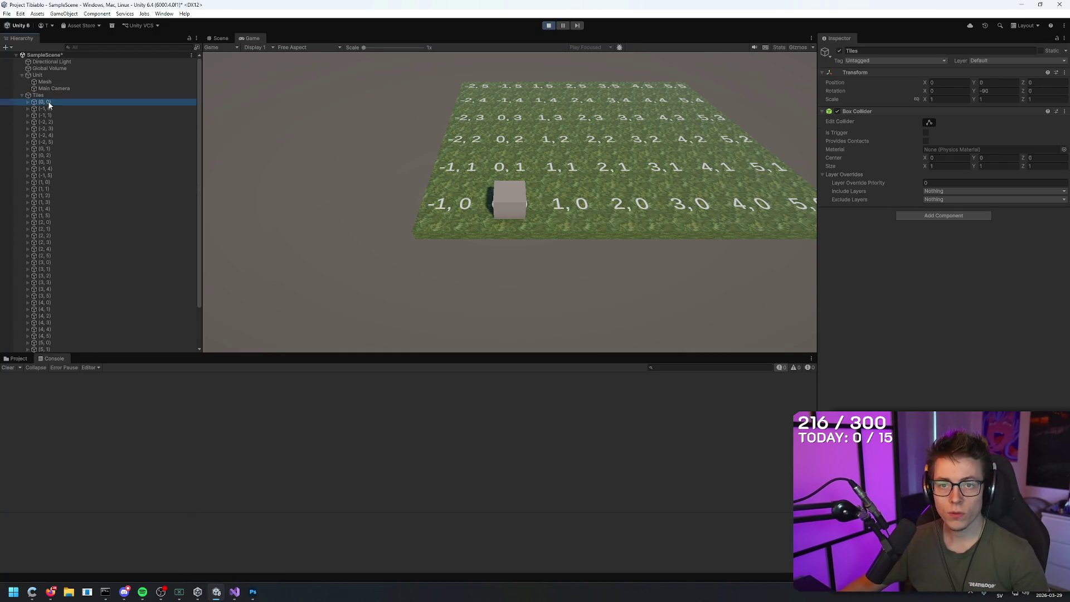
left_click(48, 103)
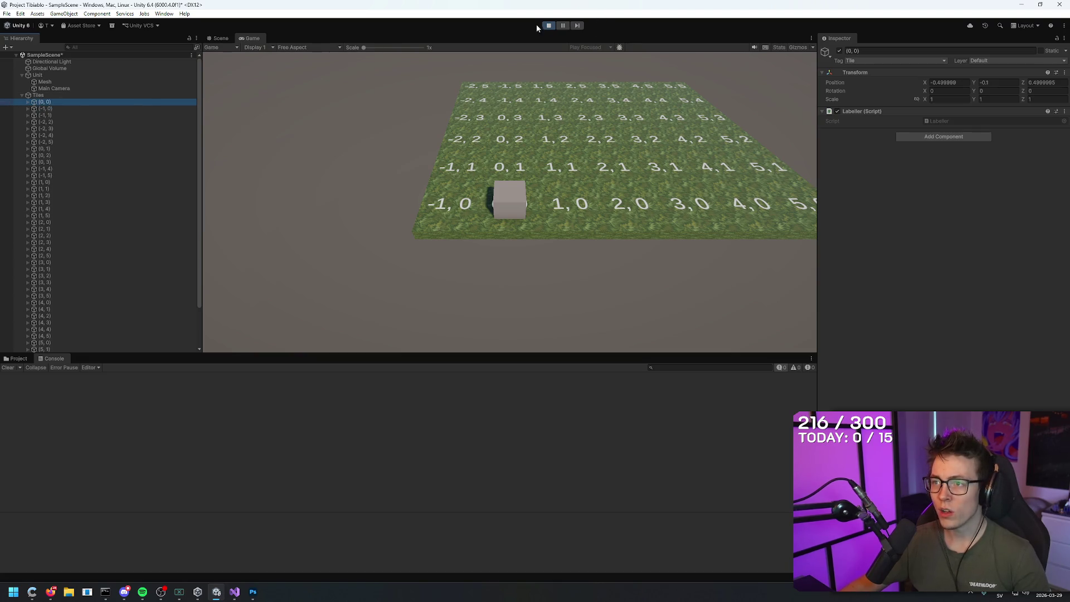
- Stop the play-test and add a Box Collider to the Tile prefab in Assets/Prefabs
left_click(541, 26)
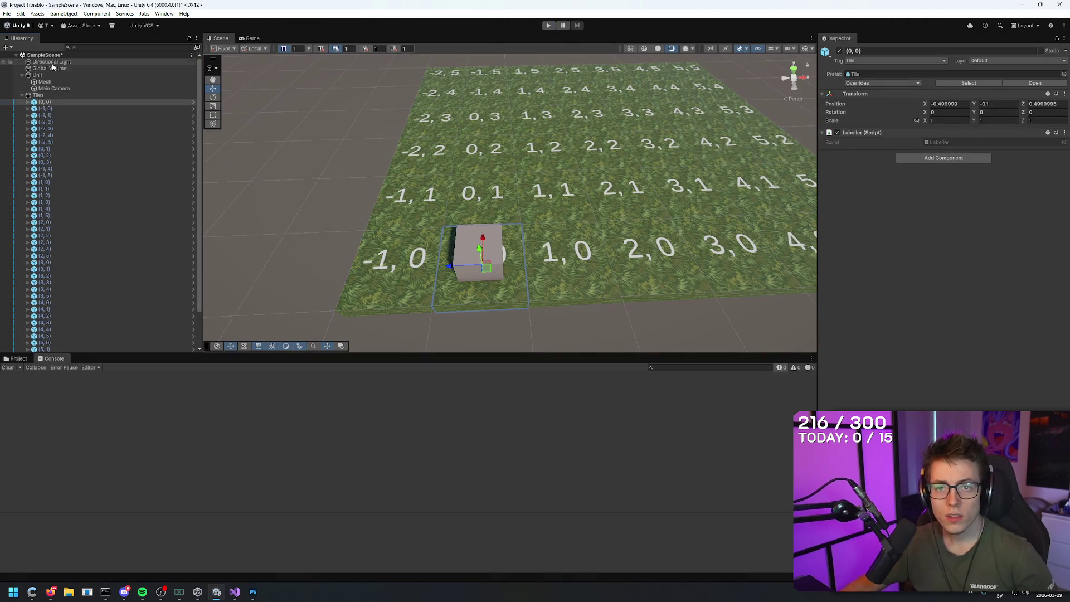
left_click(20, 359)
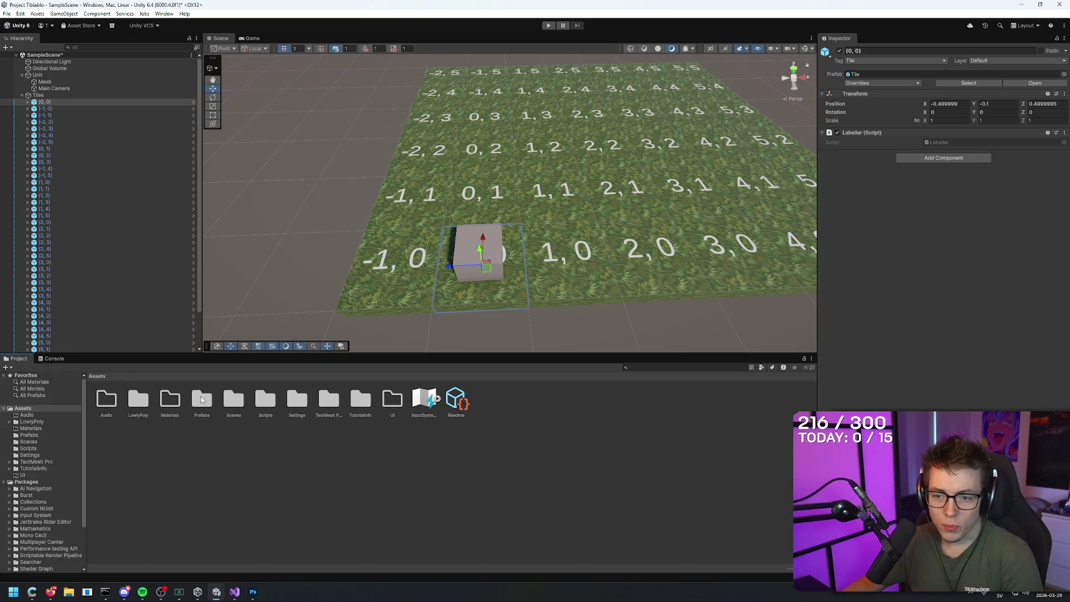
double_click(201, 396)
left_click(162, 393)
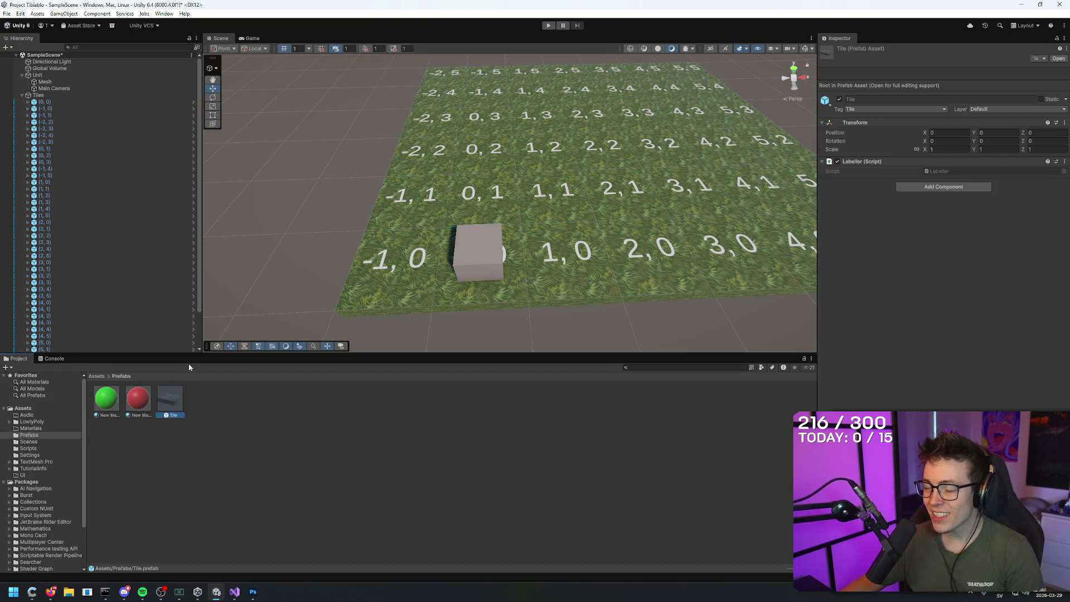
left_click(947, 187)
type("rigi")
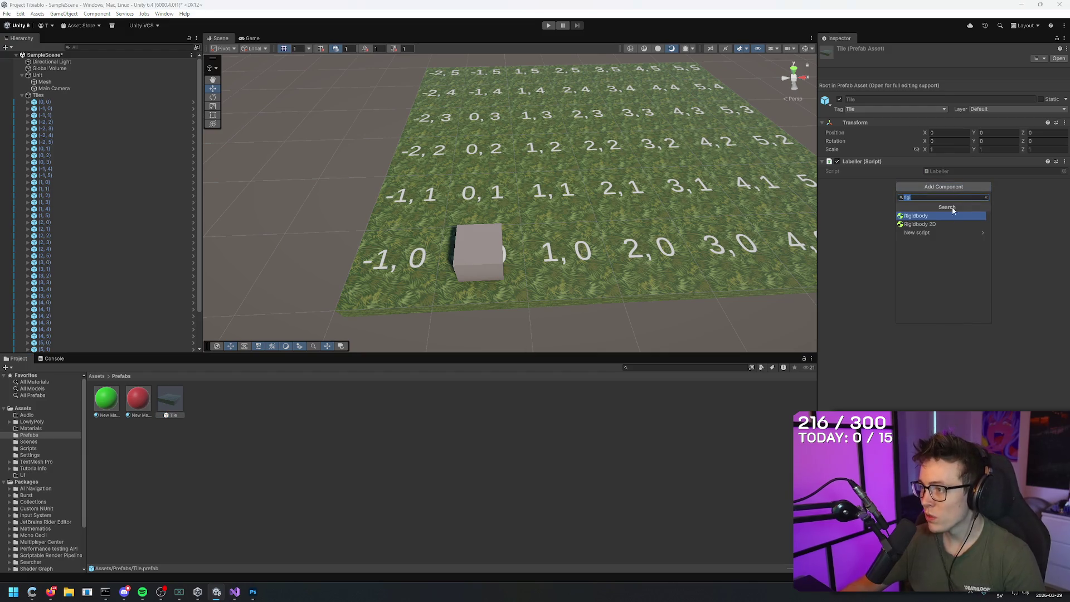
type("box co")
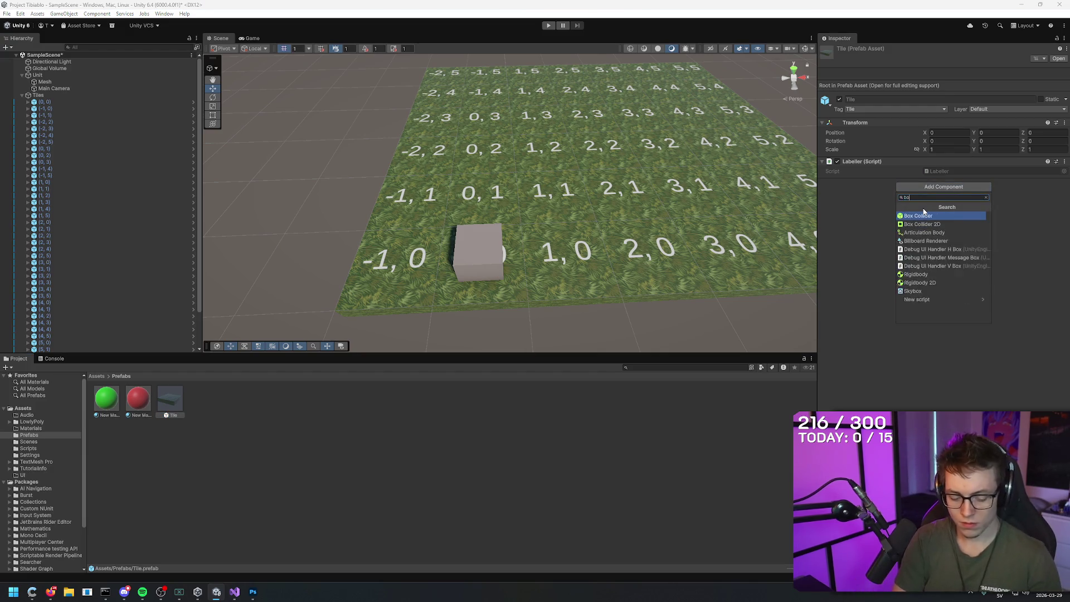
left_click(924, 216)
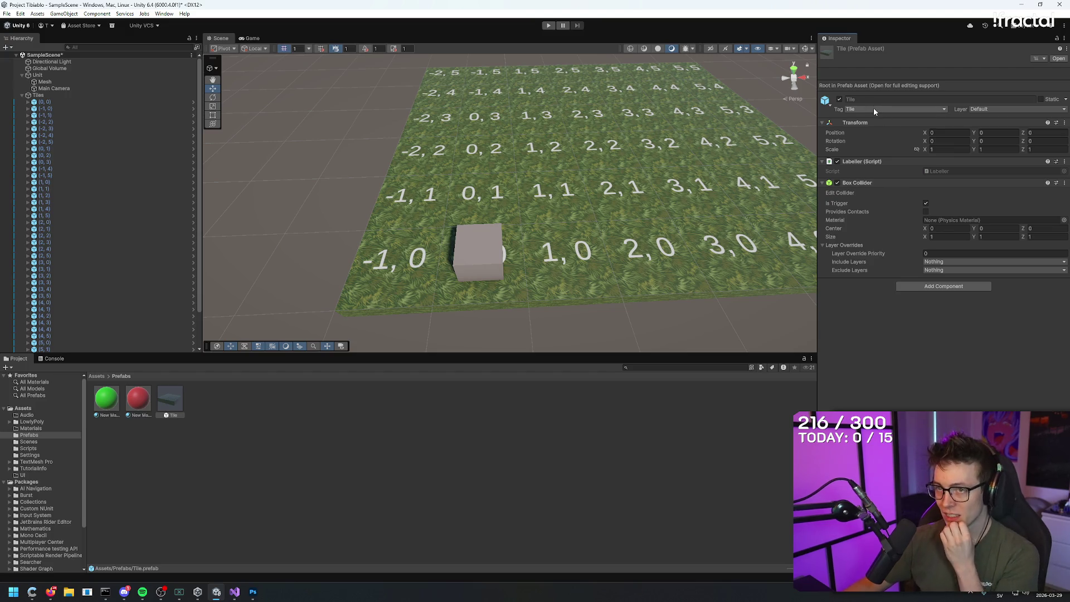
left_click(61, 94)
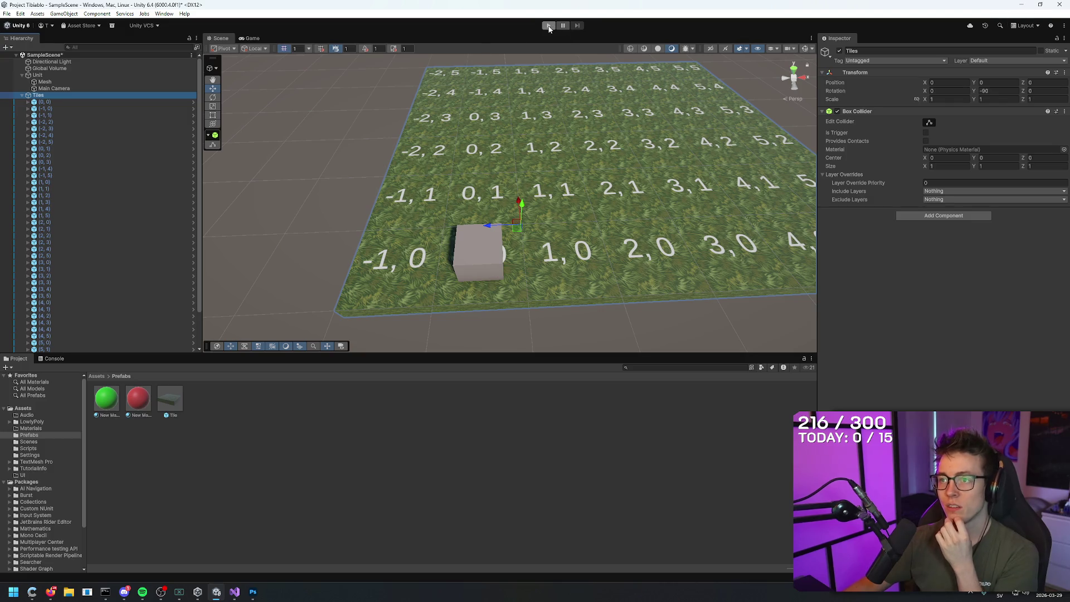
- Check tile (0, 1)'s collider, start Play mode, move right and show the Console
left_click(93, 150)
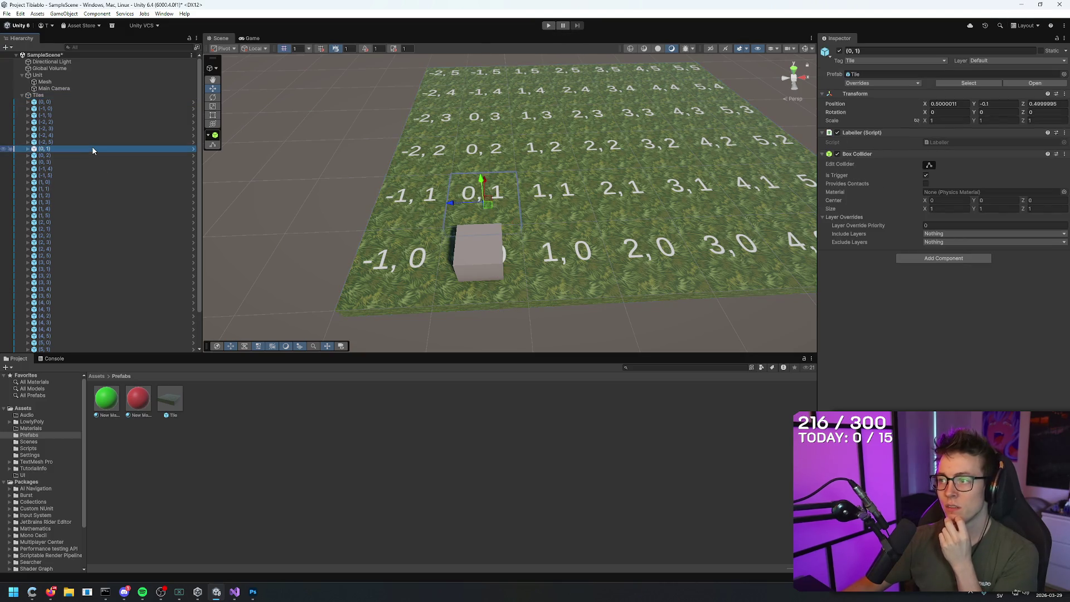
left_click(74, 96)
left_click(549, 25)
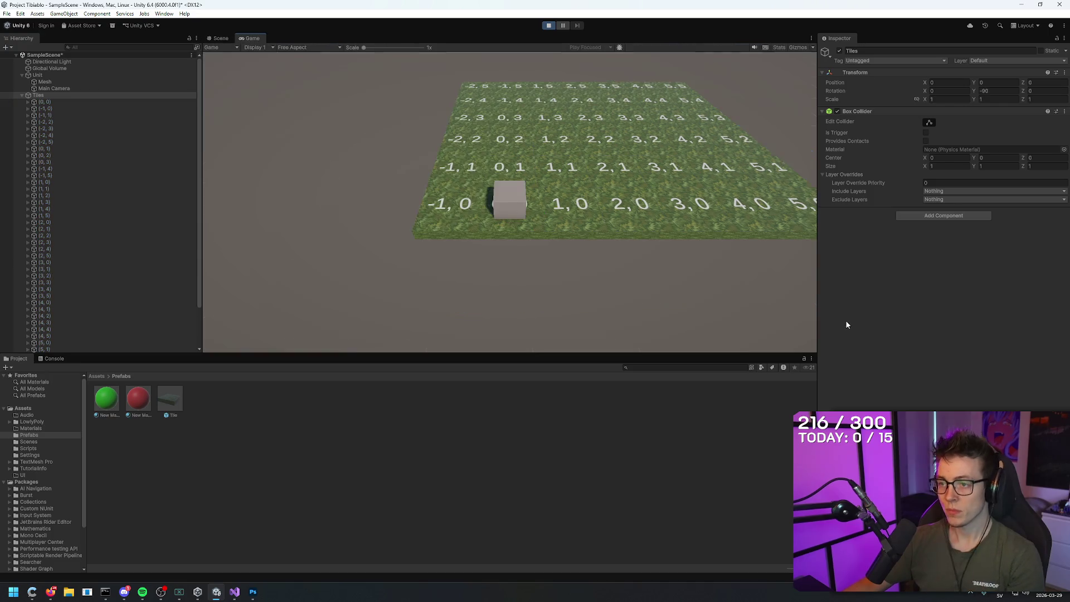
key("d")
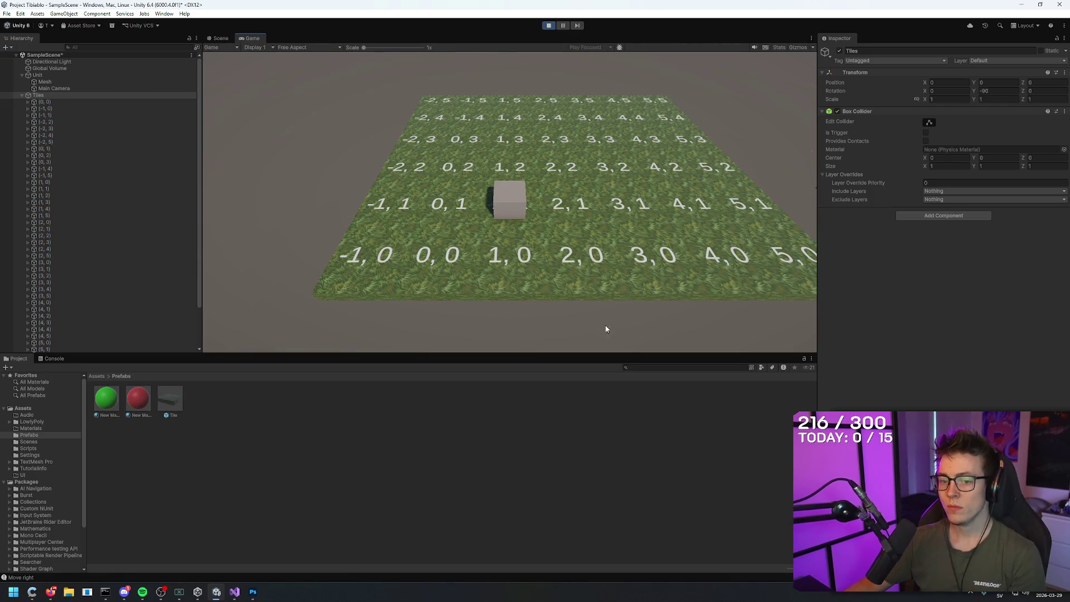
left_click(54, 359)
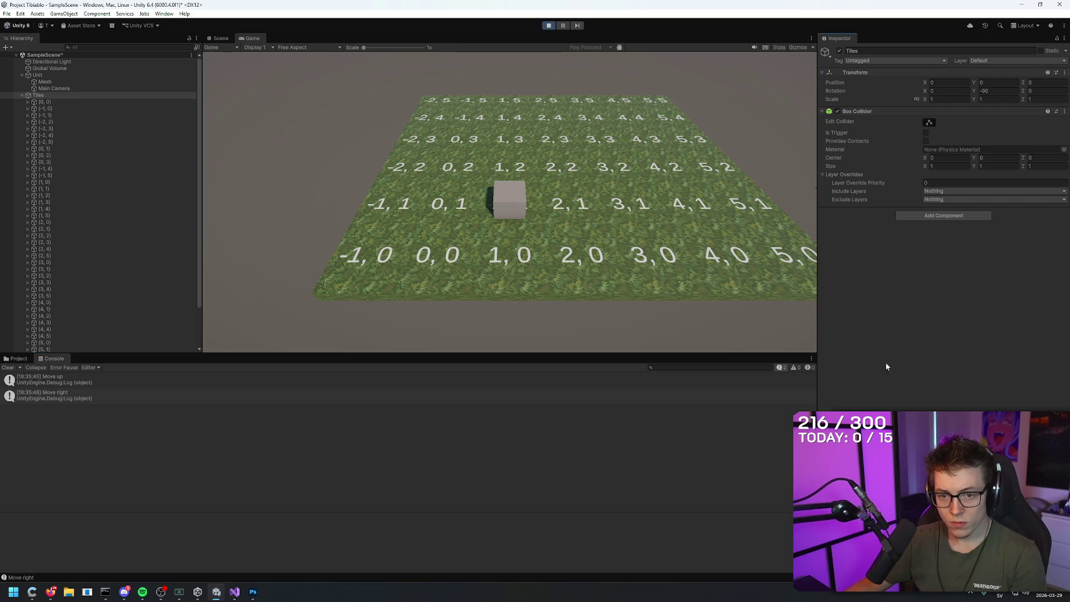
- Move the cube around with W, A, S, D while each move and coordinate is logged
key("d")
key("a")
key("a")
key("d")
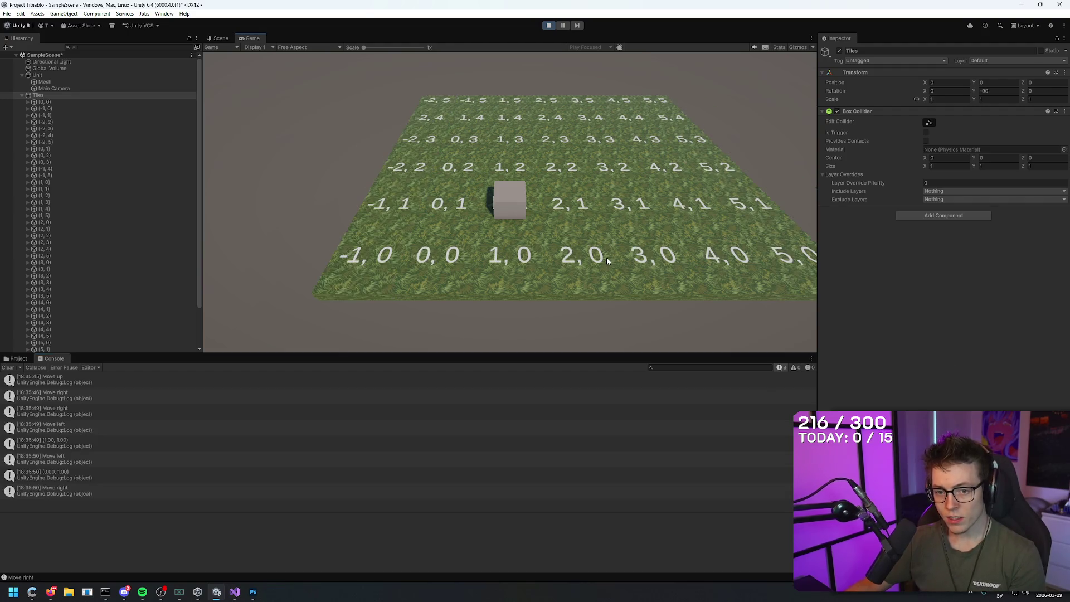
key("s")
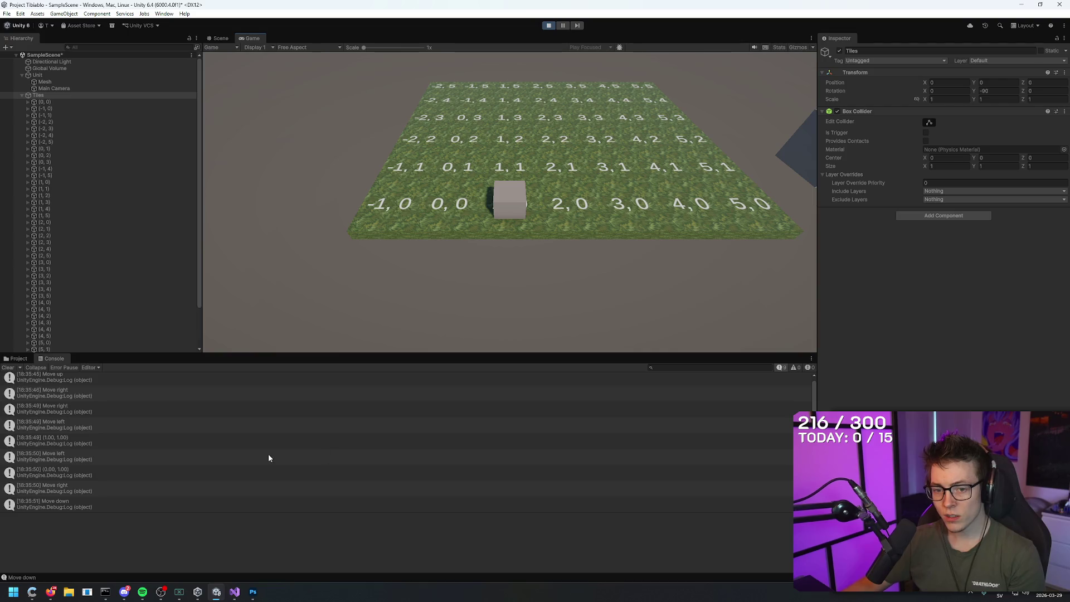
mouse_move(217, 590)
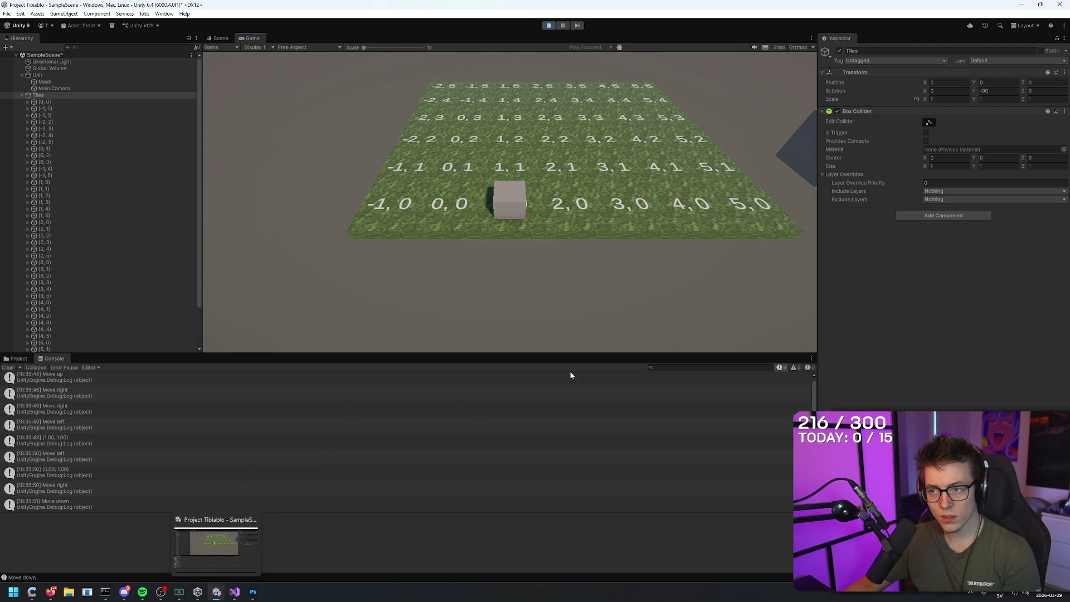
key("w")
key("s")
key("a")
key("d")
key("w")
key("a")
key("s")
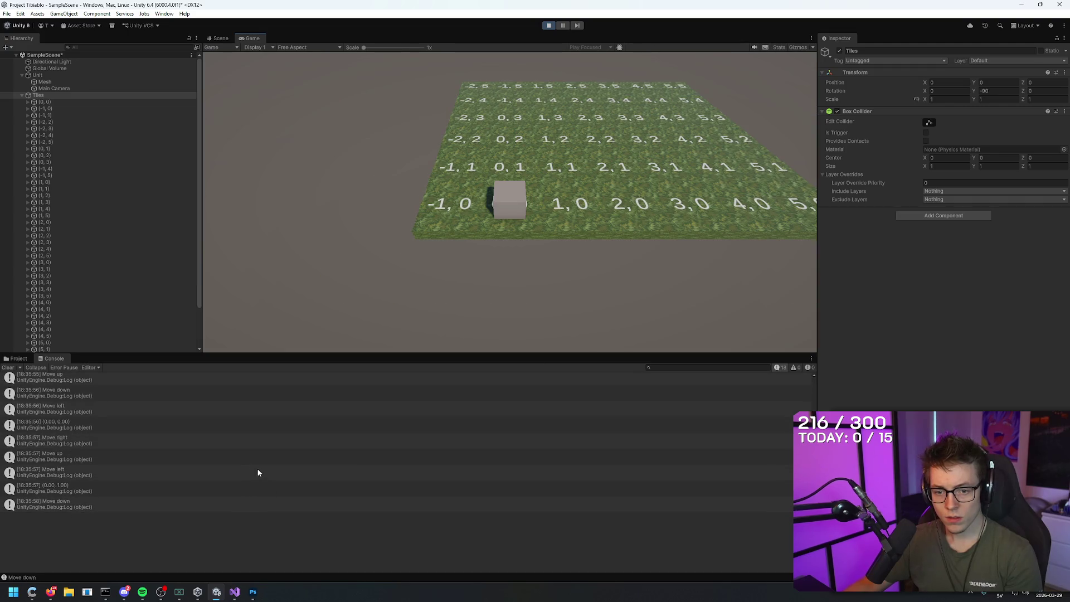
left_click(234, 592)
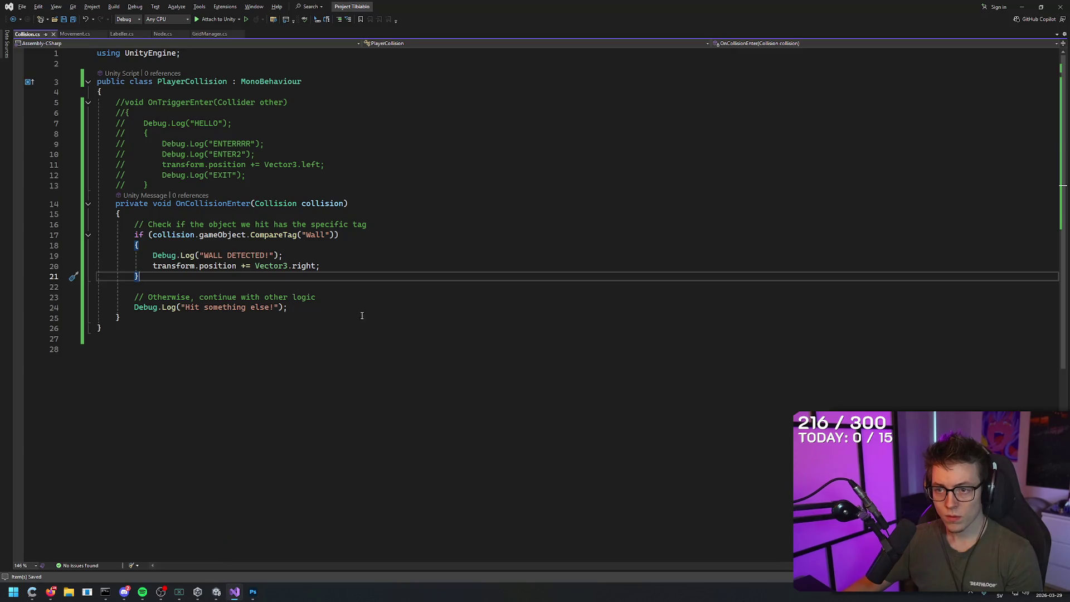
- Copy Debug.Log(playerCoordinates); in Movement.cs and paste it into lines 54, 63, 71 and 80
left_click(75, 34)
left_click(87, 325)
key("ctrl+c")
left_click(273, 386)
left_click(223, 417)
key("ctrl+v")
left_click(223, 509)
key("ctrl+v")
scroll(253, 434, "down", 6)
left_click(170, 405)
key("ctrl+v")
scroll(170, 405, "down", 4)
left_click(223, 375)
key("ctrl+v")
- Paste the coordinate log into lines 90, 99 and 108, undoing the misplaced paste on line 107
scroll(216, 414, "down", 1)
scroll(216, 414, "down", 2)
left_click(187, 385)
key("ctrl+v")
scroll(187, 386, "down", 2)
left_click(165, 416)
key("ctrl+v")
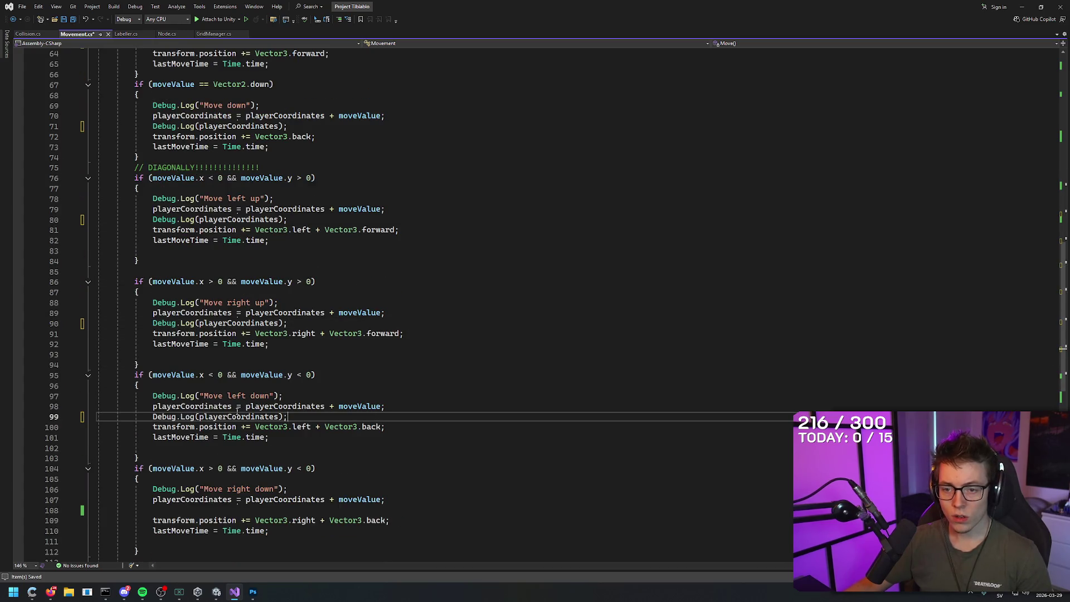
scroll(165, 416, "down", 2)
left_click(167, 438)
key("ctrl+v")
key("ctrl+z")
key("ctrl+z")
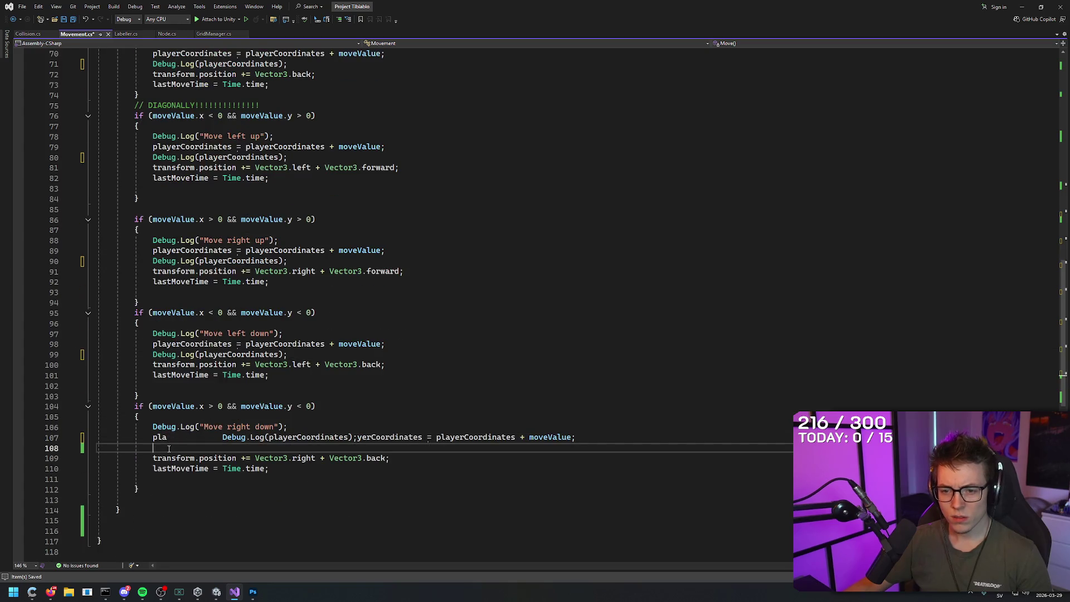
left_click(168, 447)
key("ctrl+v")
key("alt+Tab")
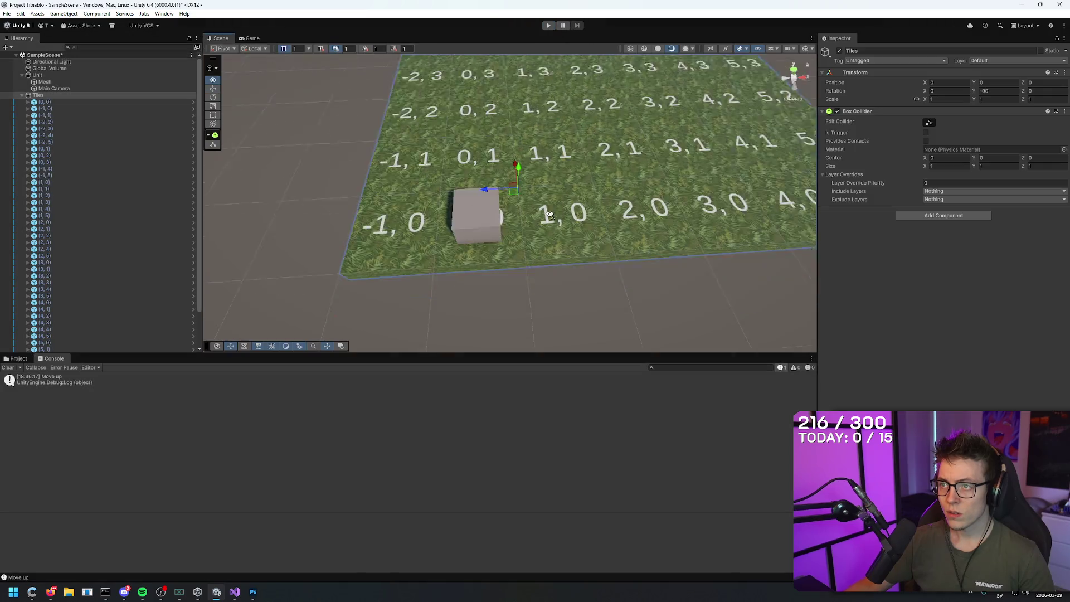
- Set the Unit's Transform Position Y to -0.13 and start Play mode to test movement
mouse_move(532, 168)
left_mouse_down()
mouse_move(533, 236)
mouse_move(533, 100)
mouse_move(532, 114)
left_mouse_up()
left_click(493, 167)
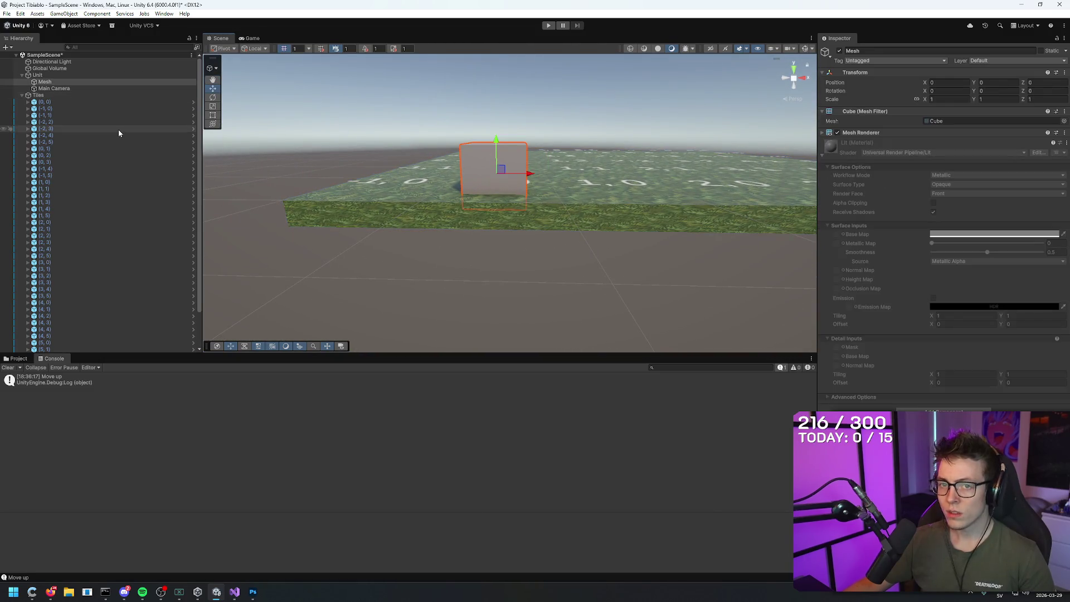
left_click(50, 74)
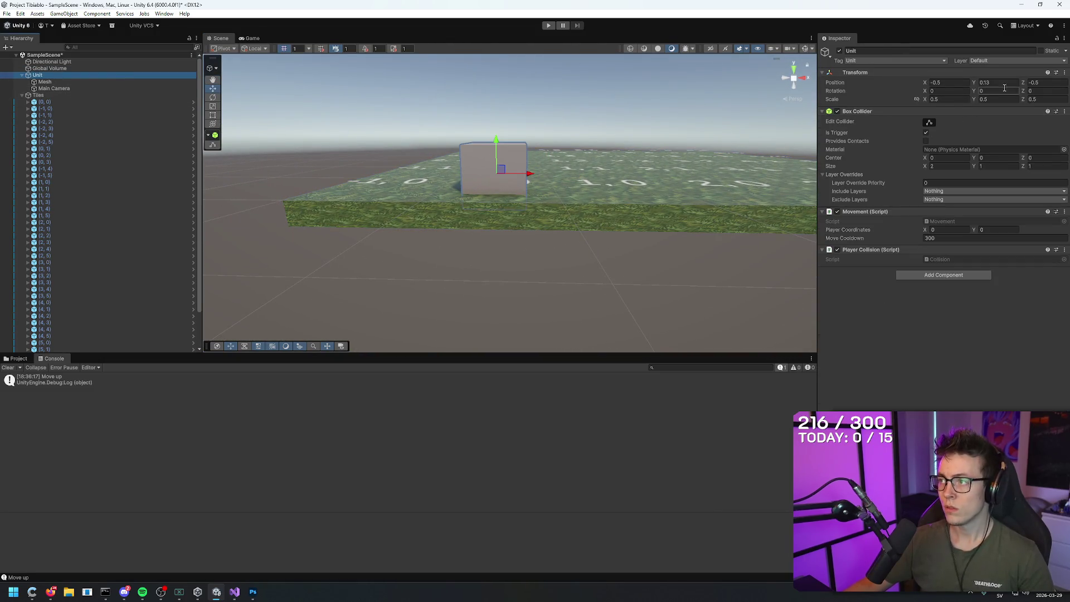
left_click_drag(975, 81, 971, 79)
mouse_move(557, 268)
left_mouse_down()
mouse_move(569, 264)
mouse_move(583, 193)
mouse_move(579, 286)
mouse_move(588, 275)
left_mouse_up()
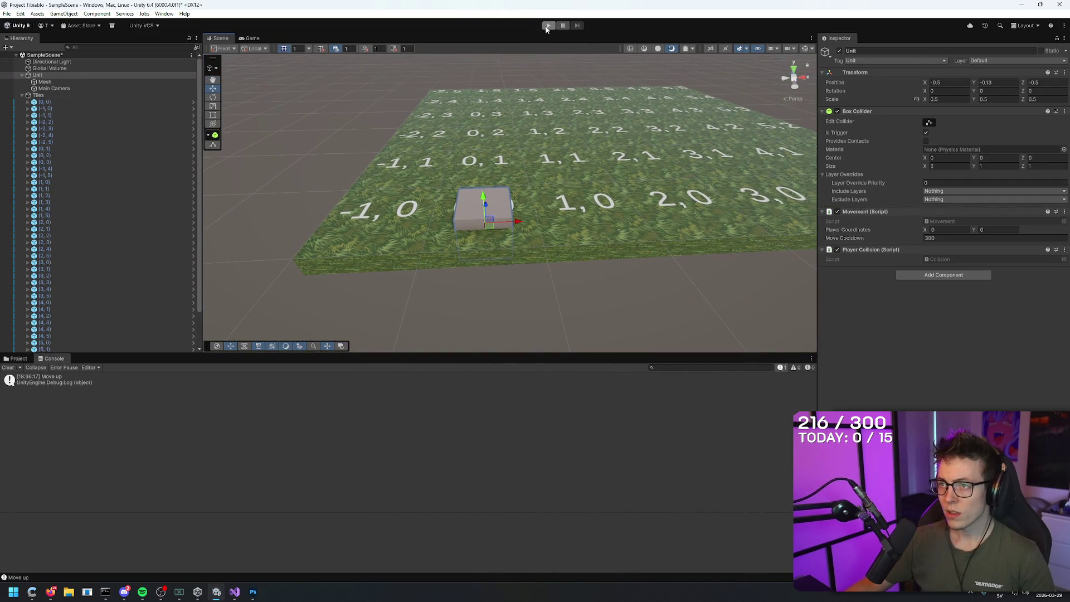
left_click(546, 28)
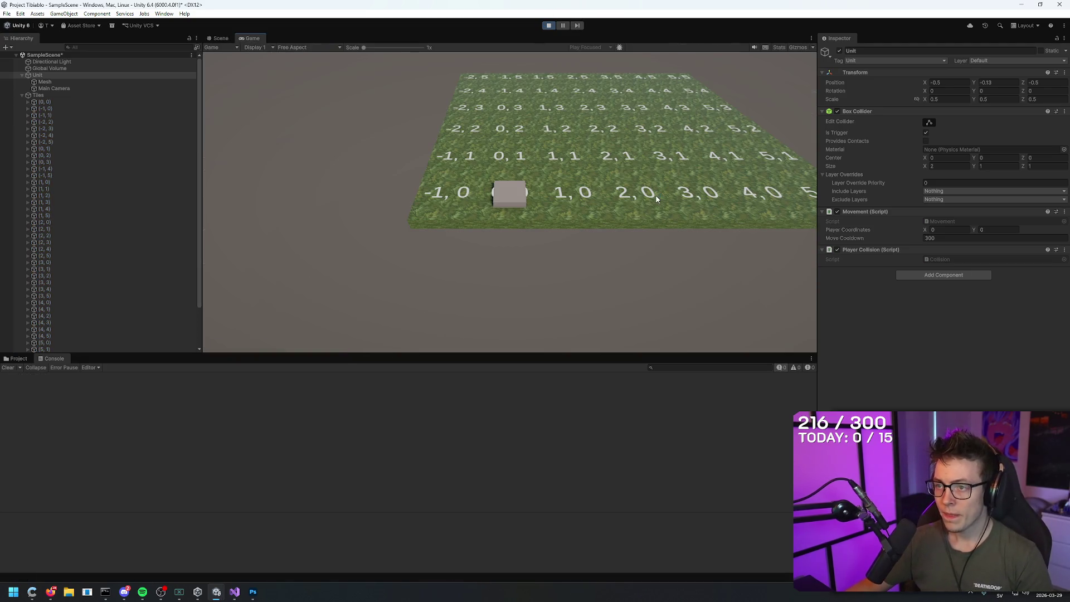
- In the running play test, move the cube around tiles 0,0, 0,1, 1,1 and 1,0
key("w")
key("d")
key("d")
key("w")
key("a")
key("s")
key("s")
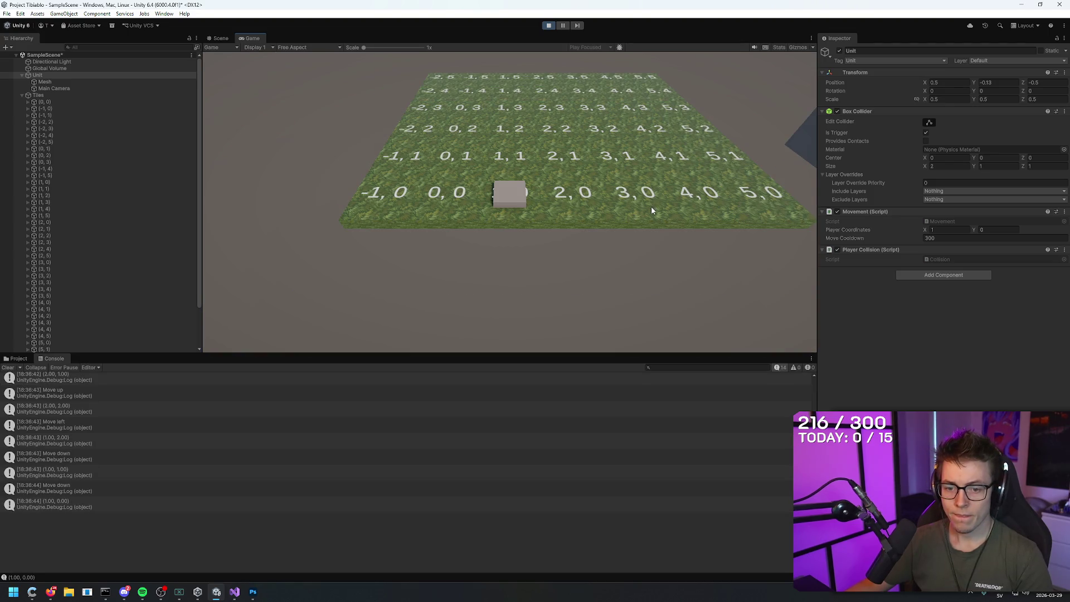
key("a")
key("w")
key("d")
key("a")
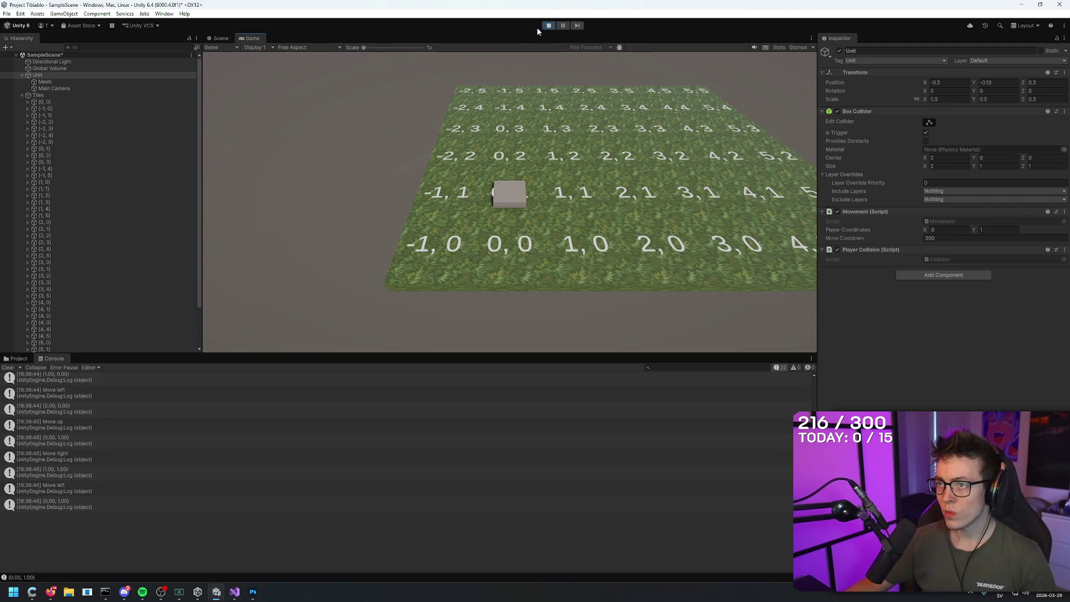
- Stop Play and check tiles (1, 0) and Wall-tagged (1, 1), plus the Unit's Box Collider
left_click(548, 25)
left_click(549, 179)
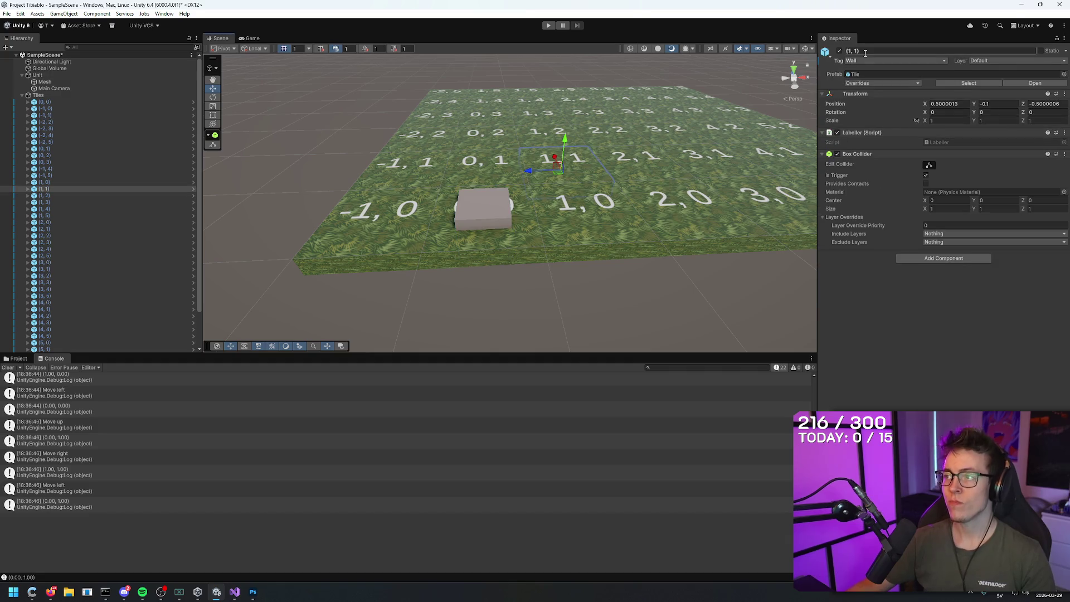
left_click(72, 182)
left_click(64, 189)
left_click(956, 294)
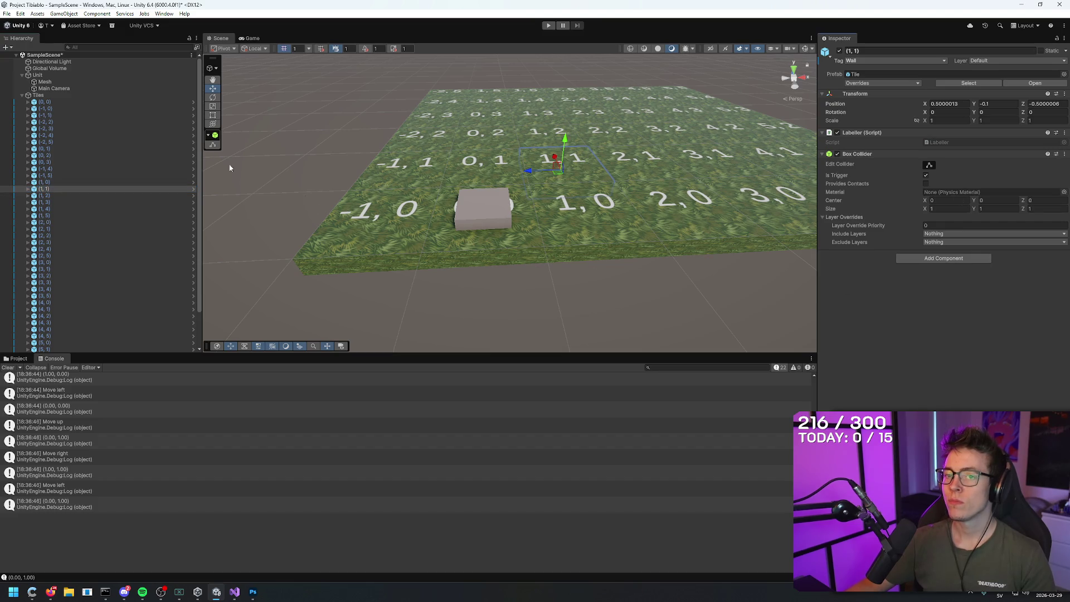
left_click(49, 75)
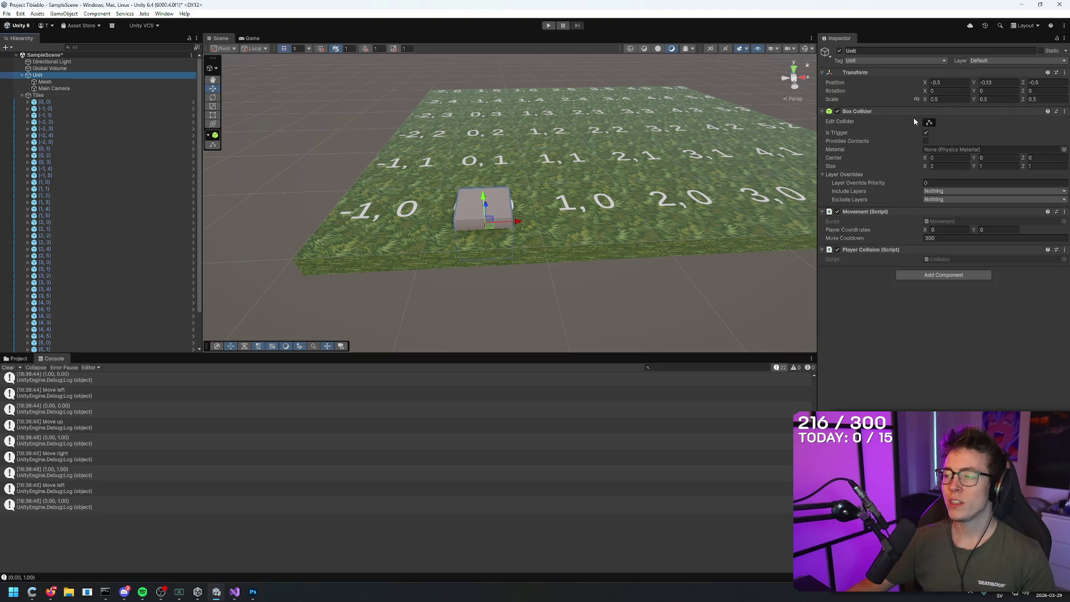
left_click(924, 311)
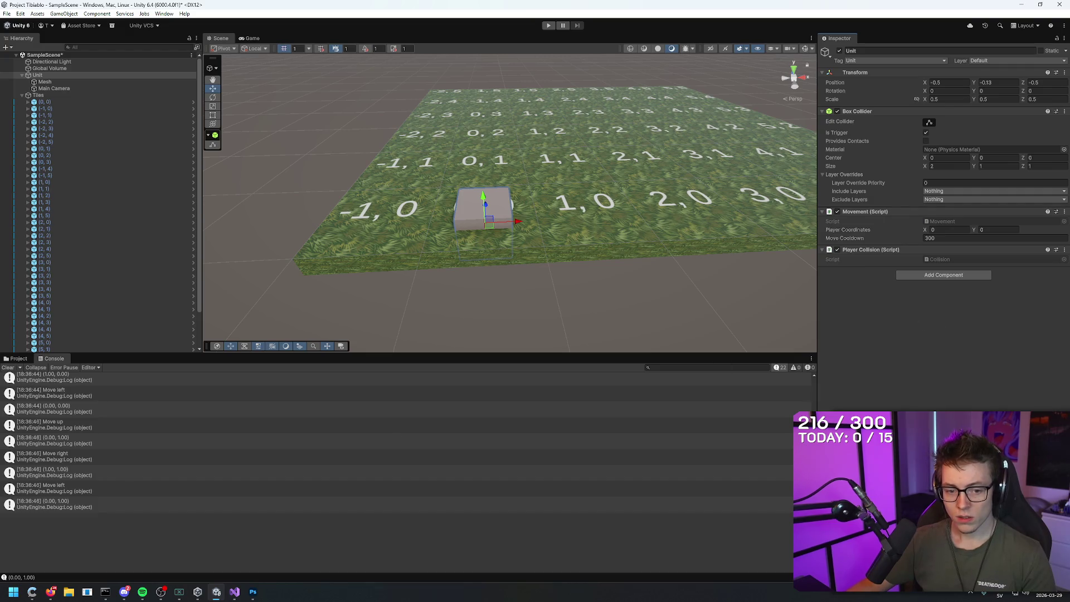
scroll(535, 327, "down", 5)
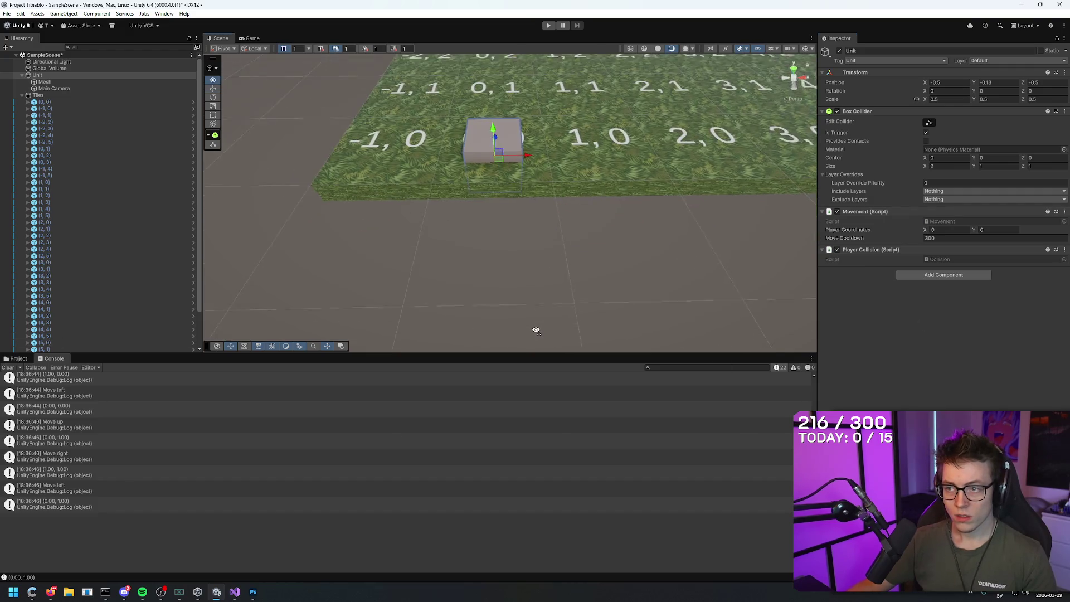
- View the whole board, inspect tiles (2, 2), (0, 3) and (-2, 4), then start Play
mouse_move(546, 287)
left_mouse_down()
mouse_move(538, 300)
mouse_move(637, 268)
left_mouse_up()
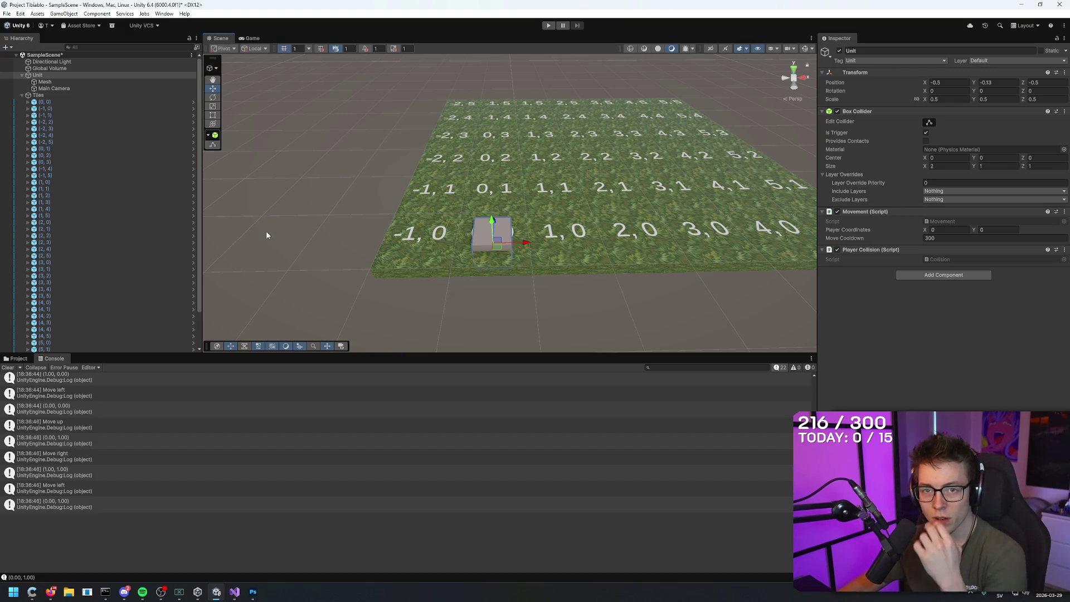
left_click(38, 95)
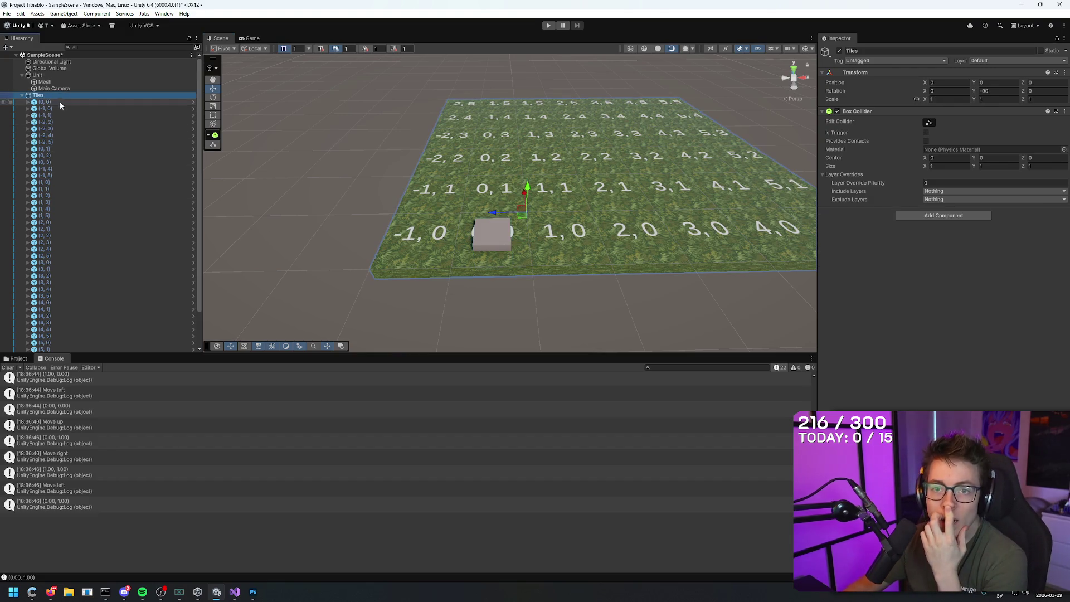
left_click(88, 236)
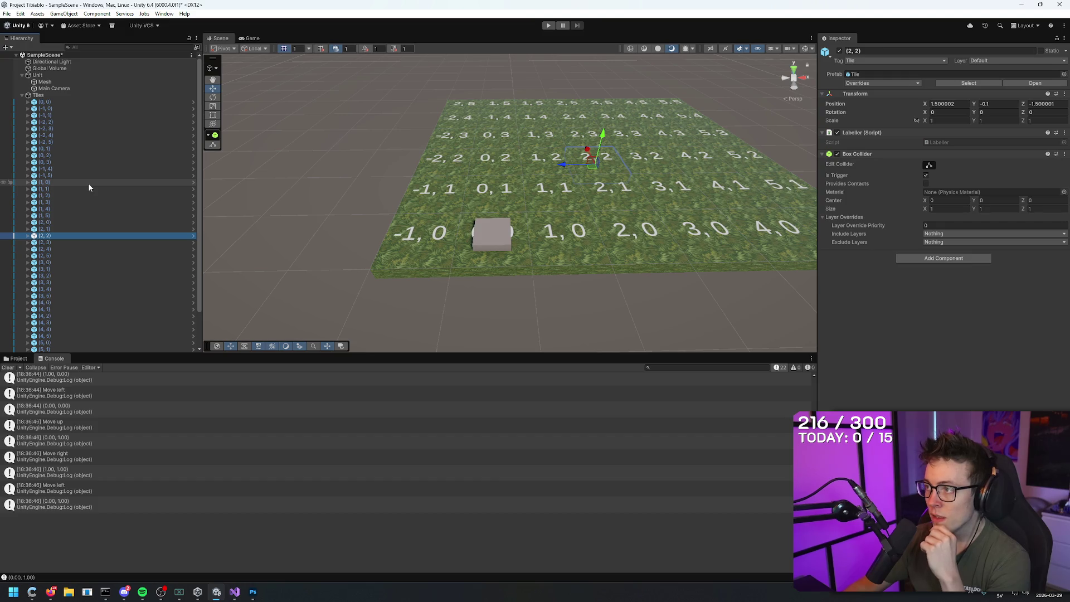
left_click(99, 162)
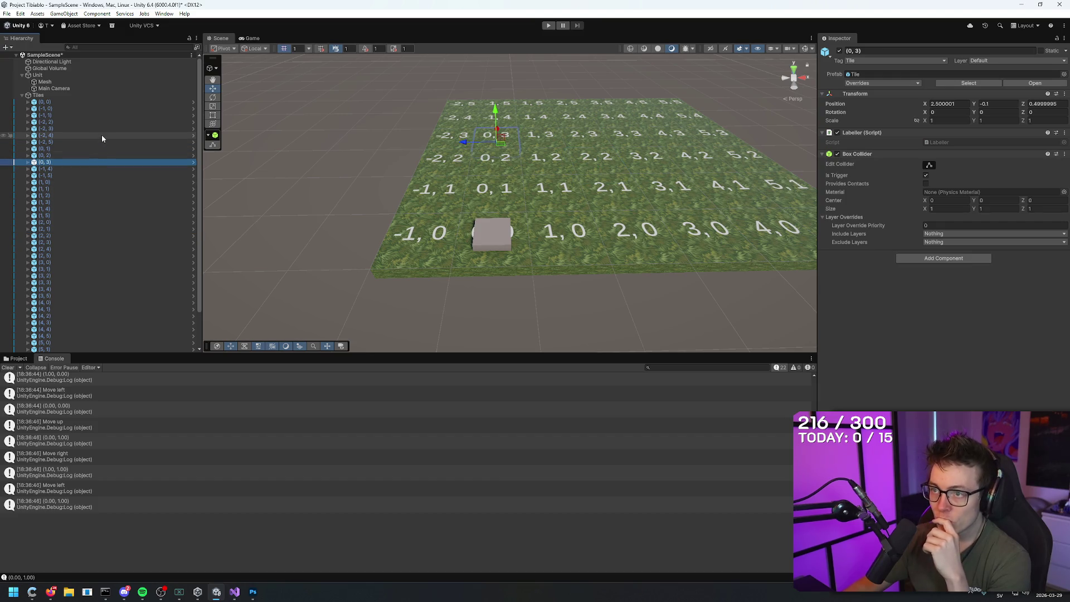
left_click(102, 136)
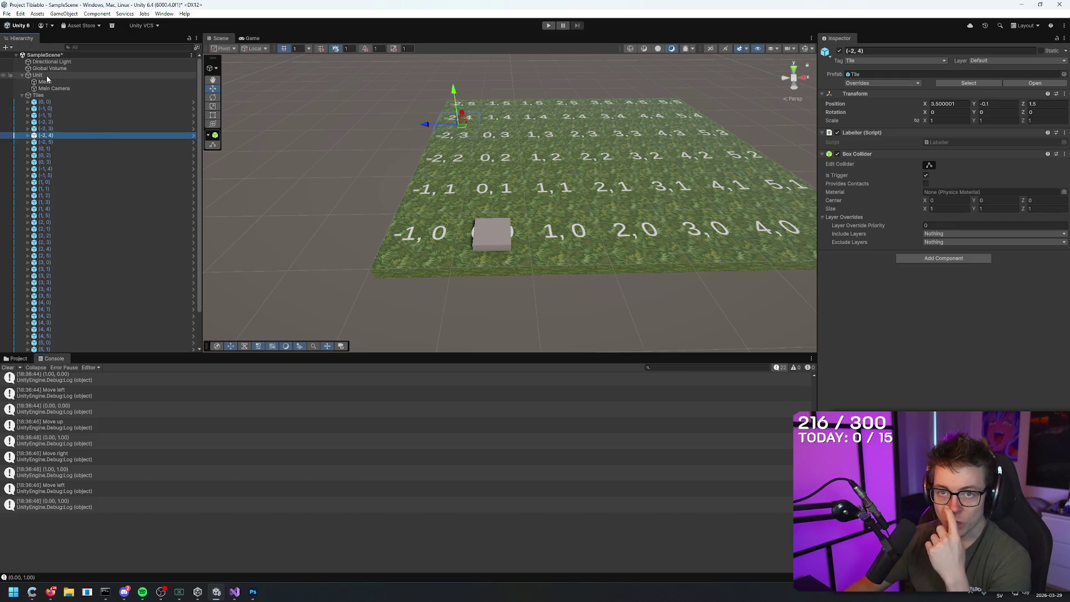
left_click(22, 96)
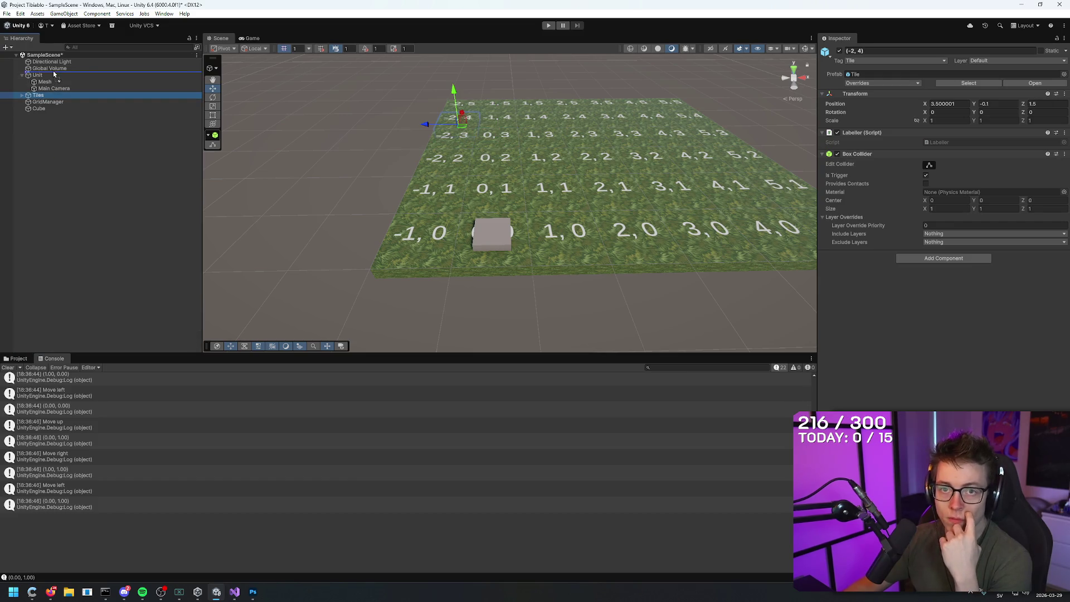
left_click(549, 25)
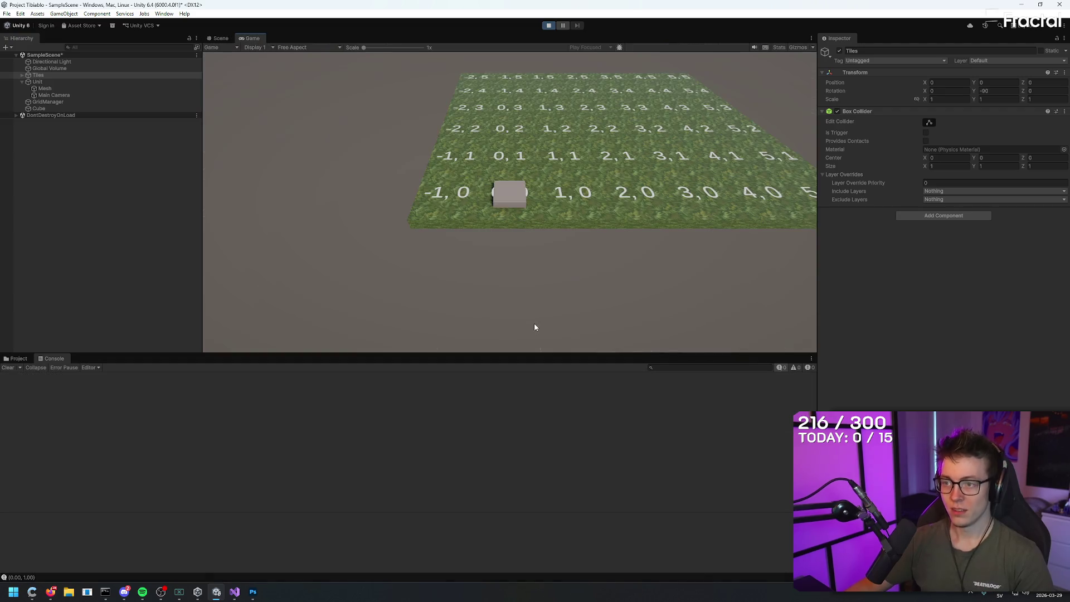
- Move the cube up, right and left on the grid, then stop the play test
key("w")
key("d")
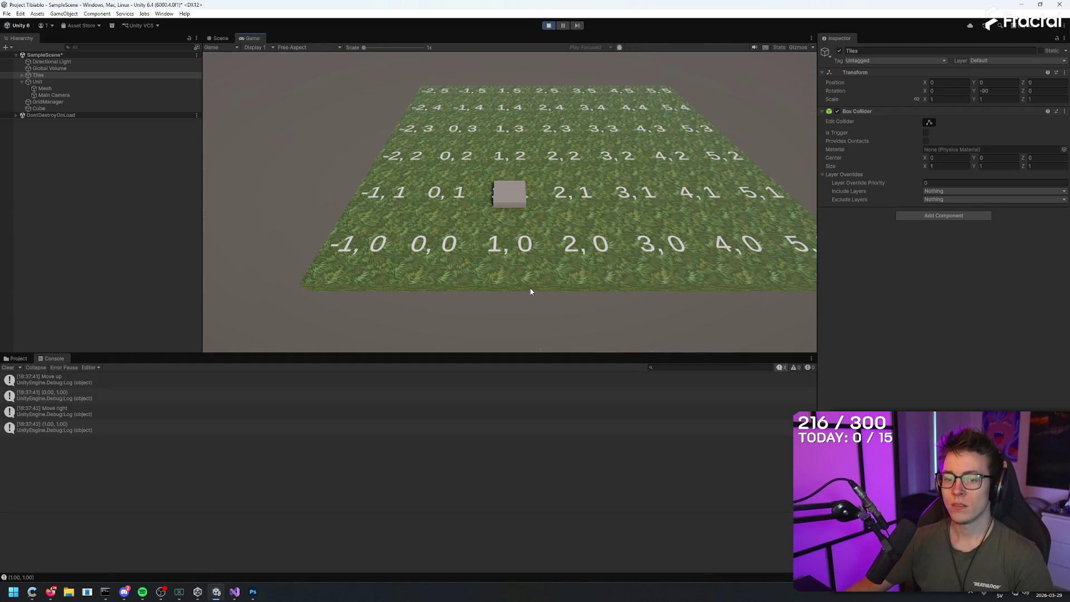
key("a")
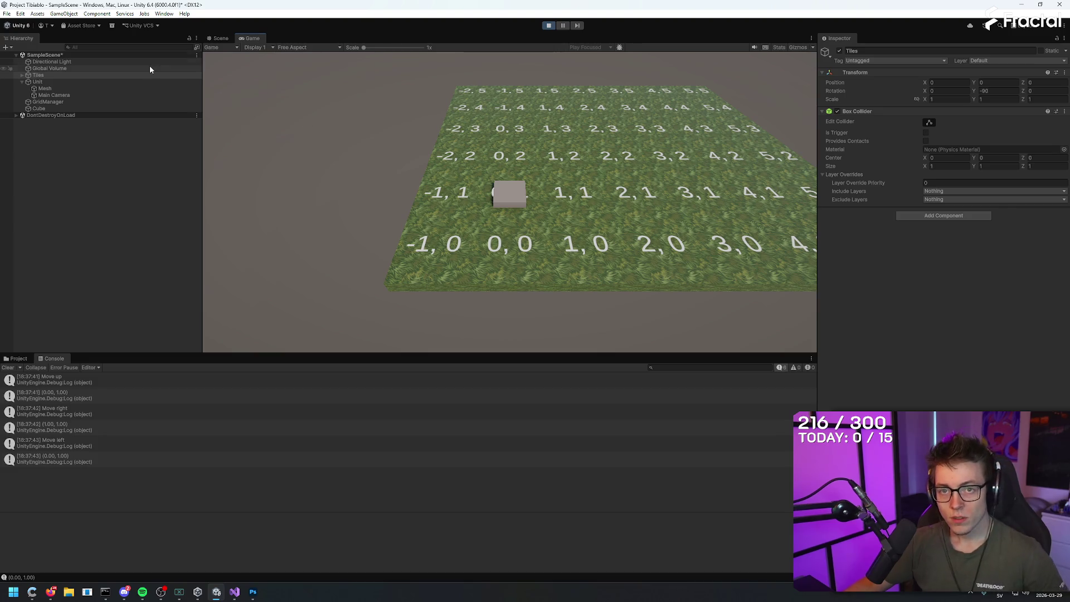
left_click(548, 25)
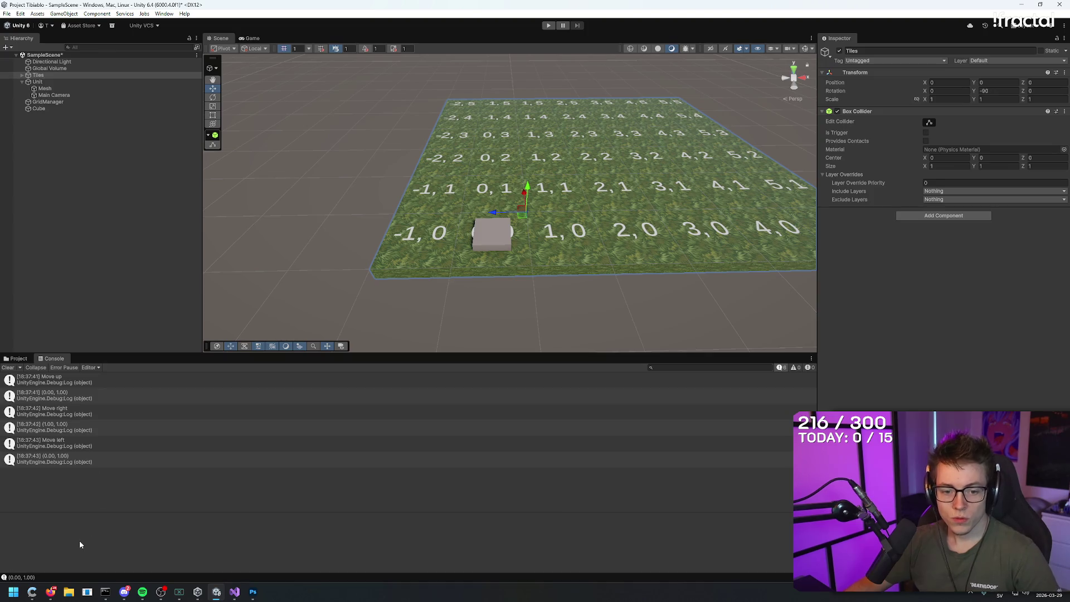
- Move Tiles back below Unit and review the Wall tile (1, 1)'s prefab overrides
mouse_move(38, 75)
left_mouse_down()
mouse_move(48, 88)
mouse_move(37, 99)
left_mouse_up()
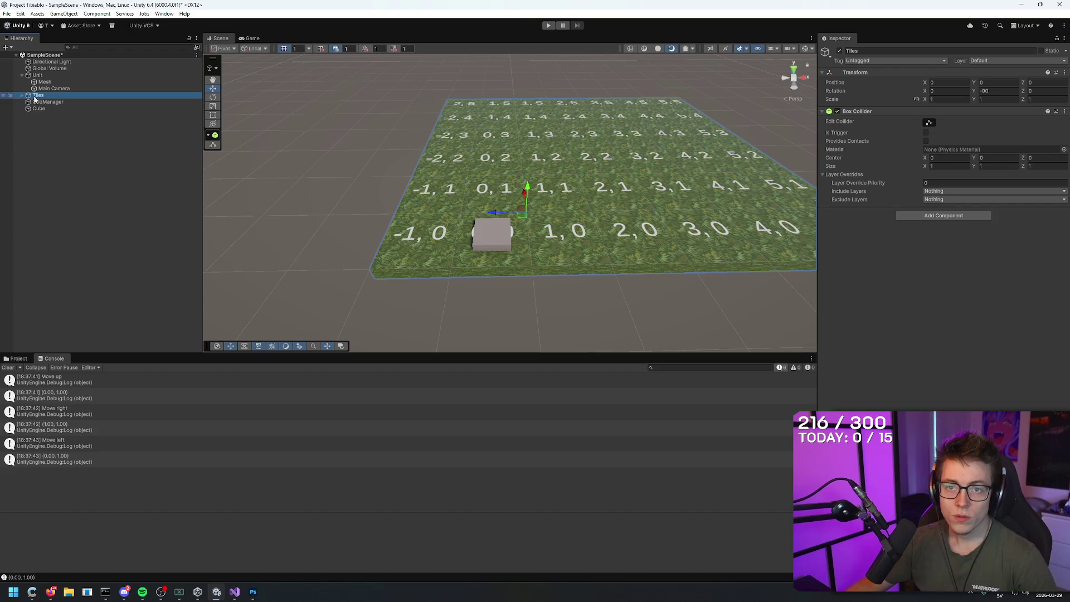
left_click(22, 95)
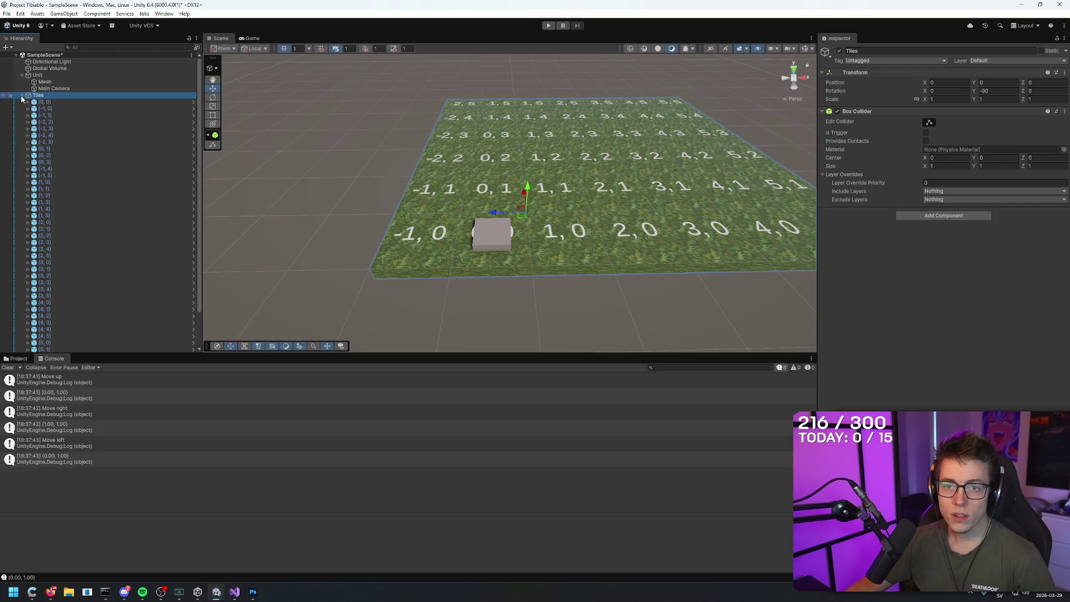
left_click(107, 196)
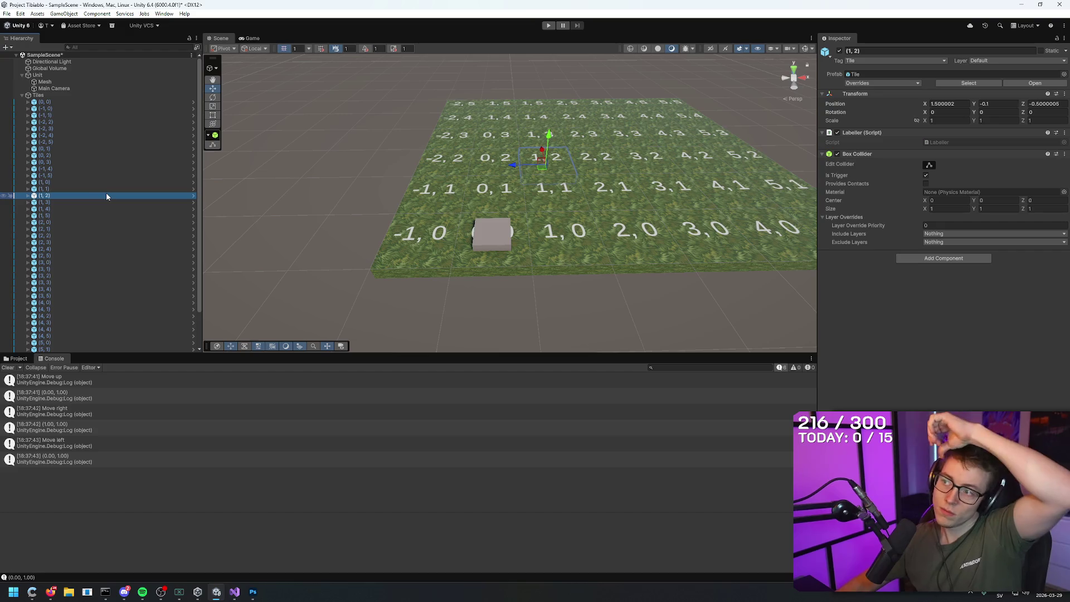
left_click(561, 192)
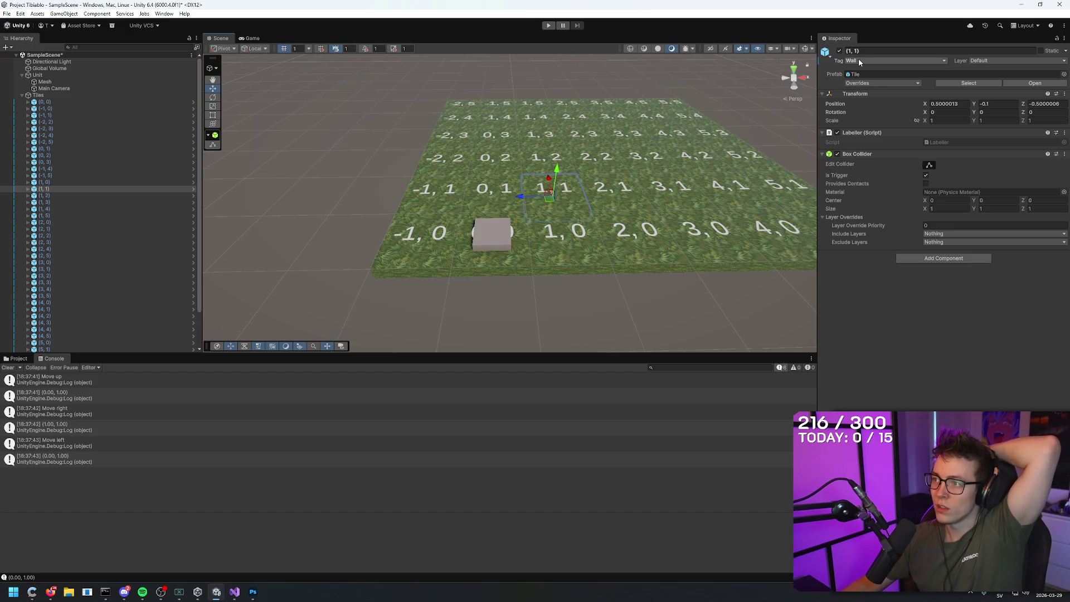
left_click(918, 83)
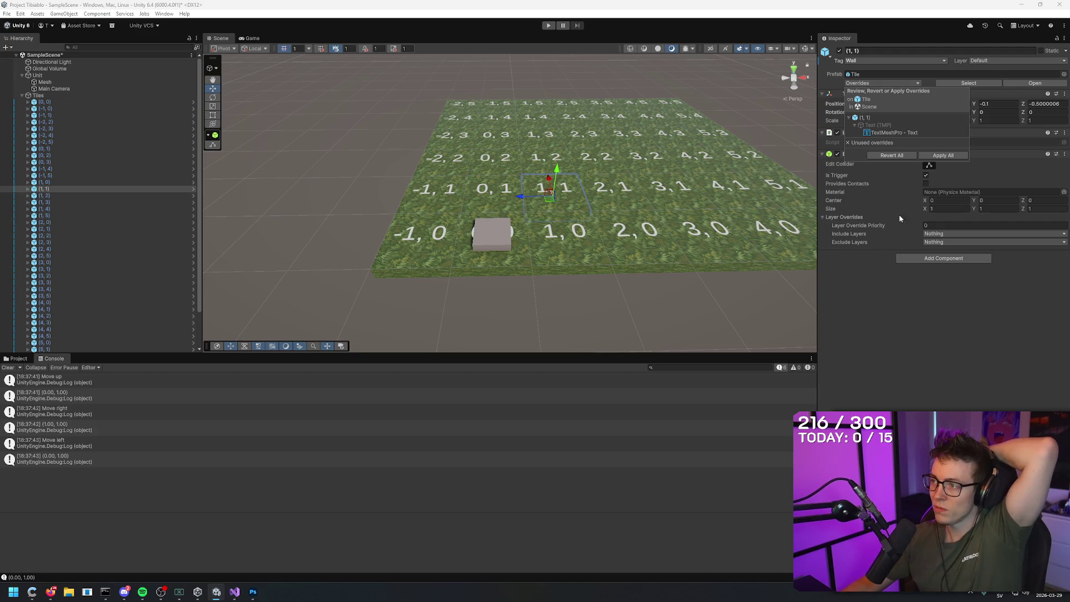
left_click(904, 304)
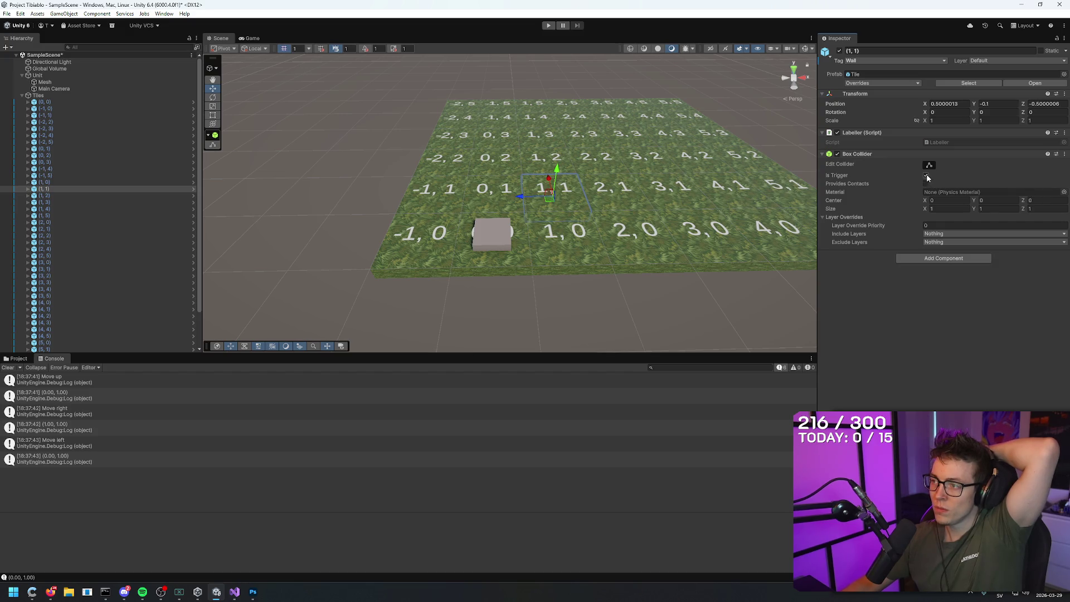
- Select the Unit and the Tiles group, then show the project files panel
left_click(39, 76)
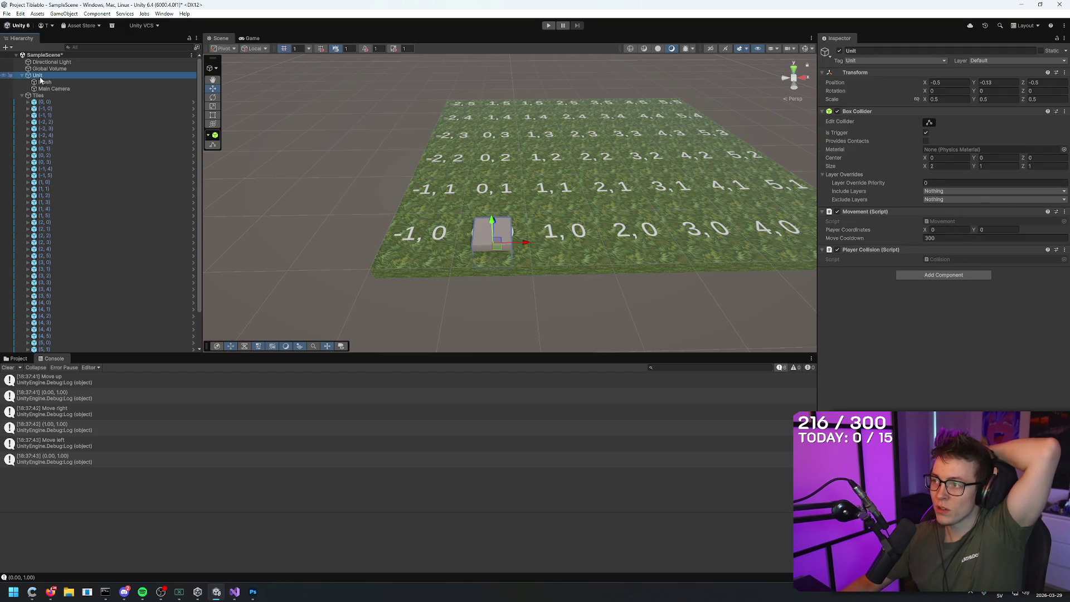
left_click(42, 96)
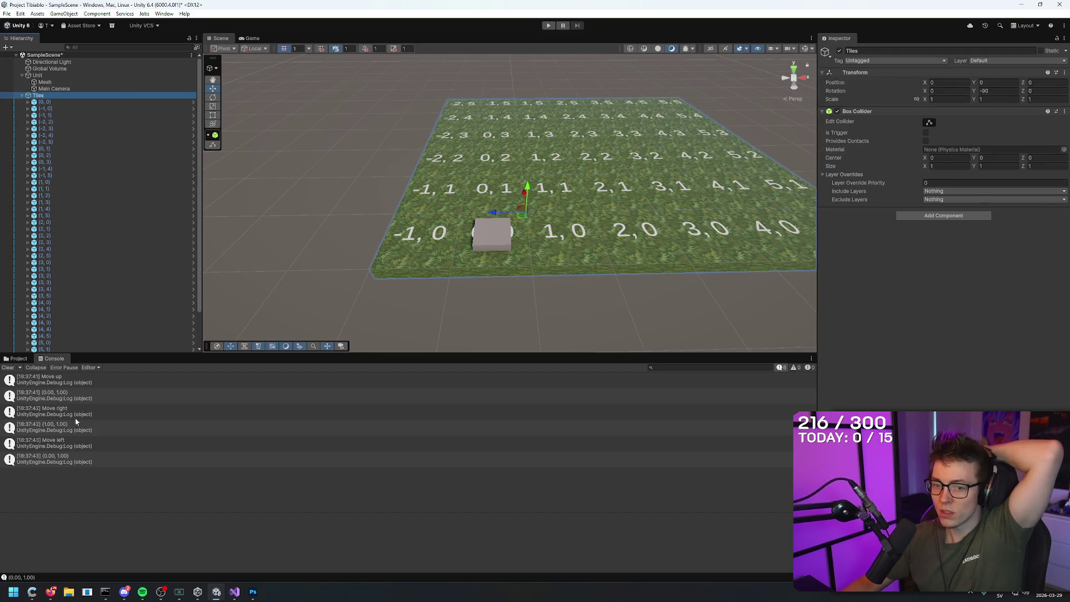
left_click(18, 358)
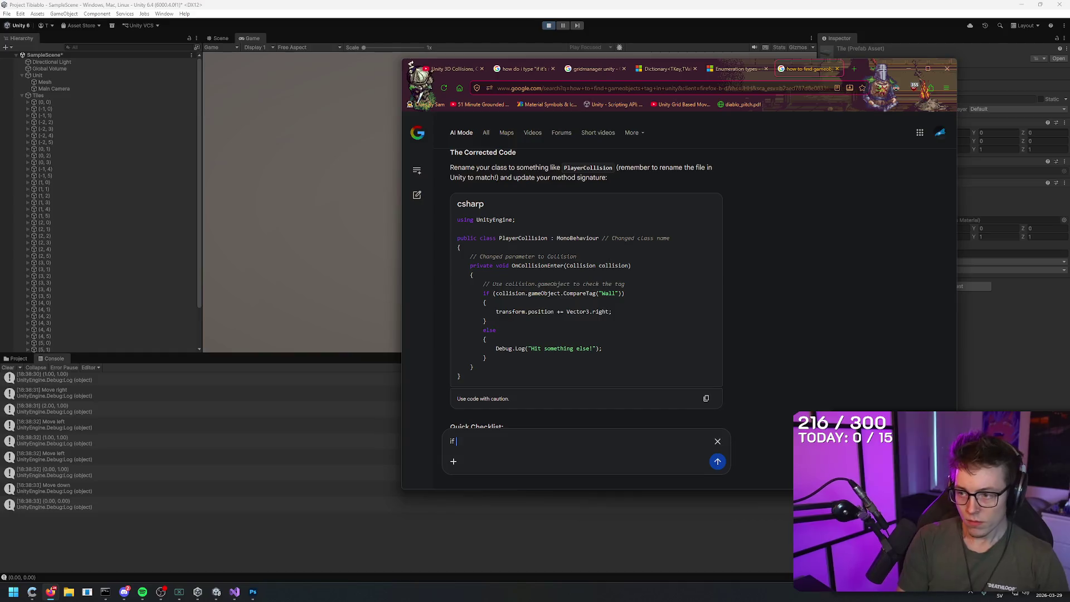
- Ask AI Mode whether both colliders must be triggers or one needs a Rigidbody
type("forf ")
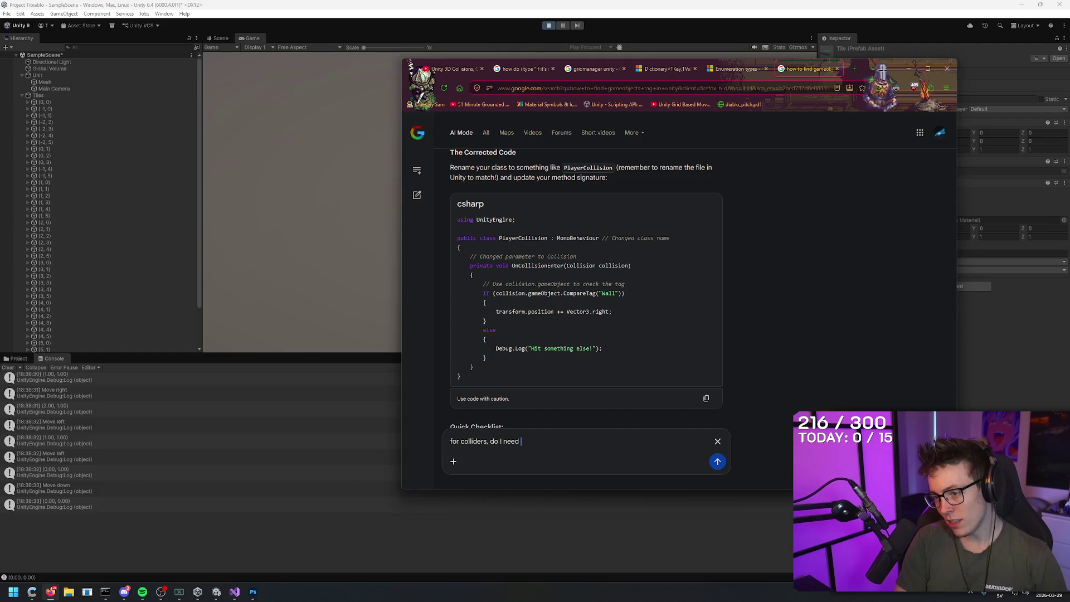
type("both to be \"trigger\" and also do I ned")
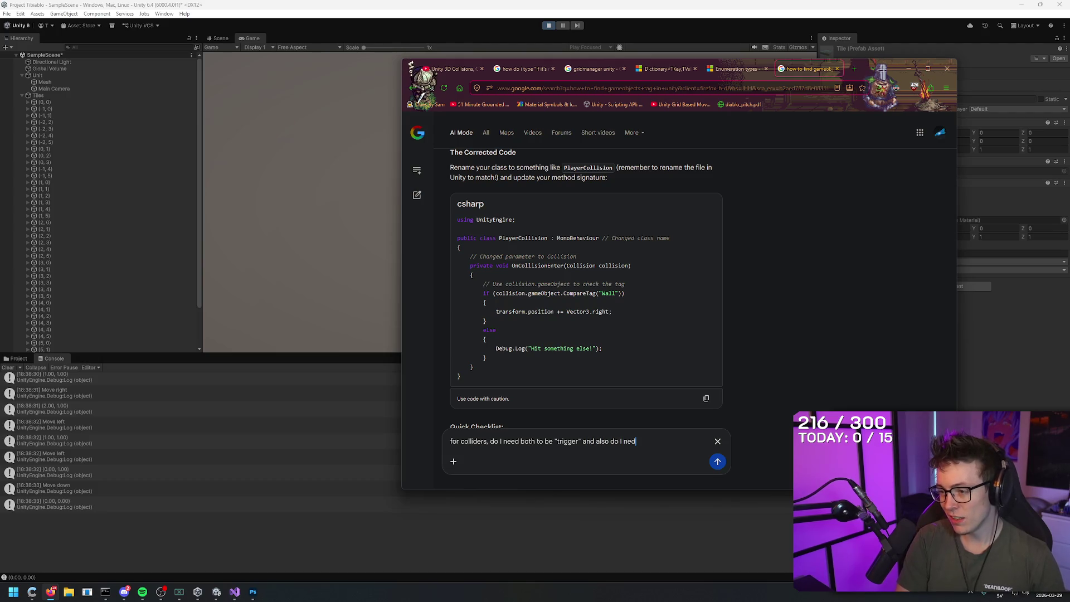
key("BackSpace")
type("ed one of them to be a rigidbody?")
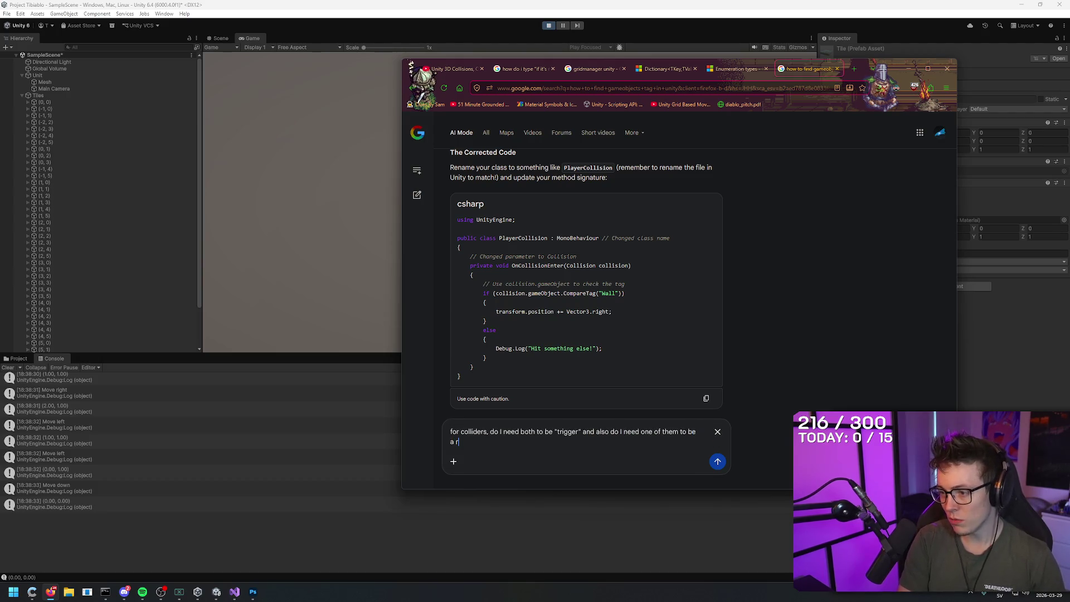
key("Return")
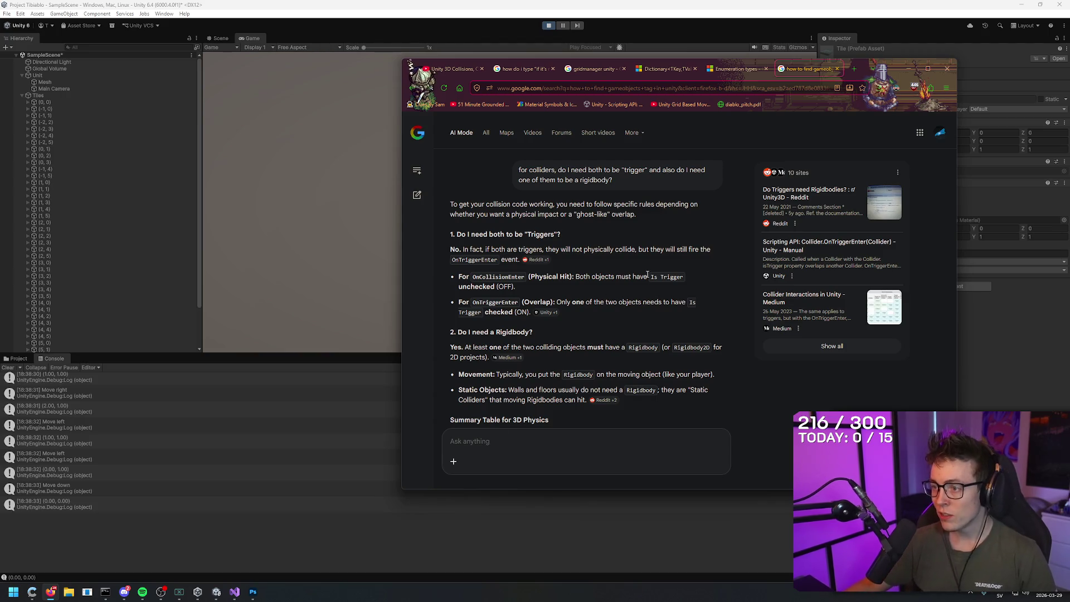
- Mark the Is Trigger sentence in the answer, then return to Unity and select Unit
mouse_move(590, 277)
left_mouse_down()
mouse_move(647, 277)
mouse_move(623, 286)
left_mouse_up()
left_click(623, 287)
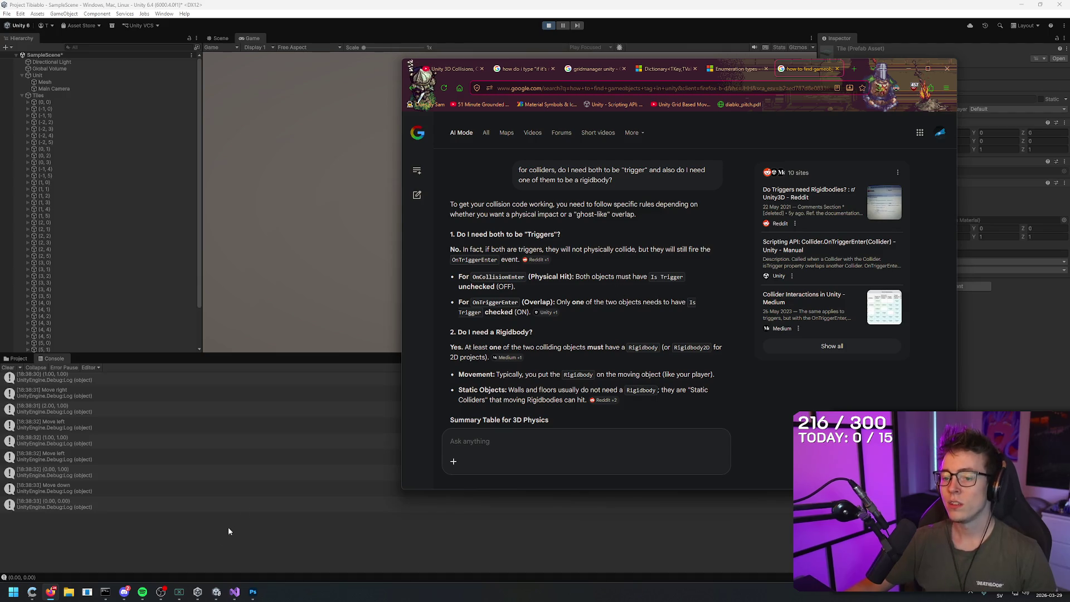
left_click(216, 591)
left_click(38, 75)
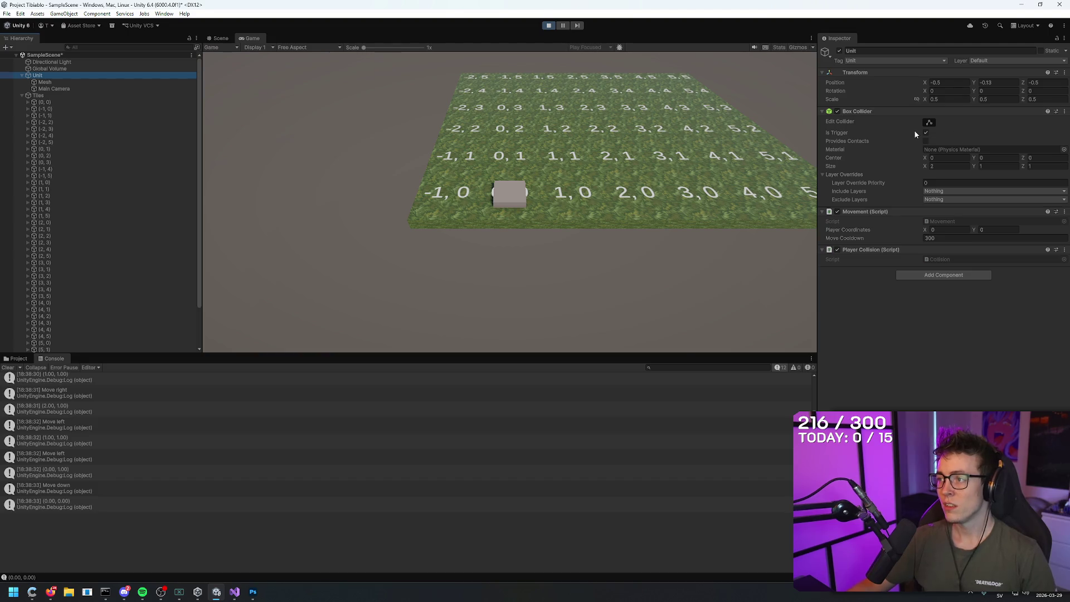
- Stop Play, inspect the Tile prefab in Project > Prefabs, then start a new play test
left_click(549, 26)
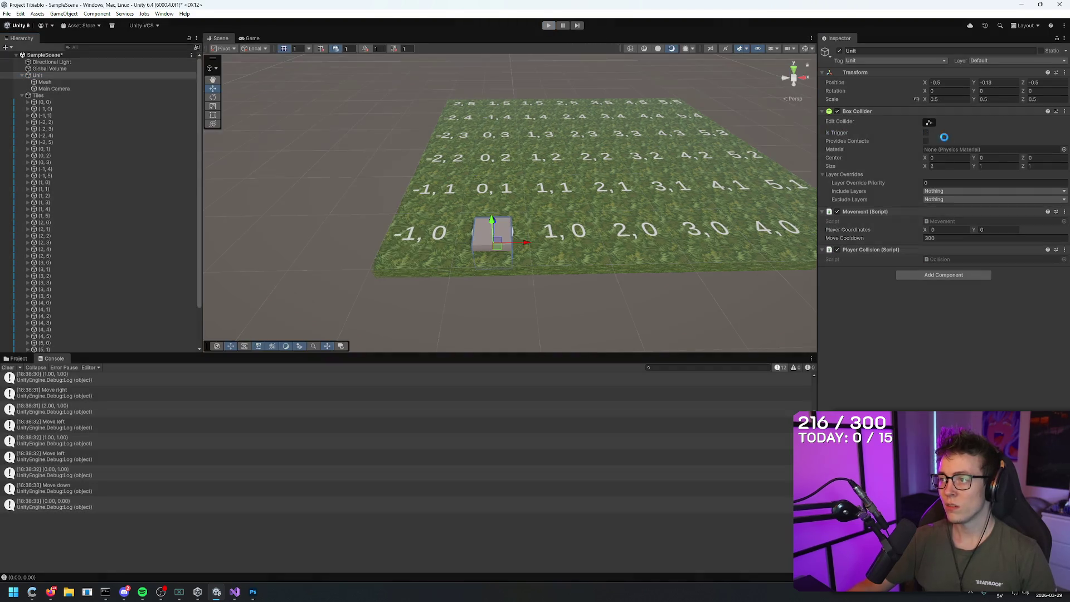
left_click(18, 359)
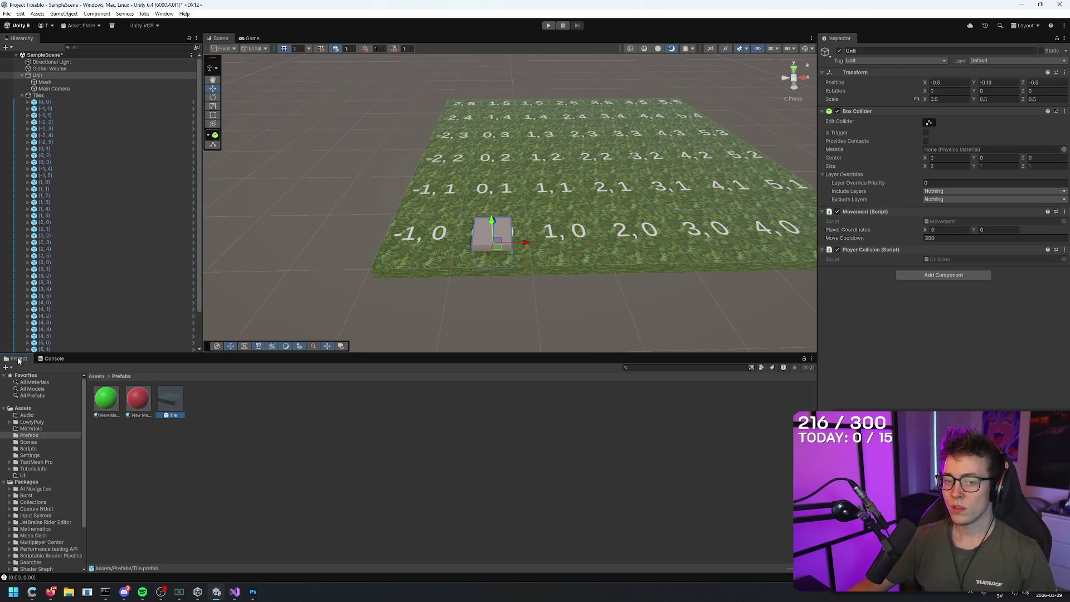
left_click(181, 402)
left_click(327, 427)
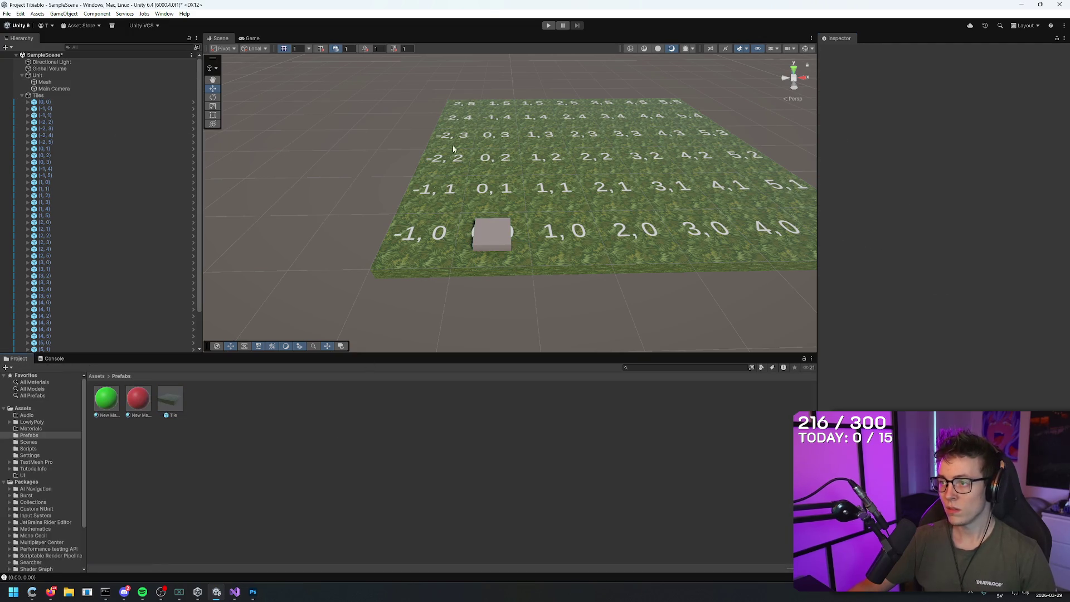
left_click(551, 26)
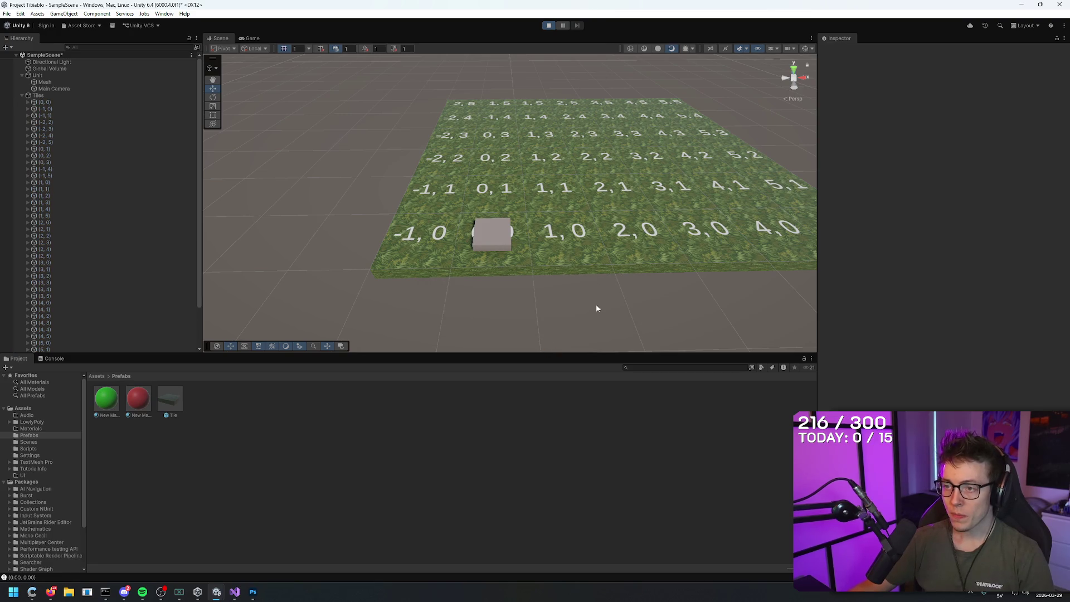
- Step the cube between tiles 0,1 and 1,1 while watching the Console, then switch to Firefox
key("w")
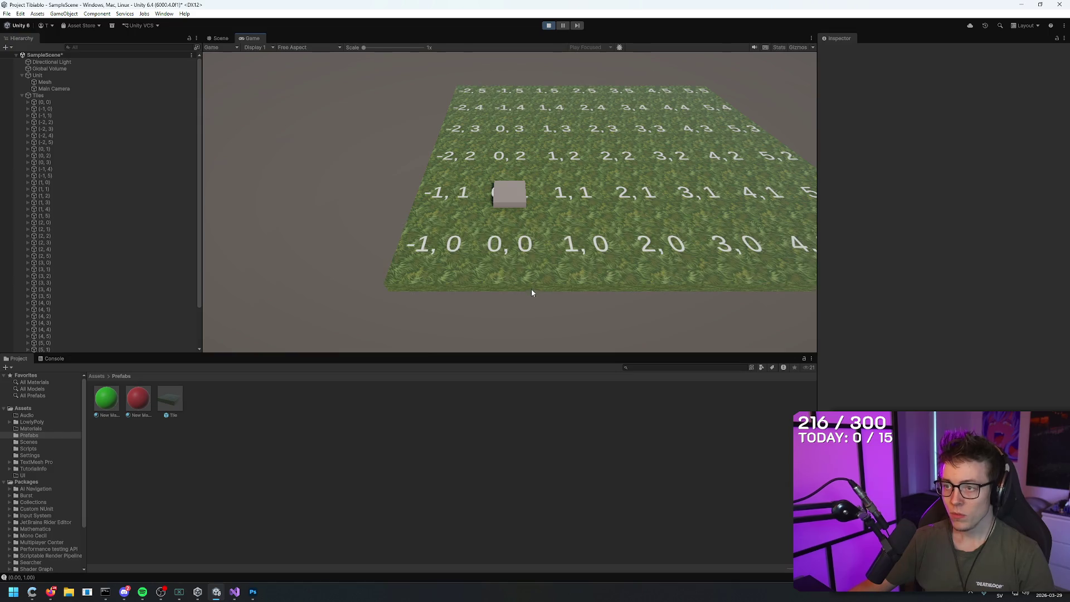
left_click(54, 359)
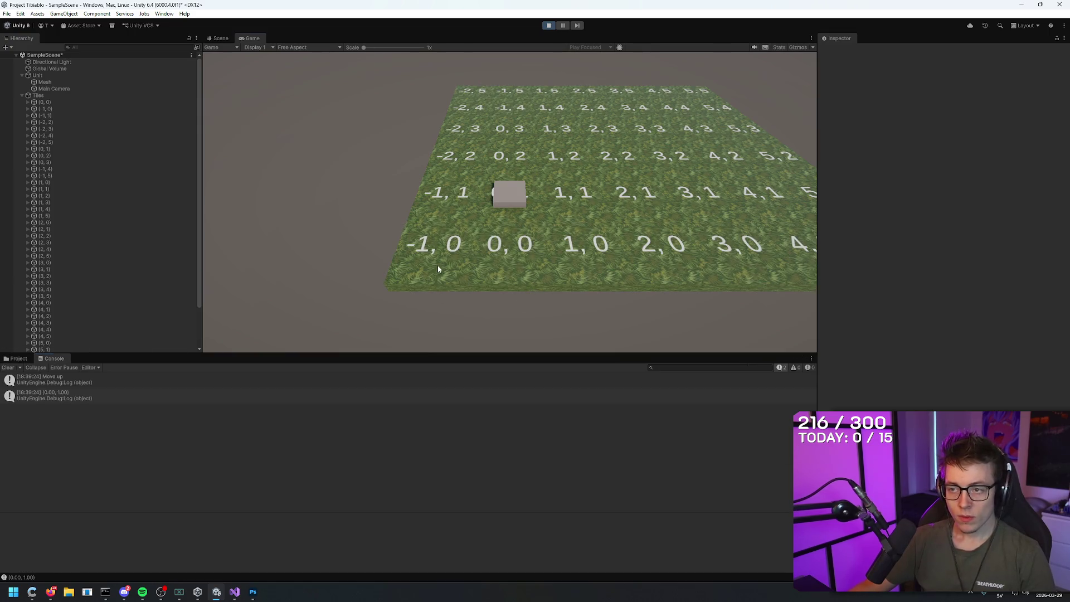
key("d")
key("a")
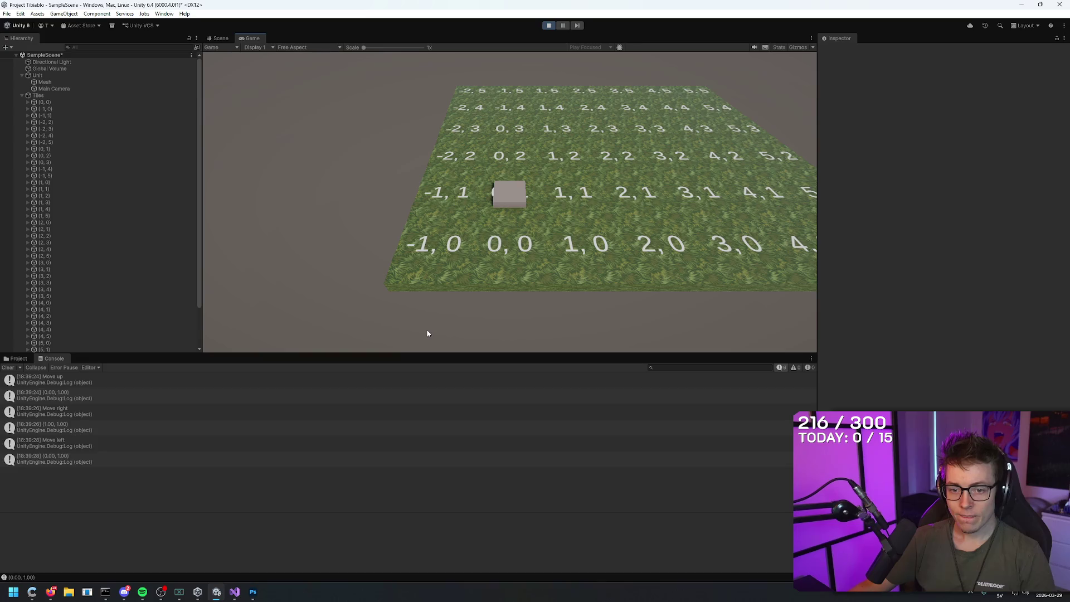
key("d")
key("a")
key("d")
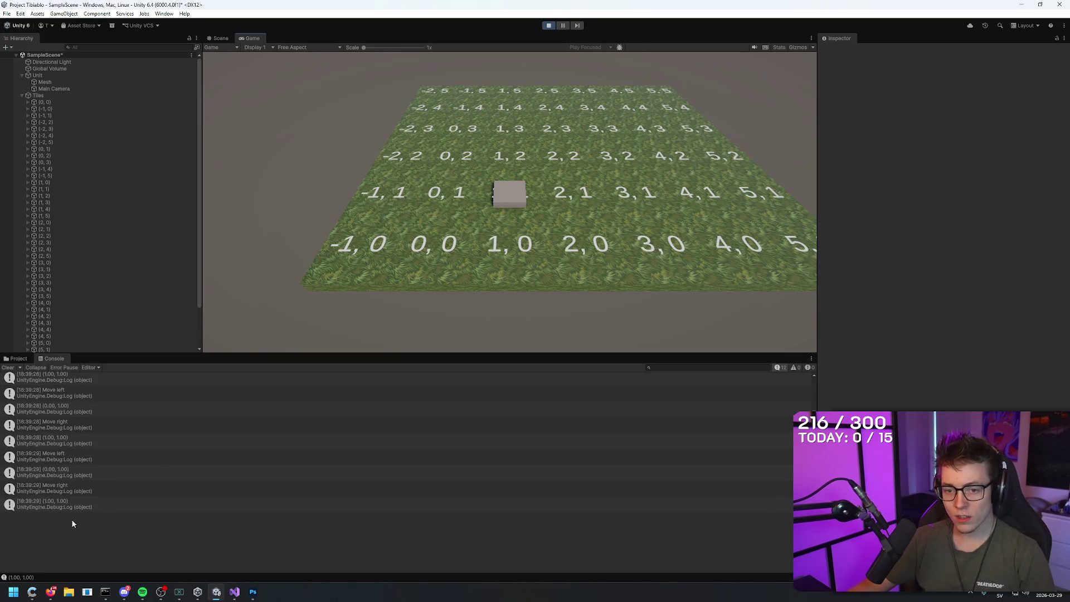
key("alt+Tab")
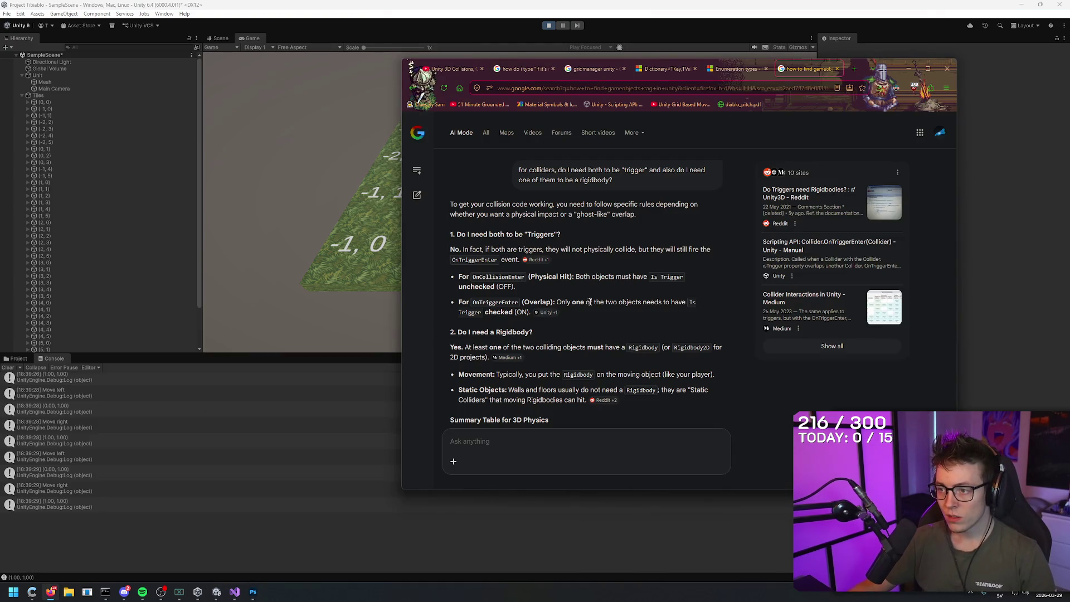
- Open Collision.cs and rename OnCollisionEnter to OnTriggerEnter
left_click(235, 592)
left_click(28, 35)
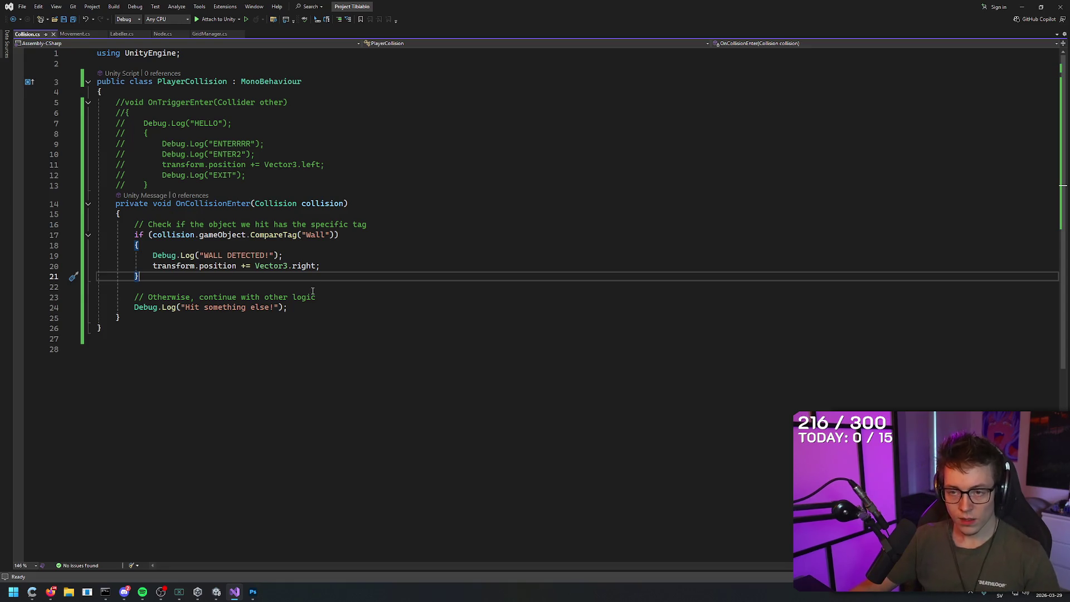
mouse_move(222, 205)
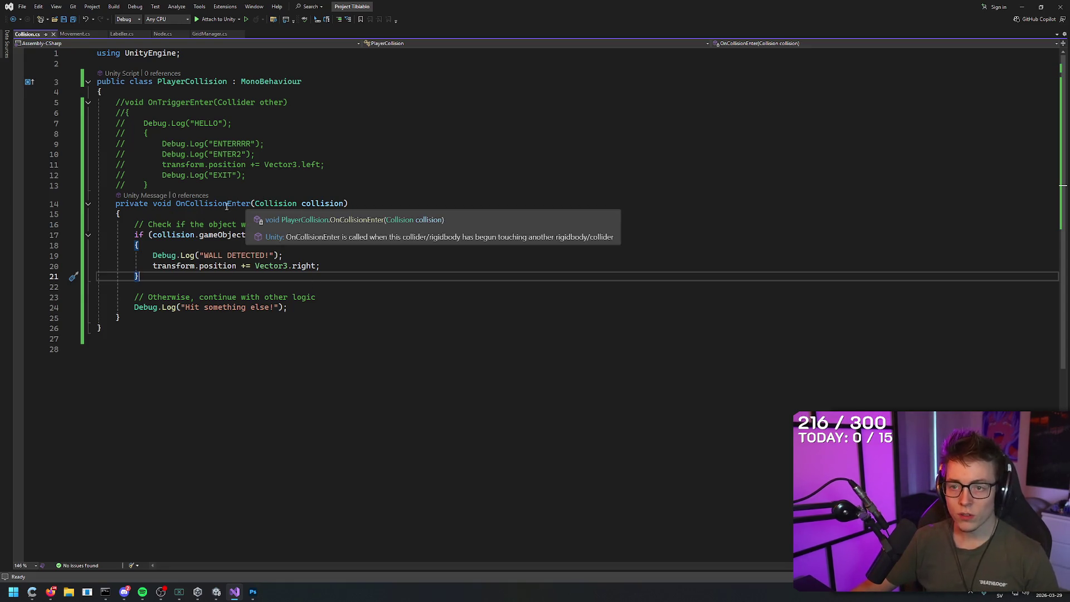
left_click(225, 205)
double_click(218, 203)
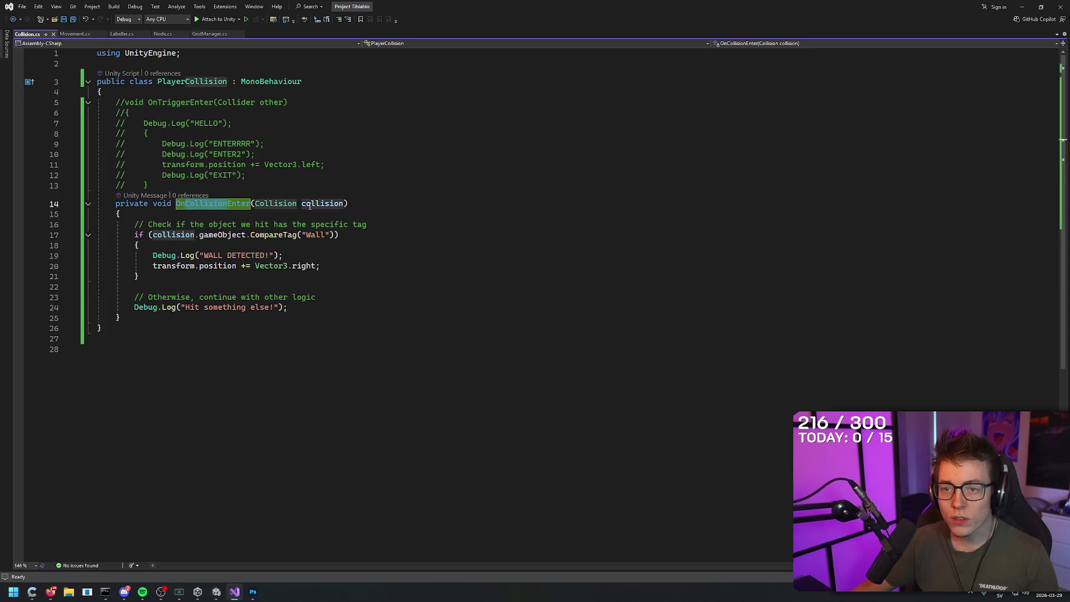
type("OnTriggerEnter")
left_click(277, 349)
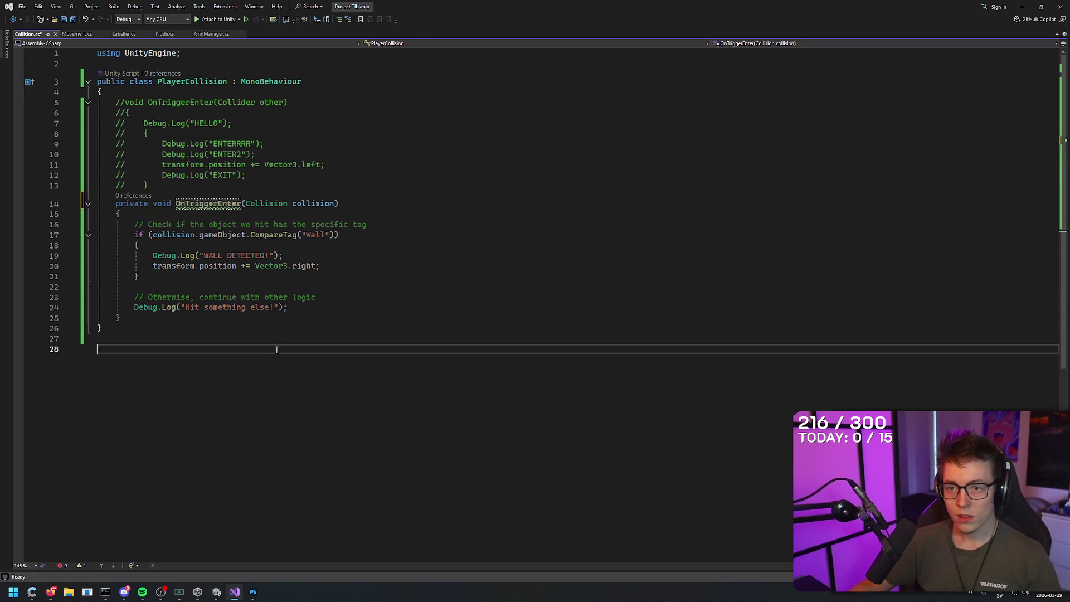
- Change the handler's parameter from Collision collision to Collider other
mouse_move(206, 201)
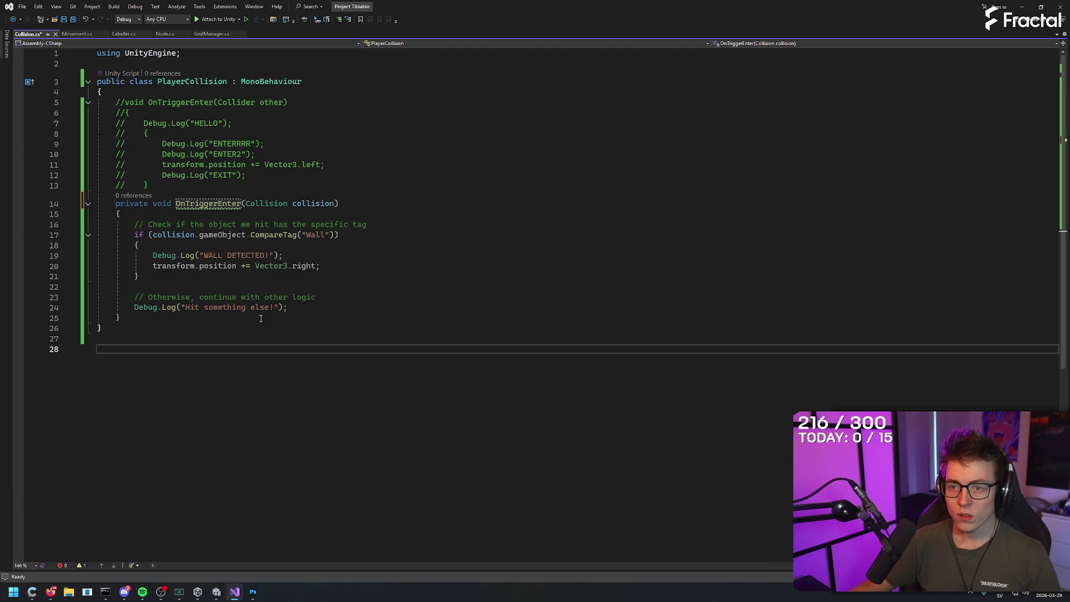
left_click(191, 236)
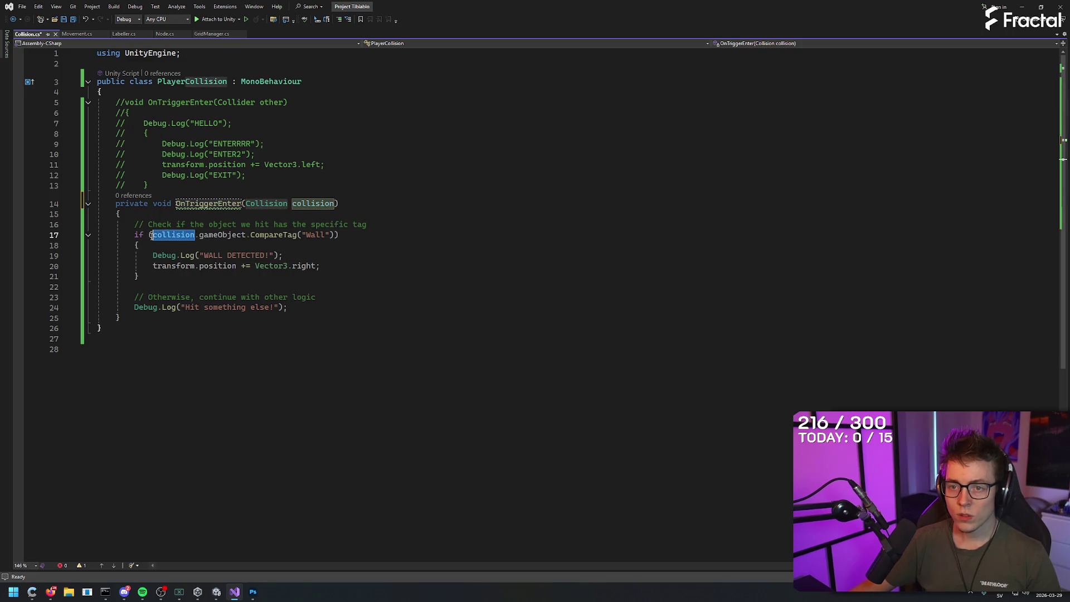
left_click(313, 256)
mouse_move(223, 202)
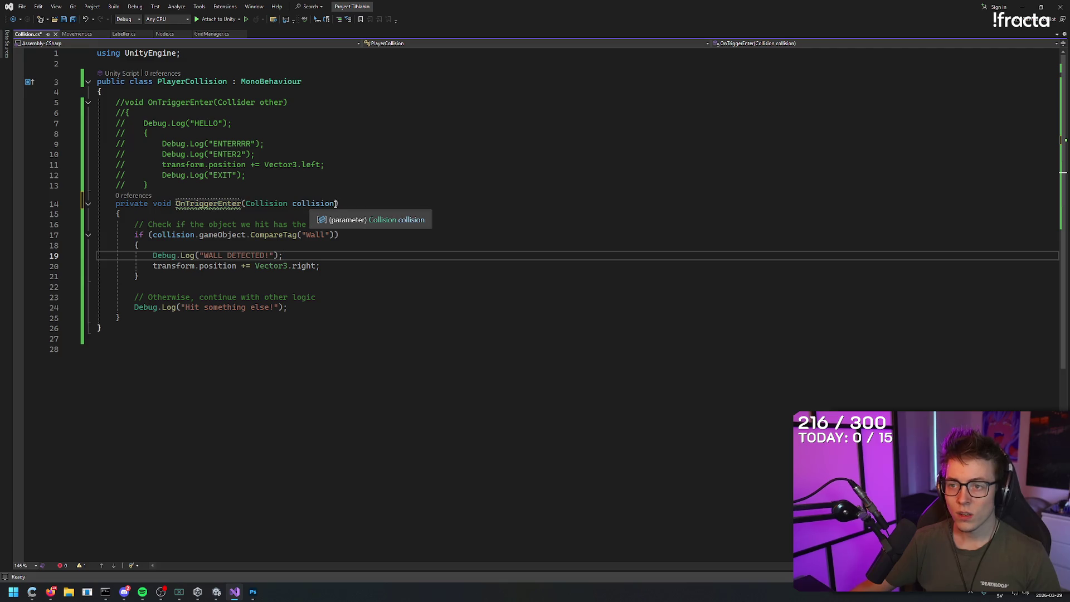
double_click(298, 204)
type("other")
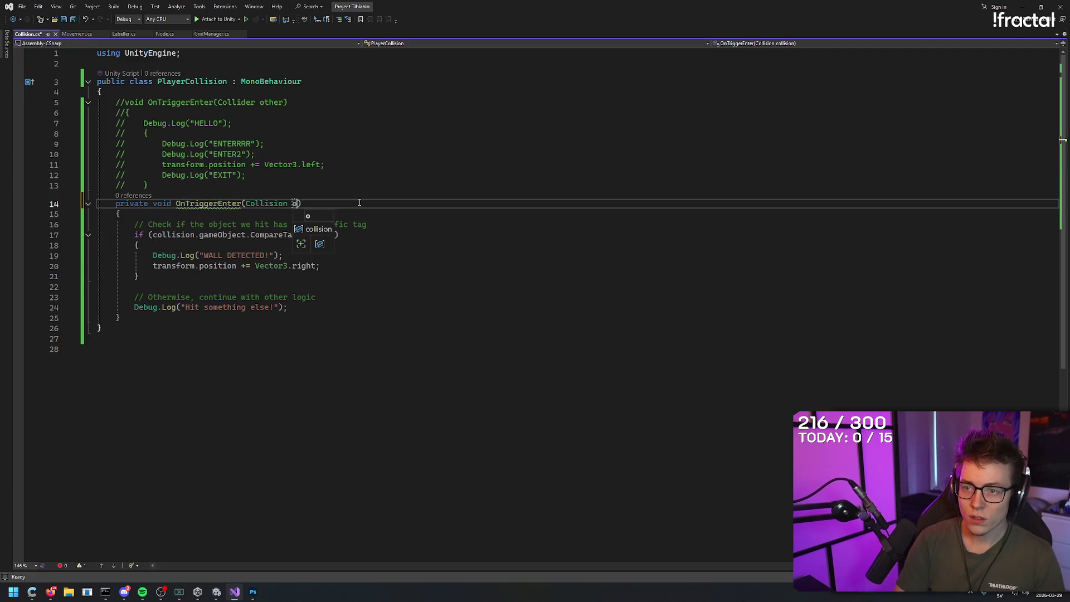
key("ctrl+Left")
key("Left")
key("BackSpace")
key("BackSpace")
key("BackSpace")
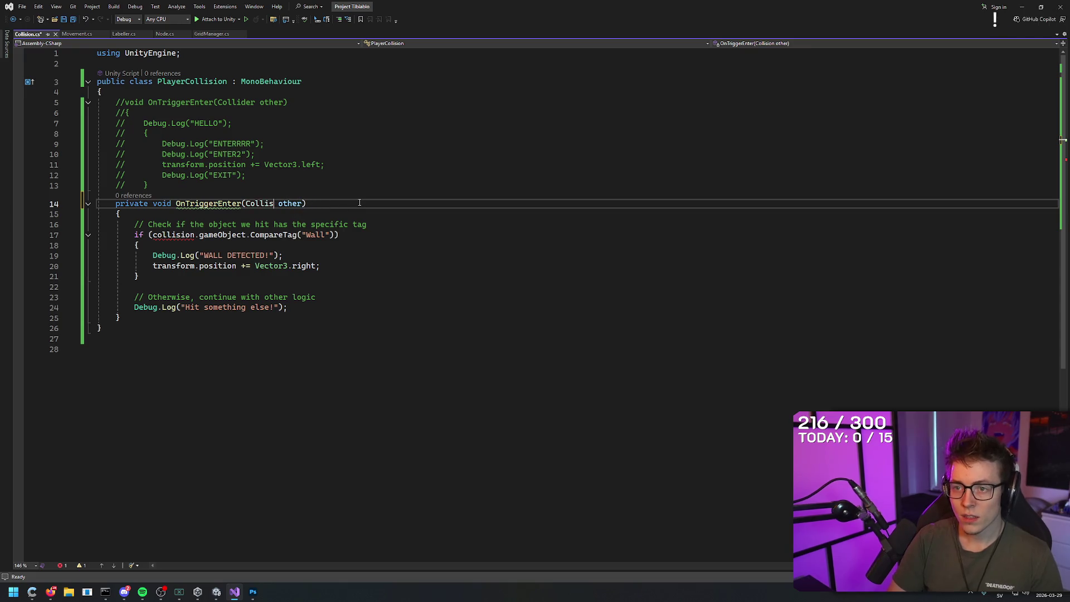
type("er")
- Make line 17's Wall tag check use other.gameObject, and save Collision.cs
key("Down")
key("Down")
key("Down")
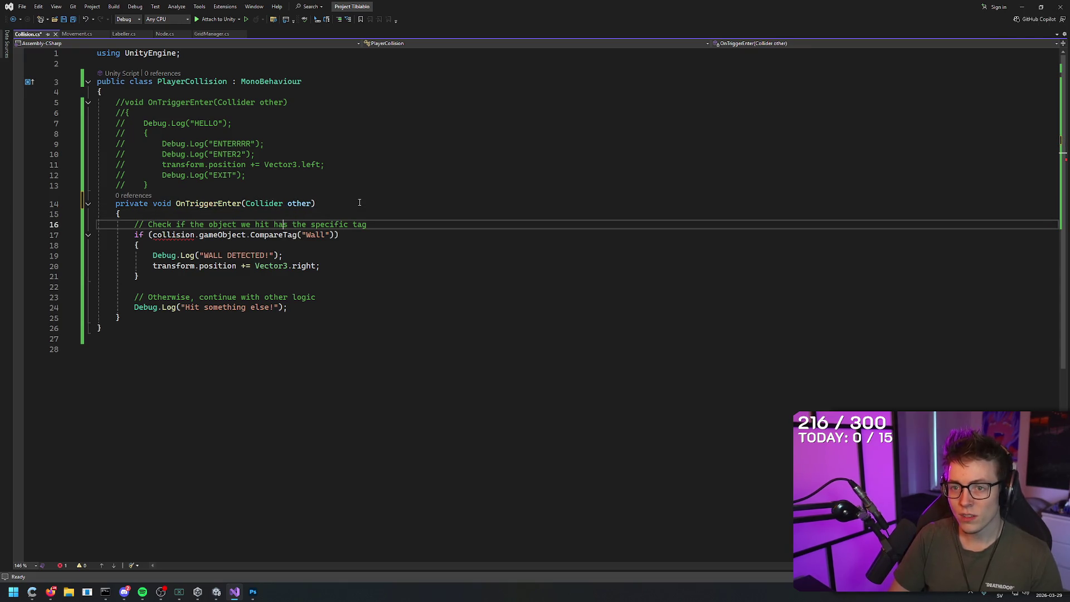
key("ctrl+Left")
key("ctrl+Left")
key("ctrl+Left")
key("BackSpace")
key("BackSpace")
key("BackSpace")
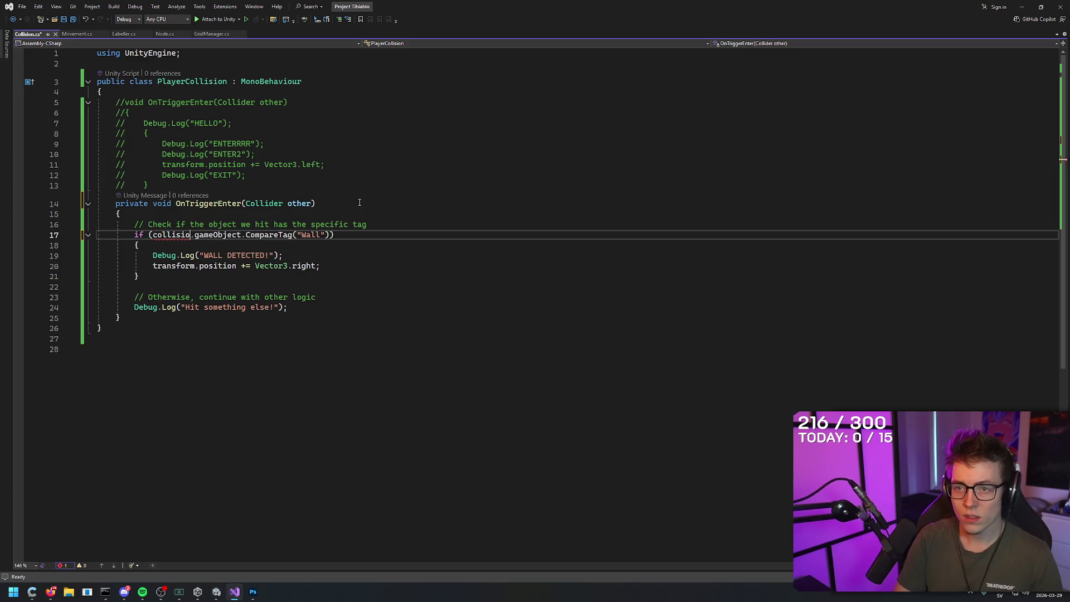
key("BackSpace")
key("BackSpace")
key("BackSpace")
type("Collider")
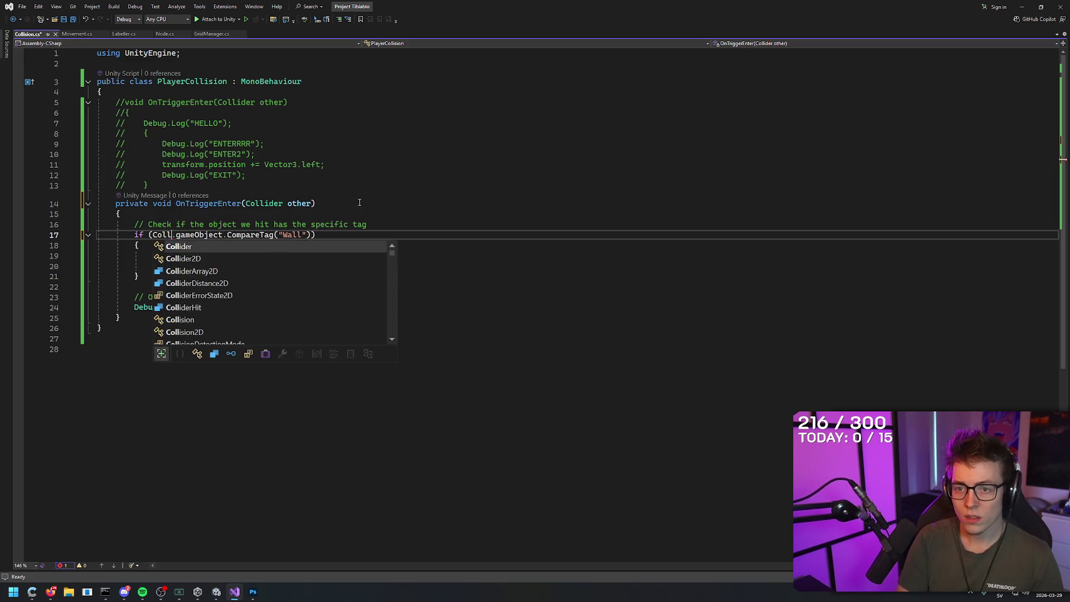
key("Escape")
key("BackSpace")
key("BackSpace")
key("BackSpace")
key("BackSpace")
key("BackSpace")
key("BackSpace")
type("other")
key("Tab")
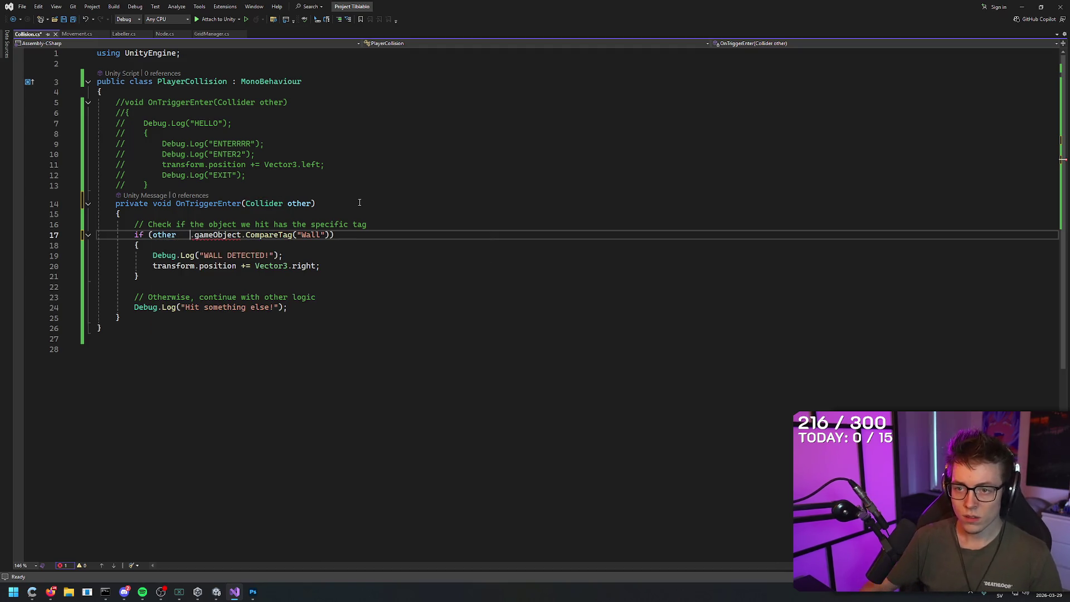
key("BackSpace")
left_click(245, 349)
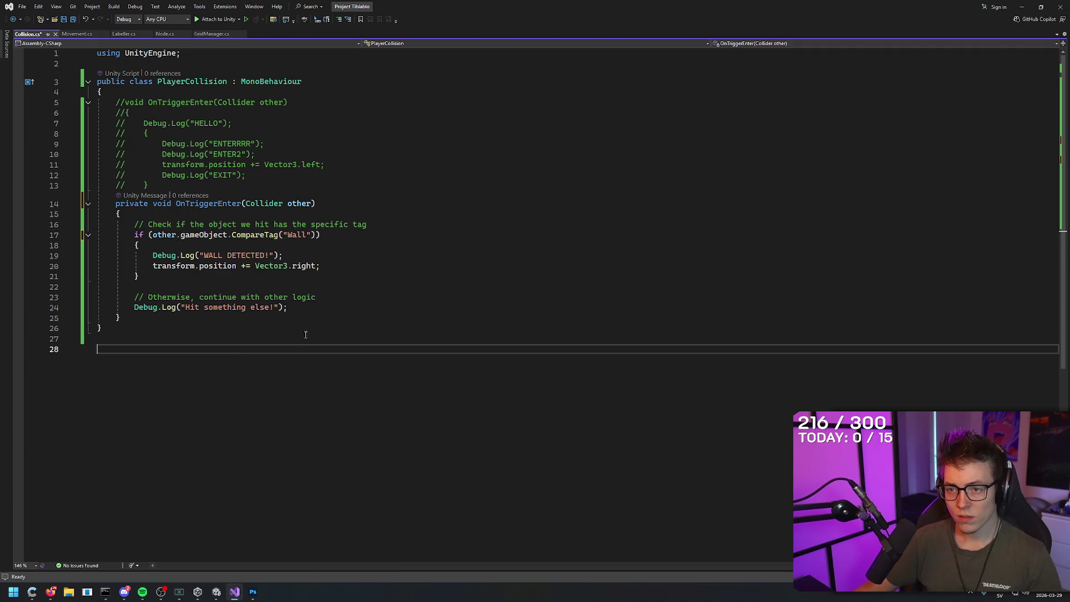
key("ctrl+s")
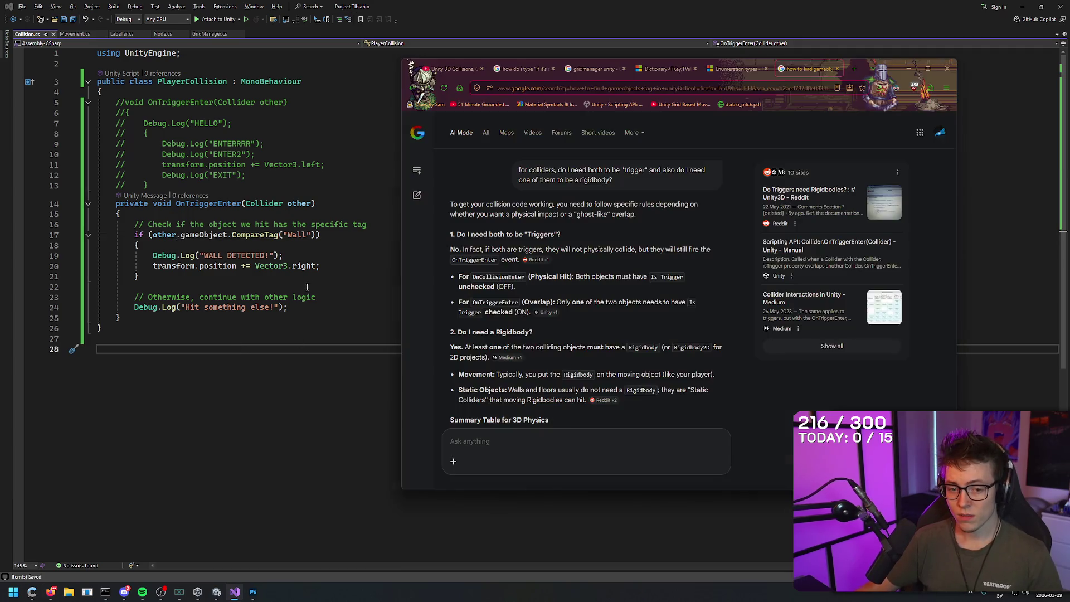
- Restart Play in Unity so the updated trigger script recompiles
left_click(218, 593)
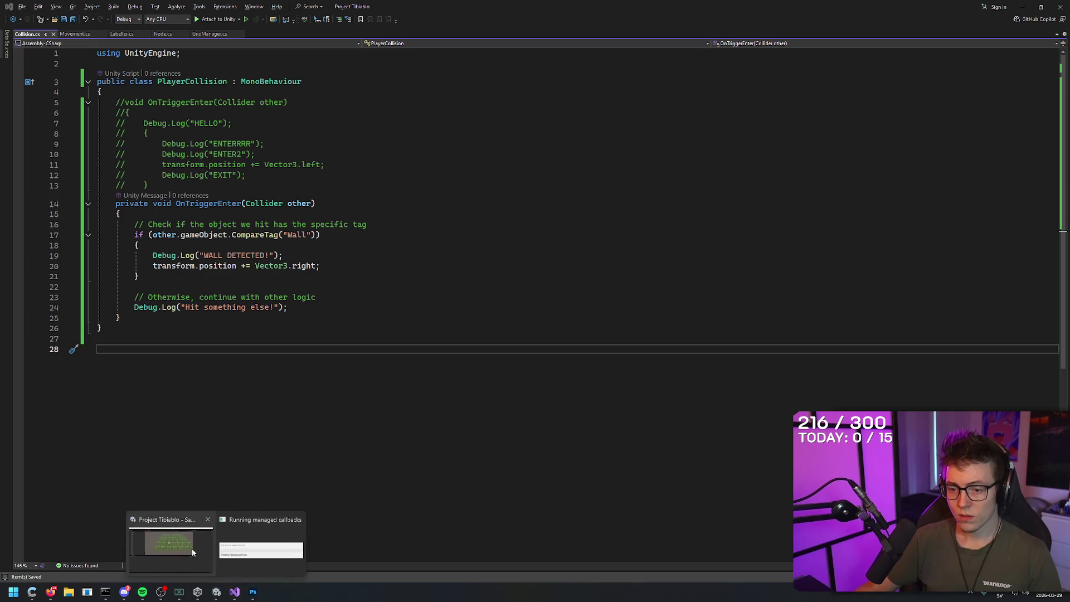
key("alt+Tab")
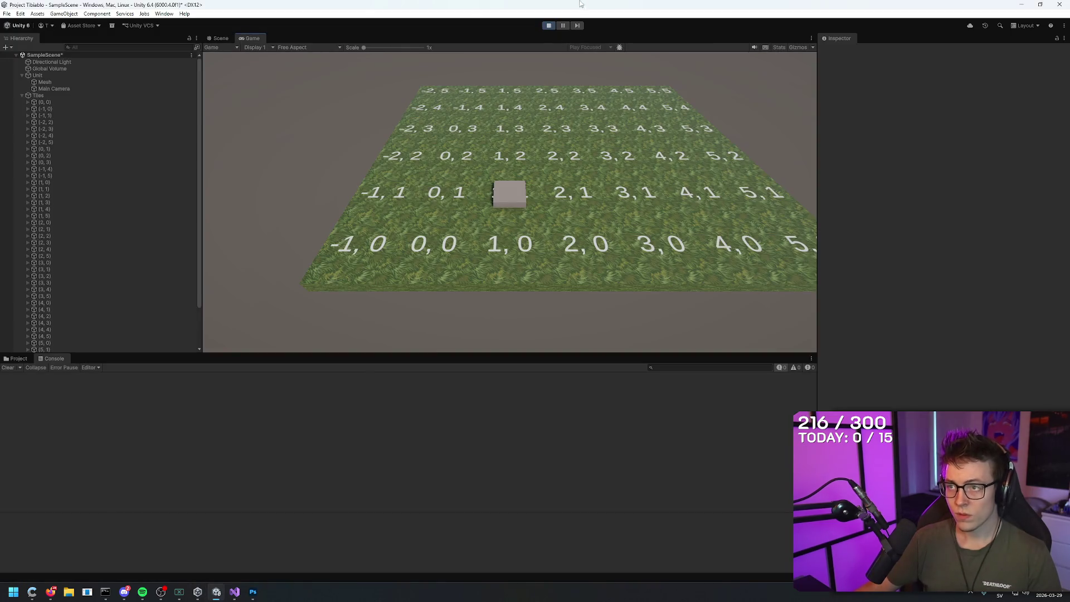
left_click(546, 26)
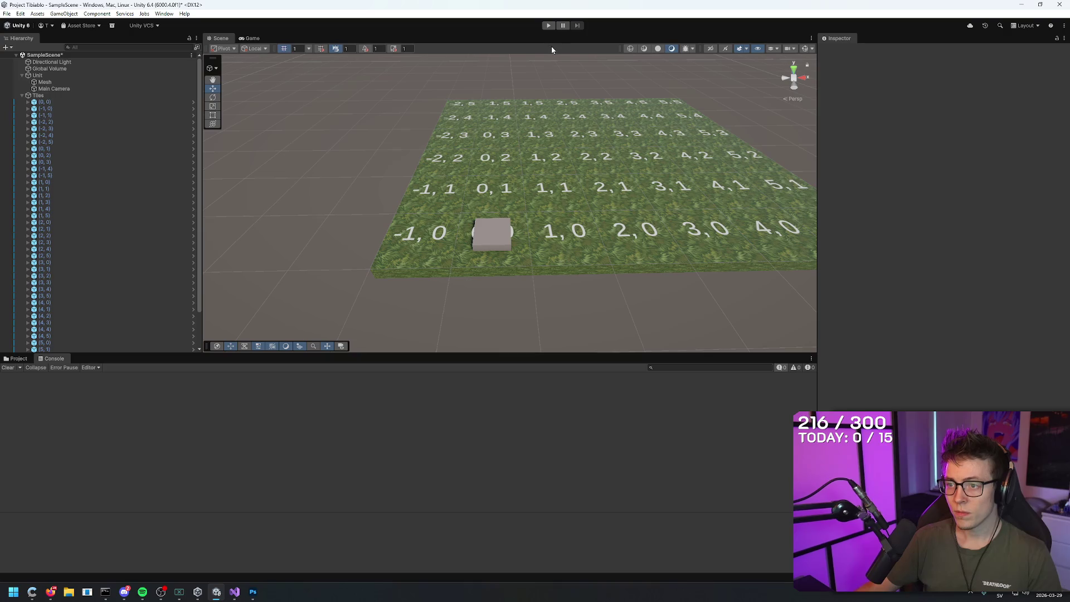
key("alt+Tab")
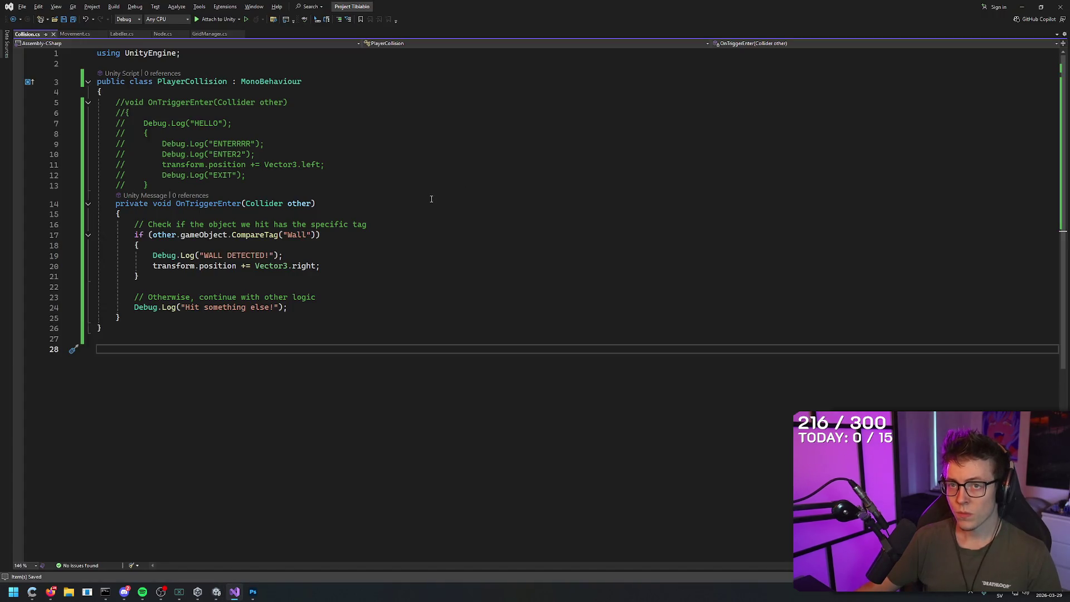
key("alt+Tab")
left_click(549, 26)
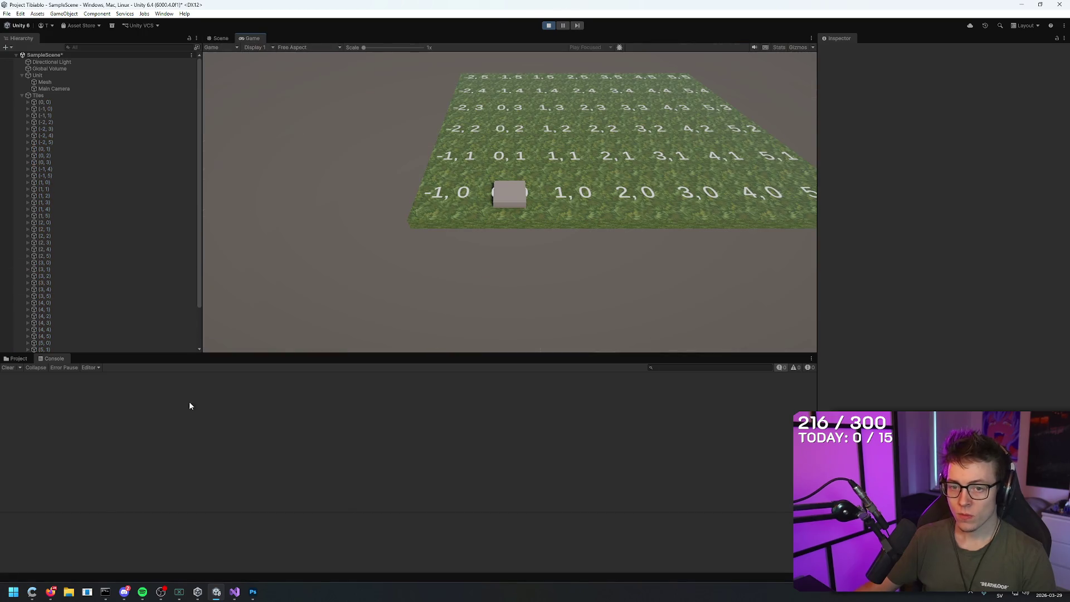
- Move the unit up, right twice and back left, then show the Prefabs folder
key("w")
key("d")
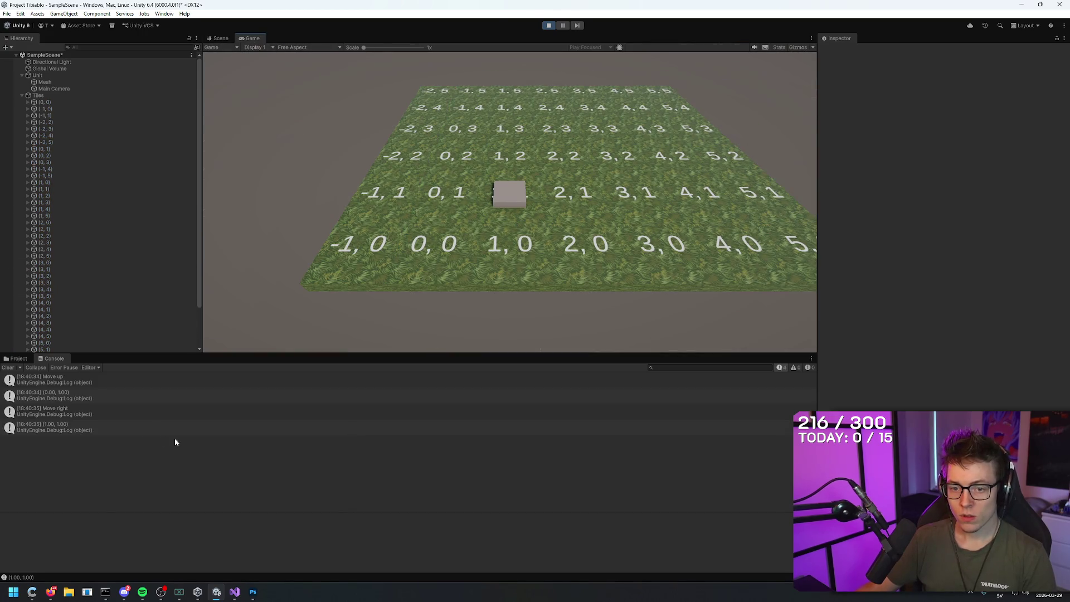
key("d")
key("a")
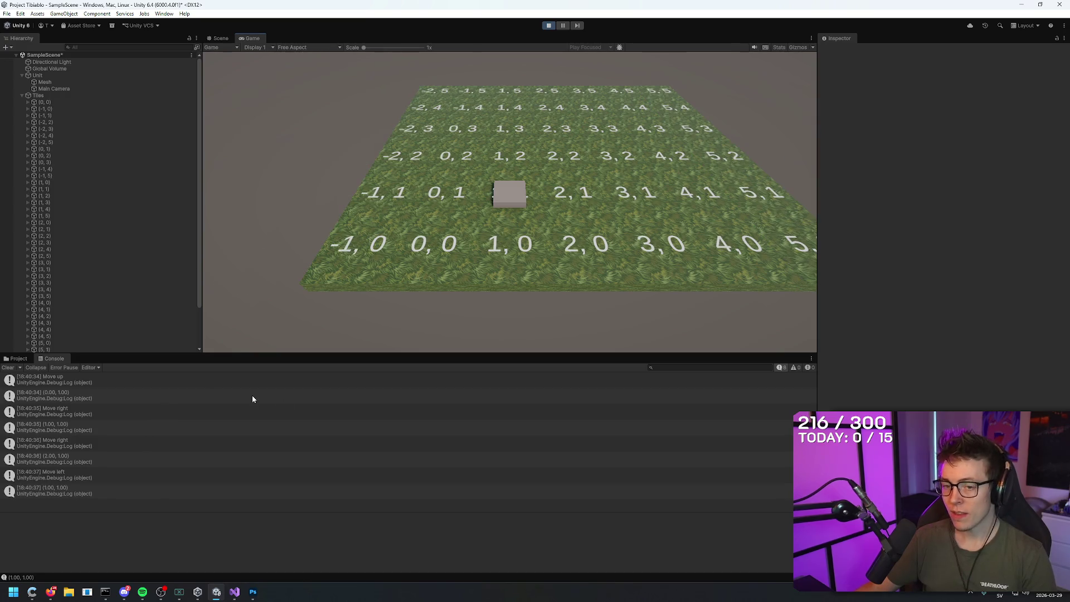
left_click(26, 359)
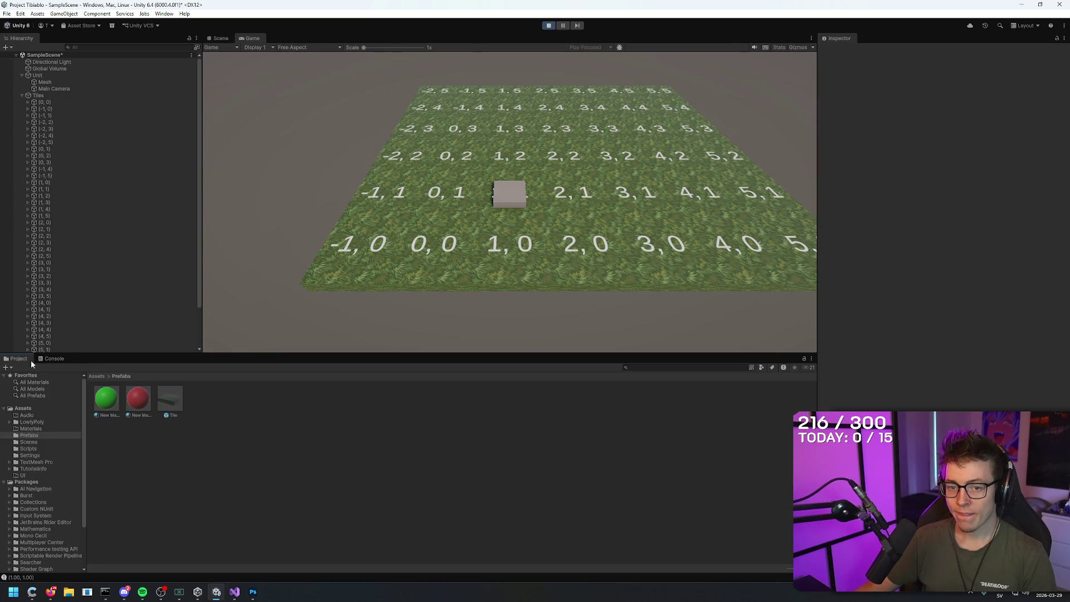
- Glance at the Photoshop tile diagram, then bring the AI Mode browser forward
left_click(253, 592)
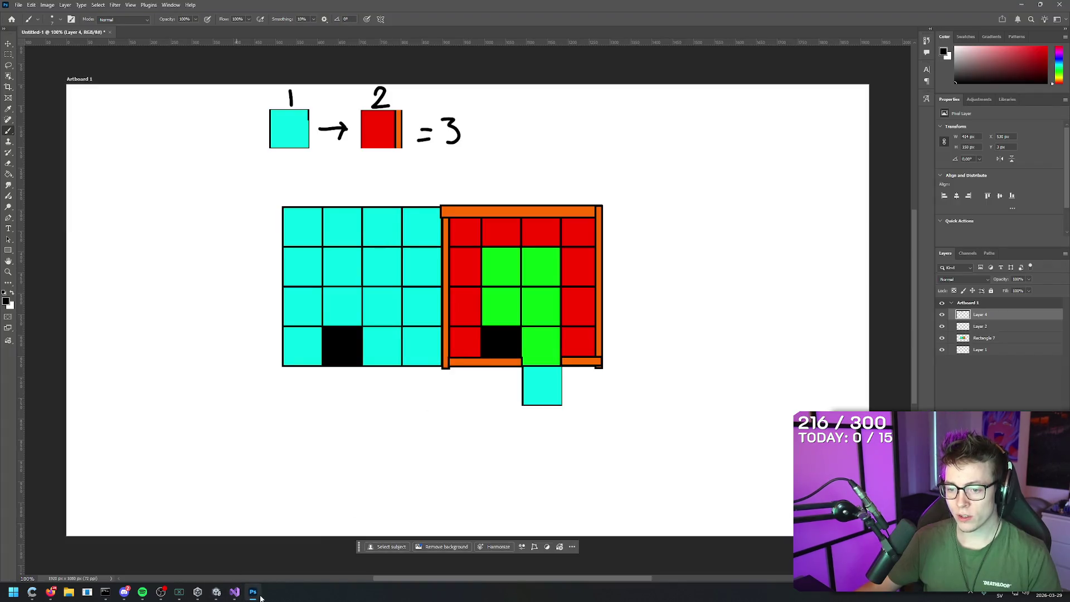
left_click(262, 595)
mouse_move(205, 595)
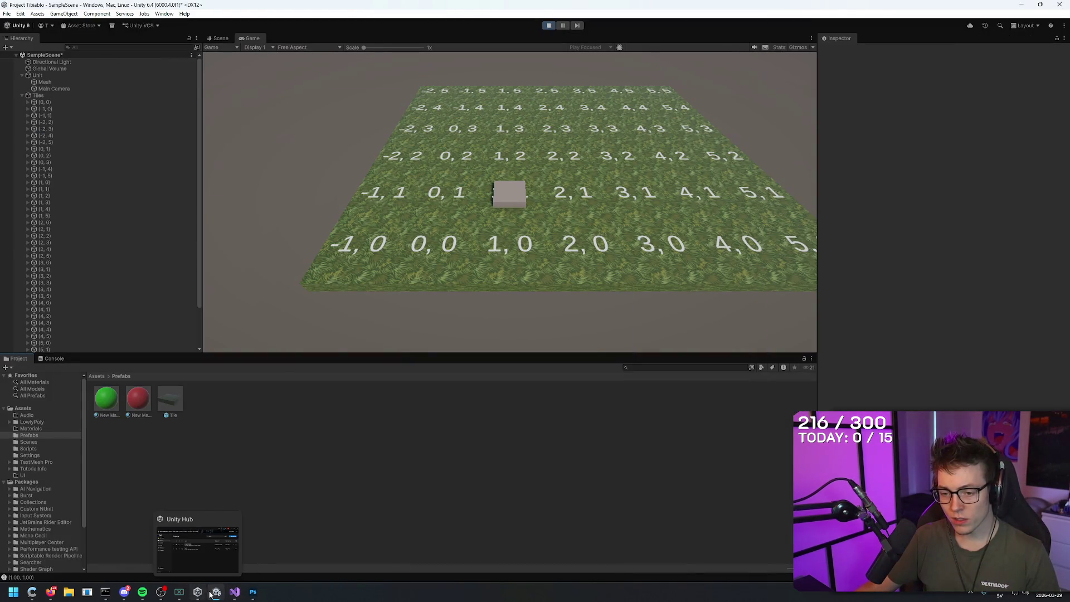
left_click(50, 592)
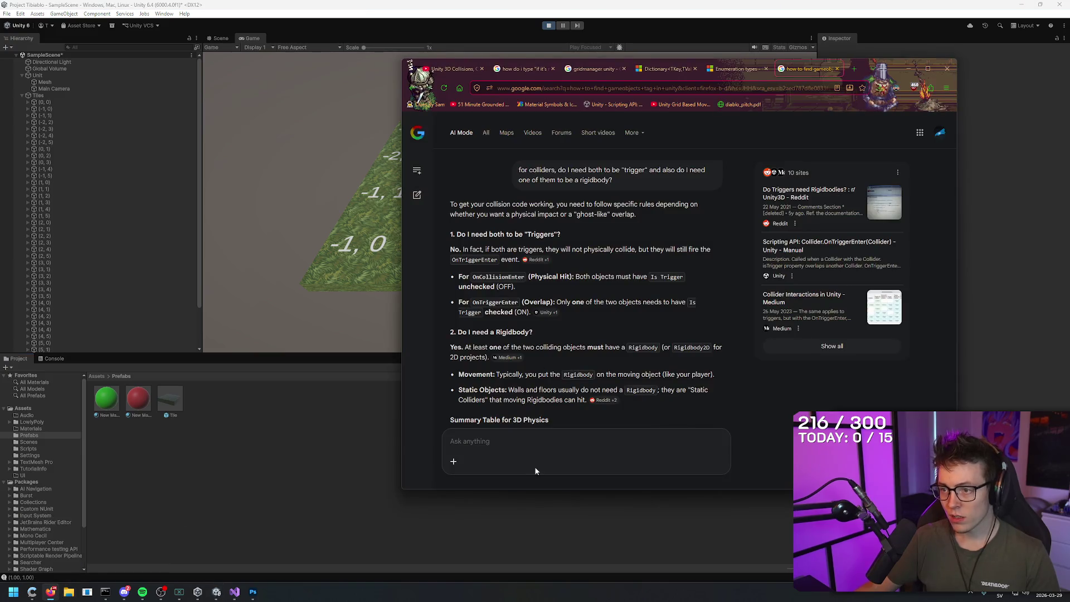
- Ask AI Mode whether Is Trigger belongs on the character or the tiles
left_click_drag(571, 302, 675, 304)
left_click(568, 455)
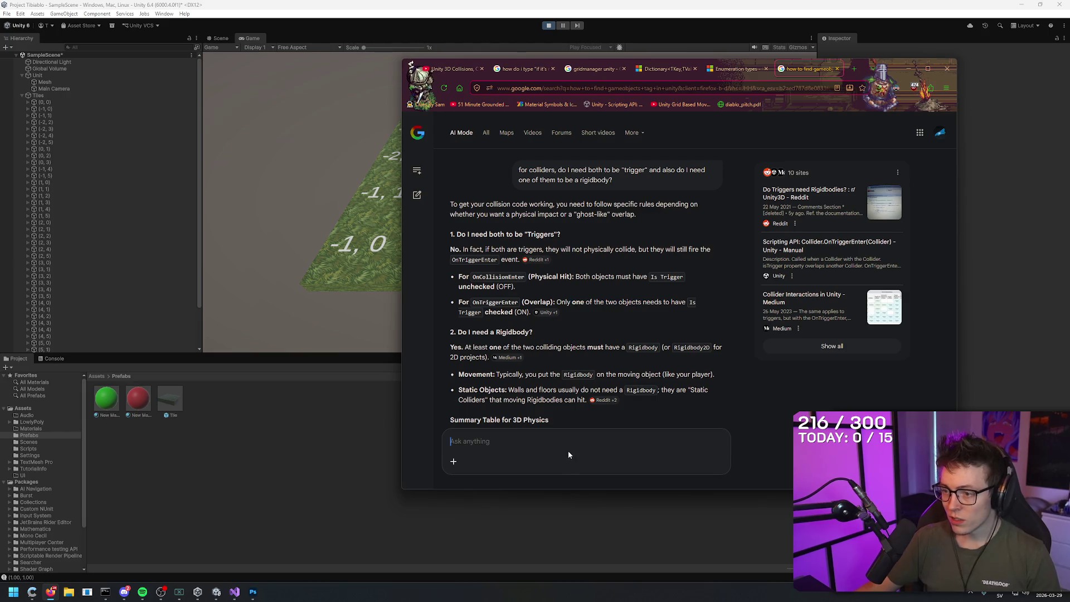
type("should i have the istrigger on")
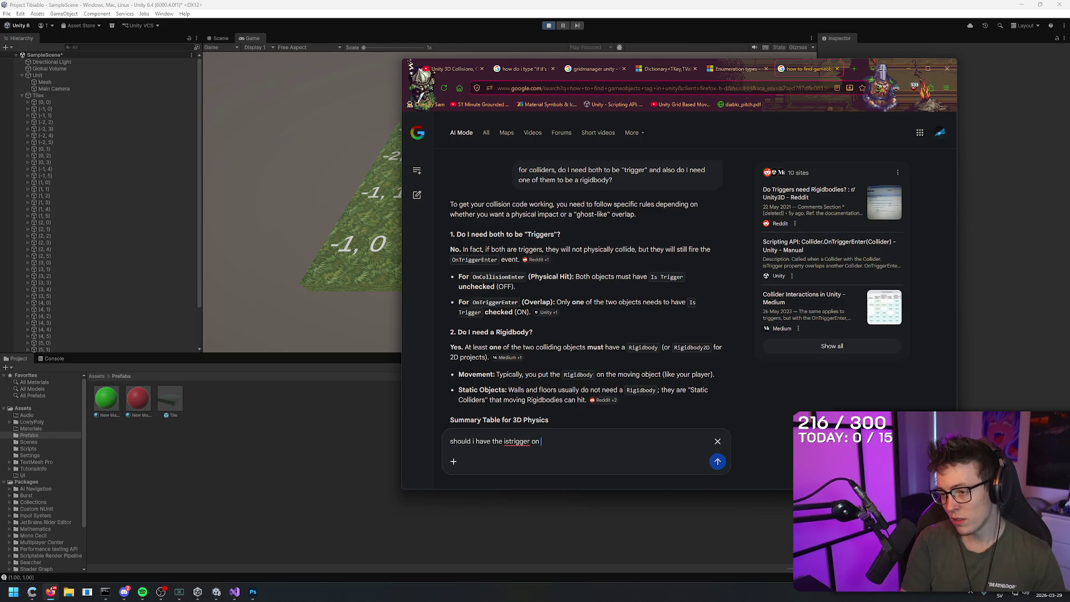
type("tile")
type("?")
key("Return")
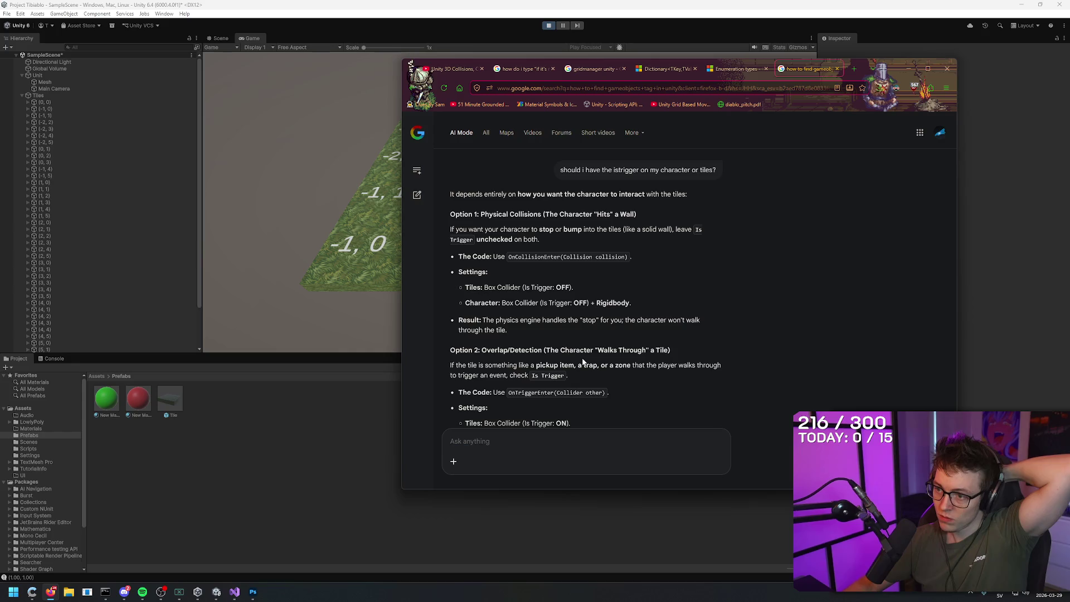
- Read through both options and the OnTriggerEnter code line, then return to Unity
scroll(607, 351, "down", 2)
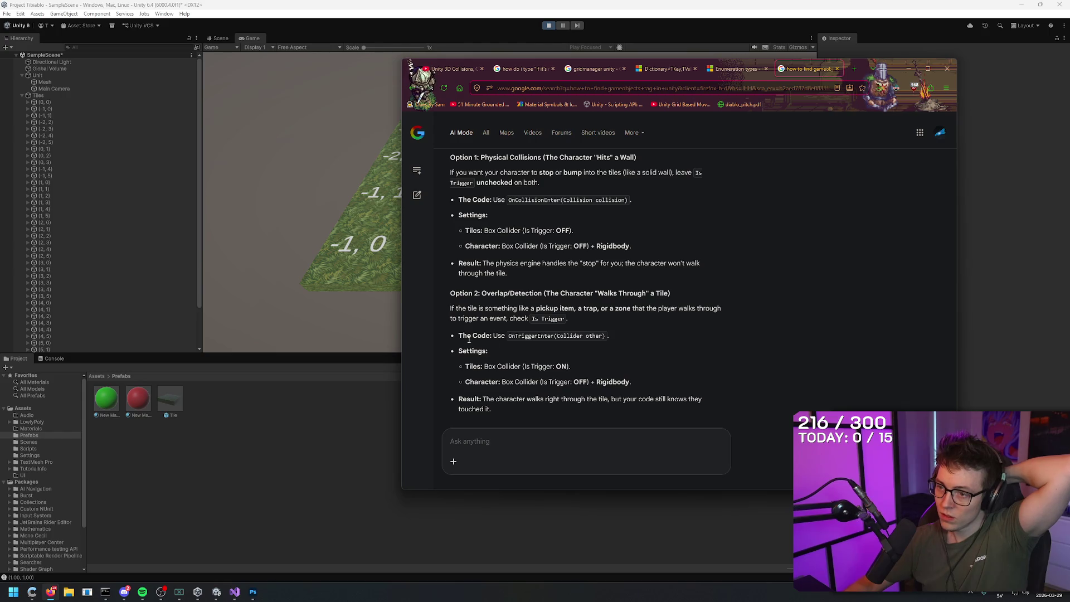
left_click_drag(460, 336, 624, 336)
left_click(634, 336)
scroll(508, 319, "down", 2)
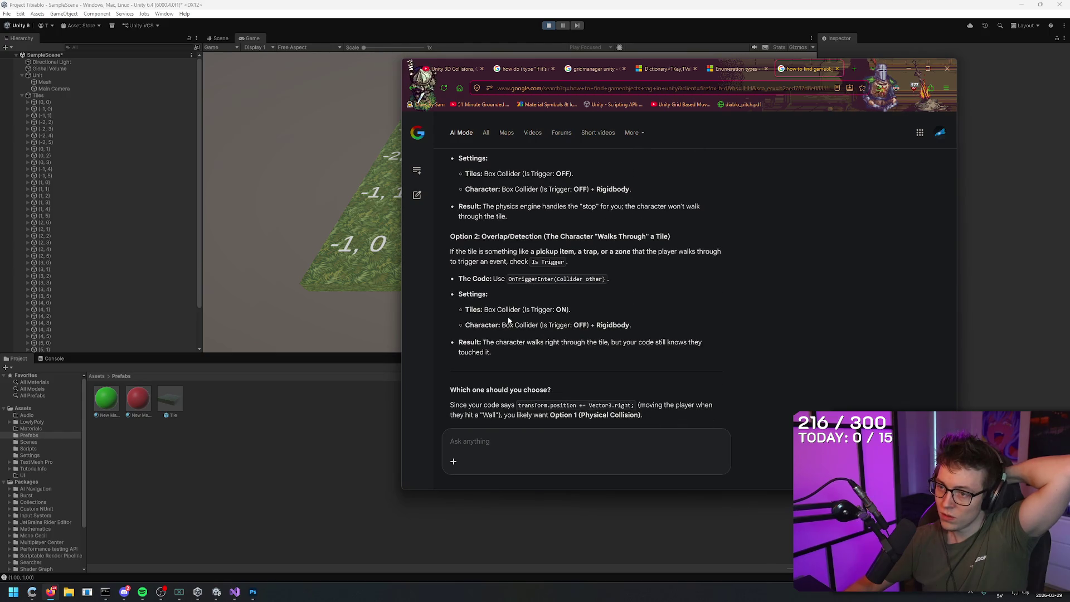
right_click(655, 311)
key("Escape")
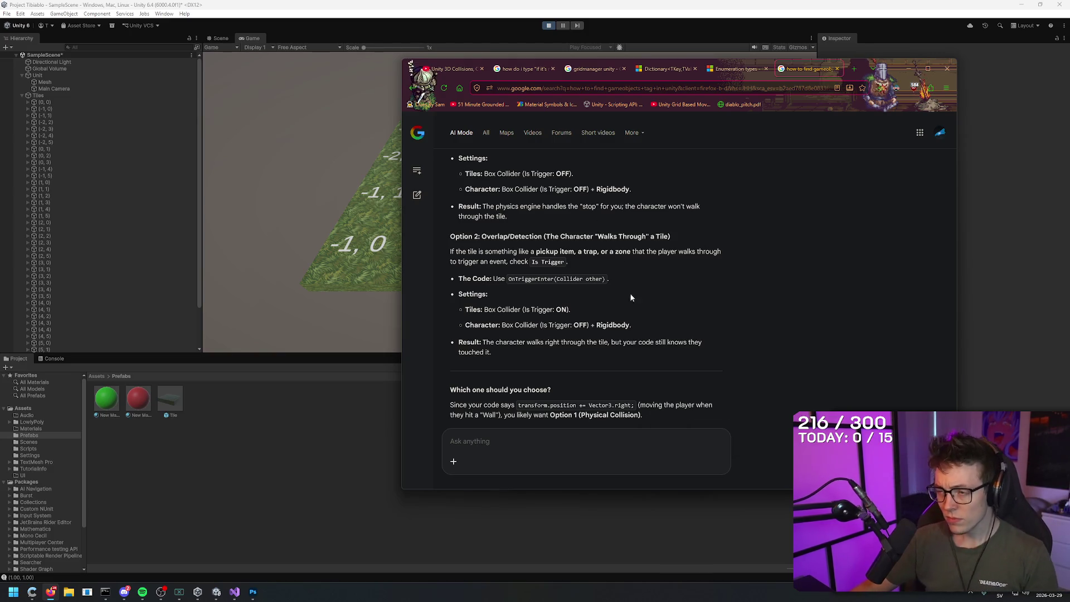
left_click(345, 351)
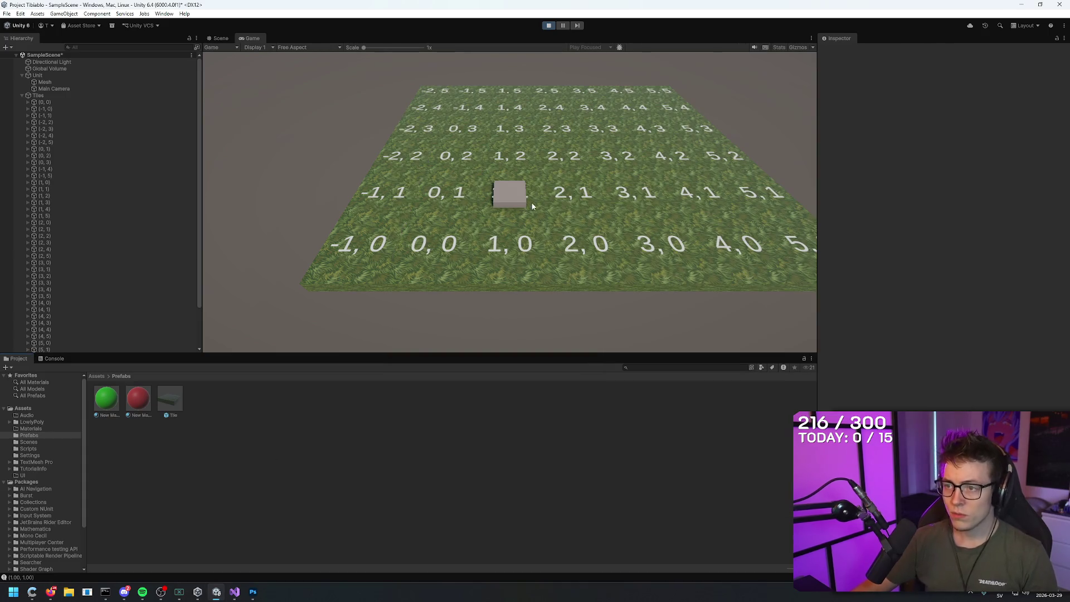
- Stop Play, tick Is Trigger on the Tile prefab's Box Collider, and restart Play
left_click(170, 398)
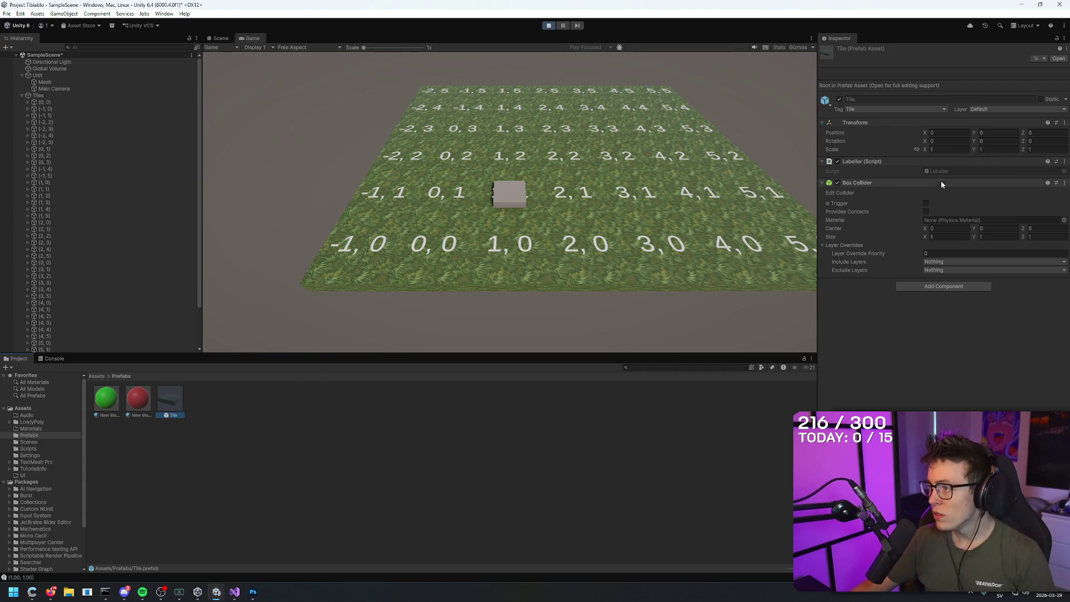
key("ctrl+p")
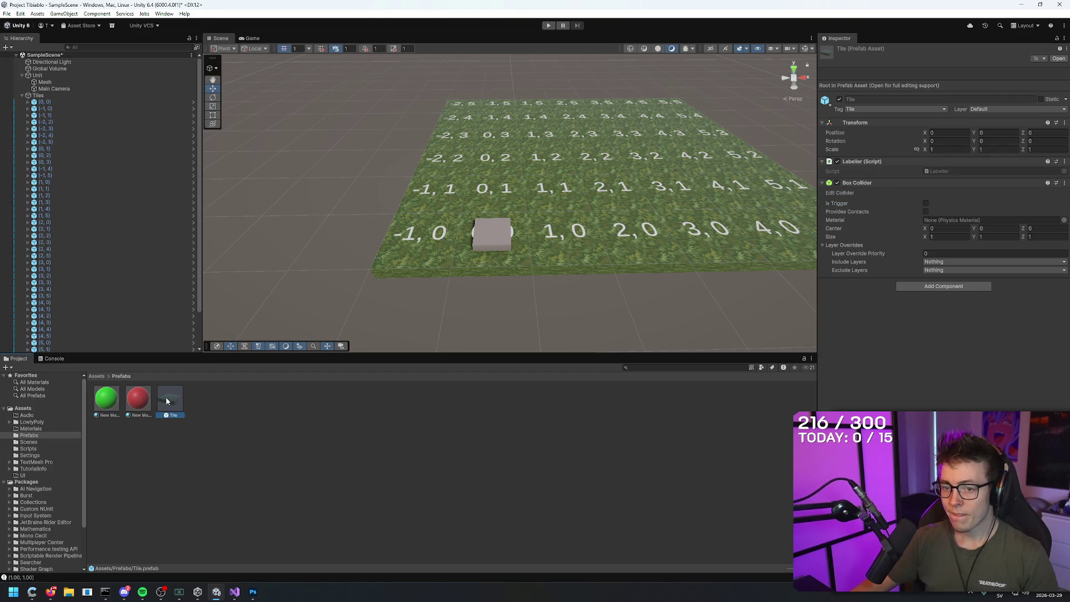
left_click(925, 204)
key("ctrl+p")
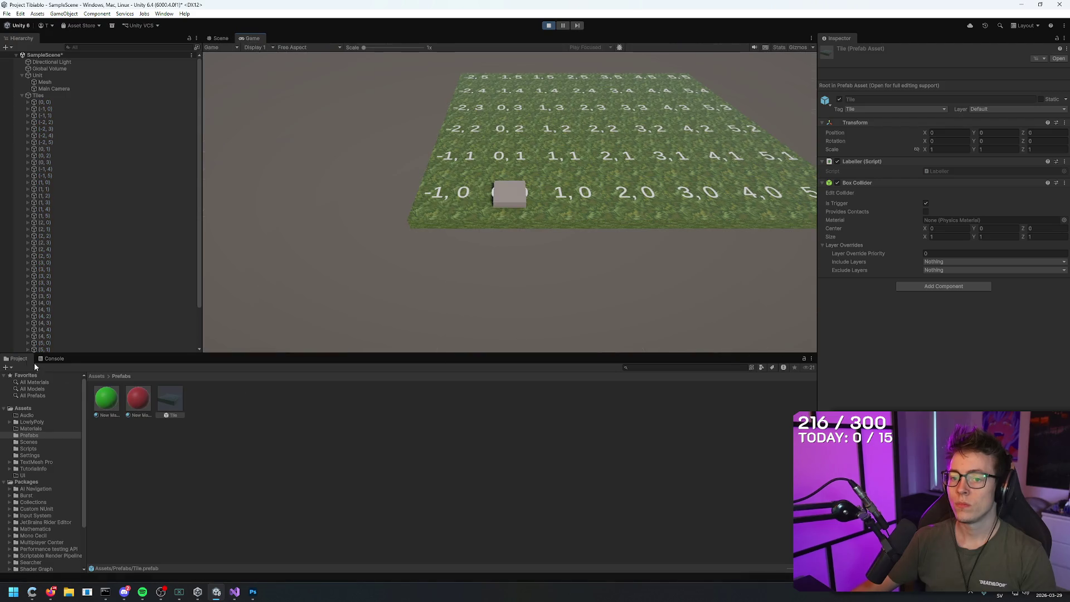
- Move the unit up, right, left twice and down to 0,0, then switch to Firefox
left_click(54, 359)
left_click(554, 270)
key("w")
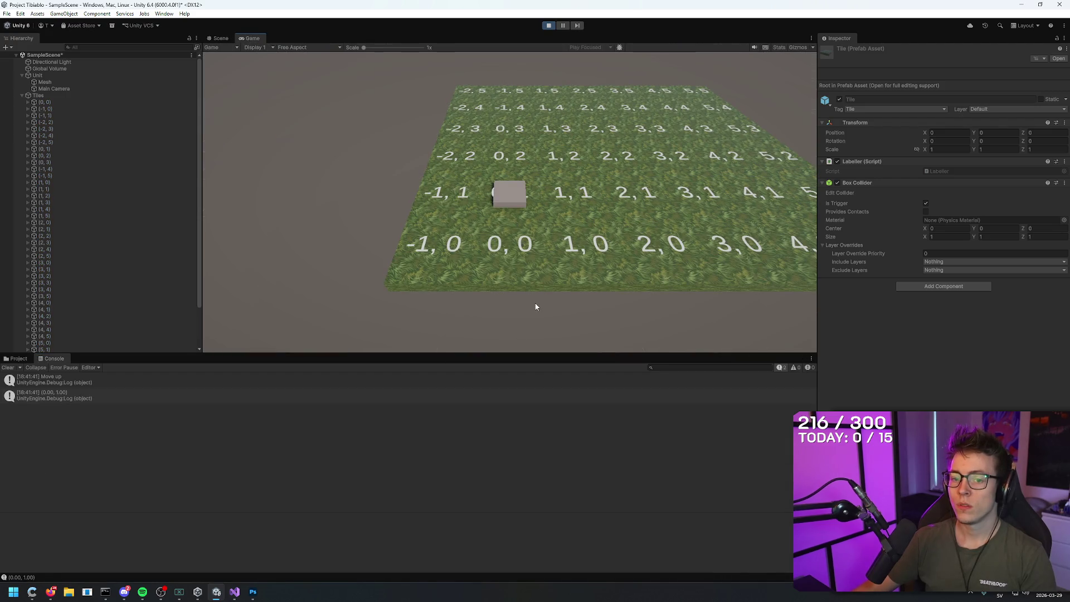
key("d")
key("d")
key("a")
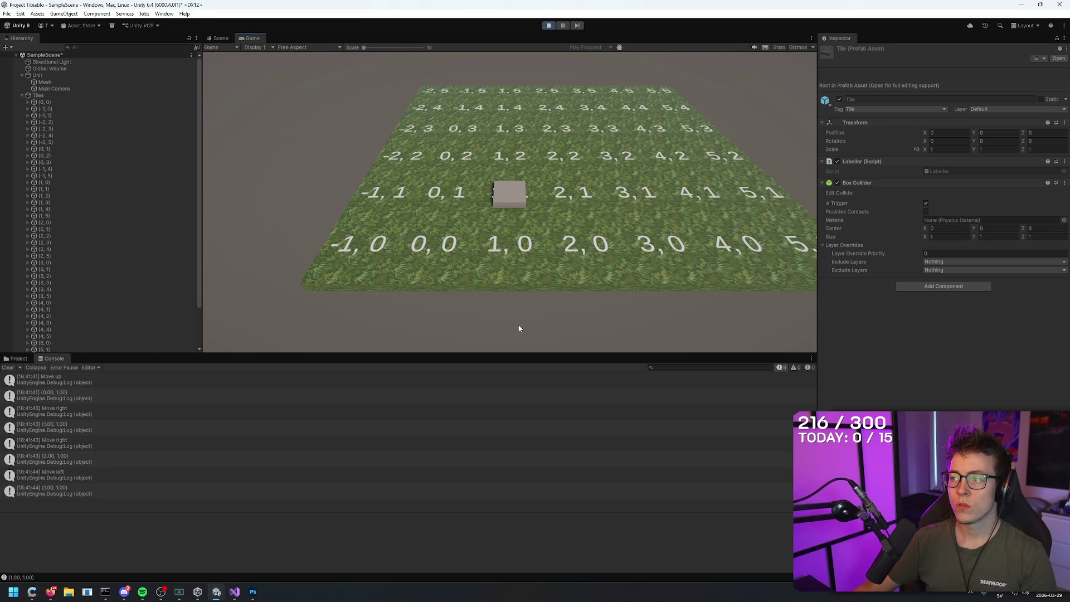
key("a")
key("s")
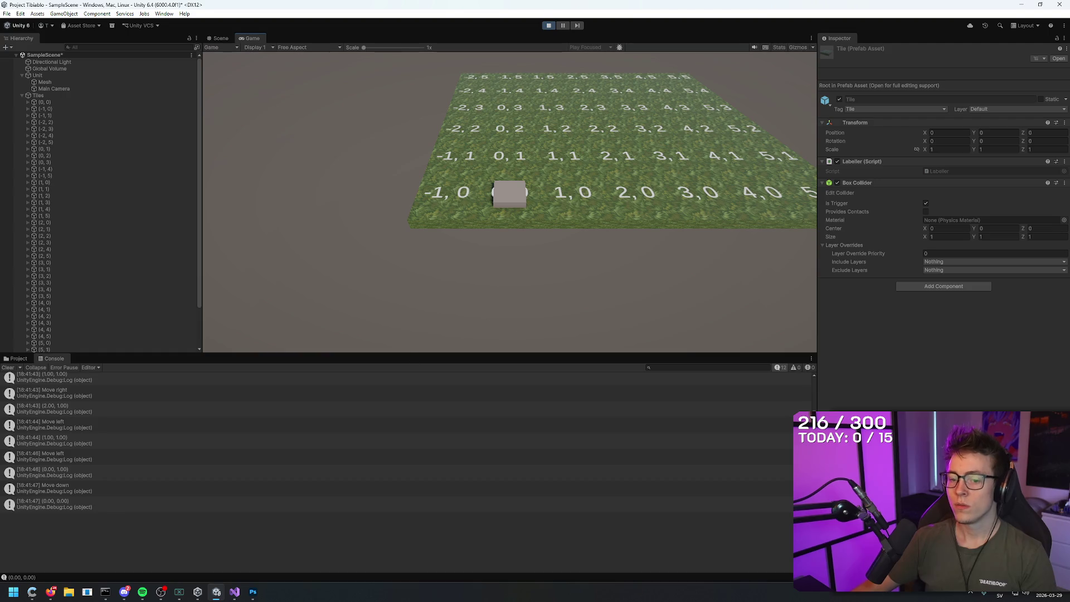
key("alt+Tab")
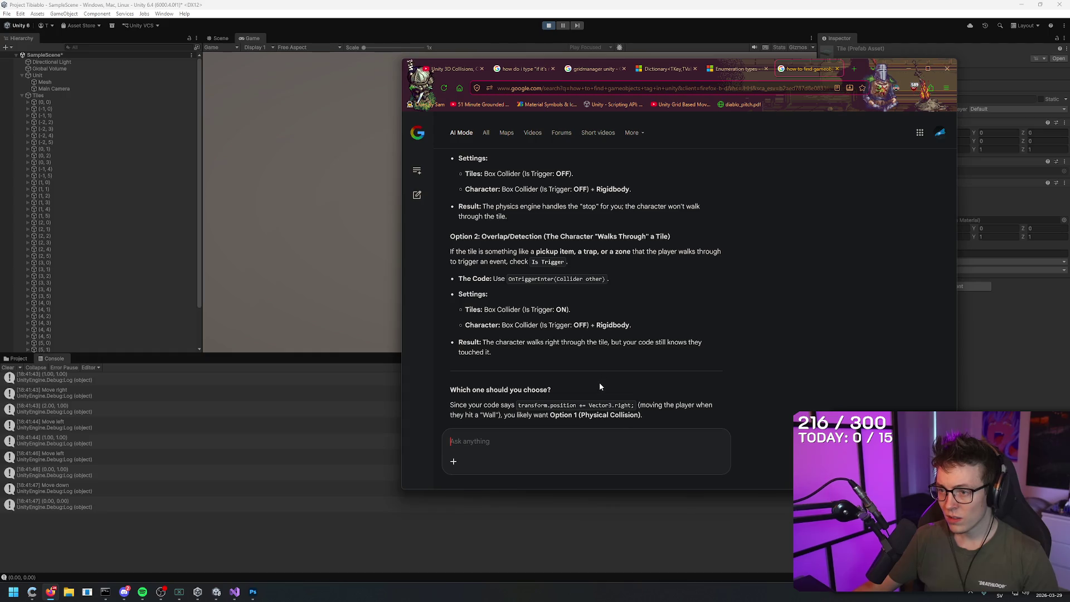
- Ask AI Mode 'do I need a rigidbody for ontriggerenter', fixing the typo
type("do I need ")
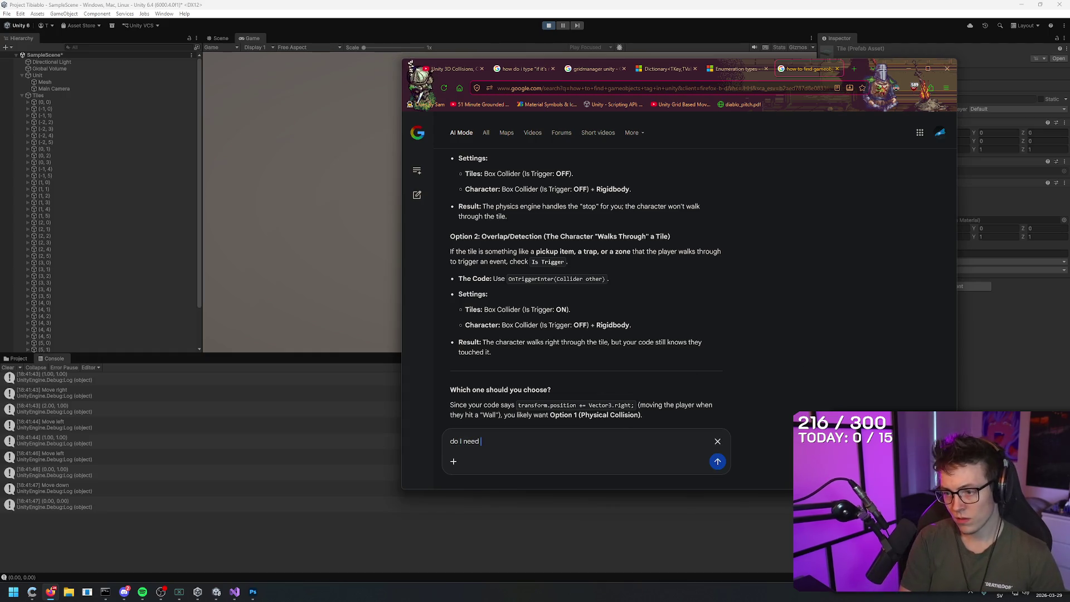
type("a rigidbody for entertrigger")
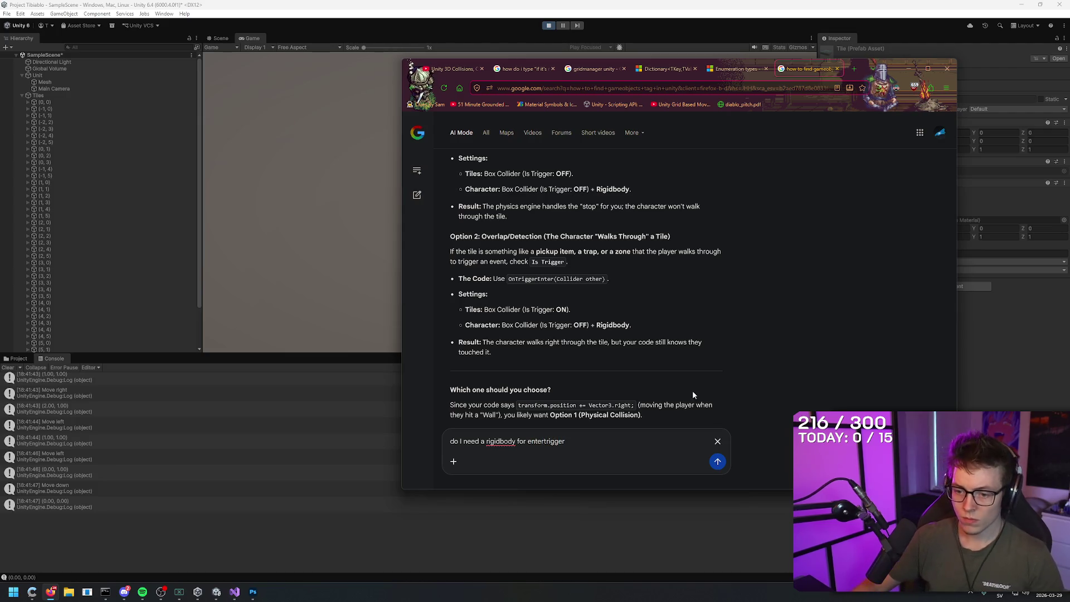
left_click(234, 591)
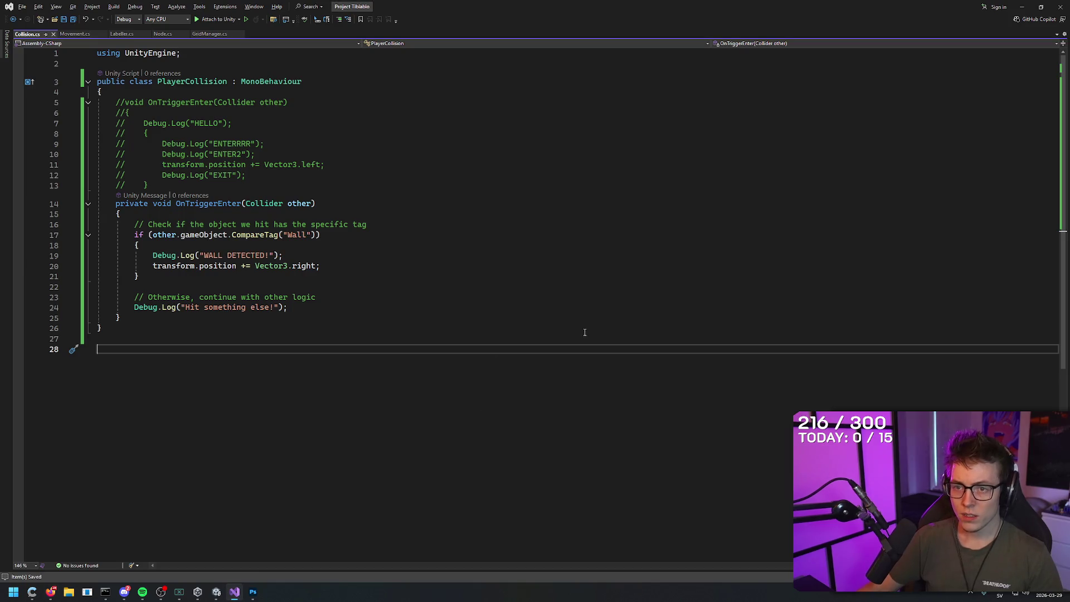
key("alt+Tab")
left_click_drag(607, 444, 530, 441)
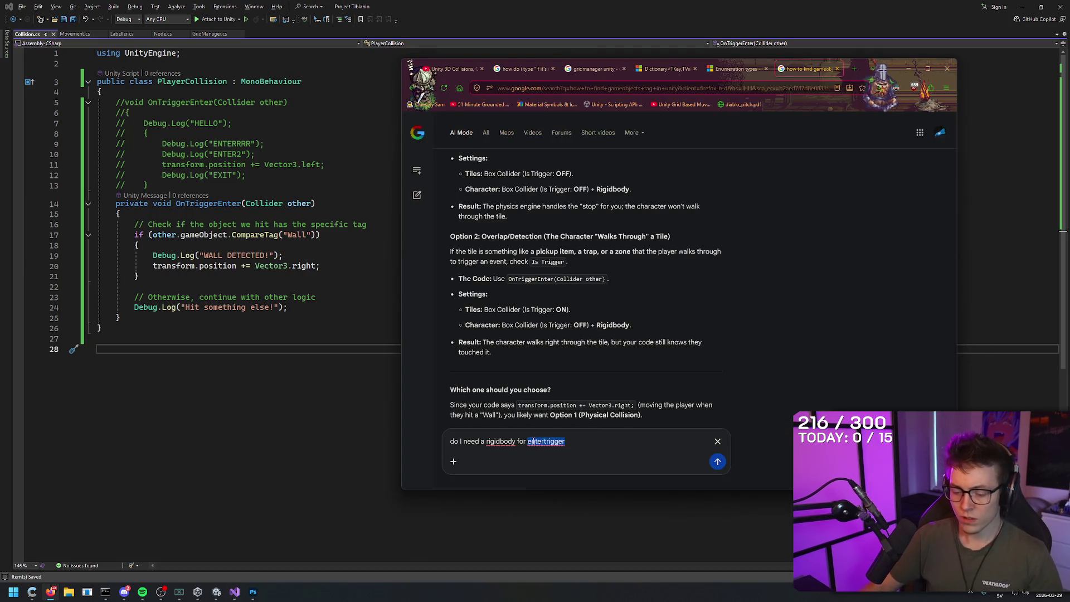
type("ontriggerenter")
key("Return")
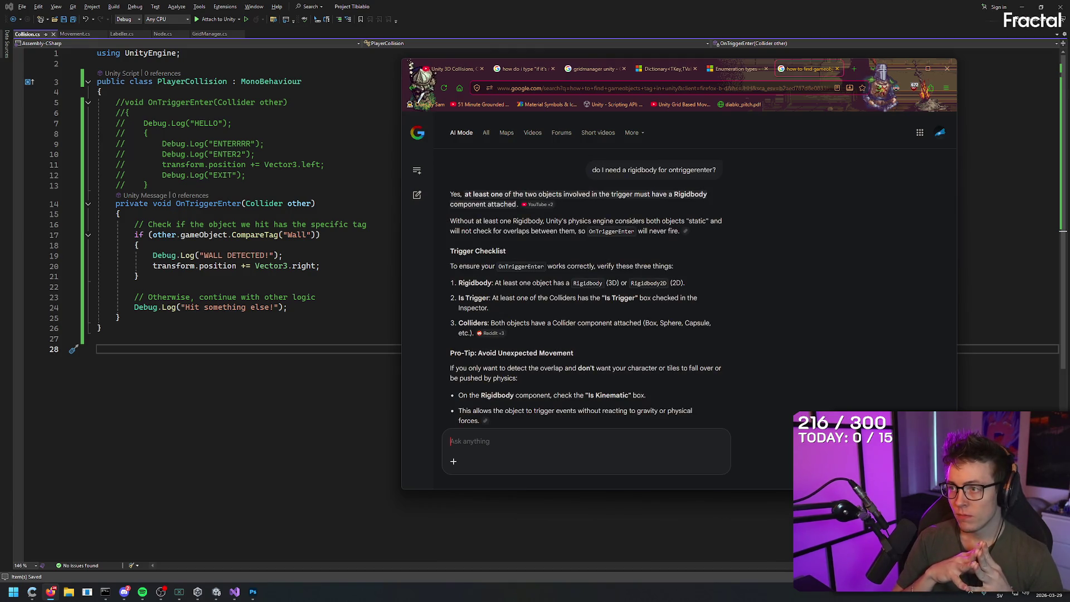
- Read the answer, then return to the Unity editor
left_click(231, 594)
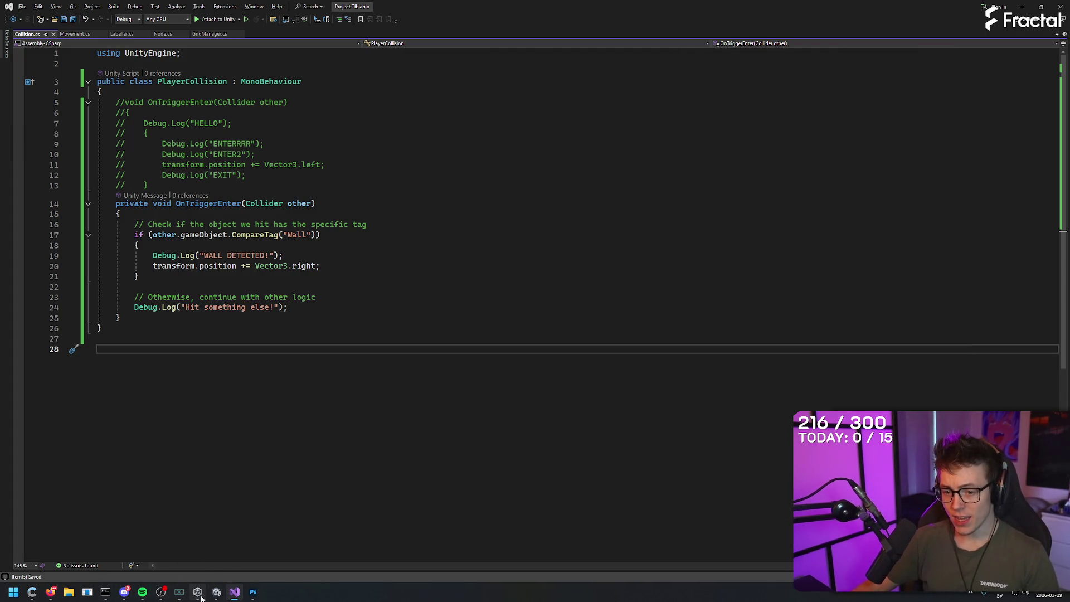
mouse_move(216, 592)
left_click(206, 543)
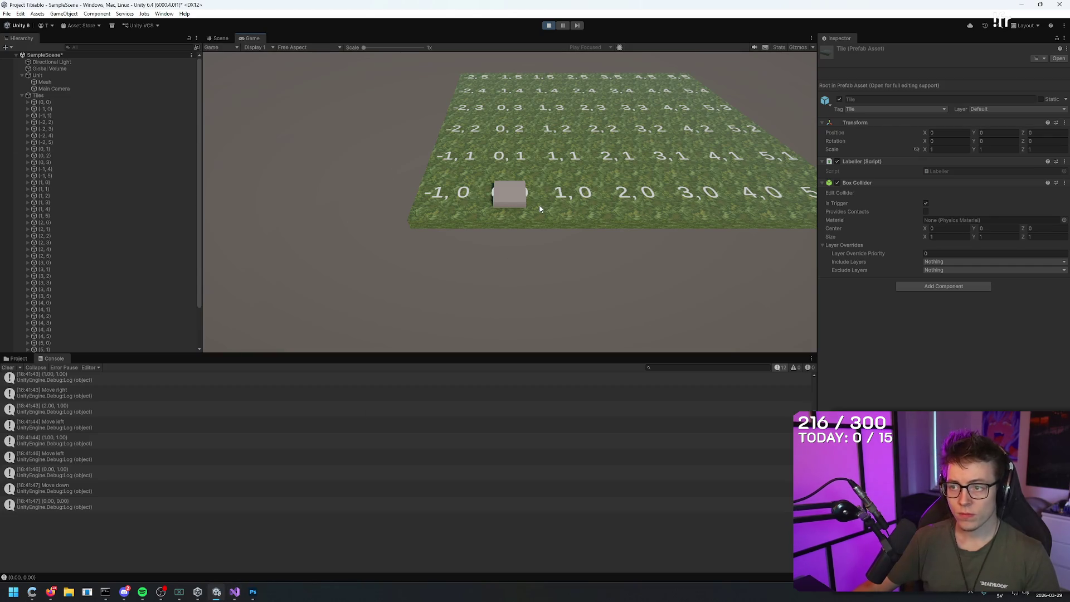
- Add a Rigidbody component to the Unit cube and turn off Use Gravity
left_click(38, 75)
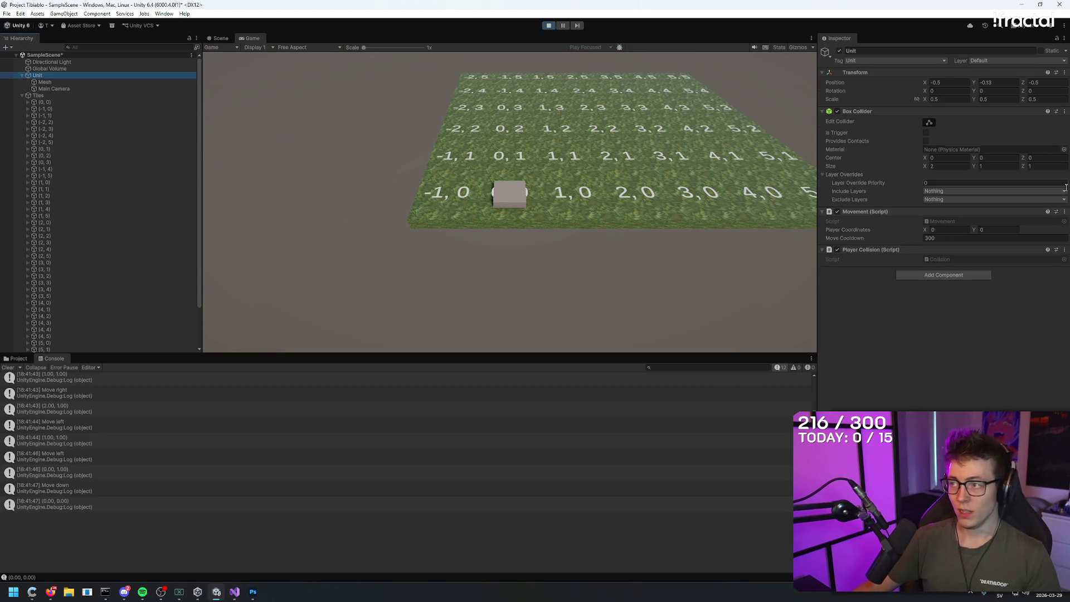
left_click(937, 275)
type("rigidbod")
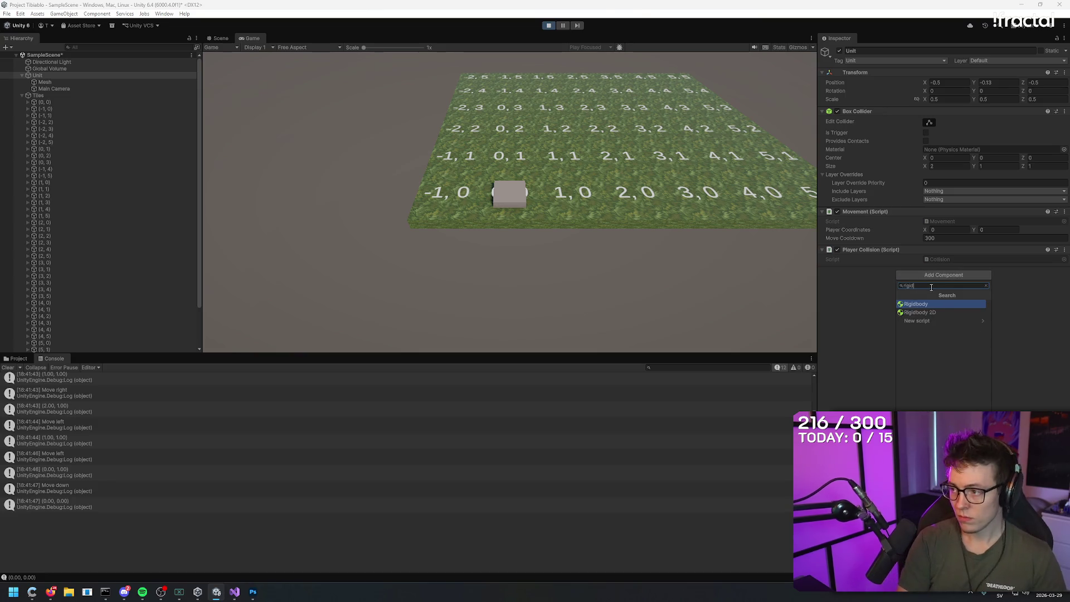
left_click(901, 307)
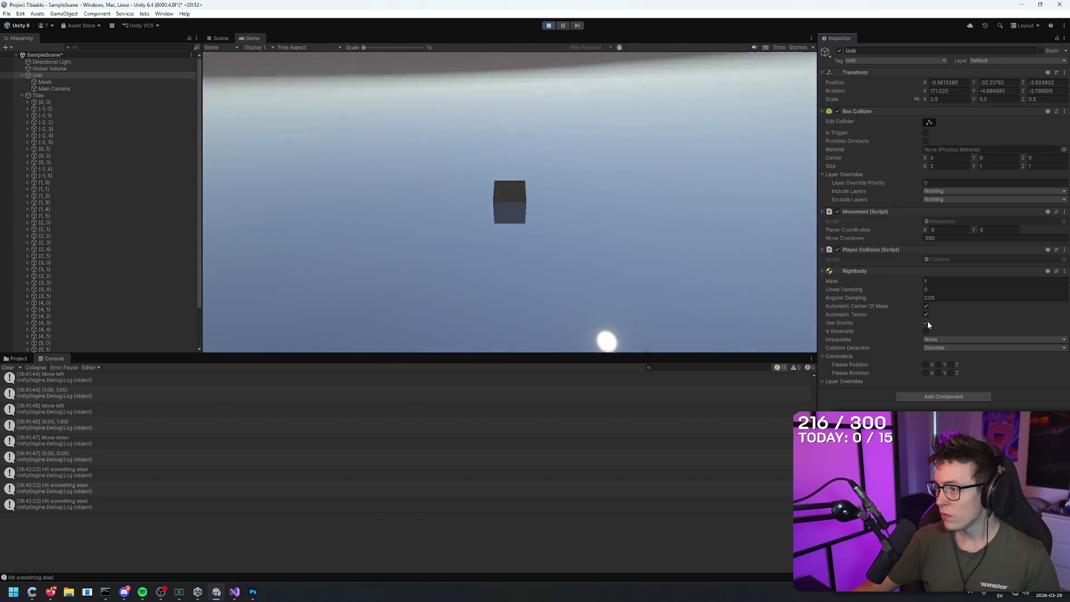
left_click(927, 322)
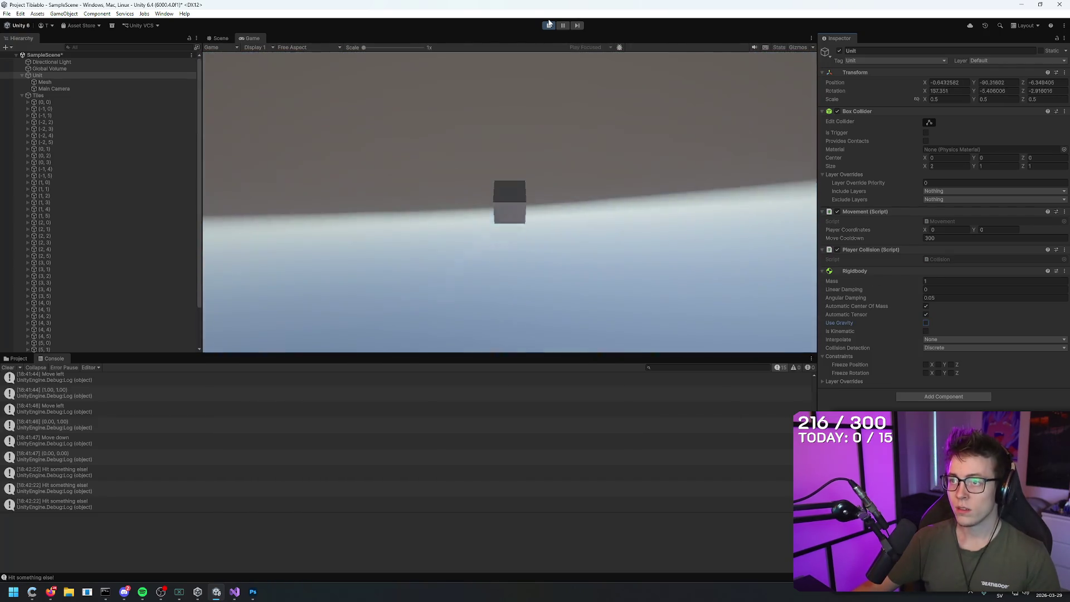
- Stop play mode, add the Rigidbody to Unit again, and start a new play test
key("ctrl+p")
left_click(923, 277)
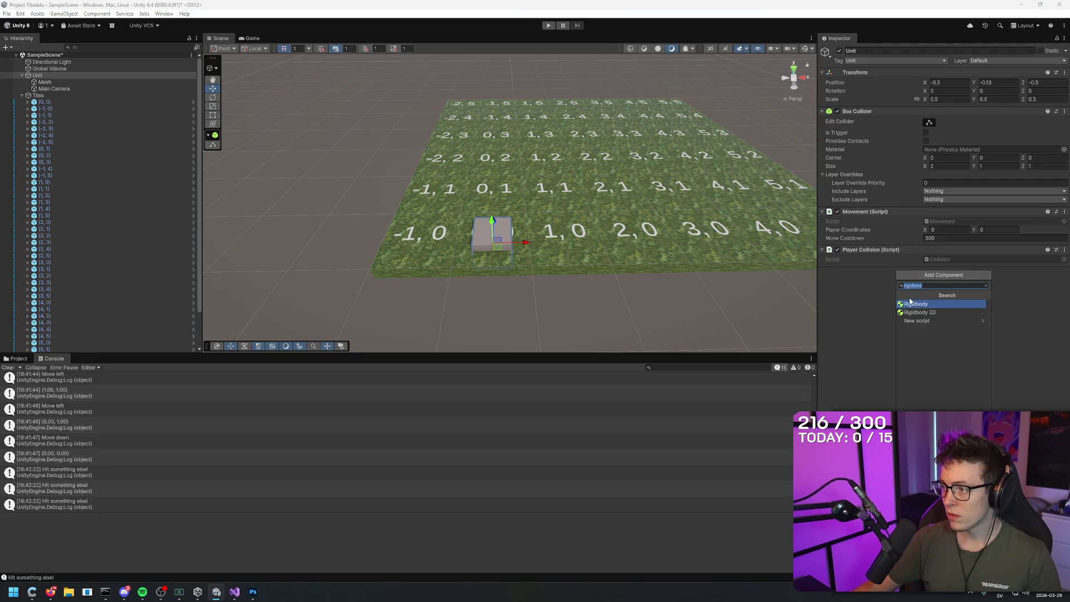
left_click(900, 304)
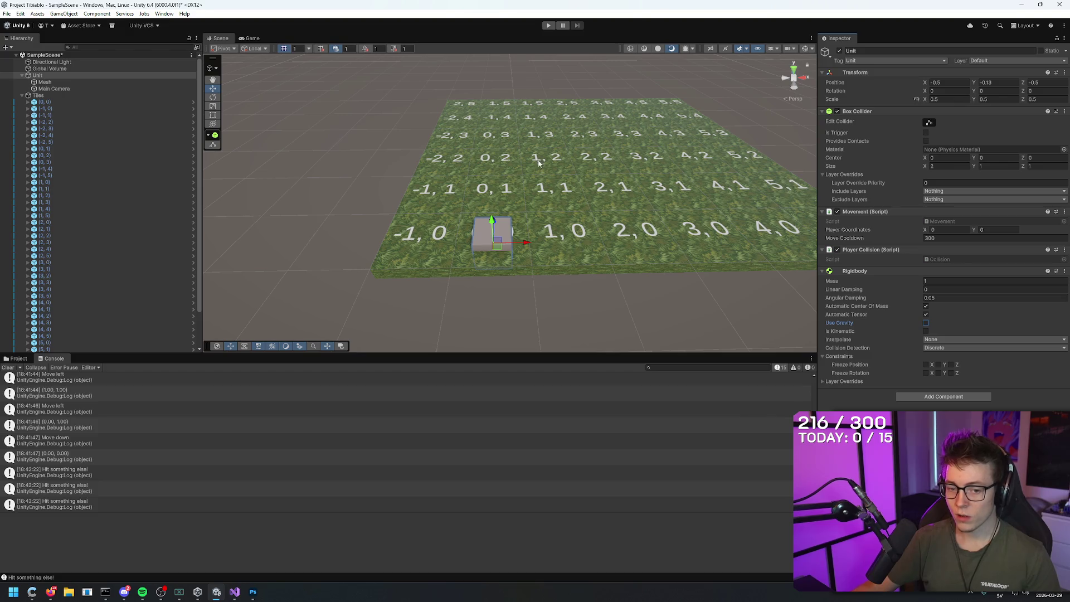
left_click(547, 26)
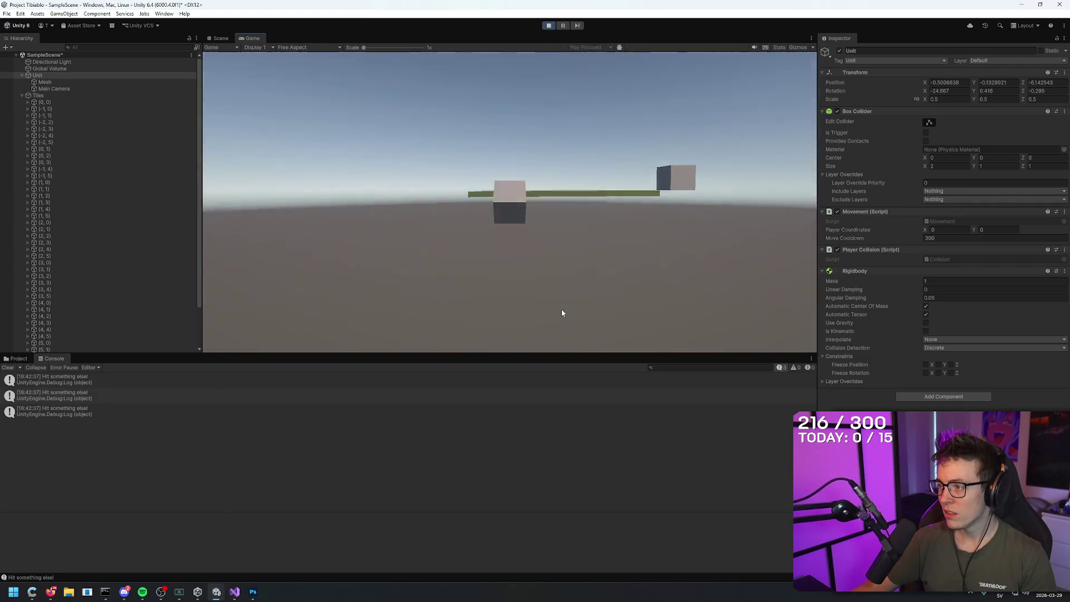
- Stop play mode, inspect tile (1, 1) and the cube's Mesh, then select Unit
left_click(550, 27)
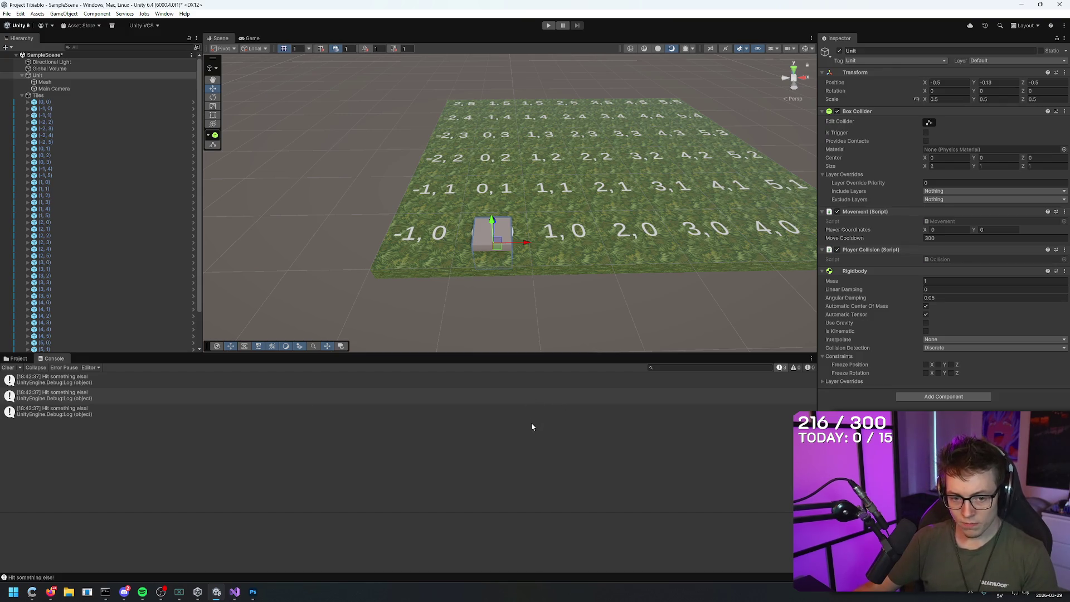
left_click(559, 195)
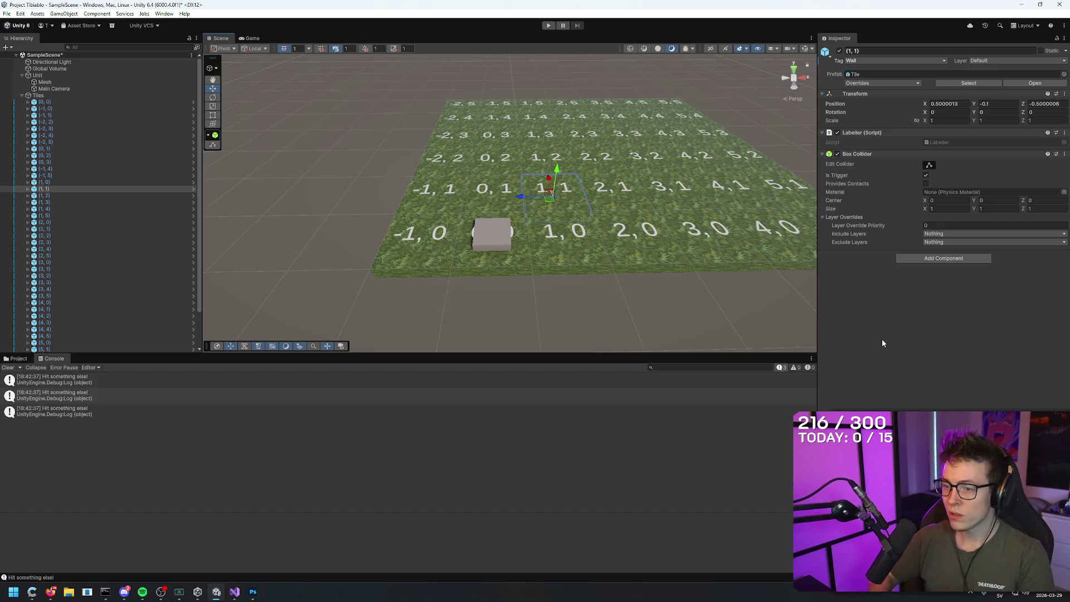
left_click(512, 235)
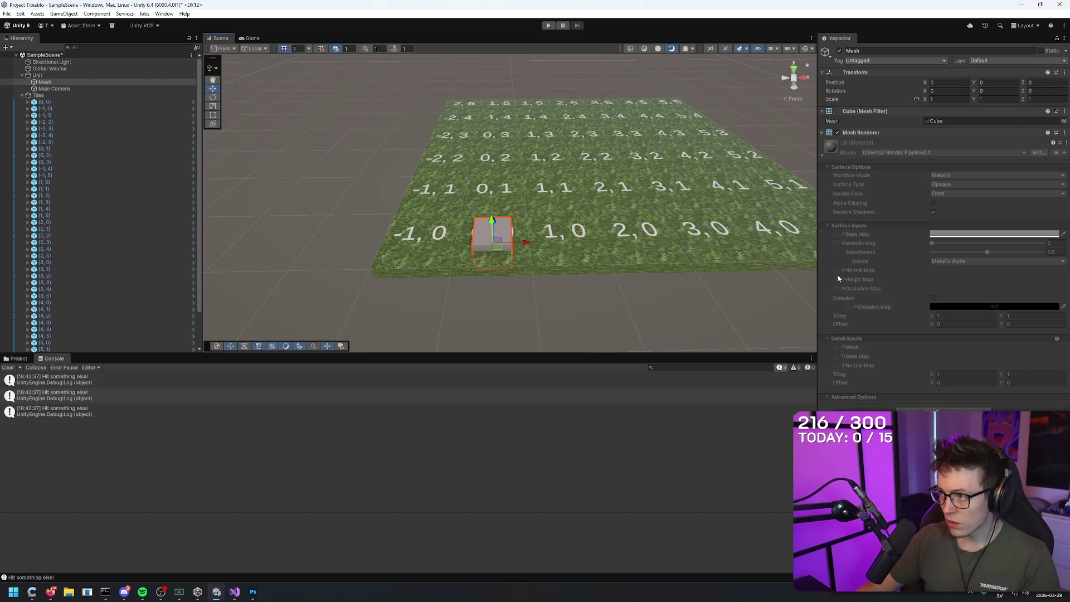
left_click(7, 359)
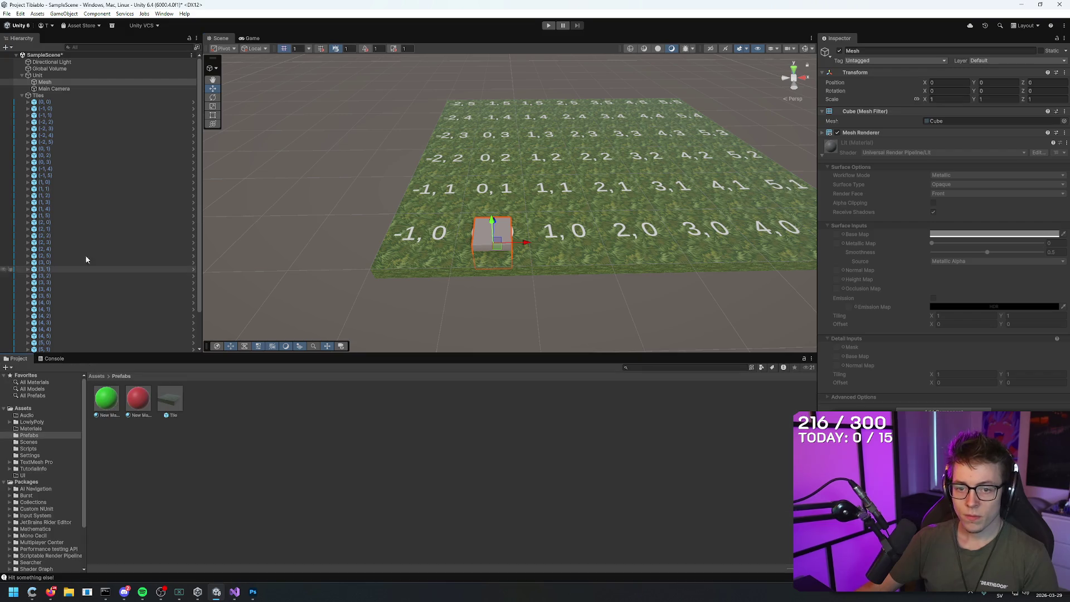
left_click(37, 75)
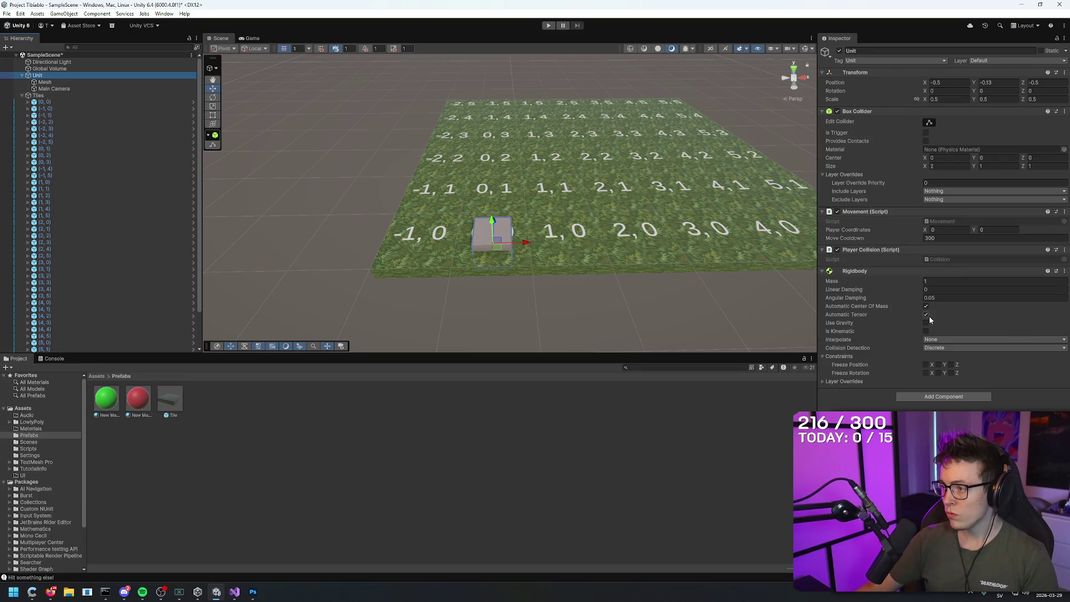
- Freeze the Rigidbody's X, Y, Z position and rotation, then start play mode
left_click(926, 365)
left_click(938, 365)
left_click(952, 365)
left_click(926, 372)
left_click(938, 373)
left_click(951, 373)
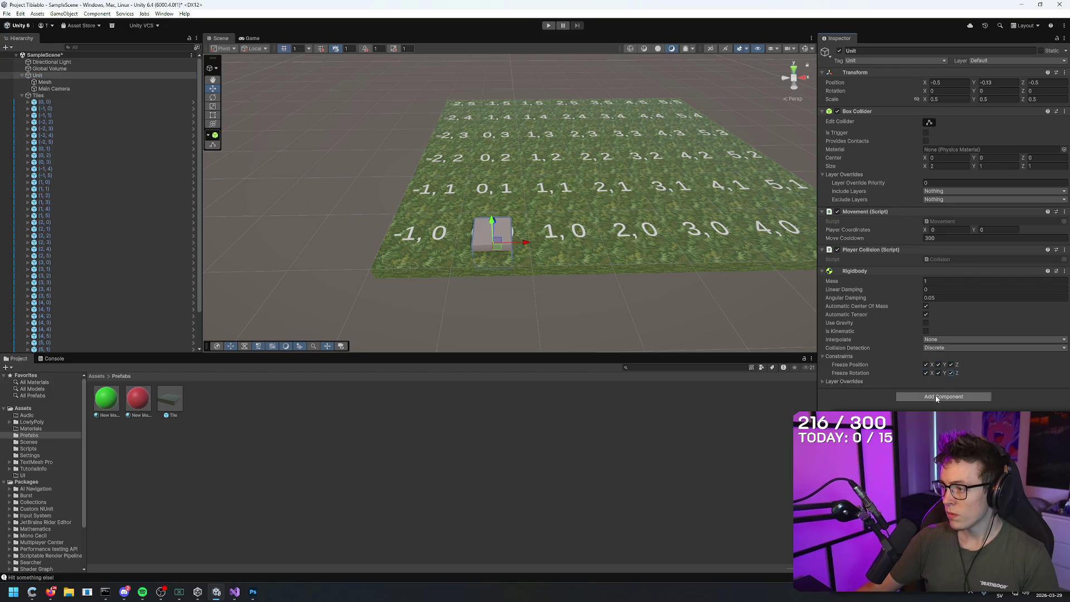
left_click(549, 26)
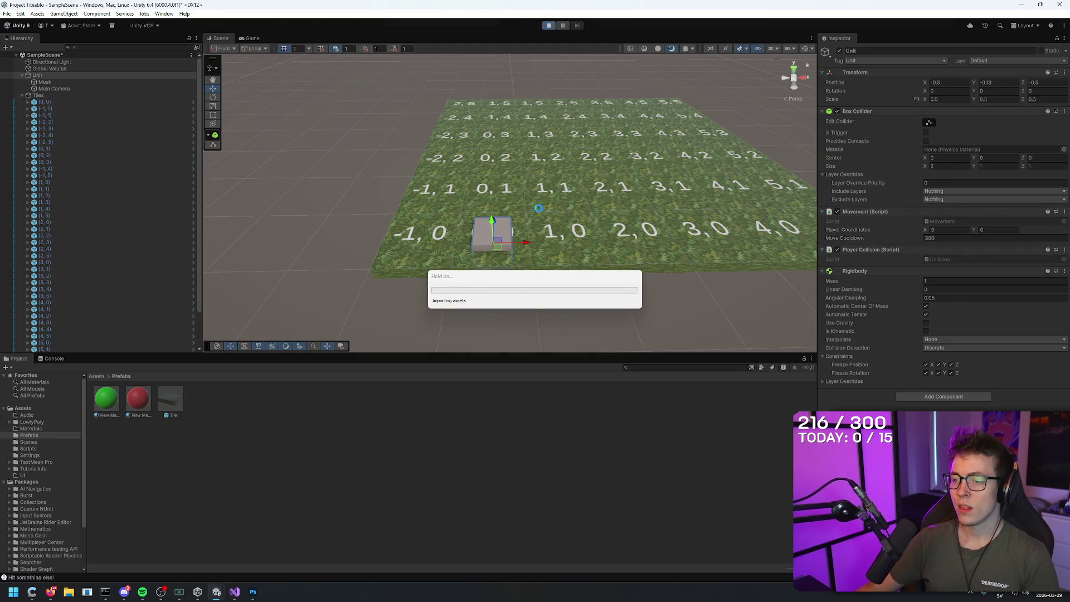
- Show the Console, move the cube up to tile (0, 1), and view the hit message's stack trace
left_click(54, 360)
key("w")
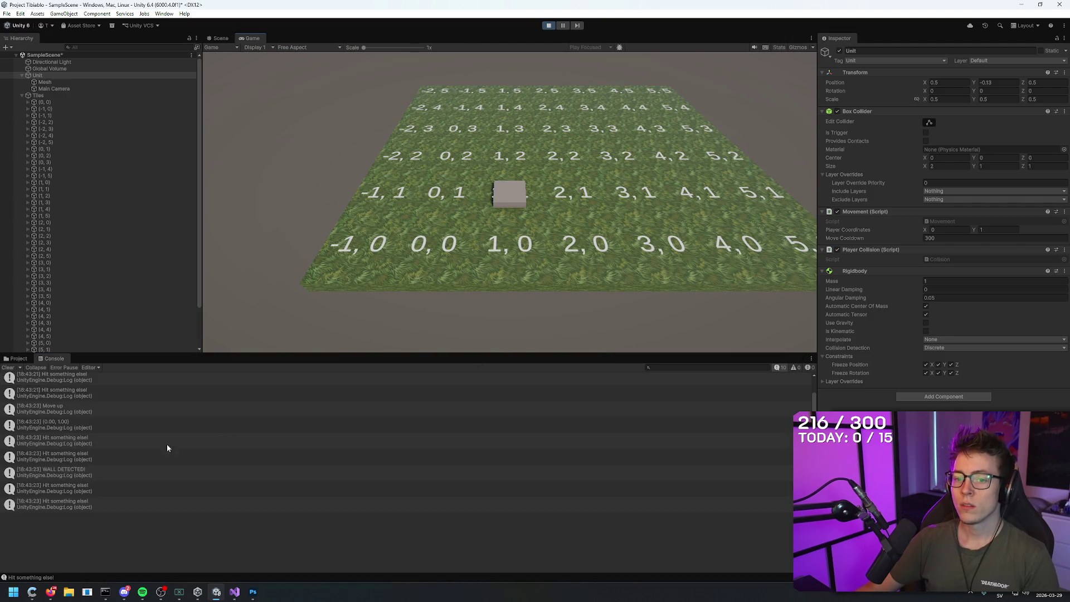
left_click(92, 437)
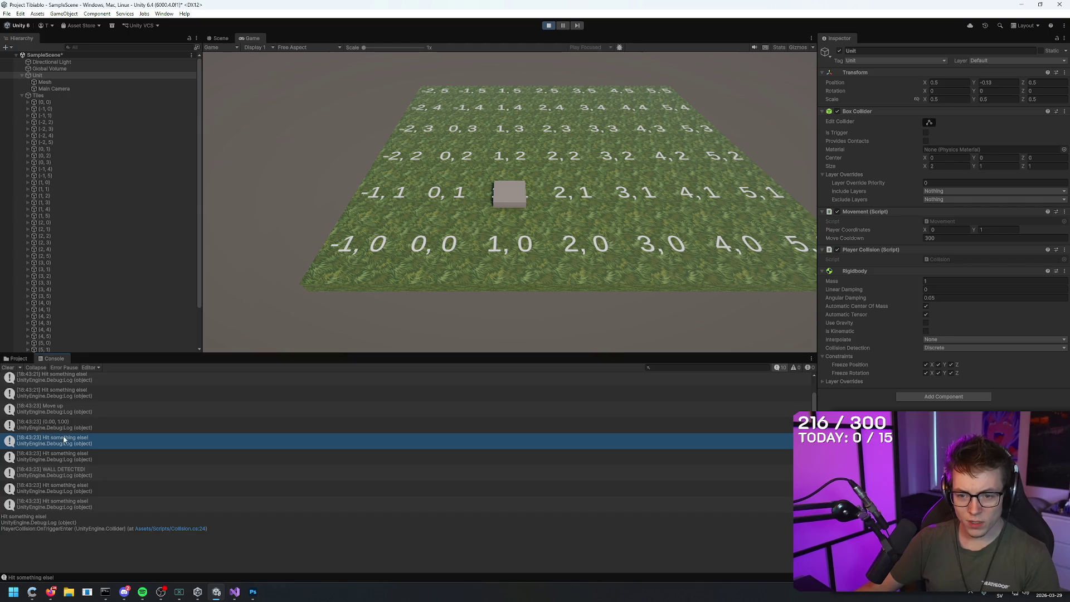
key("d")
key("a")
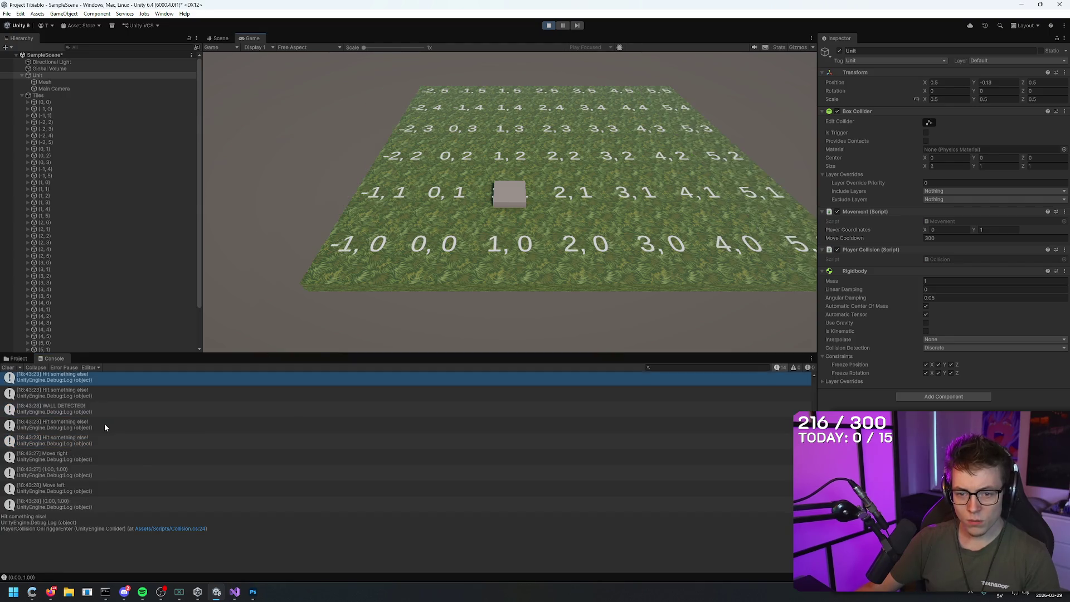
- Move the cube around the grid to tile (-1, 2) and inspect the latest hit log
key("s")
key("w")
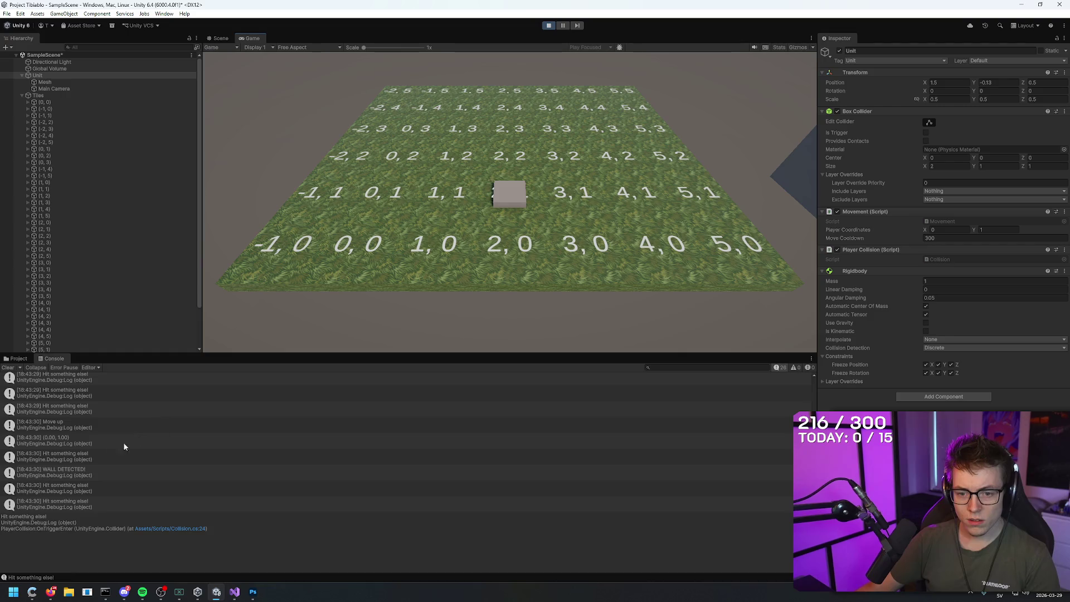
key("a")
key("a")
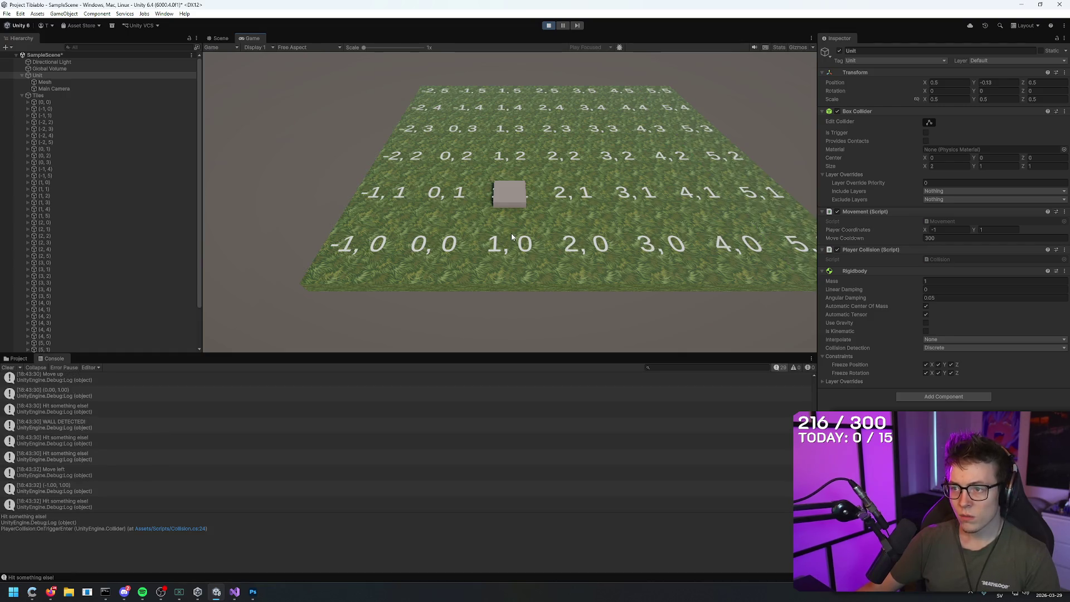
key("d")
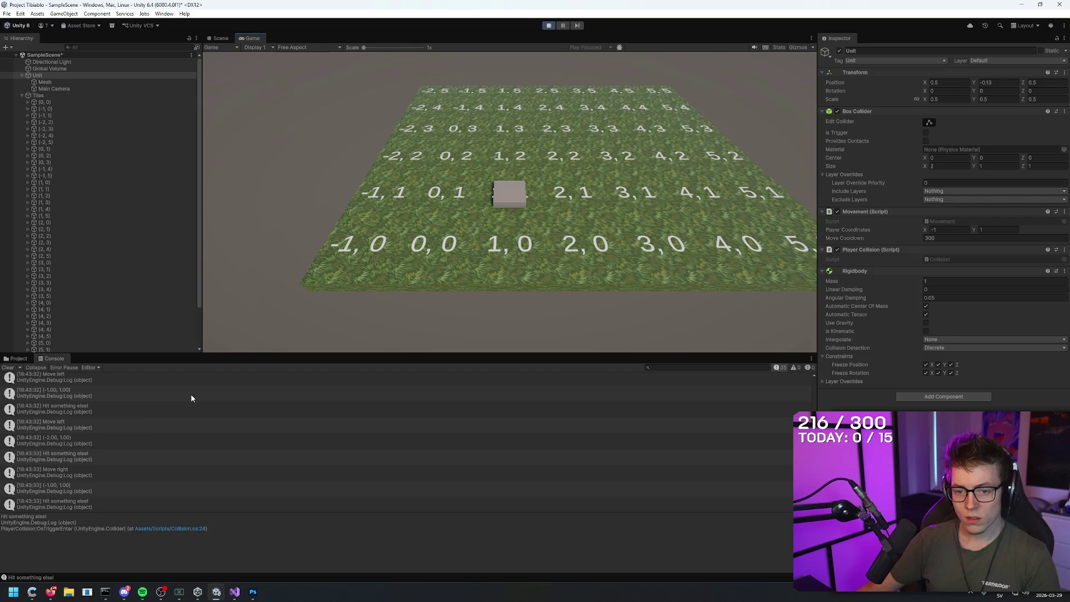
key("a")
key("d")
key("d")
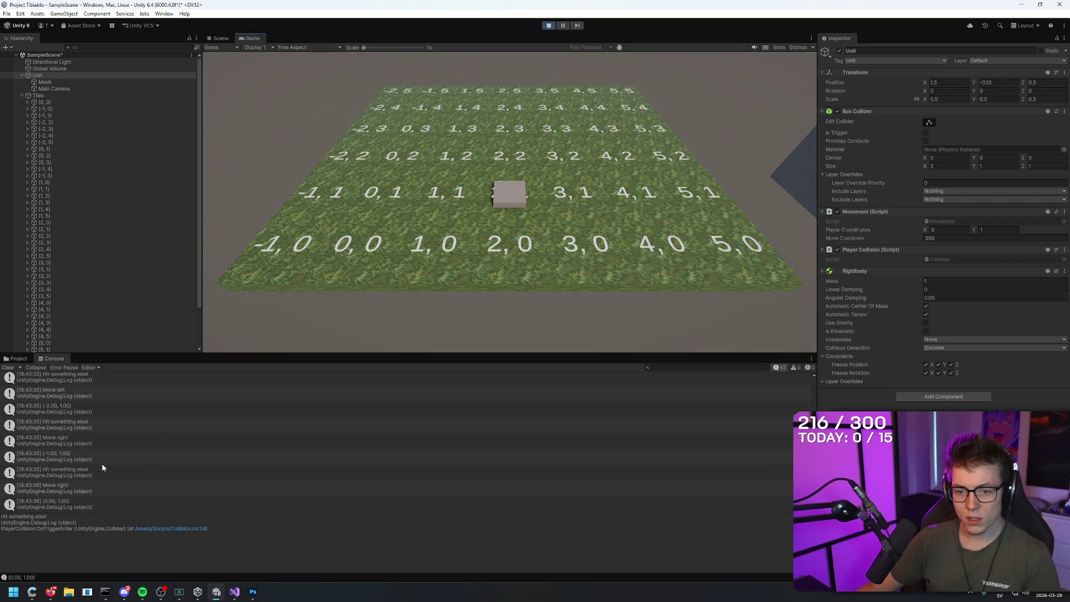
key("w")
key("a")
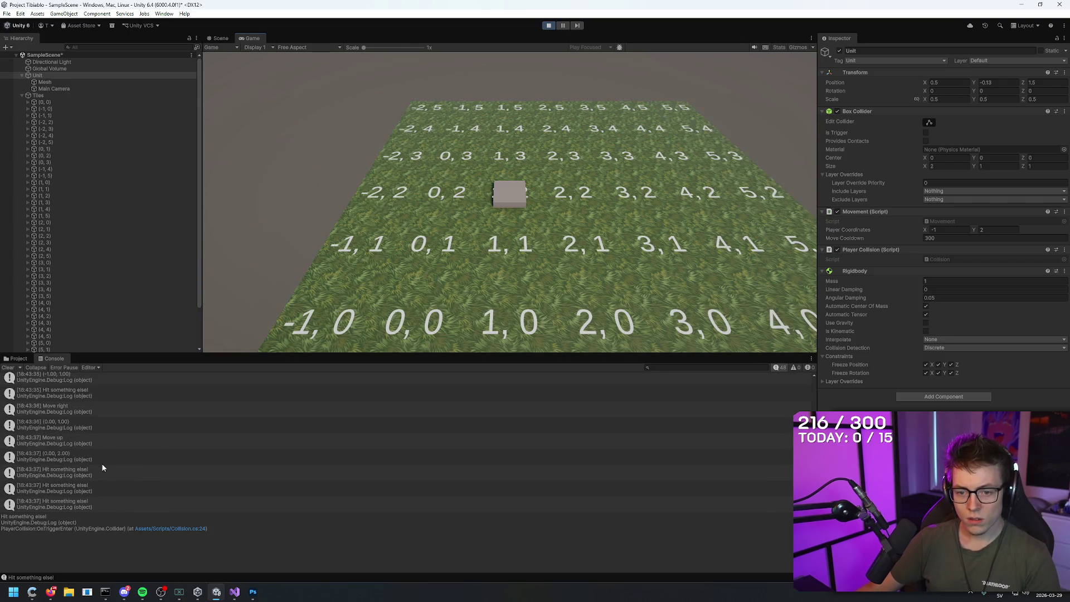
left_click(55, 508)
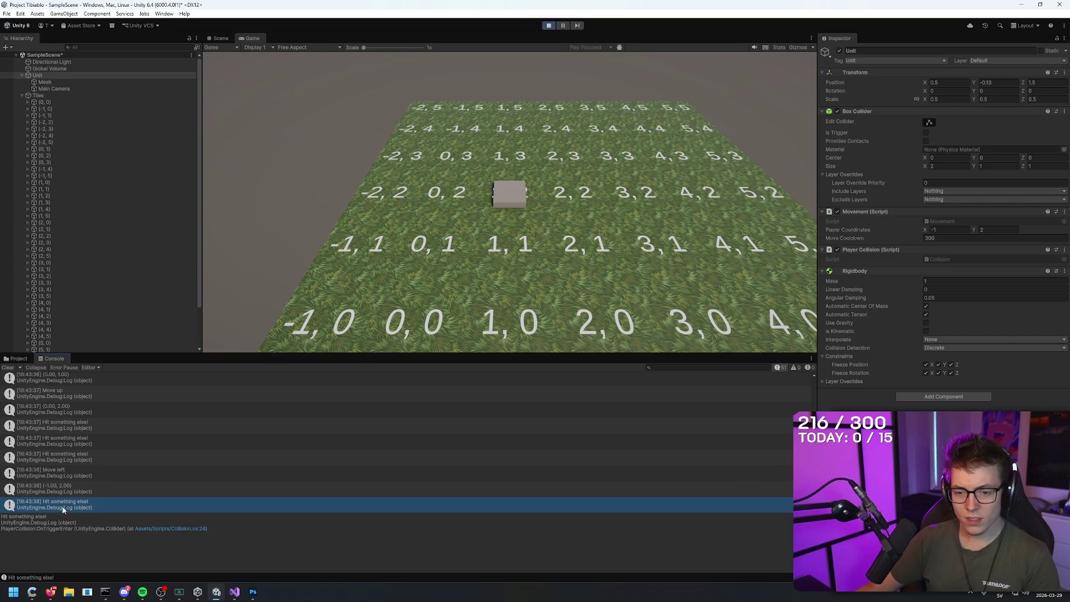
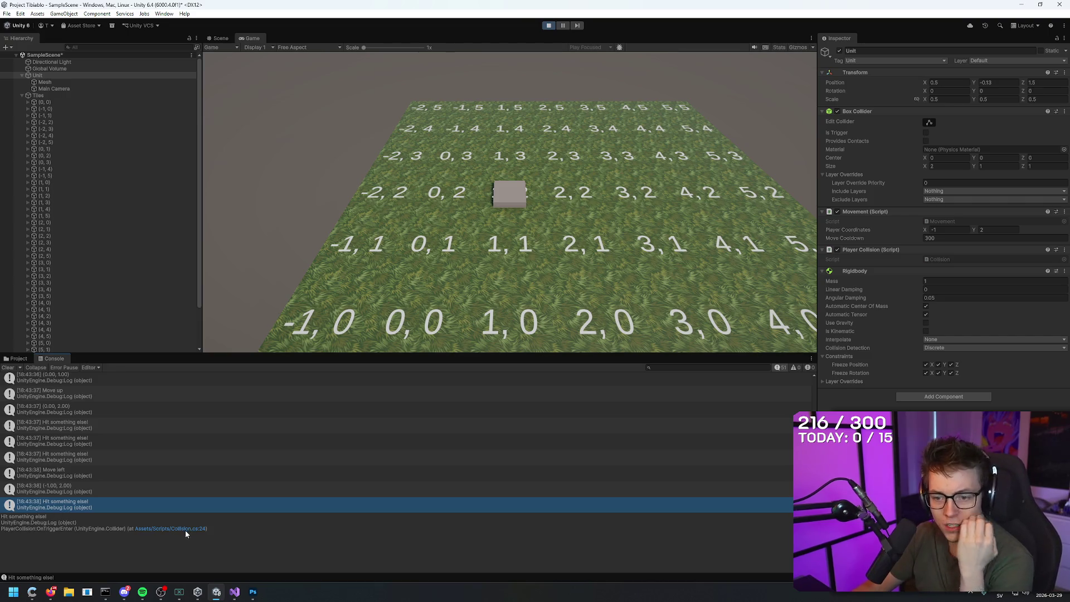
- Glance at the Photoshop grid sketch, then bring Collision.cs up in Visual Studio
left_click(253, 592)
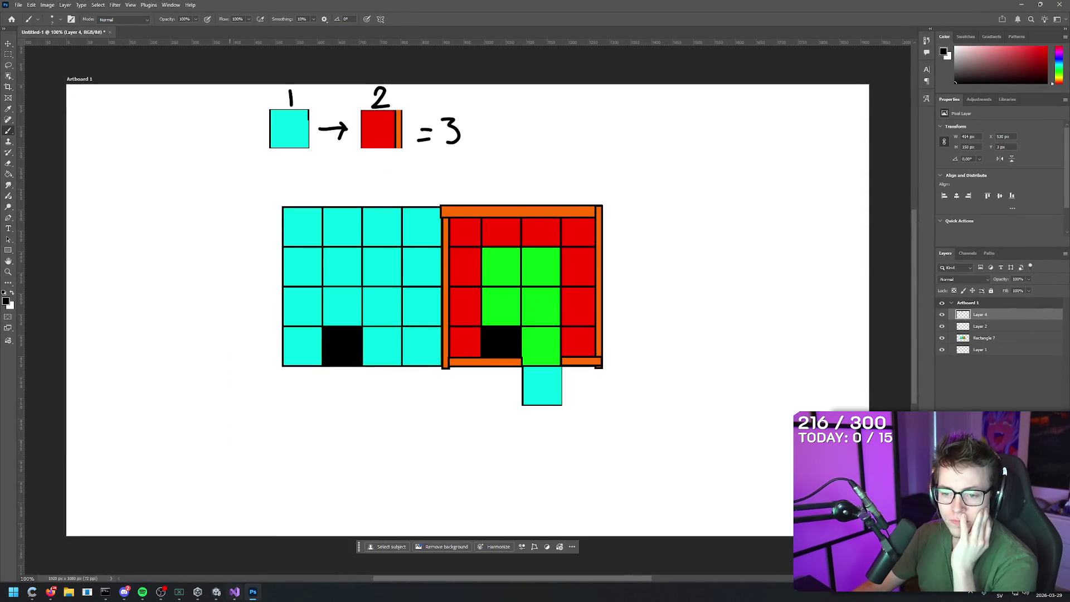
left_click(254, 592)
left_click(234, 592)
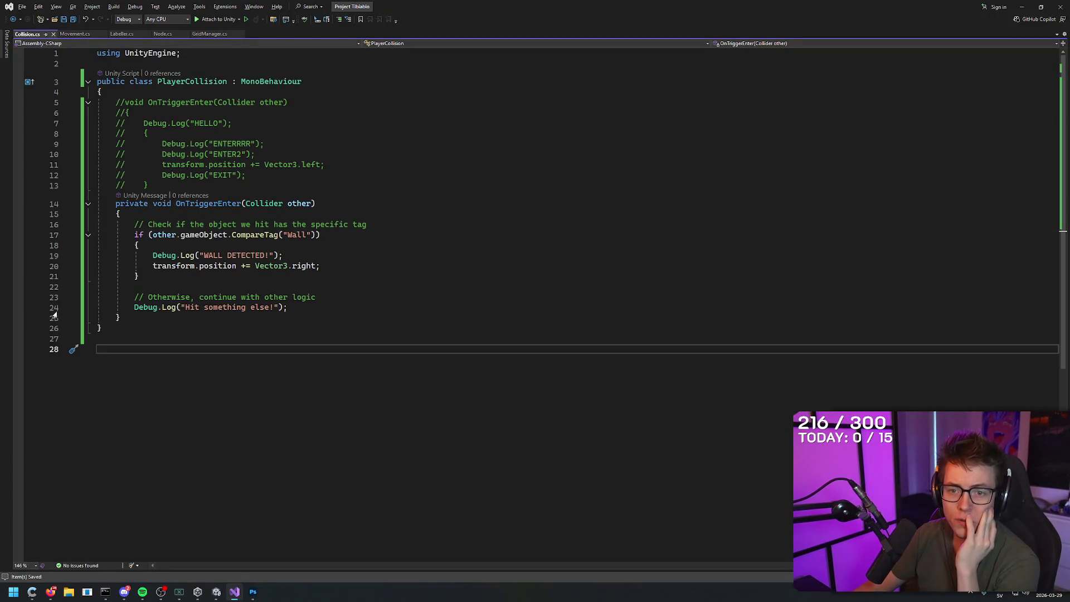
- Delete the 'Otherwise' comment and 'Hit something else!' log, save Collision.cs, and play the Unity scene
mouse_move(299, 313)
left_mouse_down()
mouse_move(97, 295)
mouse_move(97, 306)
mouse_move(99, 286)
left_mouse_up()
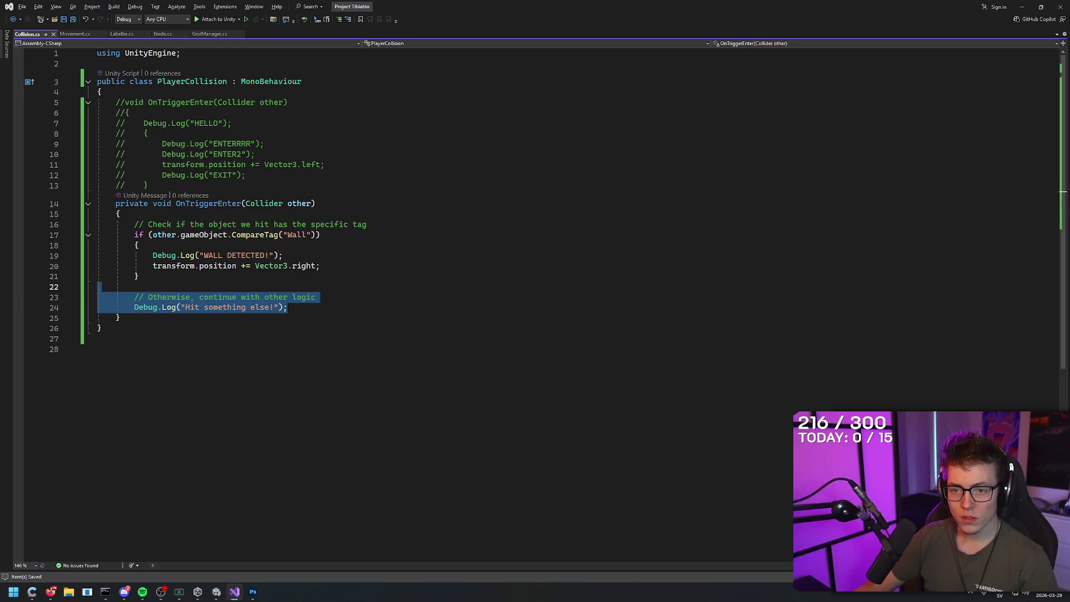
key("BackSpace")
key("BackSpace")
key("ctrl+s")
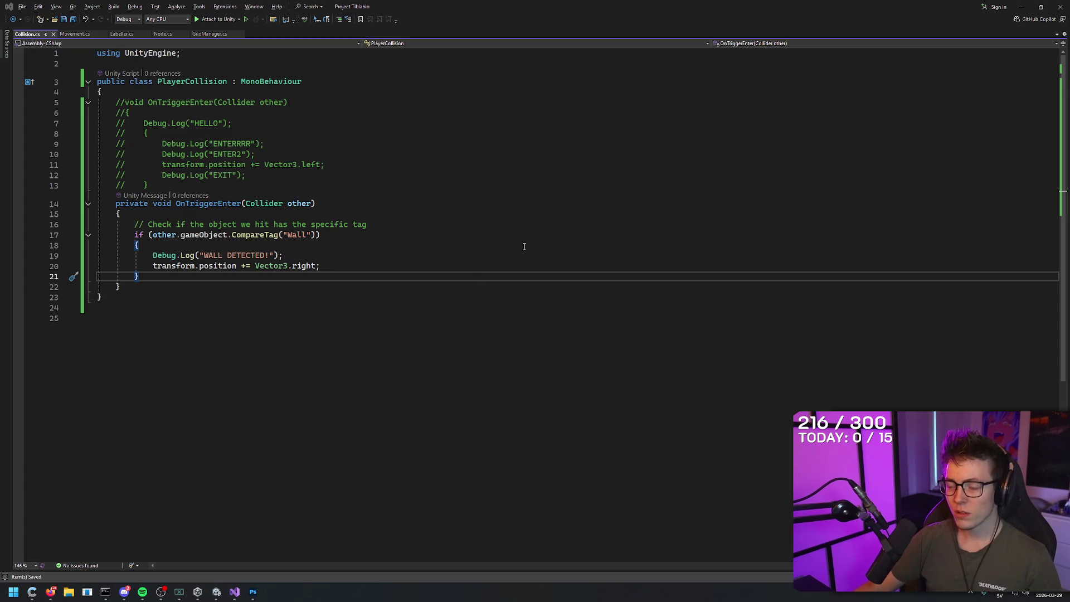
key("alt+Tab")
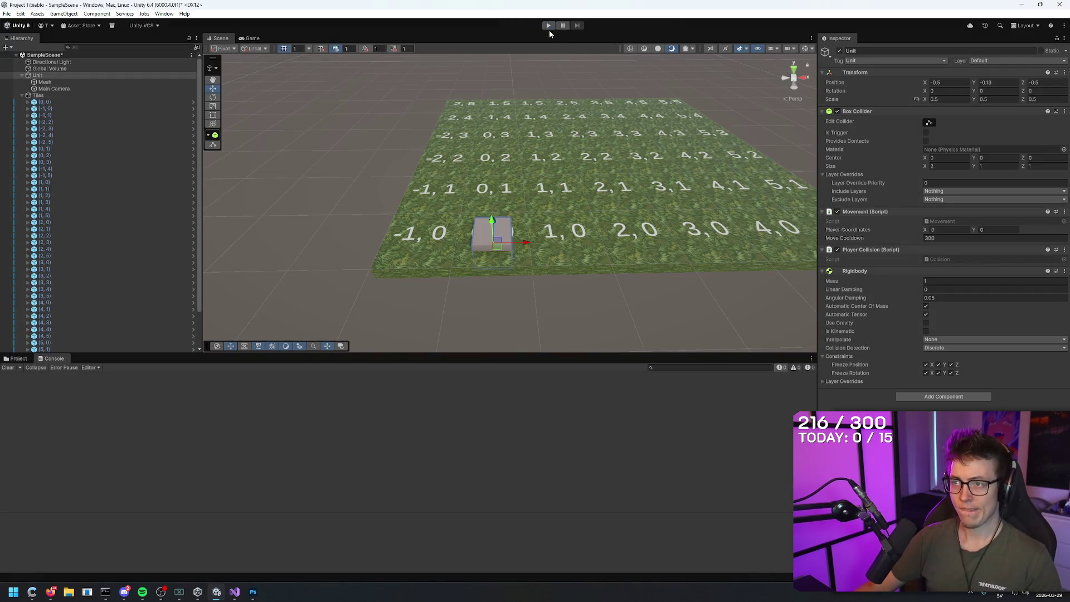
left_click(549, 25)
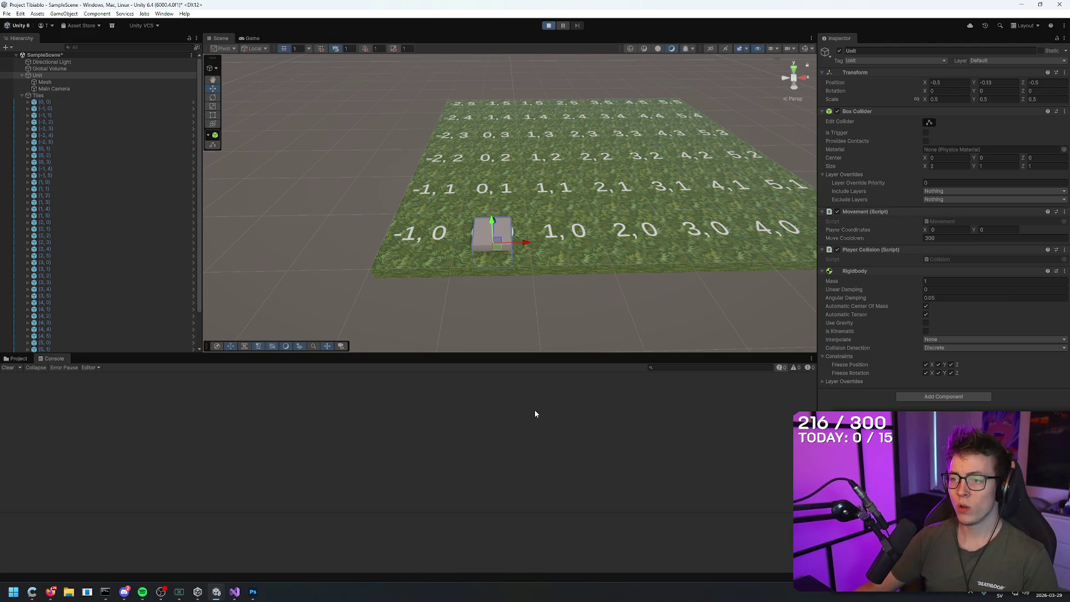
- Move the cube up, down, left and up, seeing WALL DETECTED logged, then stop playing
key("w")
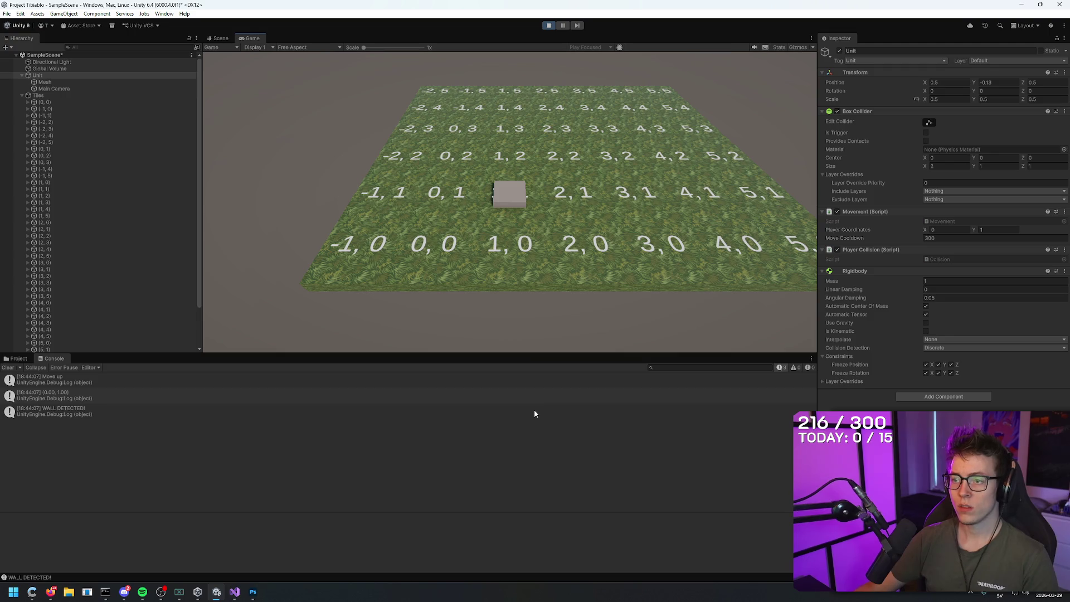
key("s")
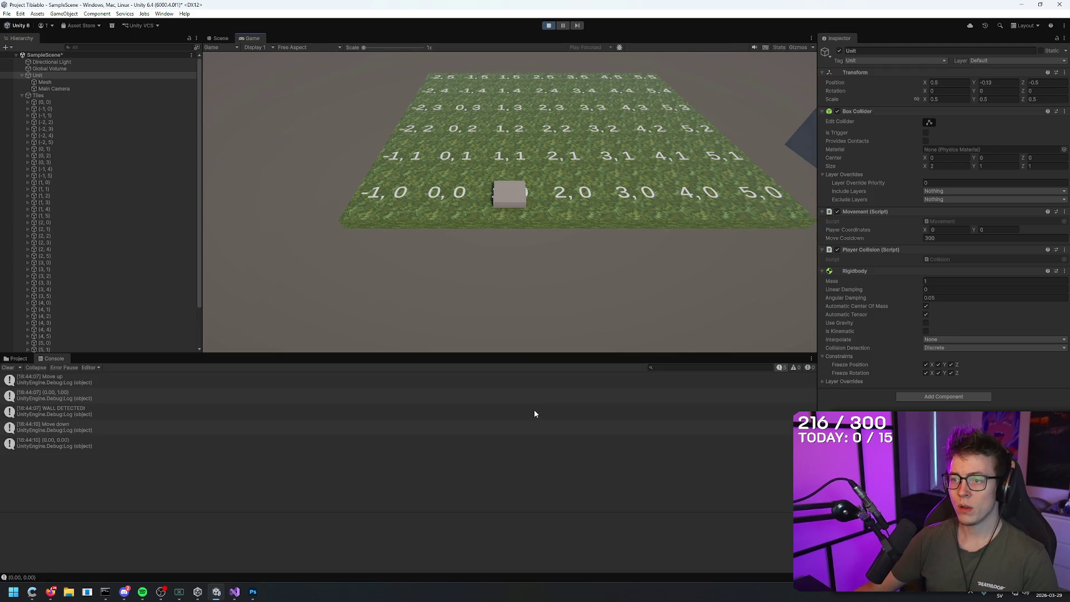
key("a")
key("w")
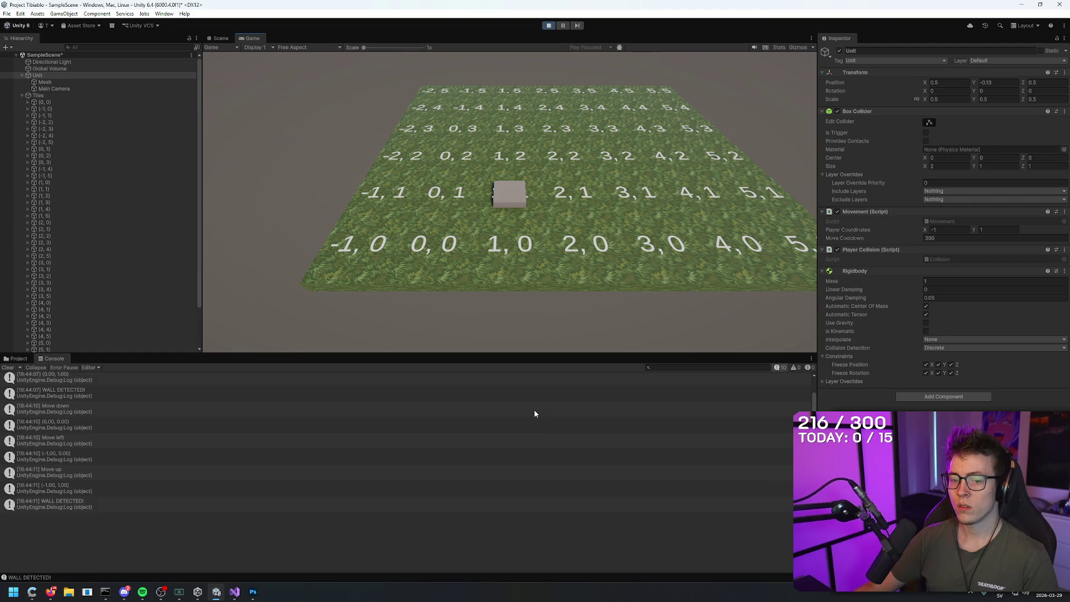
left_click(548, 25)
left_click(485, 191)
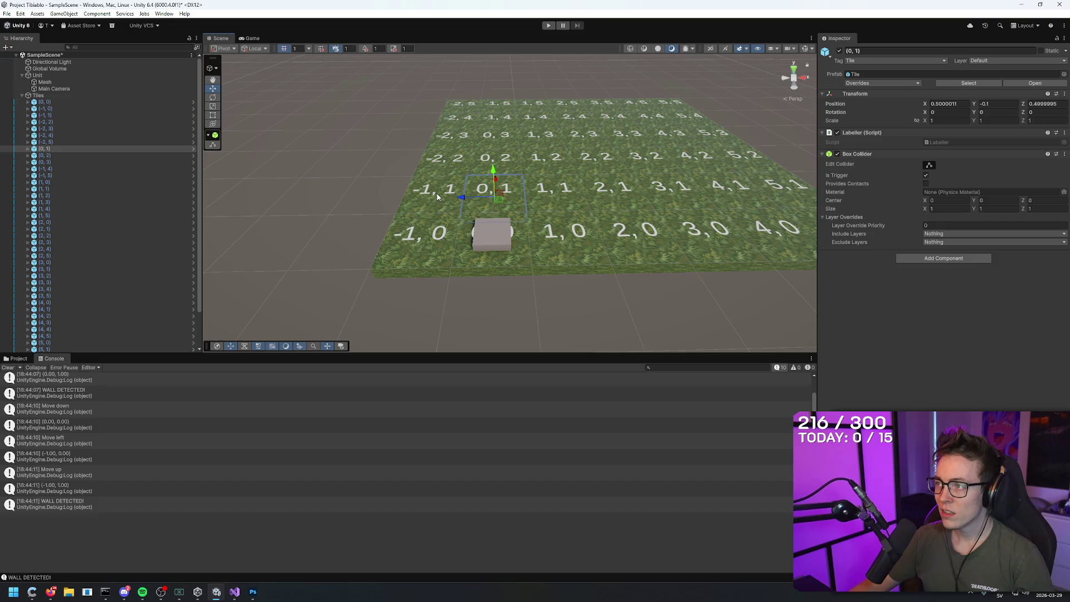
- Check the neighbouring tiles and change tile (1,1)'s tag from Wall to Tile
left_click(501, 162)
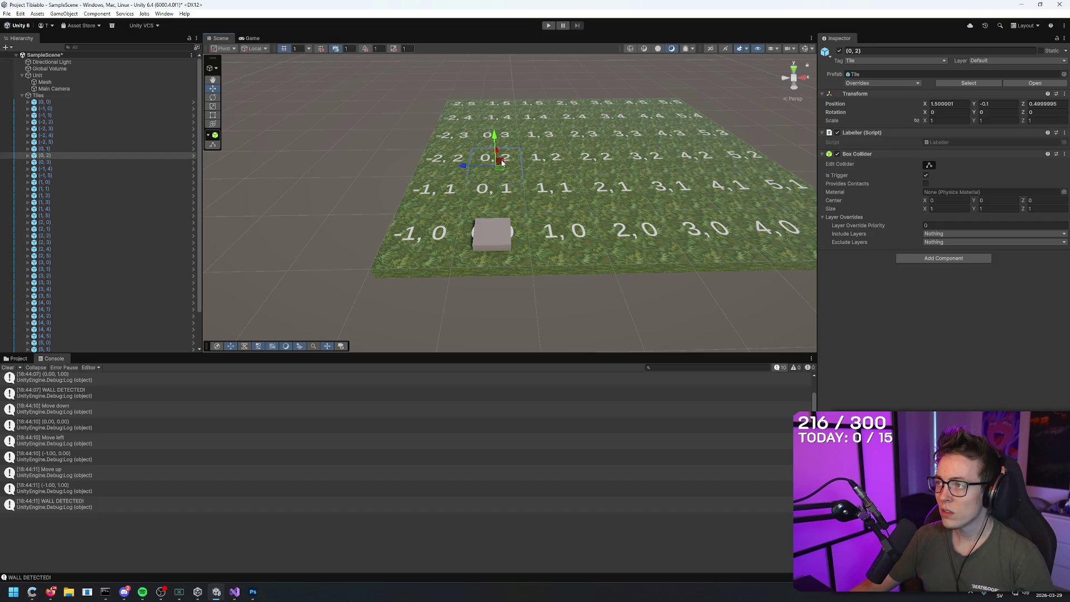
left_click(442, 196)
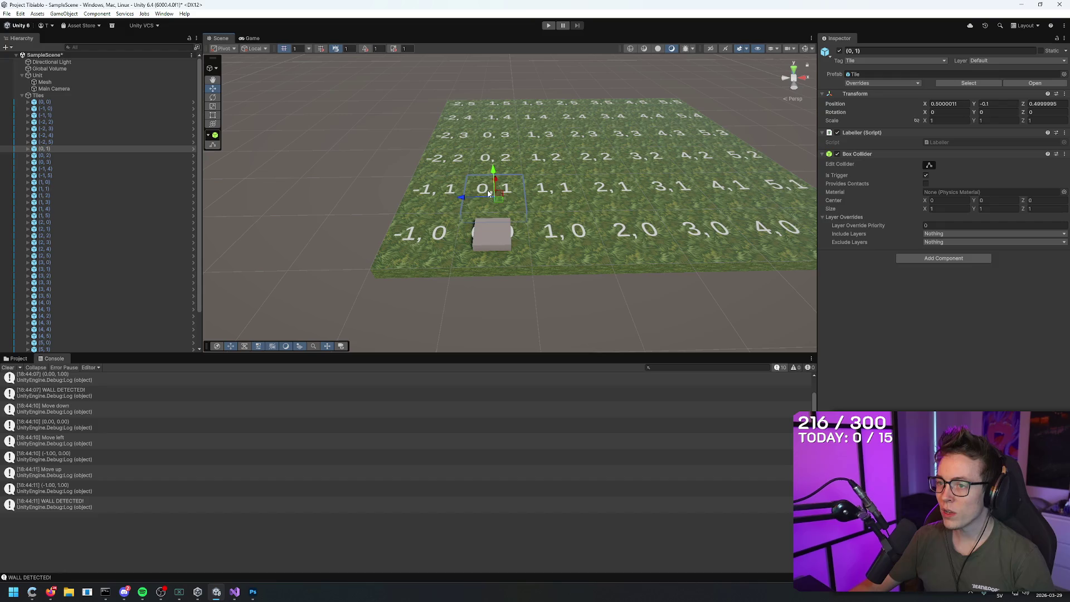
left_click(489, 192)
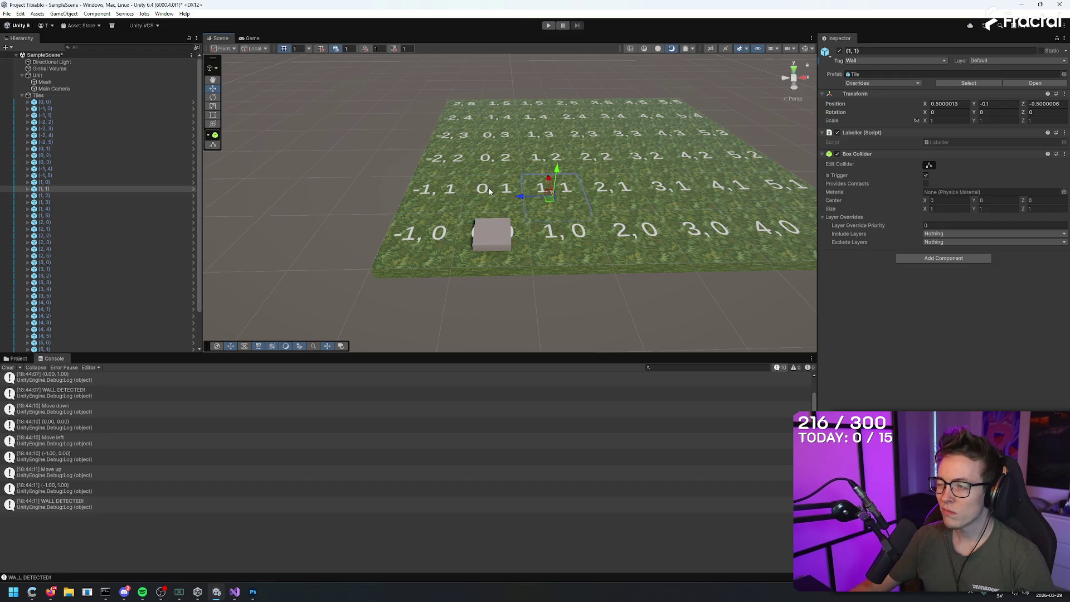
left_click(490, 191)
left_click(538, 198)
left_click(502, 195)
left_click(538, 196)
left_click(498, 194)
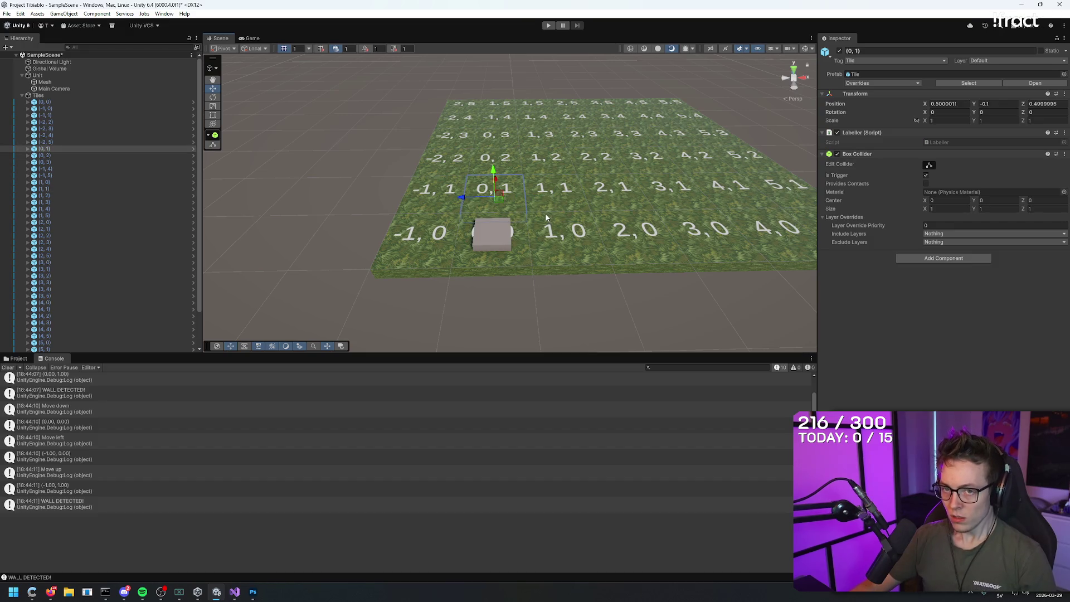
left_click(552, 196)
left_click(865, 61)
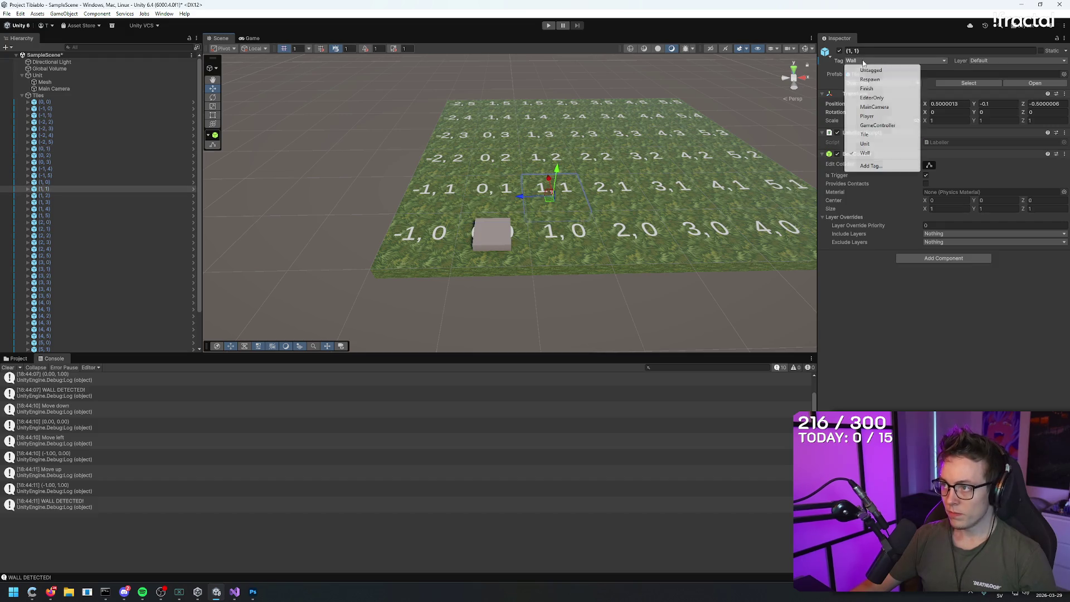
left_click(864, 134)
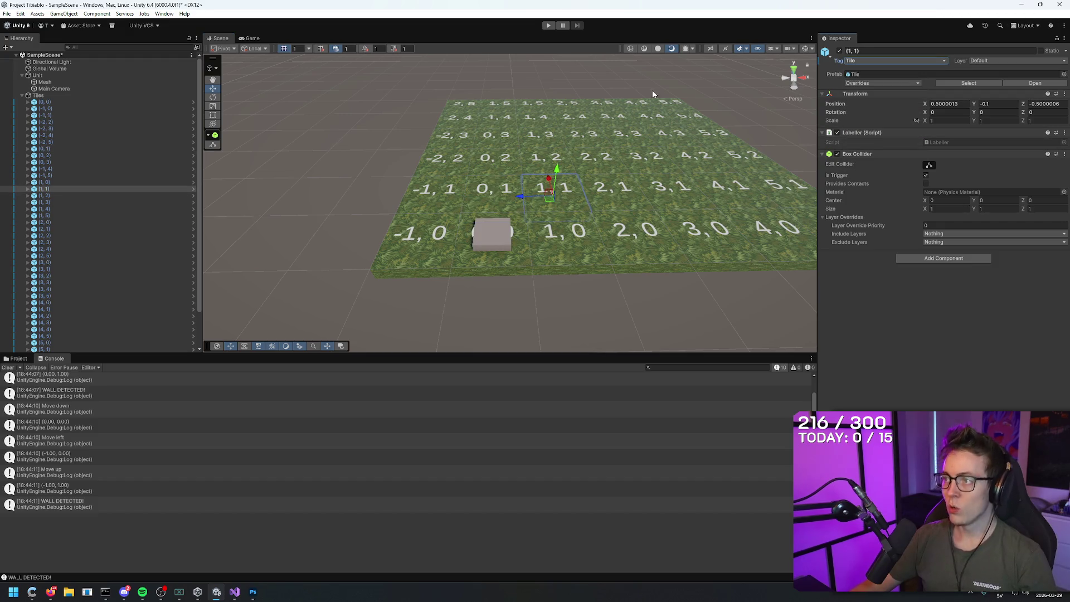
- Play-test moving the cube around the grid back to (0,0) with no wall detected, then stop
left_click(549, 25)
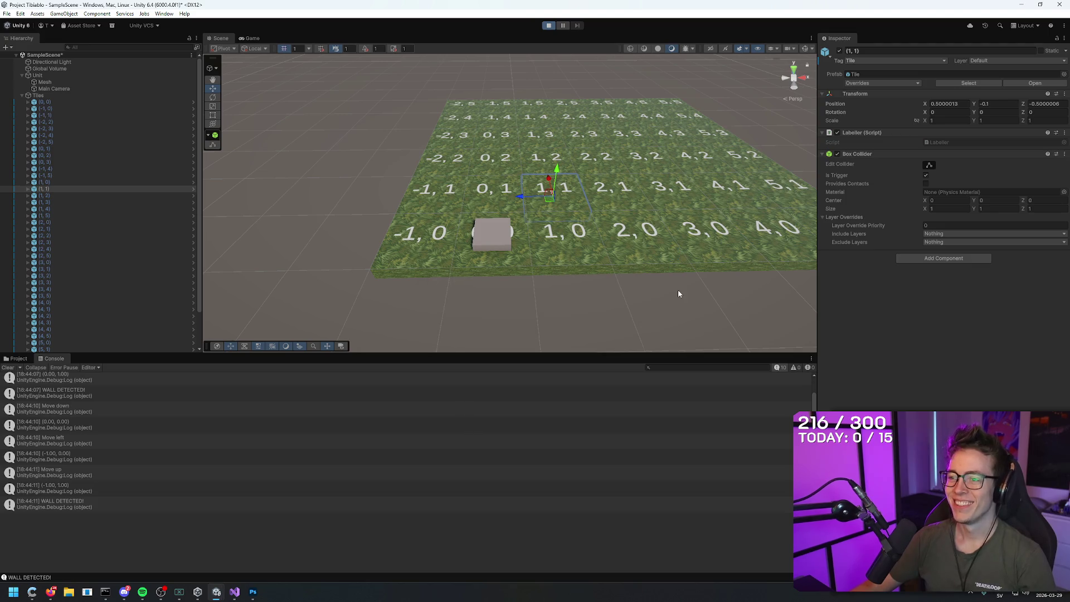
key("w")
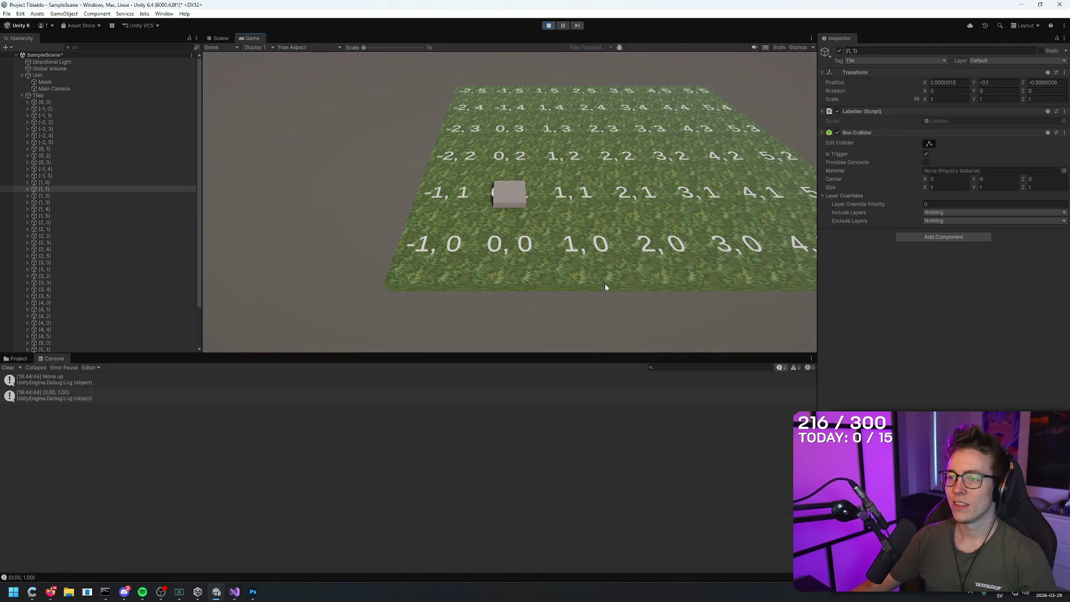
key("d")
key("w")
key("a")
key("w")
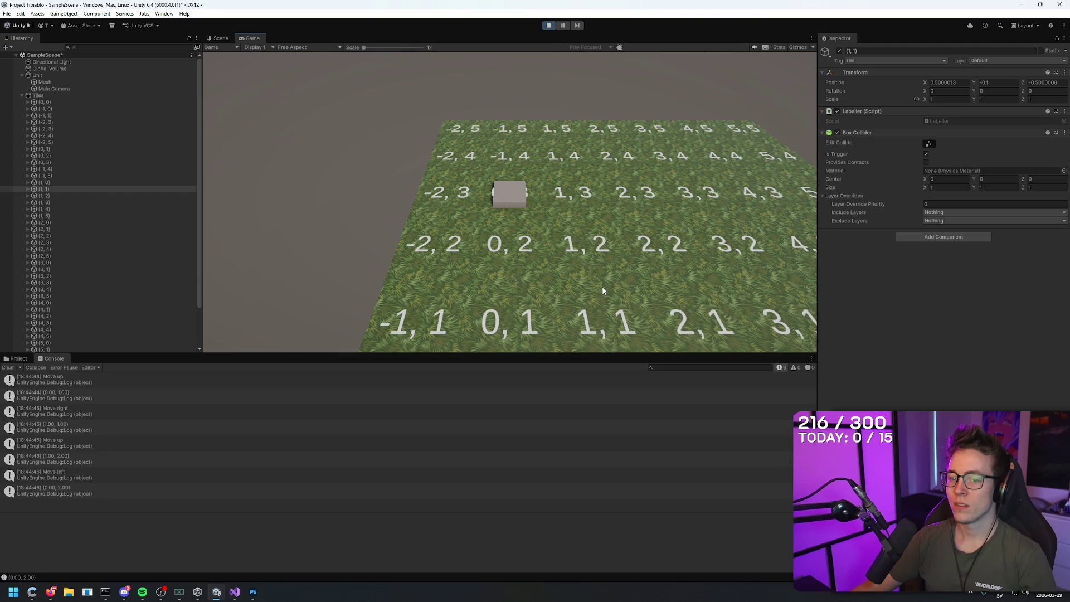
key("w")
key("s")
key("s")
key("s")
key("s")
key("d")
key("w")
key("w")
key("w")
key("w")
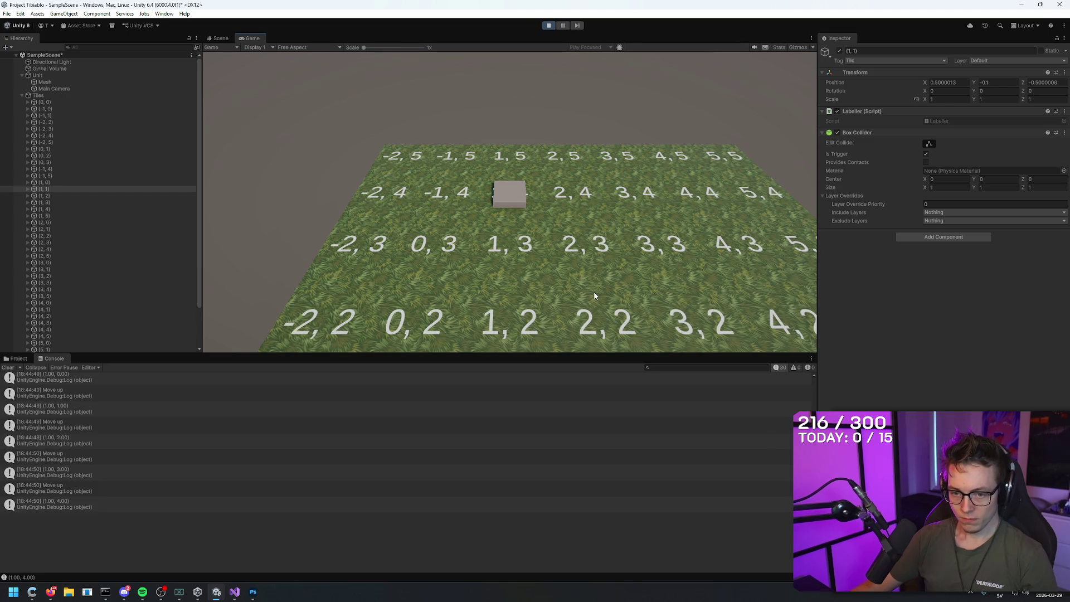
key("d")
key("s")
key("s")
key("s")
key("s")
key("a")
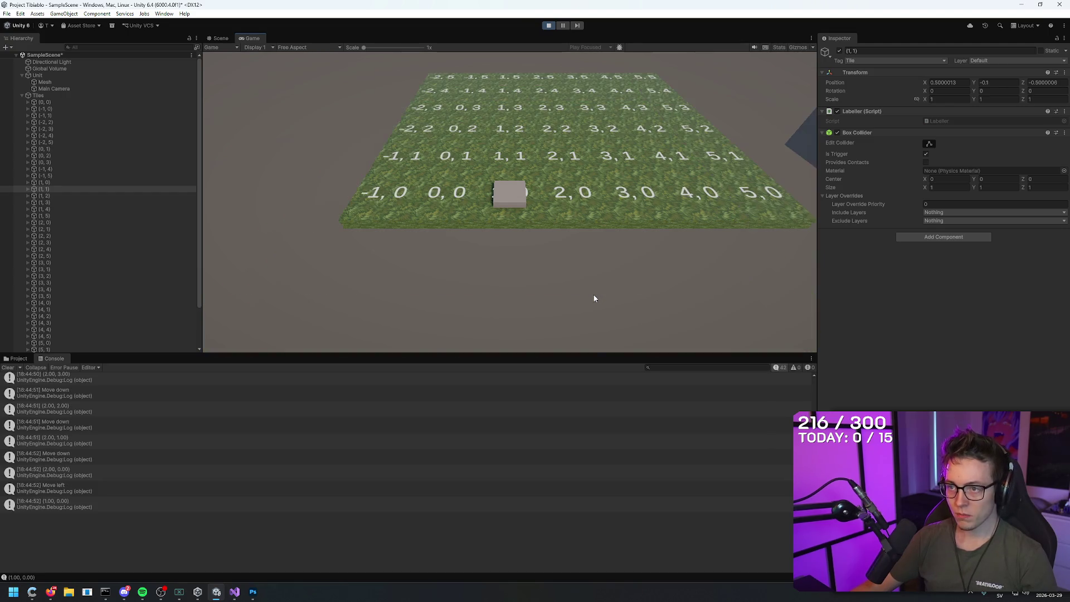
key("a")
left_click(548, 25)
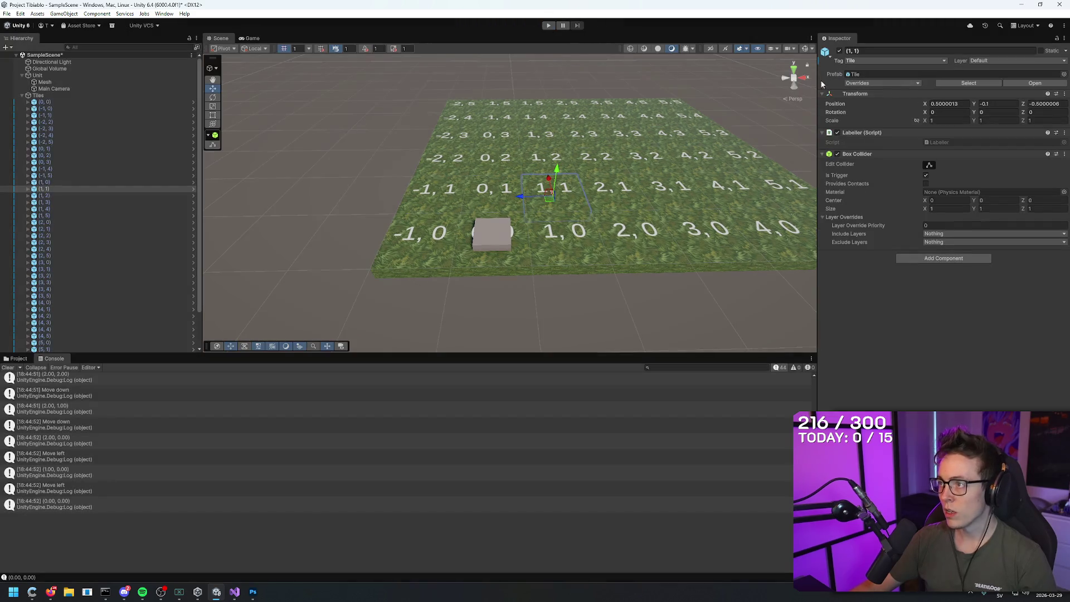
- Retag tile (1,1) back to Wall and deselect it
left_click(602, 181)
left_click(565, 192)
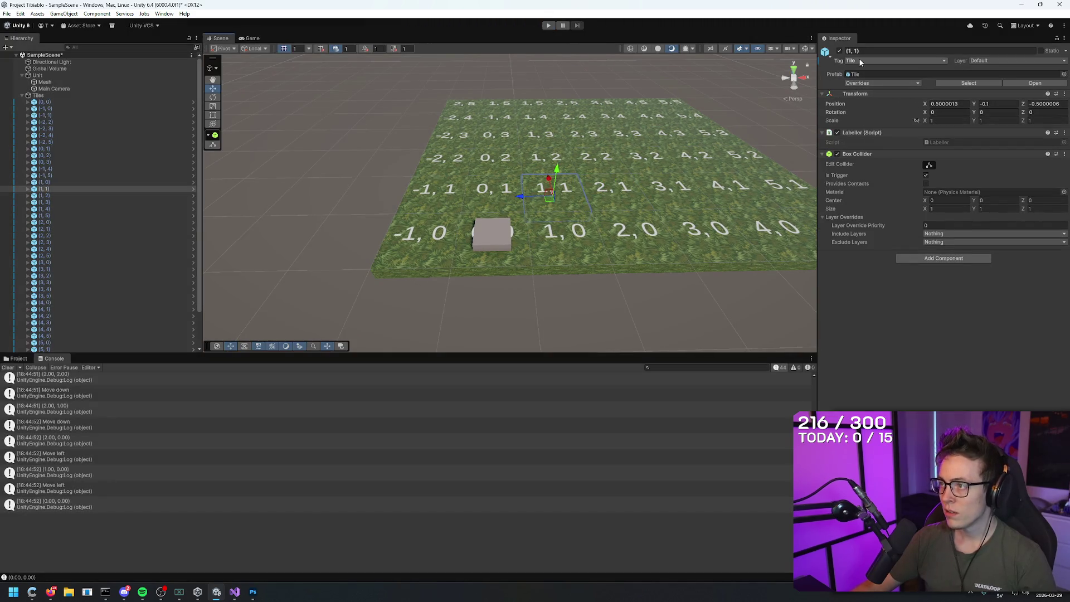
left_click(877, 60)
left_click(865, 153)
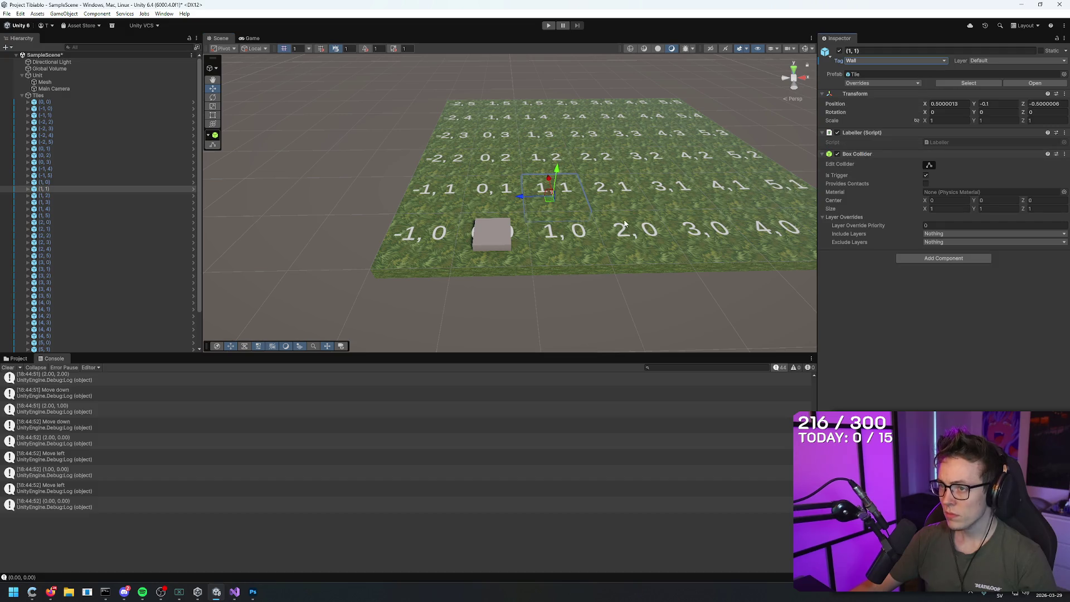
left_click(565, 320)
- Start playing and move the cube around to (1,2), then down onto wall tile (1,1)
left_click(548, 25)
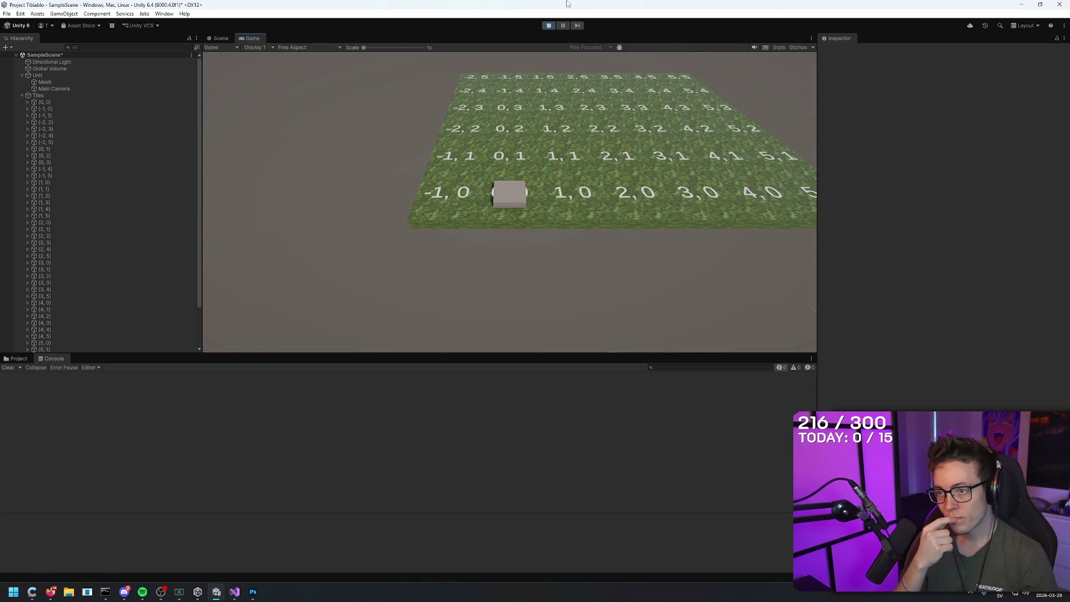
key("w")
key("w")
key("w")
key("w")
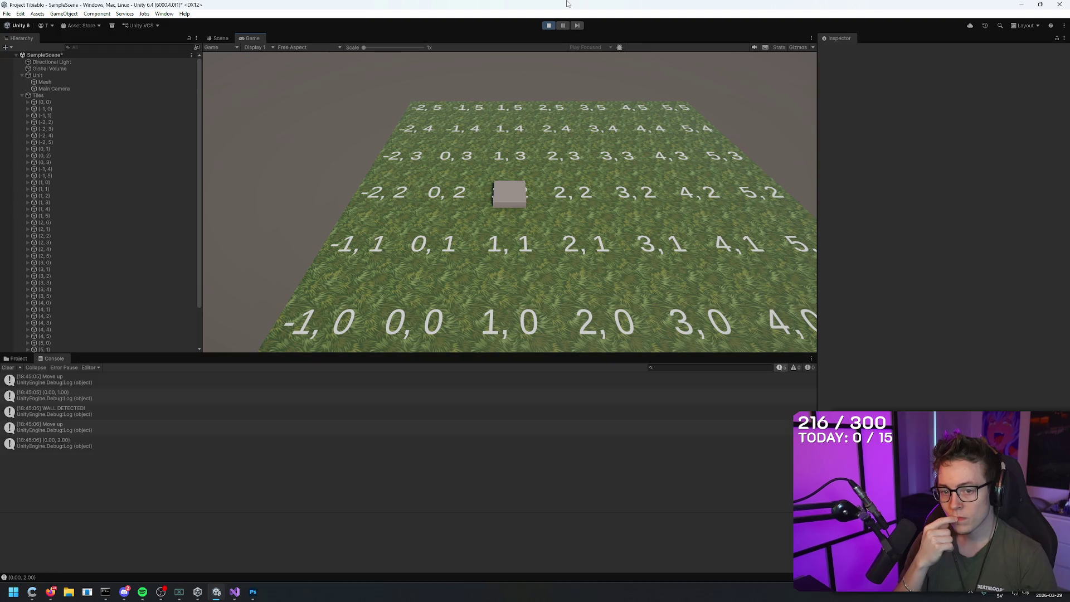
key("a")
key("a")
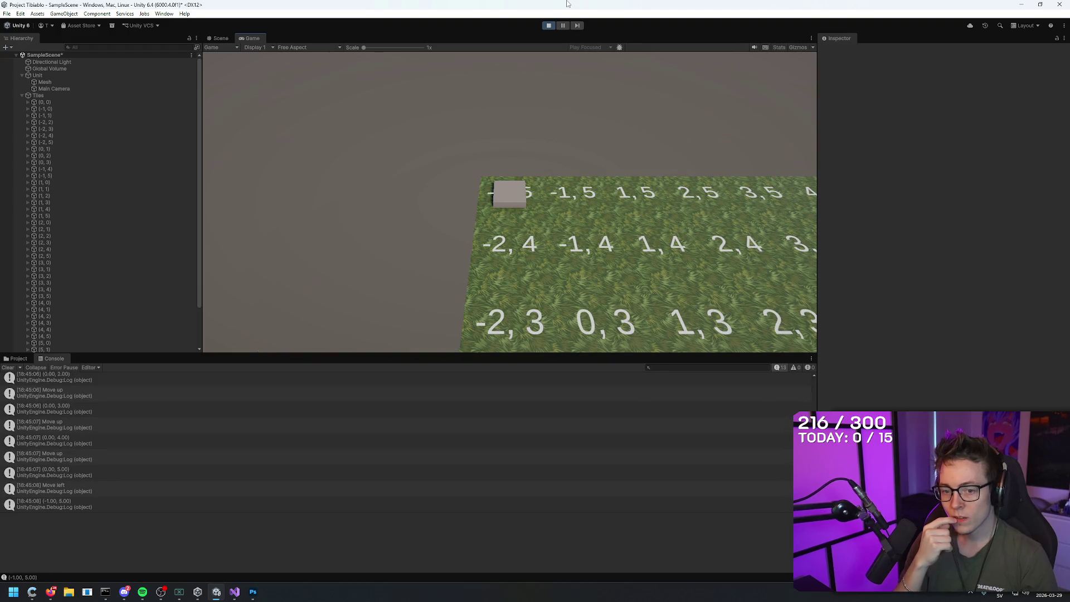
key("s")
key("d")
key("d")
key("s")
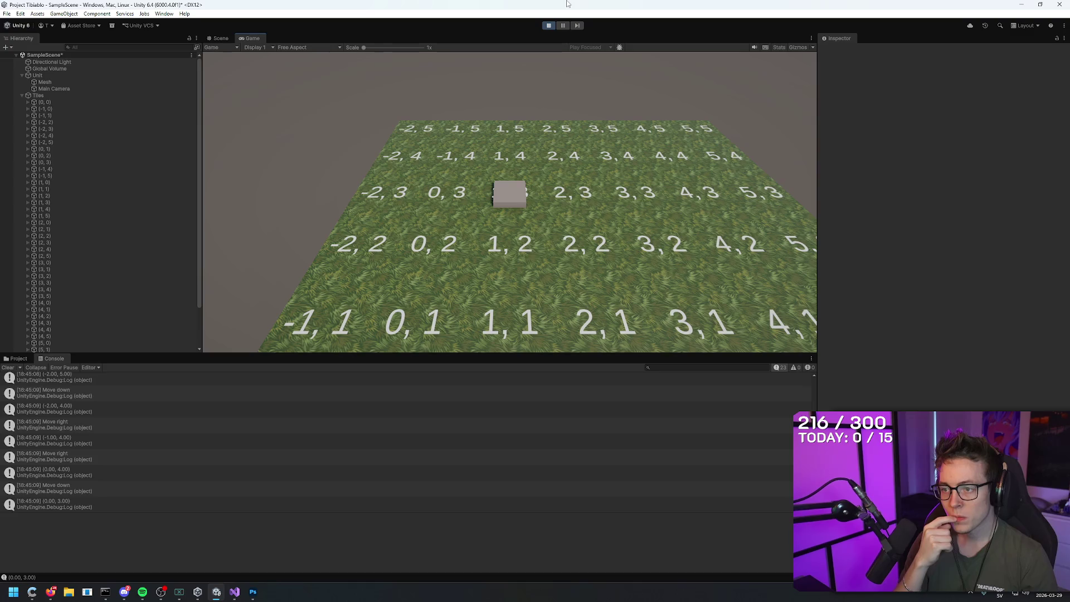
key("s")
key("d")
key("s")
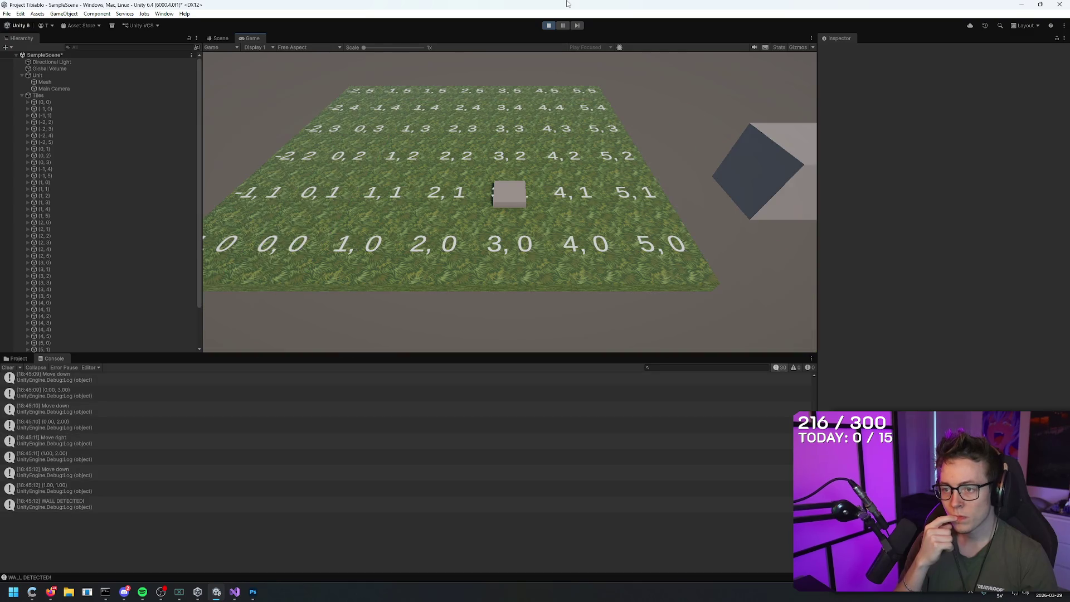
key("s")
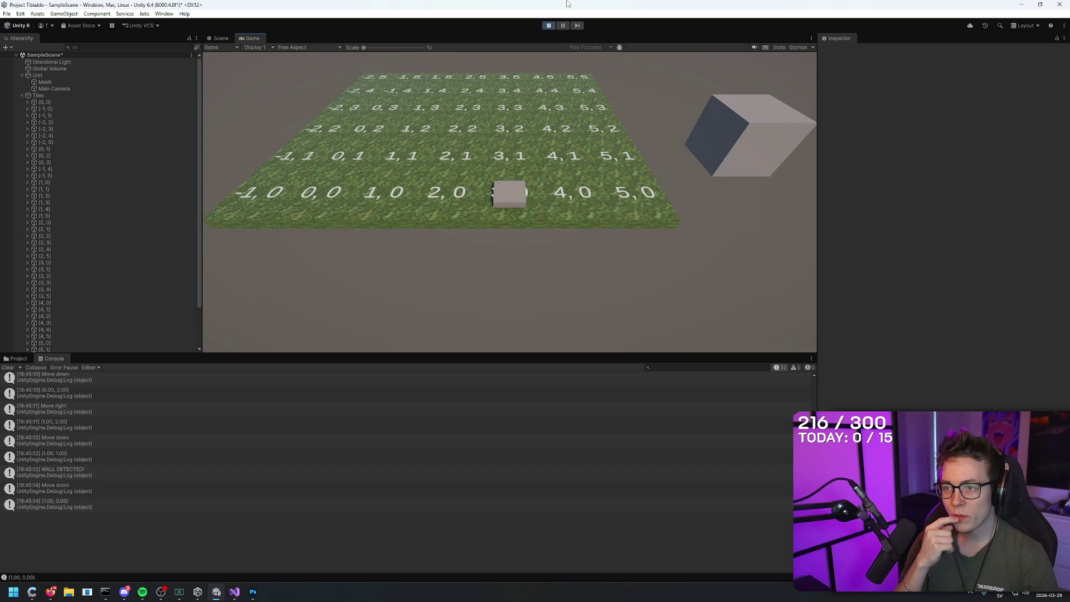
- Keep moving the cube, checking the Move down log, then stop and bring up Collision.cs
key("a")
key("a")
key("a")
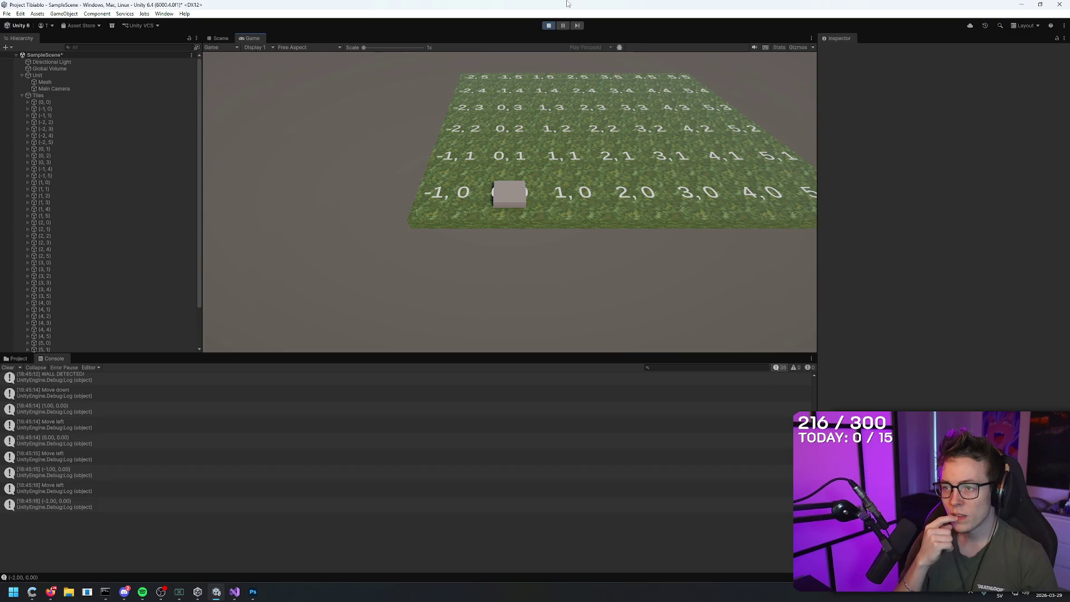
key("w")
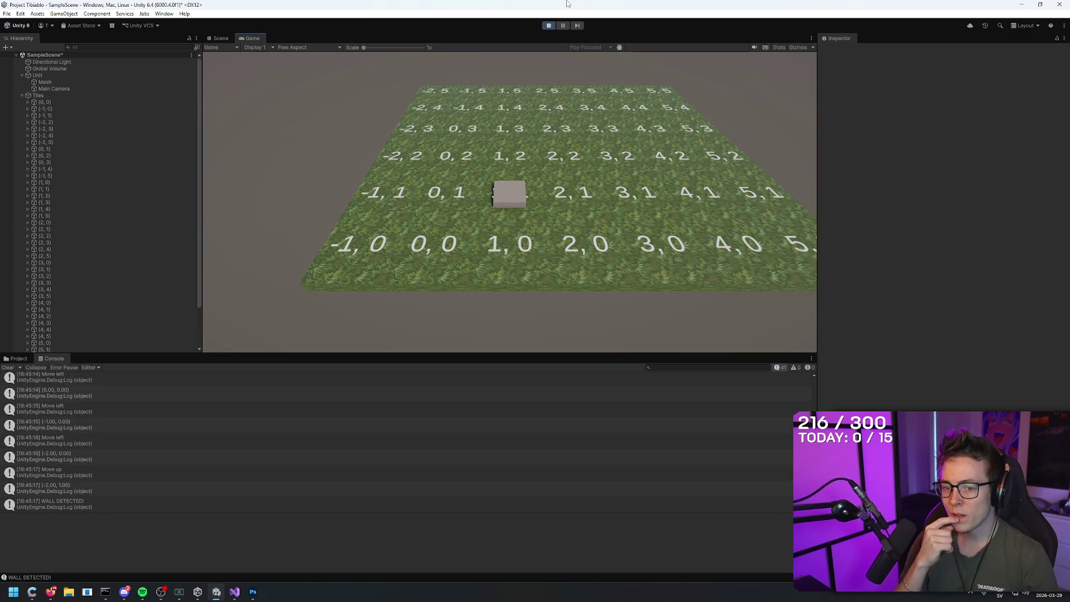
key("w")
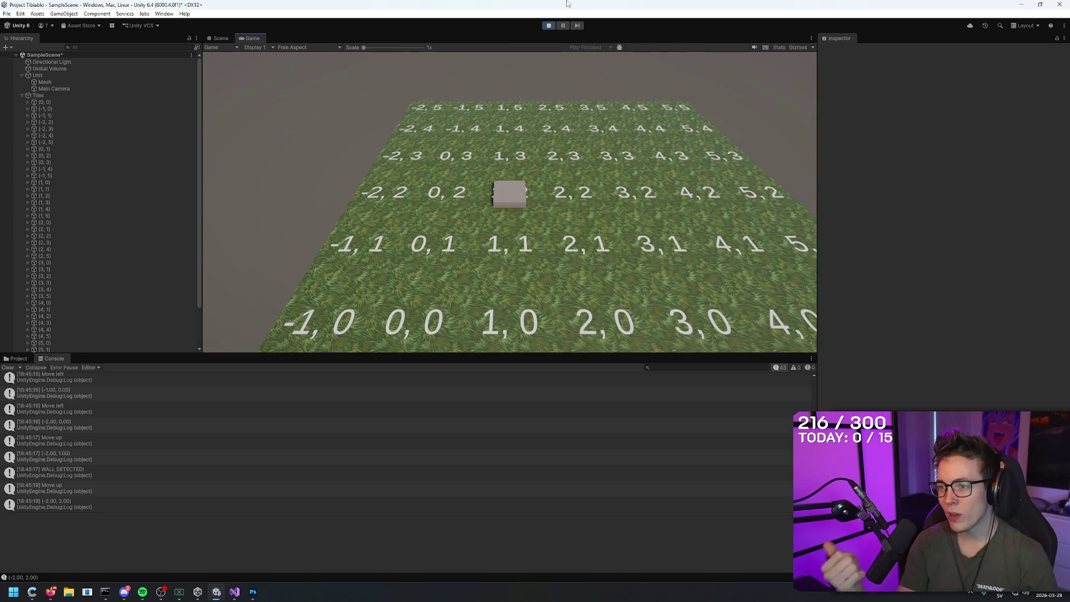
key("a")
key("s")
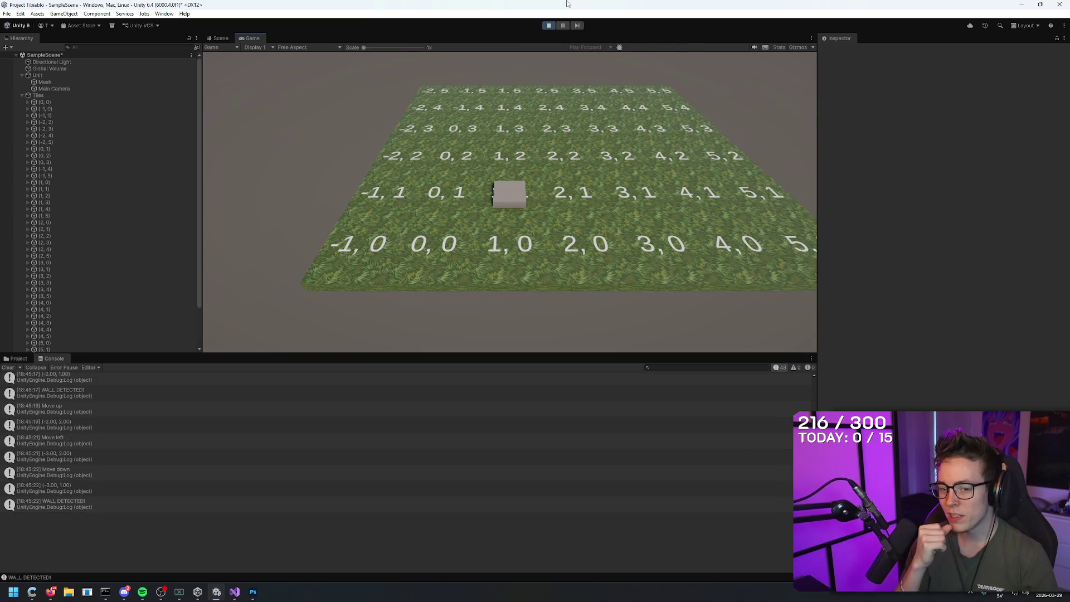
key("d")
key("s")
left_click(279, 488)
key("a")
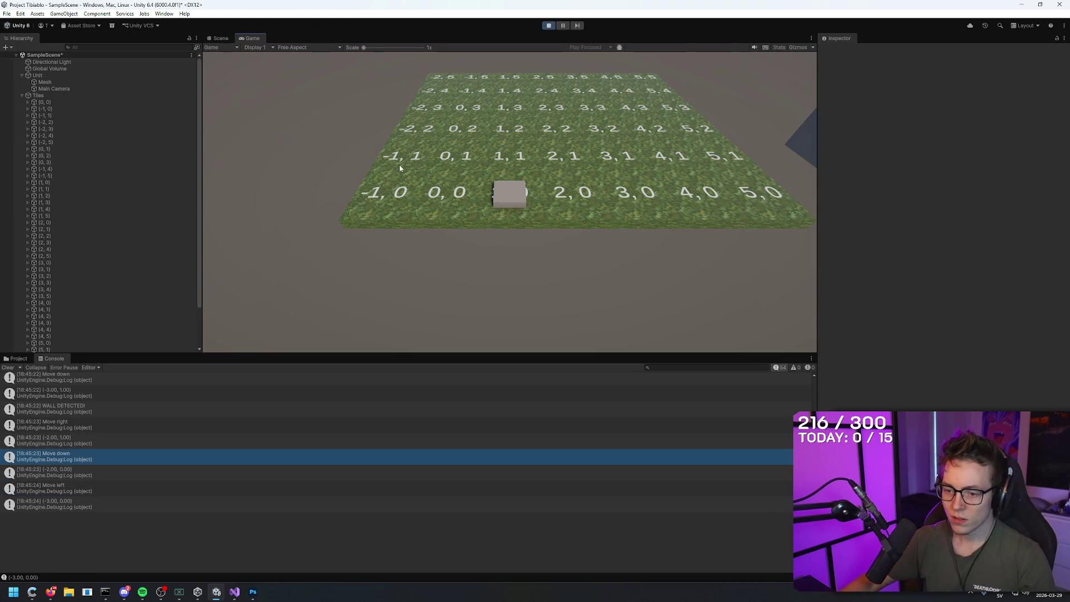
left_click(549, 25)
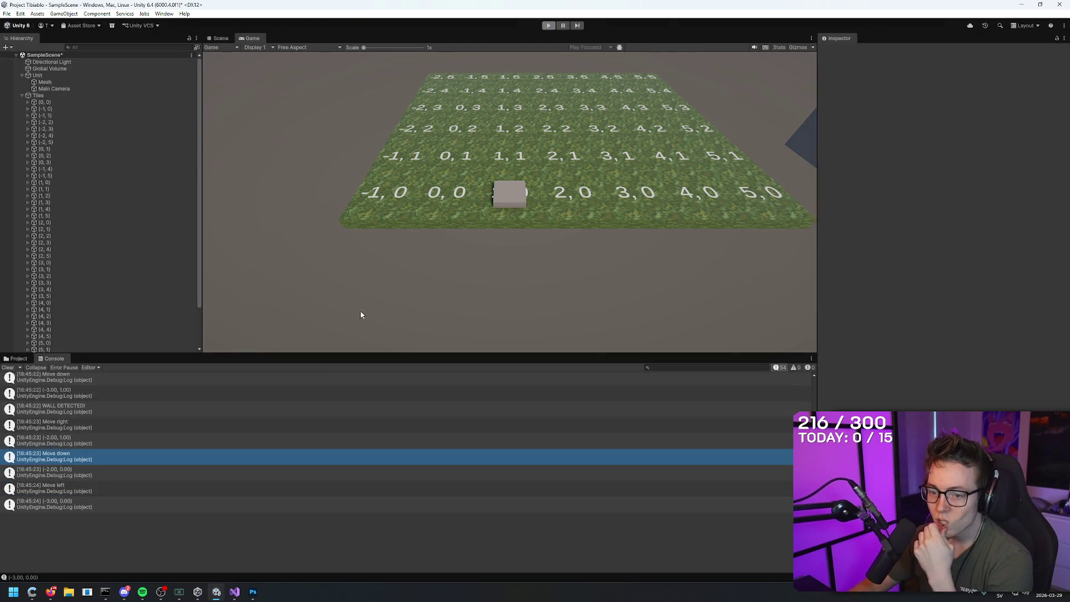
mouse_move(234, 592)
left_click(237, 573)
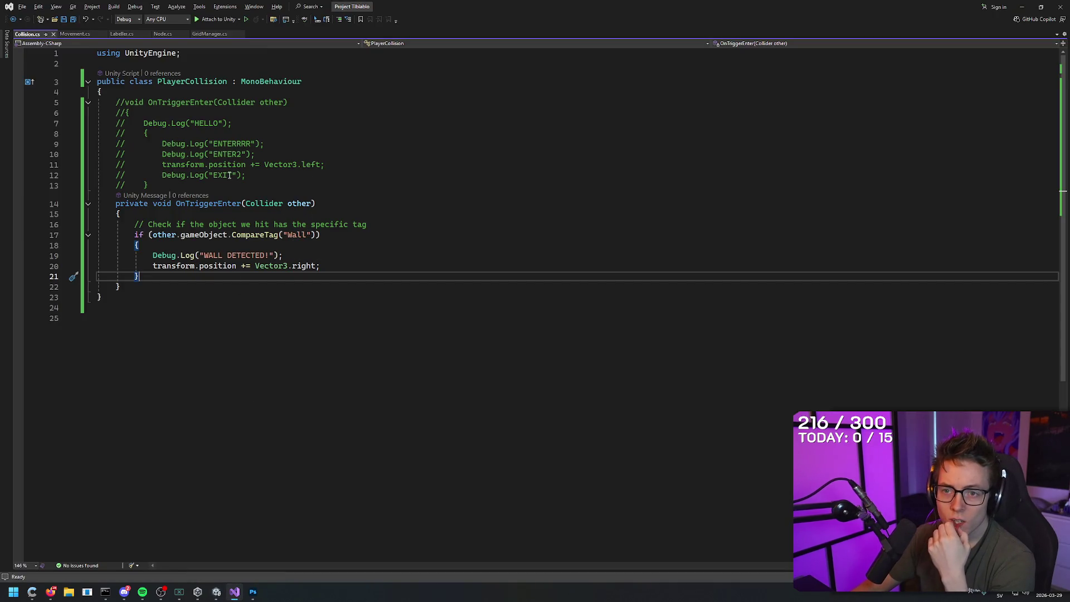
- Delete the 'transform.position += Vector3.right;' line from the Wall check and save Collision.cs
left_click(342, 235)
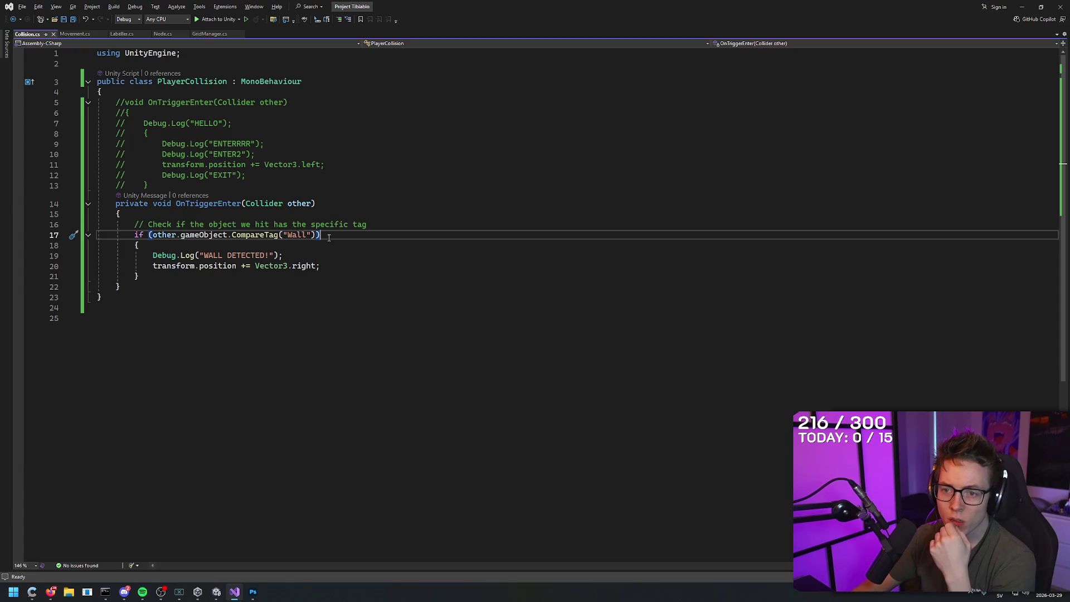
left_click(332, 203)
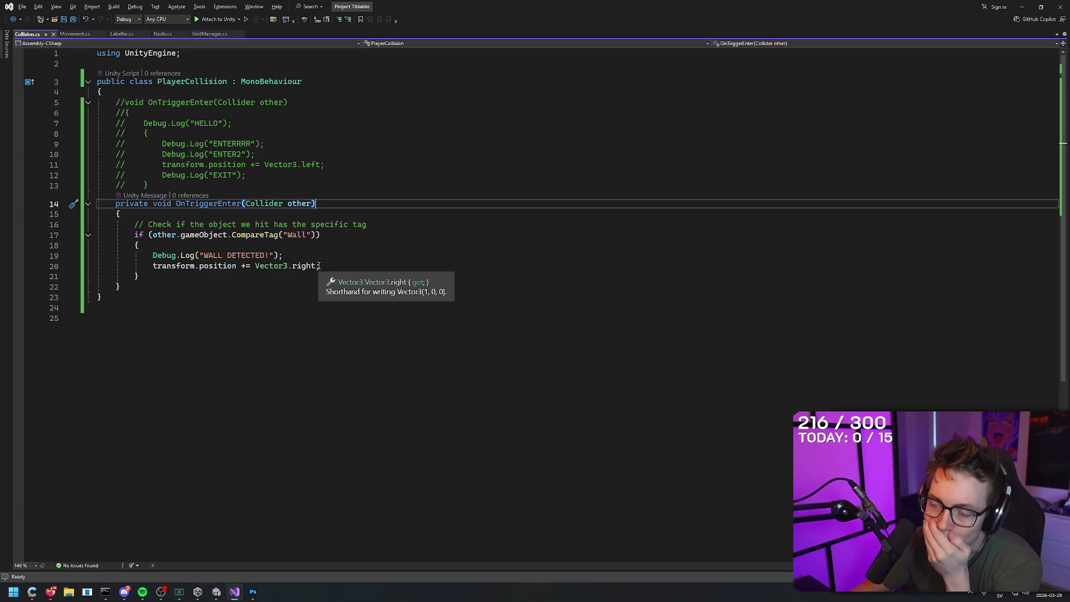
left_click_drag(329, 266, 34, 262)
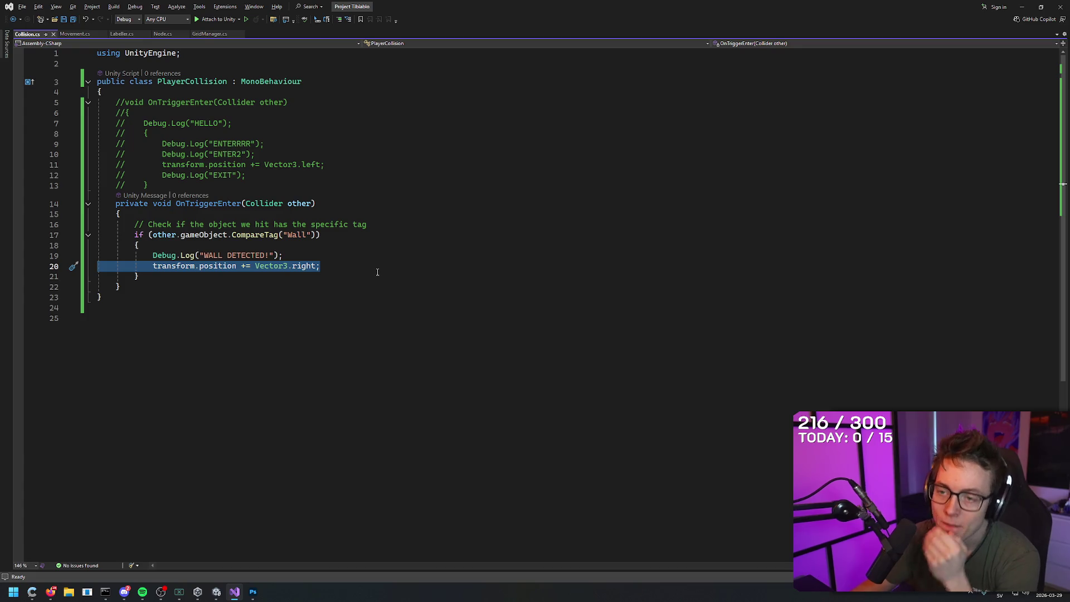
key("Delete")
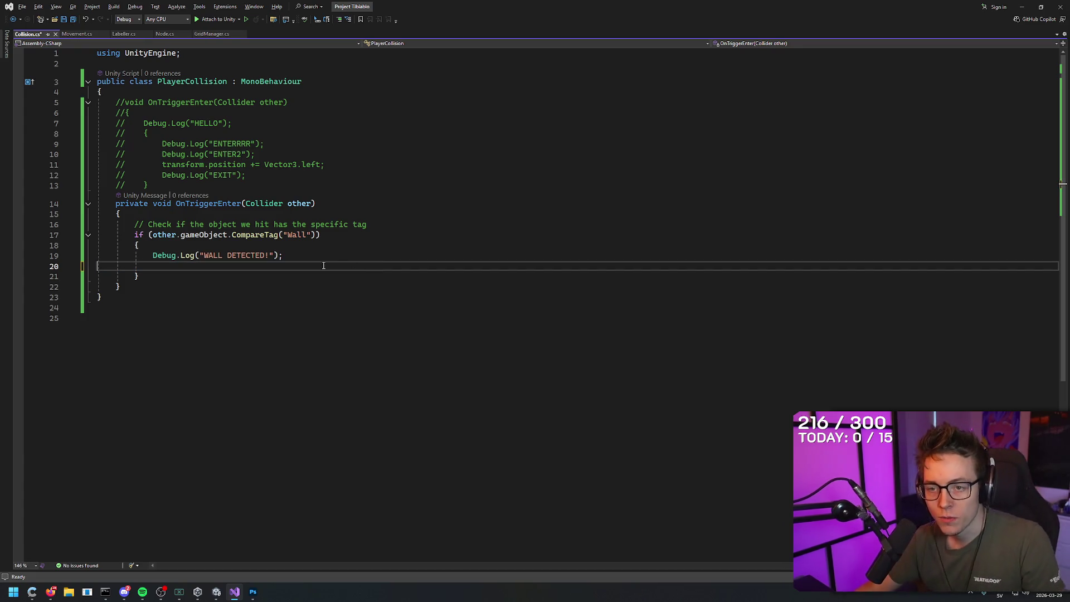
key("ctrl+s")
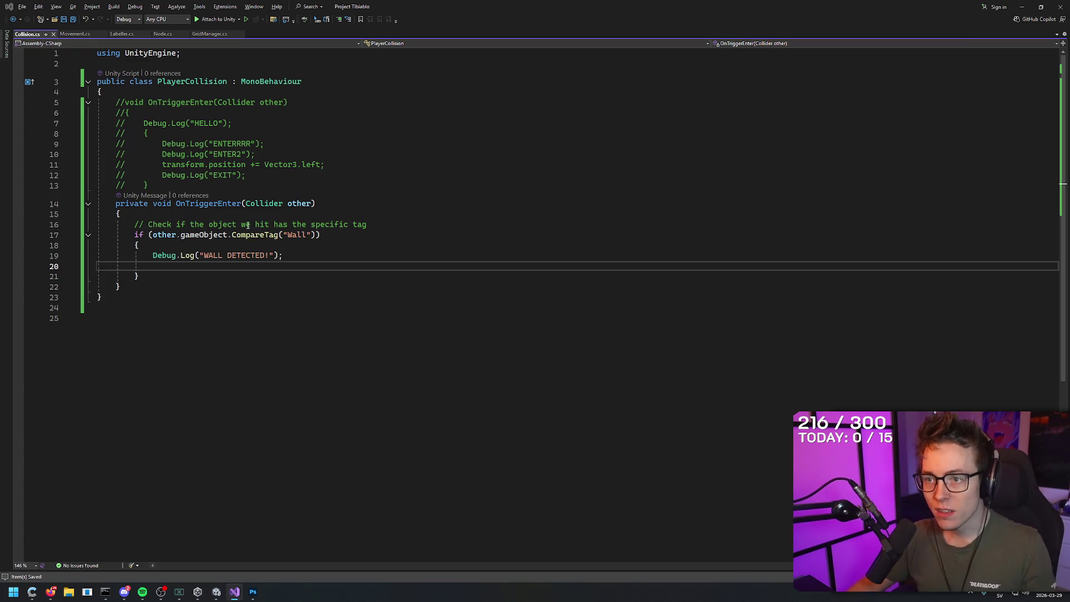
left_click(219, 593)
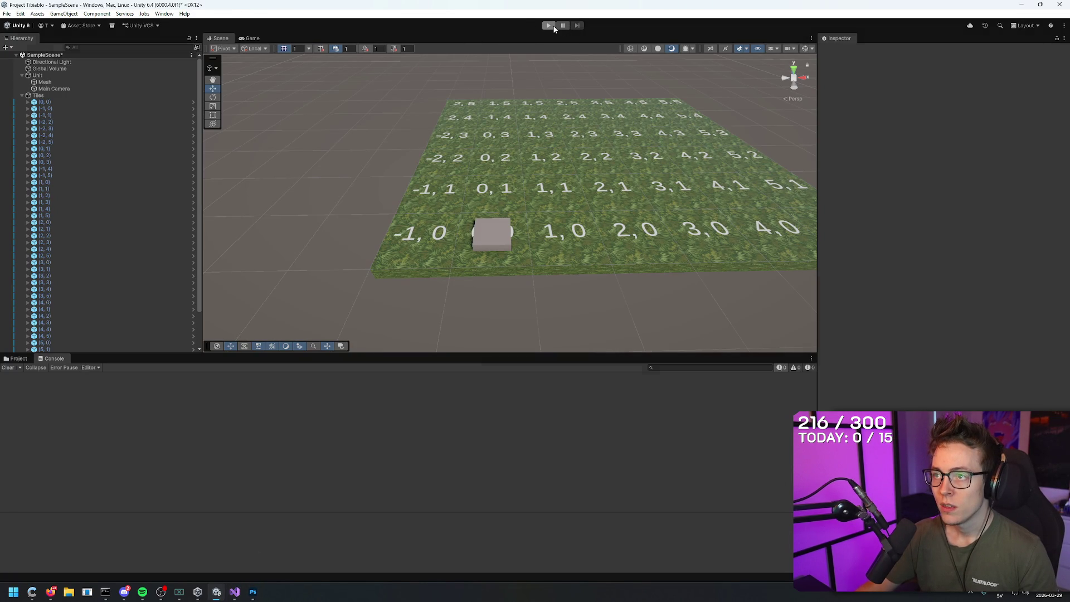
- Start a Unity play test of the edited Collision.cs wall check
left_click(548, 25)
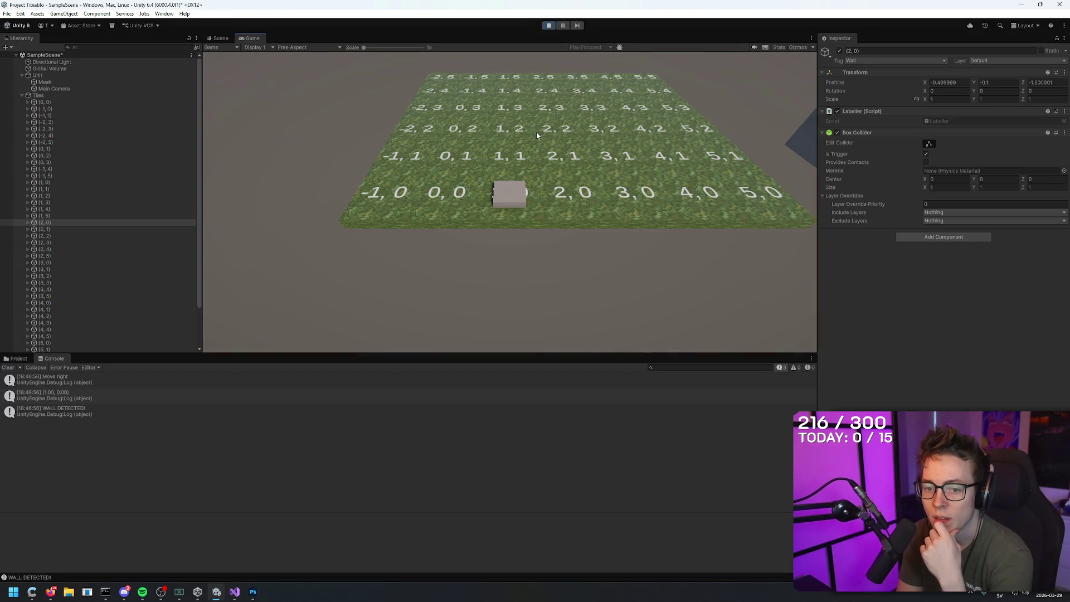
- Walk the cube right and left across wall tile (2,0), then up and left to (0,1)
key("d")
key("d")
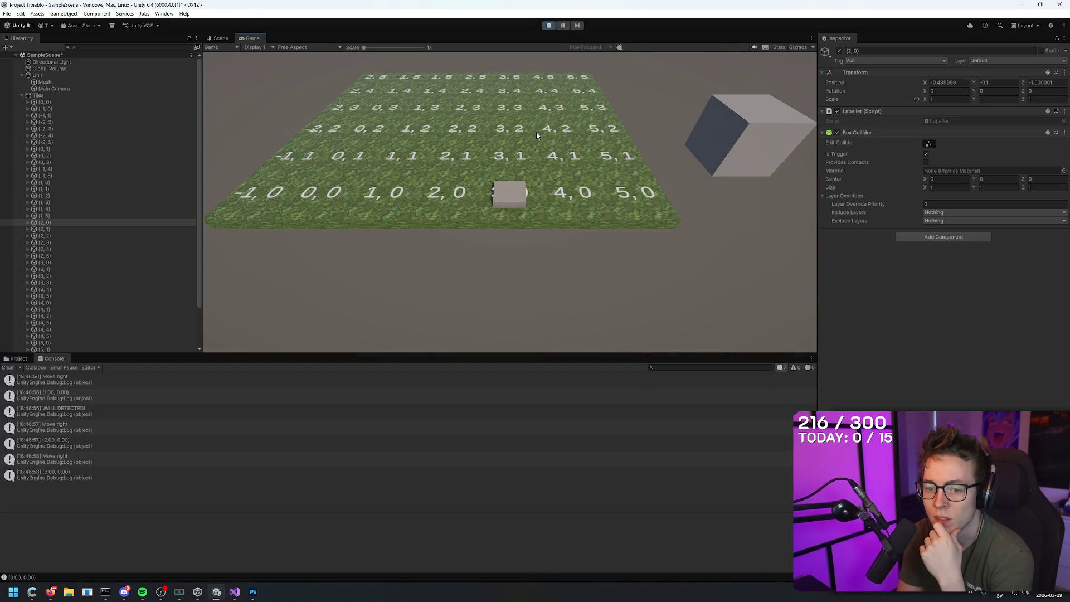
key("d")
key("a")
key("a")
key("a")
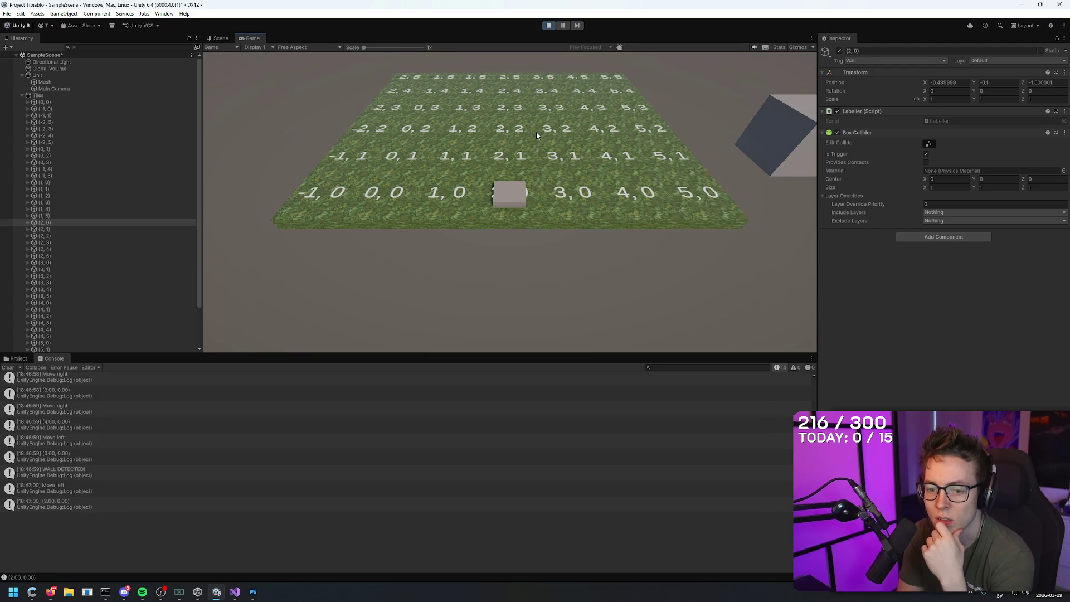
key("d")
key("d")
key("d")
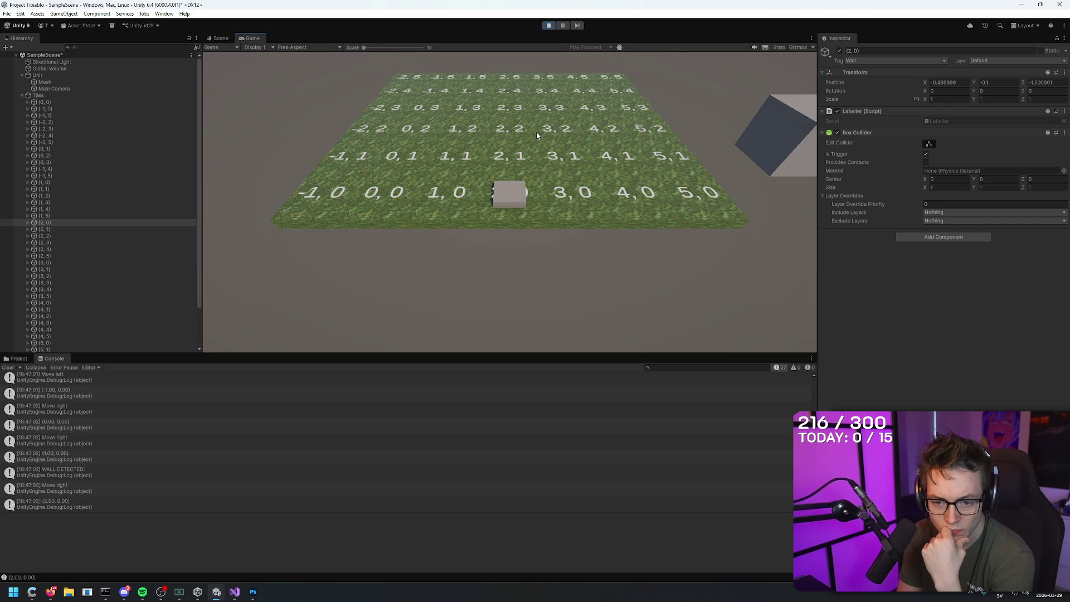
key("d")
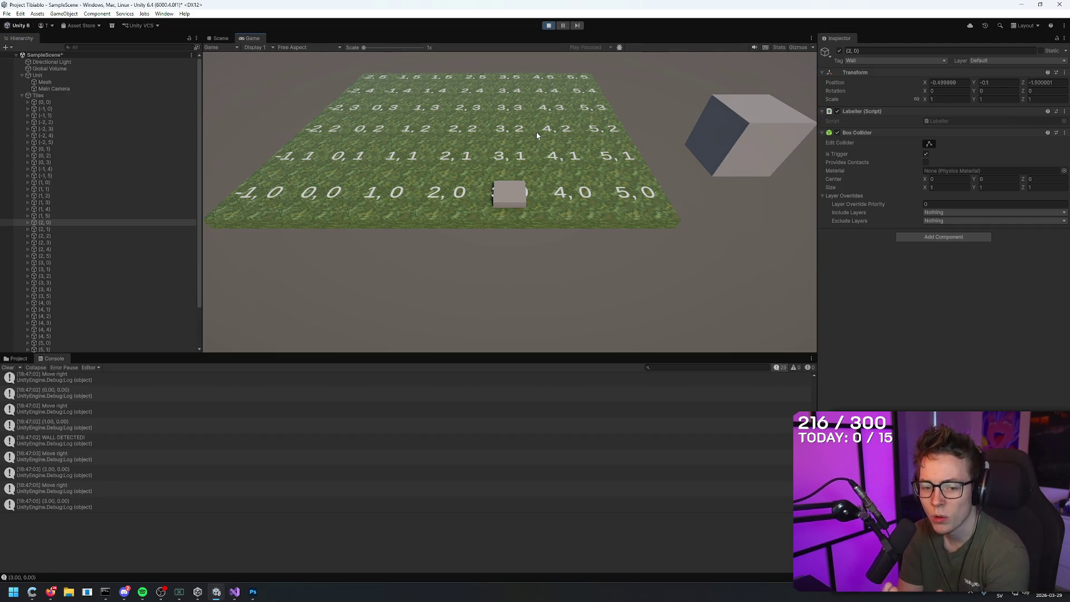
key("d")
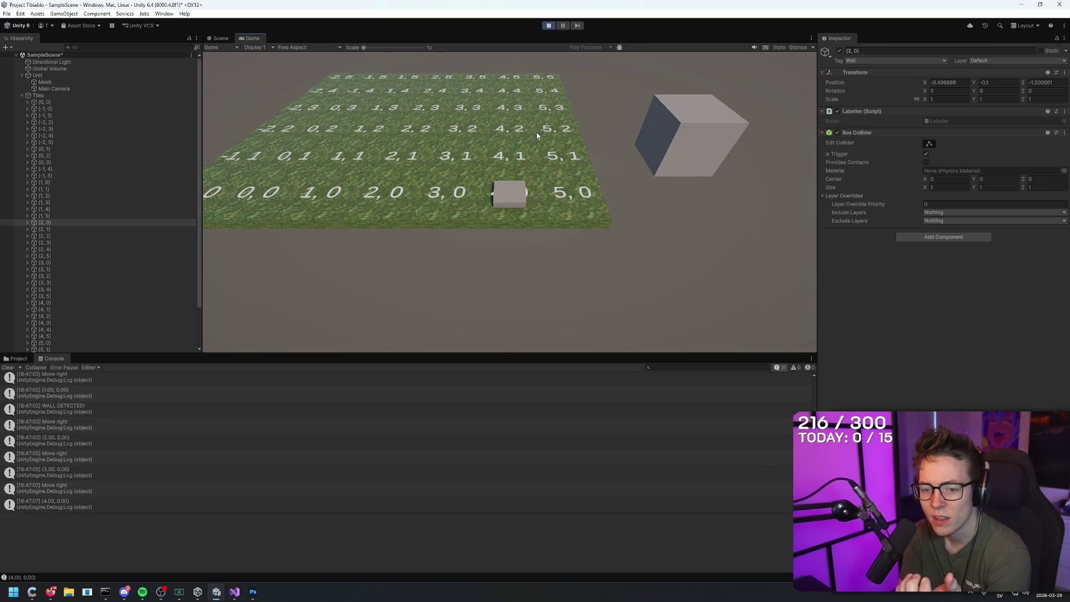
key("a")
key("a")
key("a")
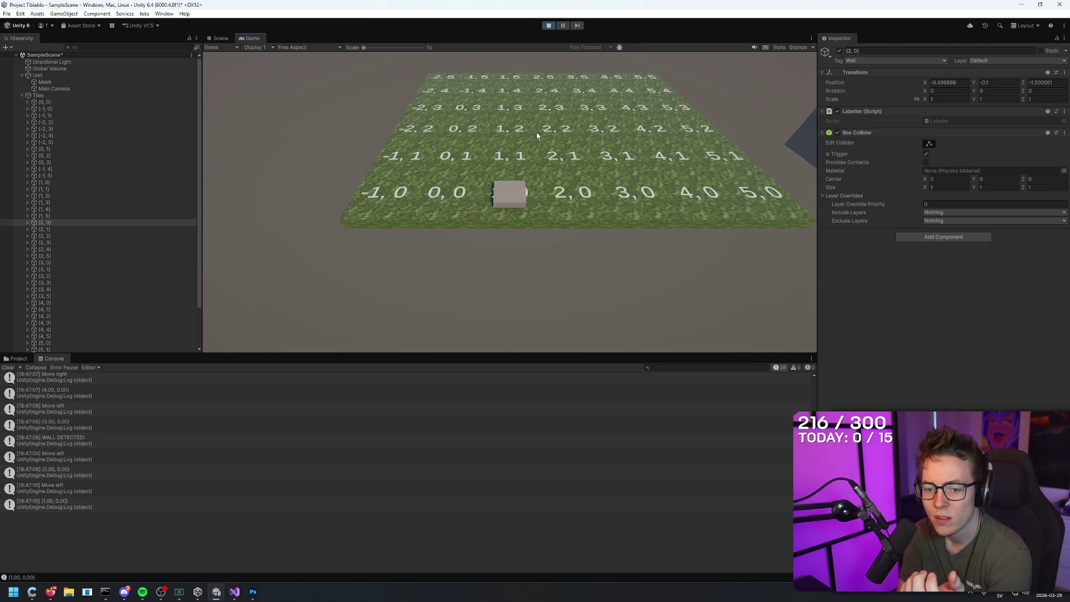
key("a")
key("a")
key("d")
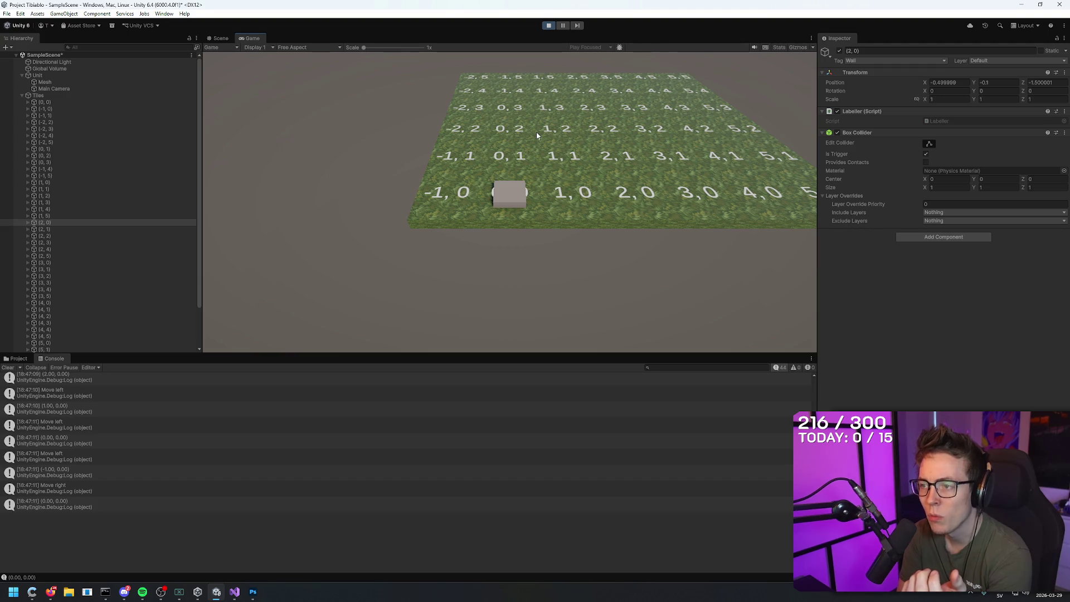
key("d")
key("d")
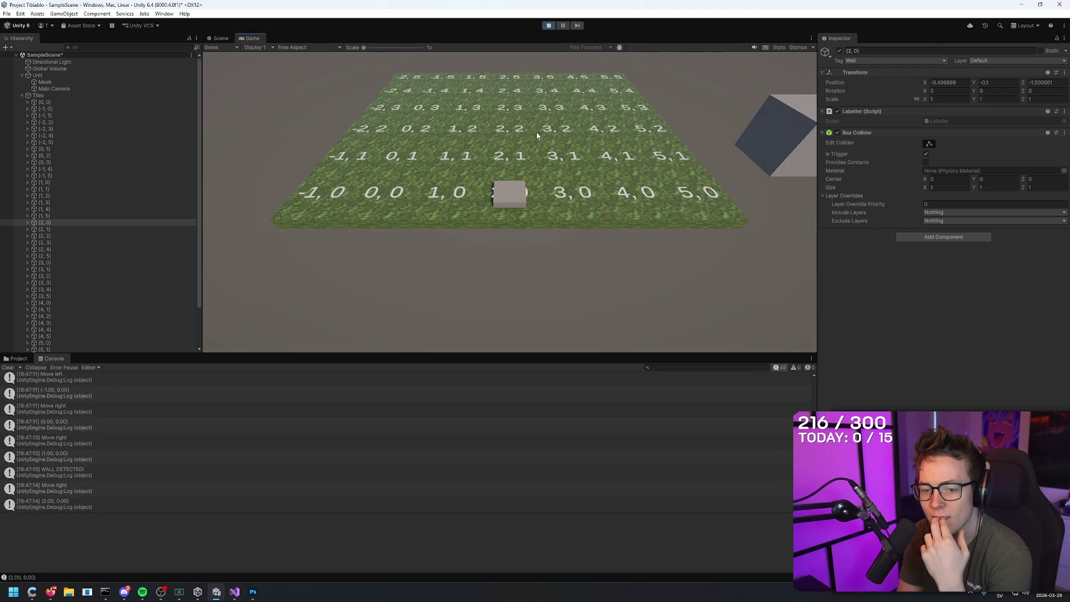
key("d")
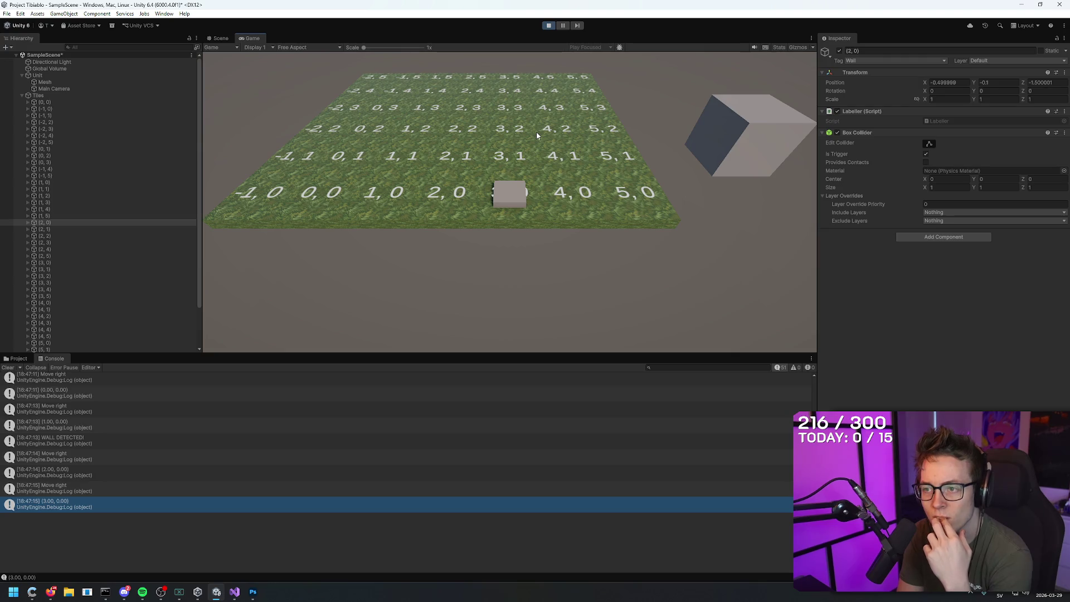
key("w")
key("a")
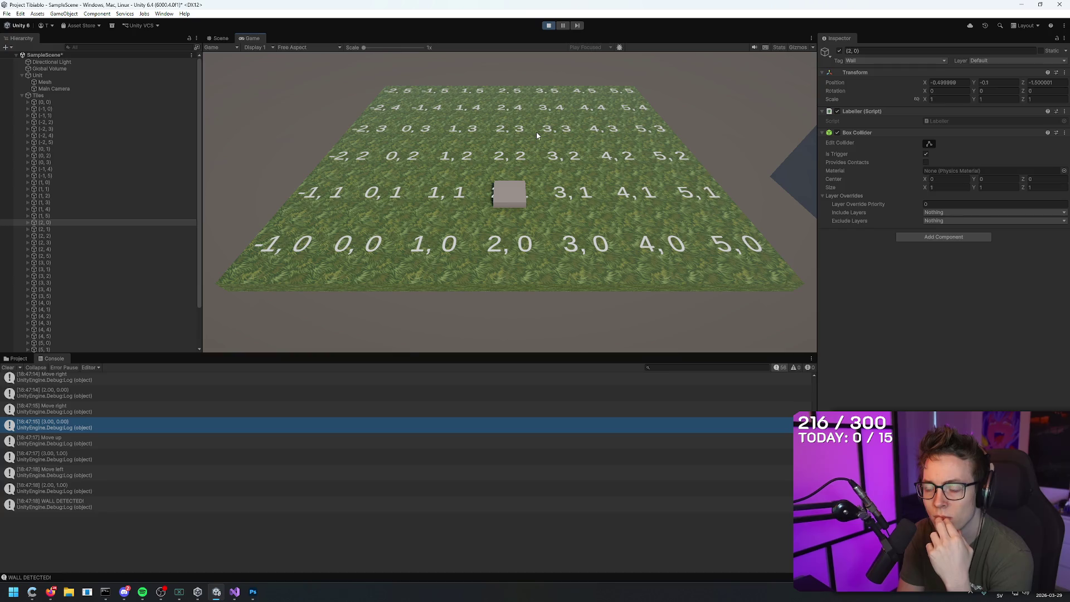
key("a")
key("a")
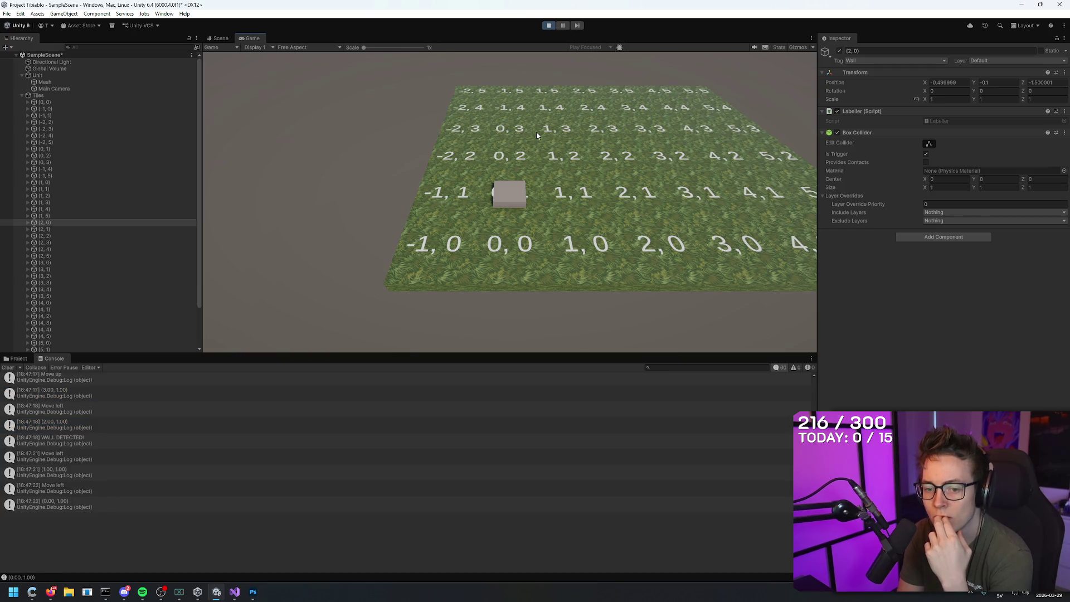
- Stop playing, orbit the Scene view around the tile grid, and select tile (1, 0)
left_click(548, 25)
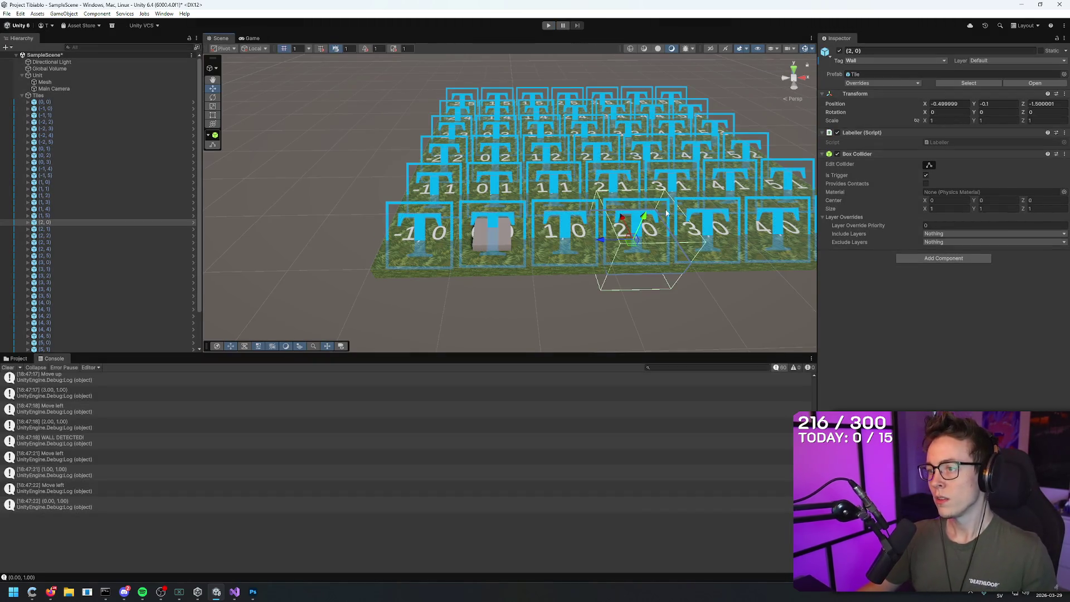
left_click_drag(671, 204, 668, 257)
scroll(669, 273, "up", 3)
scroll(660, 312, "down", 6)
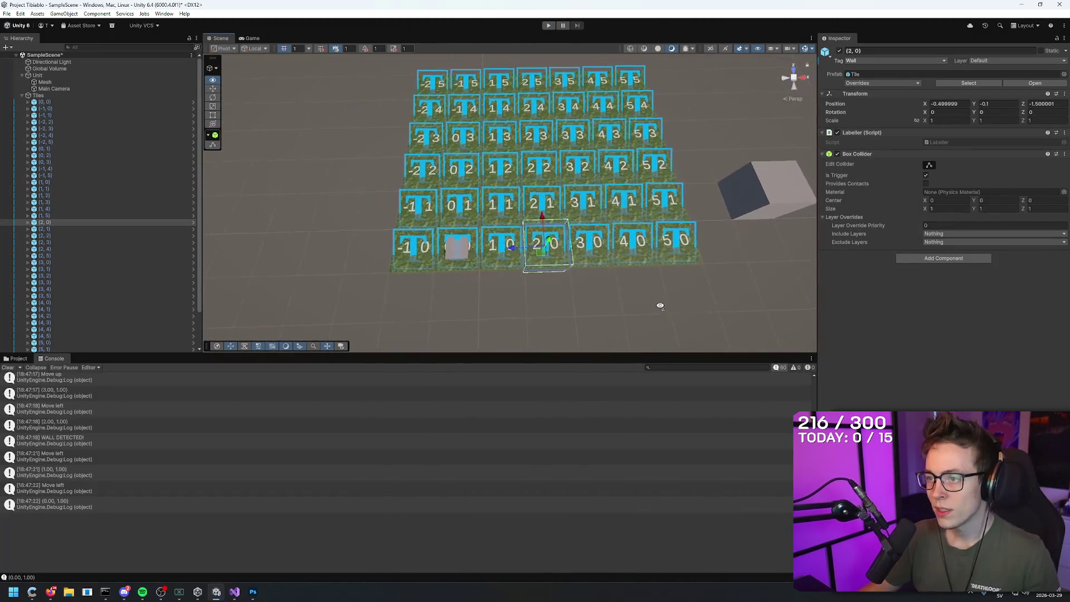
scroll(662, 295, "up", 5)
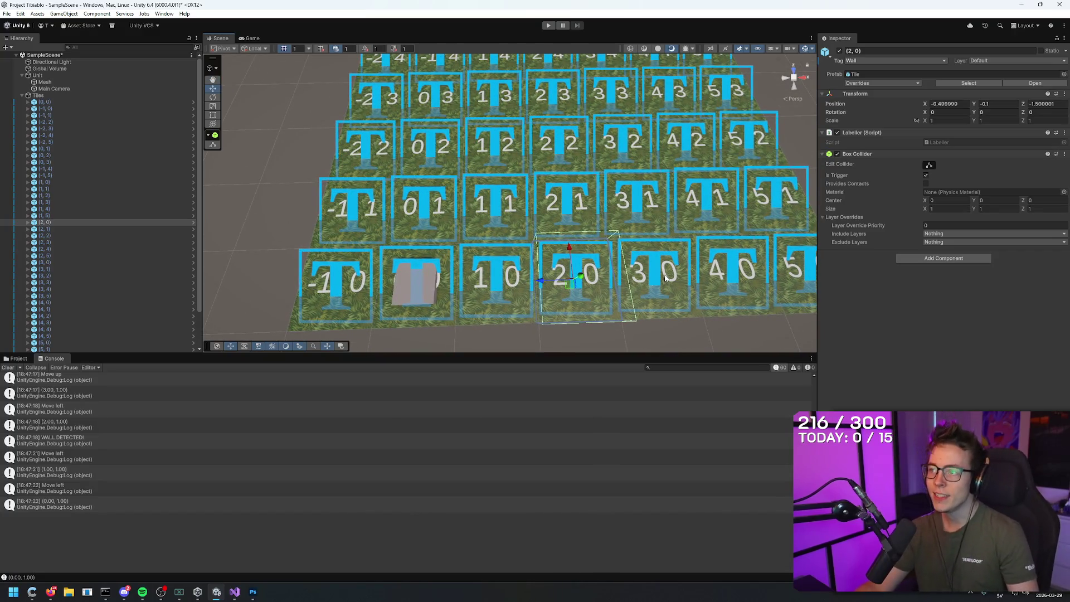
mouse_move(677, 281)
left_mouse_down()
mouse_move(809, 336)
mouse_move(747, 263)
mouse_move(834, 297)
mouse_move(760, 267)
mouse_move(669, 201)
mouse_move(613, 178)
mouse_move(620, 155)
mouse_move(552, 207)
left_mouse_up()
left_click(455, 229)
mouse_move(455, 228)
left_mouse_down()
mouse_move(435, 310)
mouse_move(413, 303)
mouse_move(426, 334)
mouse_move(425, 318)
left_mouse_up()
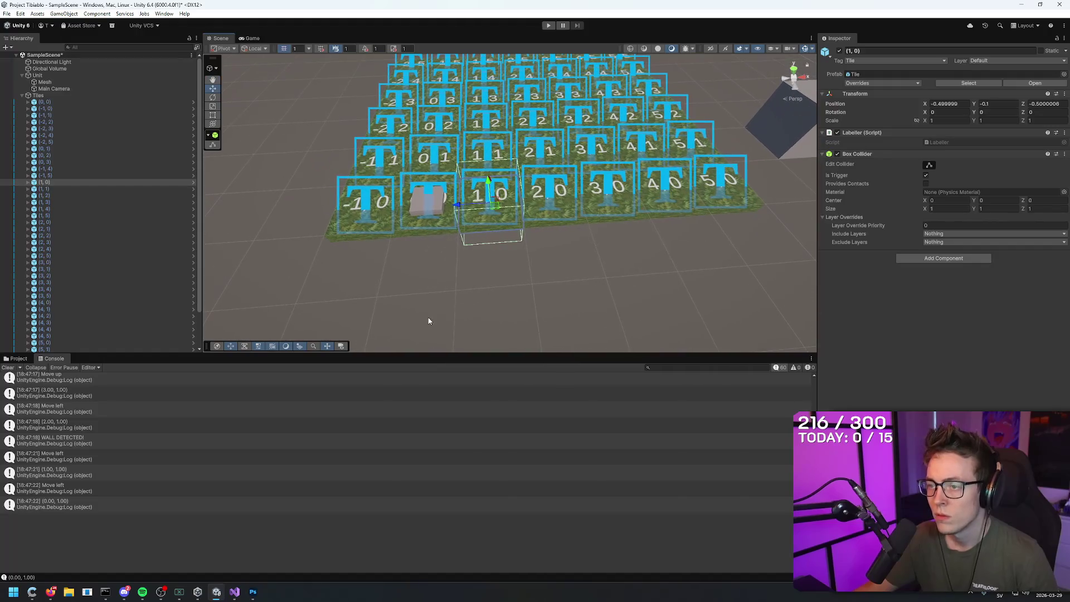
- Check tile (1, 1) and its Mesh child in the Hierarchy, then select the Unit object
left_click(504, 157)
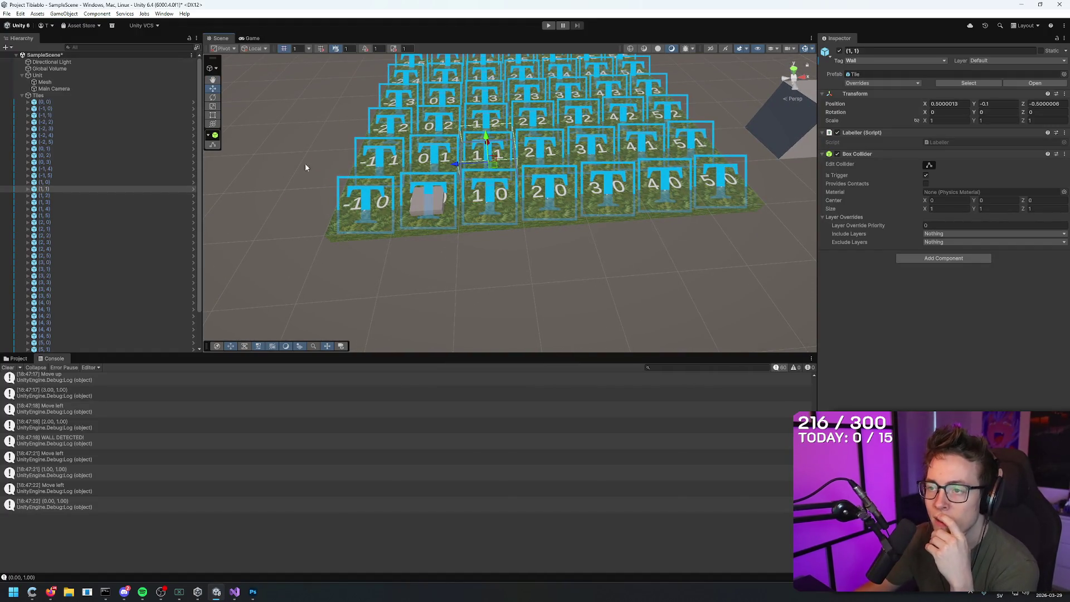
left_click(40, 189)
left_click(28, 189)
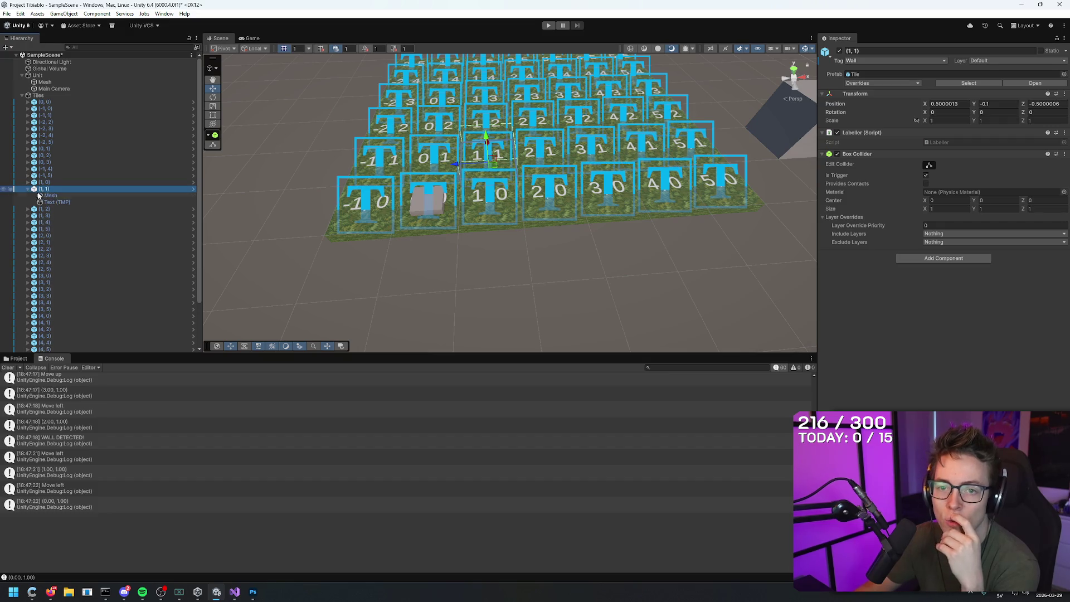
left_click(56, 196)
left_click(50, 190)
left_click(25, 189)
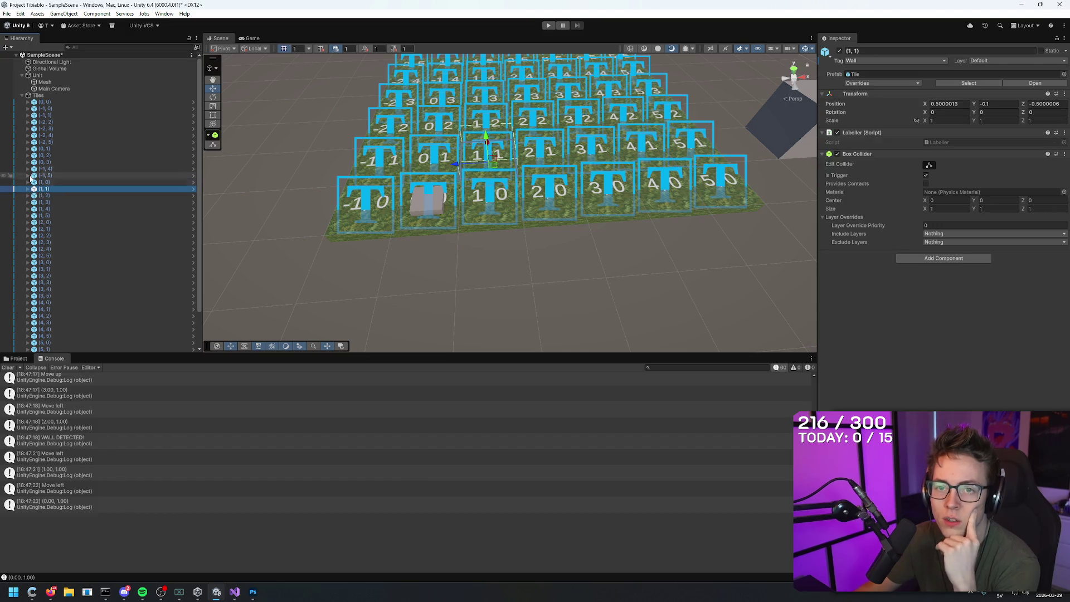
left_click(37, 75)
mouse_move(390, 250)
left_mouse_down()
mouse_move(467, 268)
mouse_move(377, 131)
mouse_move(741, 212)
left_mouse_up()
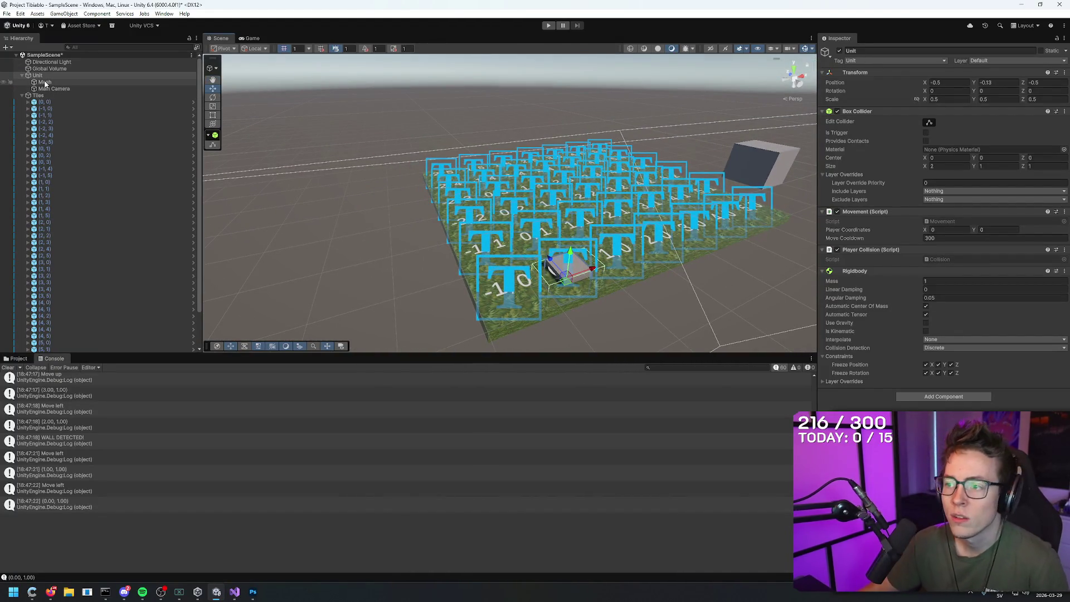
- Frame the Unit, change its Box Collider Size X from 2 to 1, and start playing
key("f")
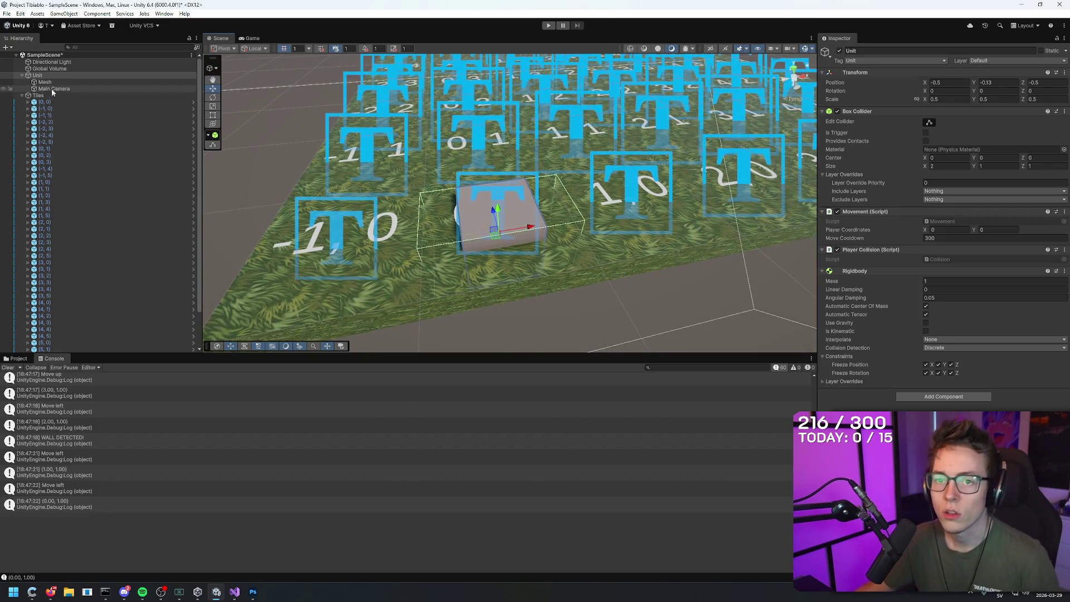
left_click(49, 82)
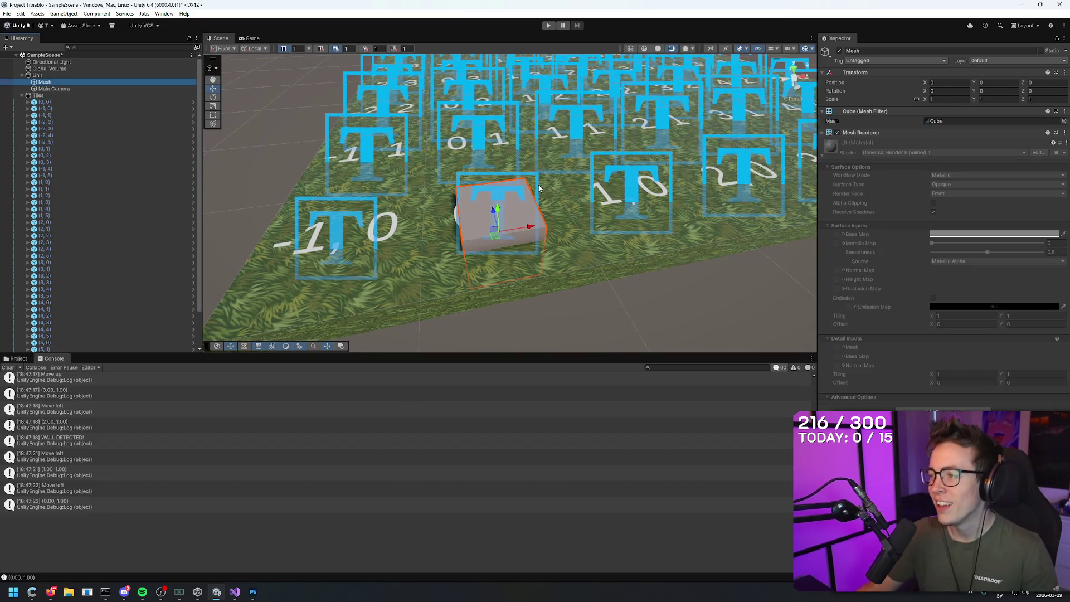
left_click(67, 68)
left_click(69, 76)
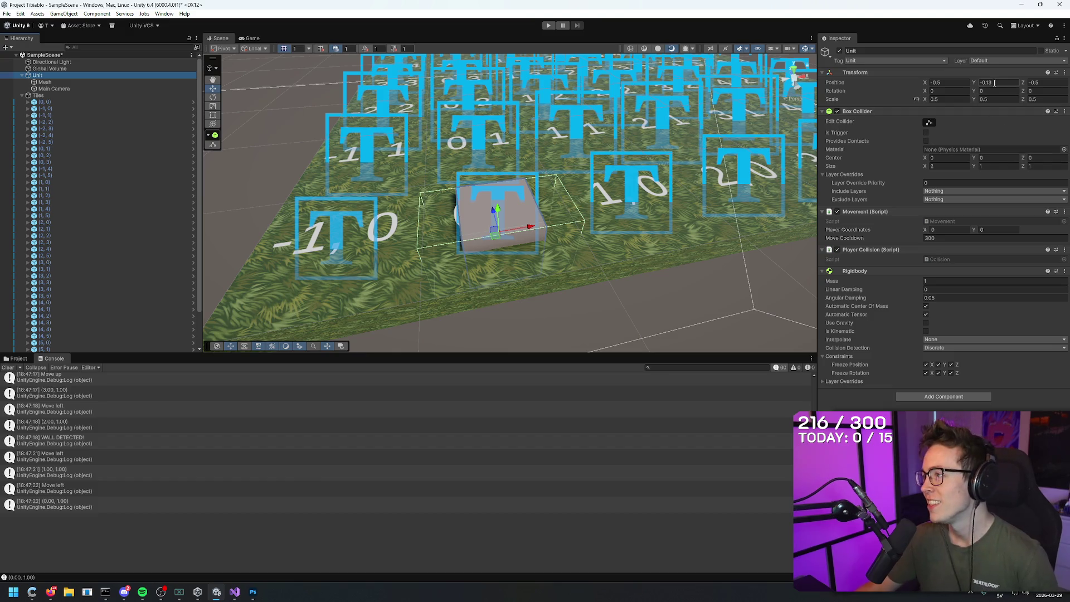
left_click(948, 166)
type("1")
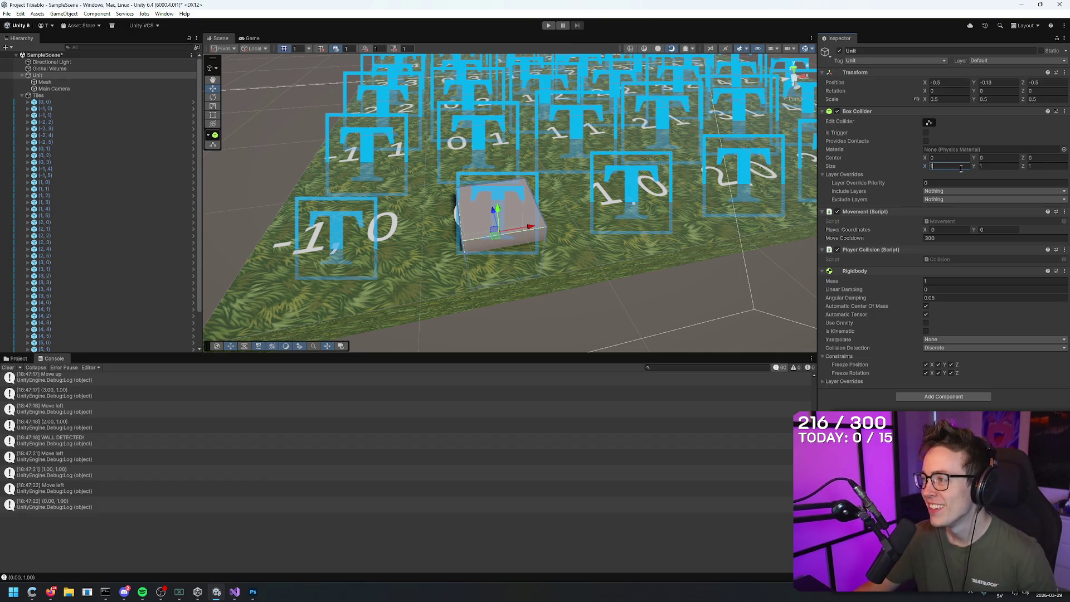
left_click(547, 26)
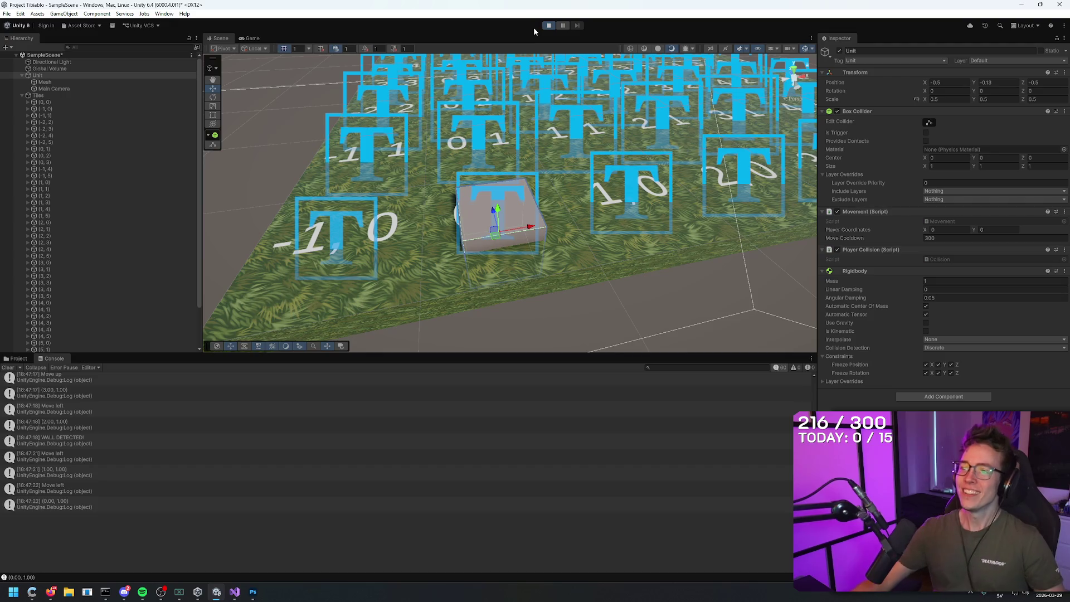
- Drive the cube across the grid with D, W and A to (2, 3), confirming WALL DETECTED! when moving right
left_click(18, 358)
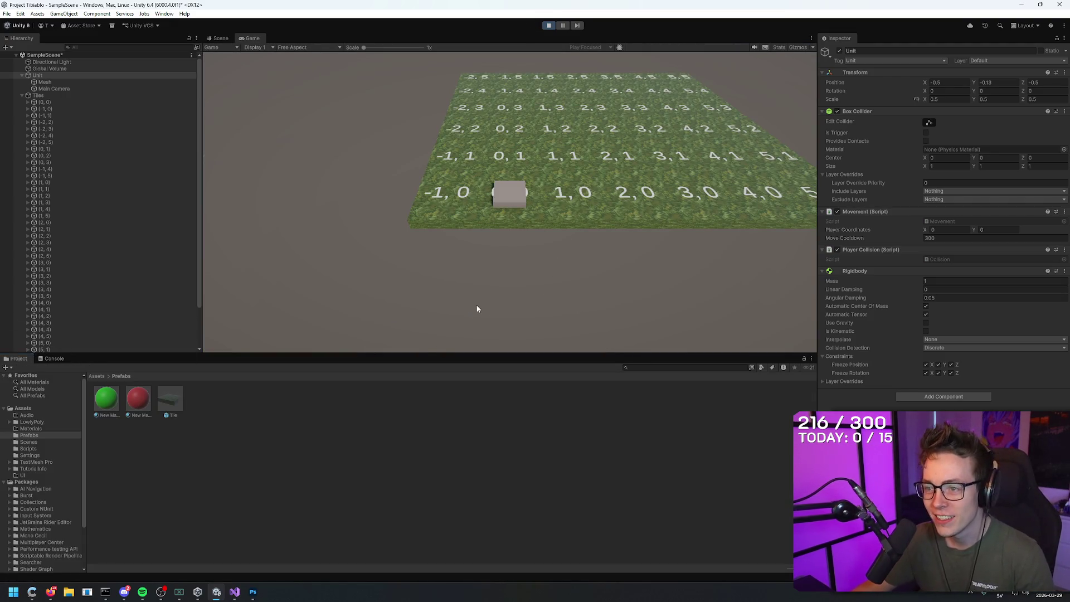
key("d")
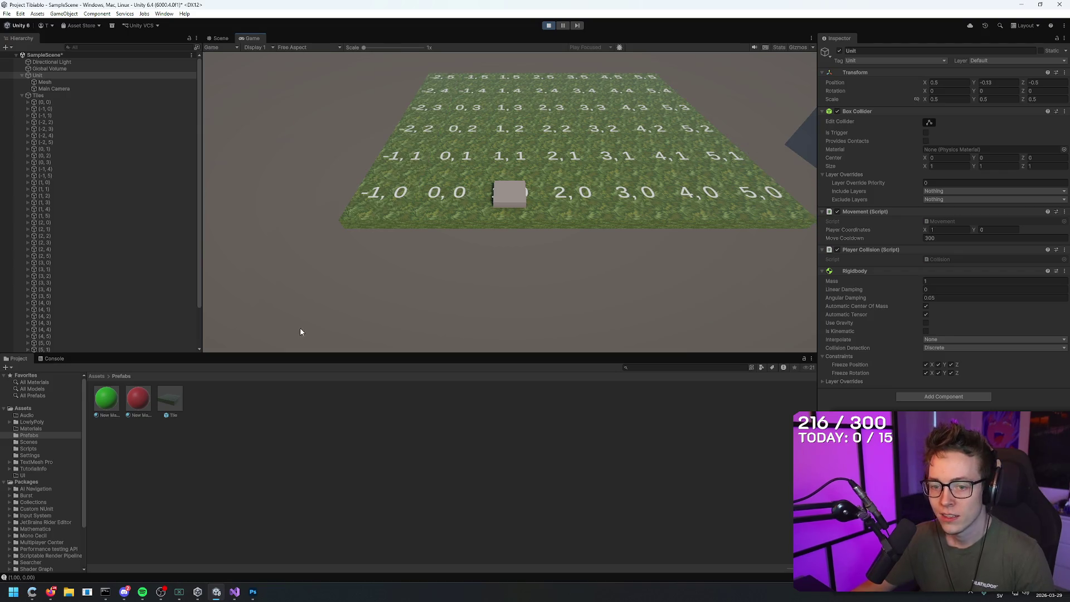
left_click(54, 358)
key("d")
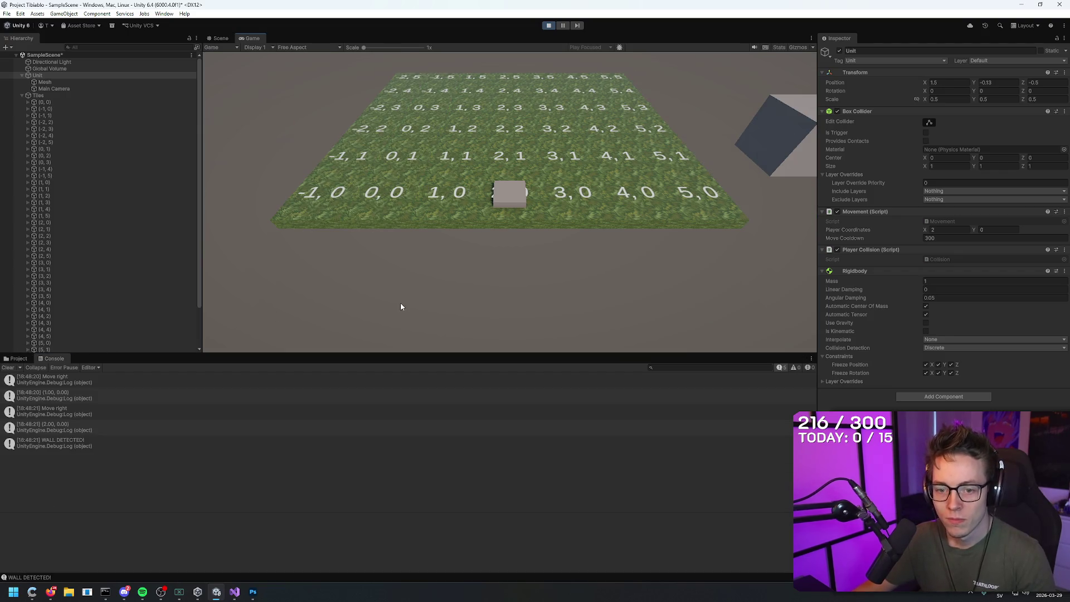
key("d")
key("w")
key("a")
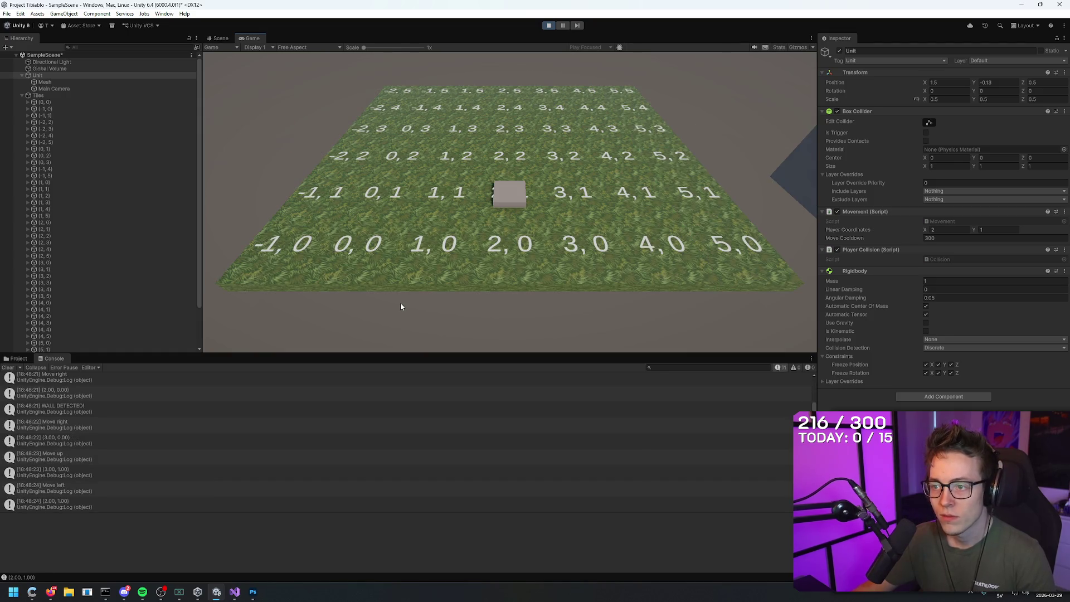
key("a")
key("w")
key("d")
key("d")
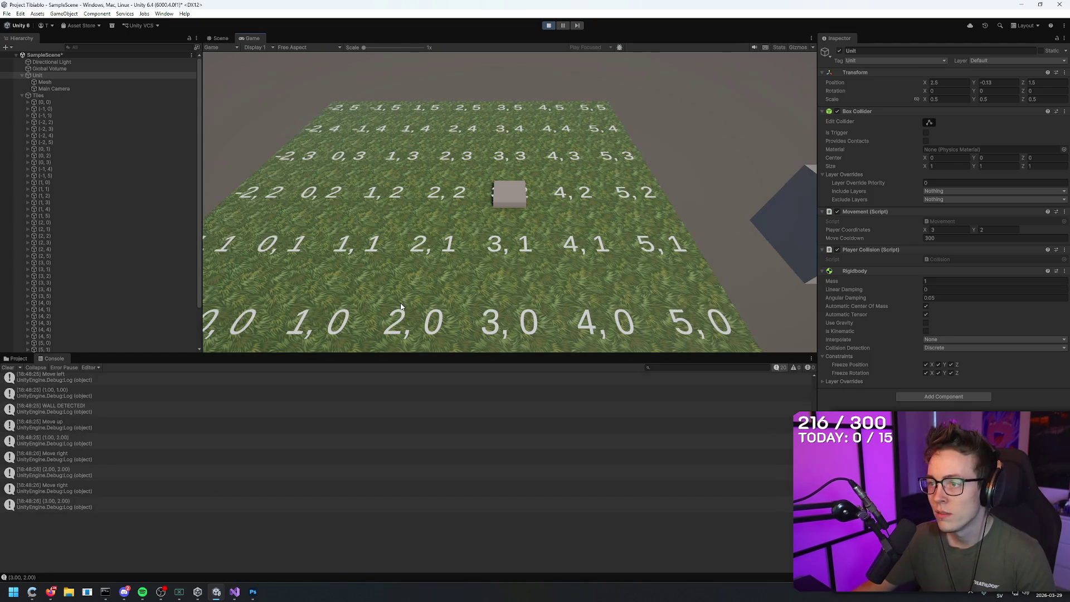
key("w")
key("a")
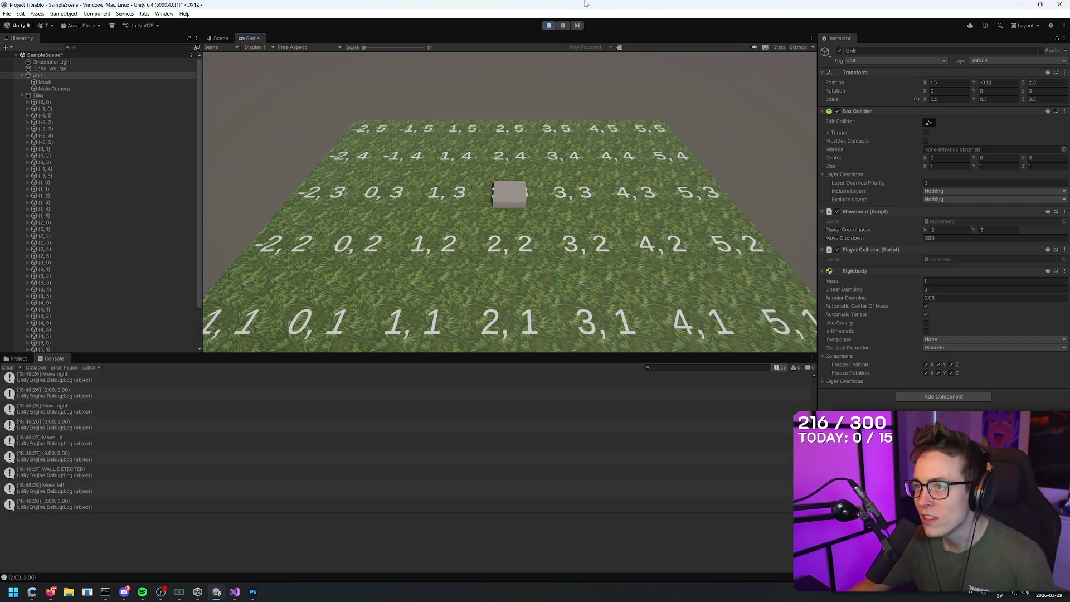
- Stop the play test and orbit the scene camera around the grid
left_click(546, 26)
mouse_move(580, 312)
left_mouse_down()
mouse_move(615, 324)
mouse_move(606, 318)
left_mouse_up()
key("alt+Tab")
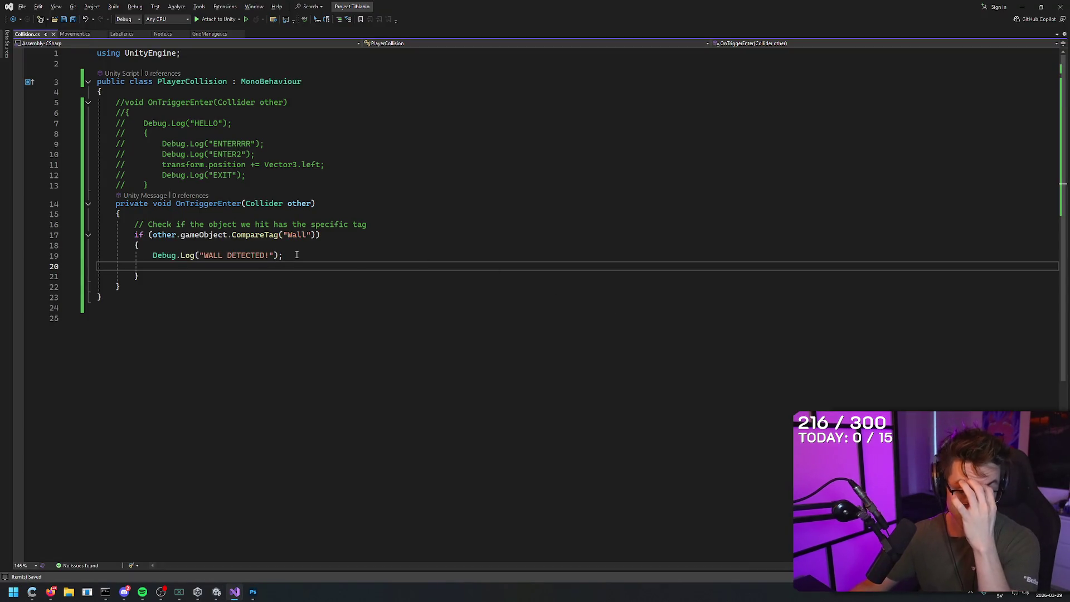
- Review the WALL DETECTED log line on line 19 of Collision.cs
left_click_drag(296, 253, 154, 255)
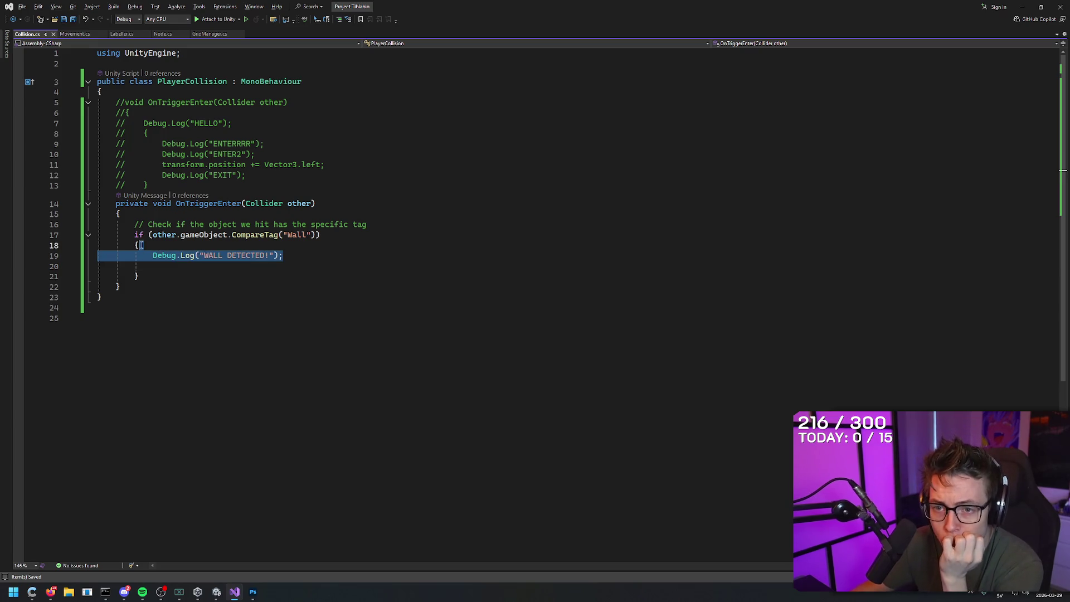
left_click(309, 255)
left_click_drag(306, 256, 158, 255)
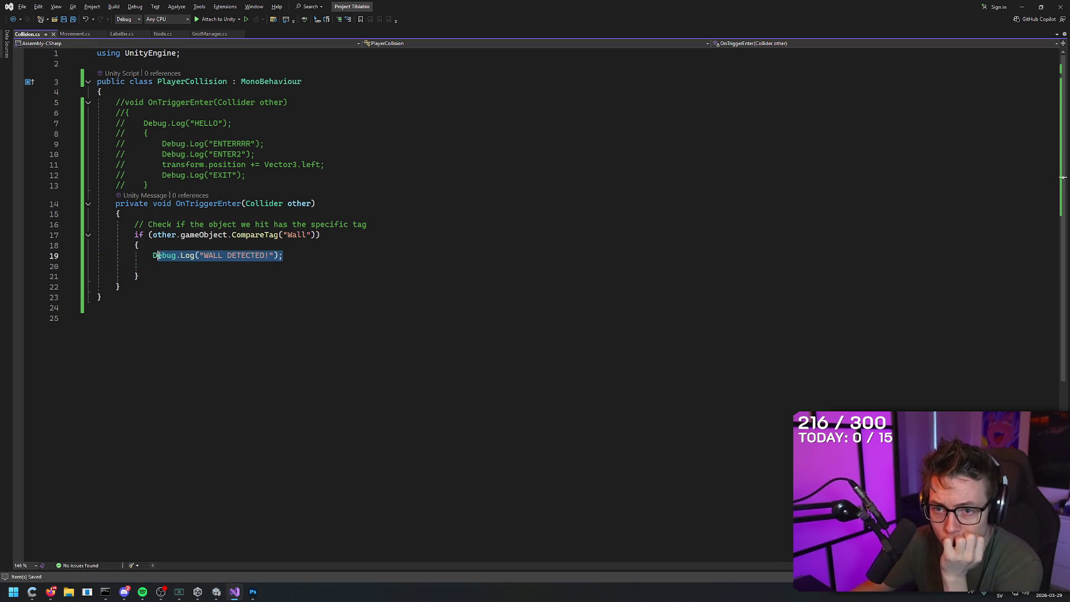
left_click(303, 257)
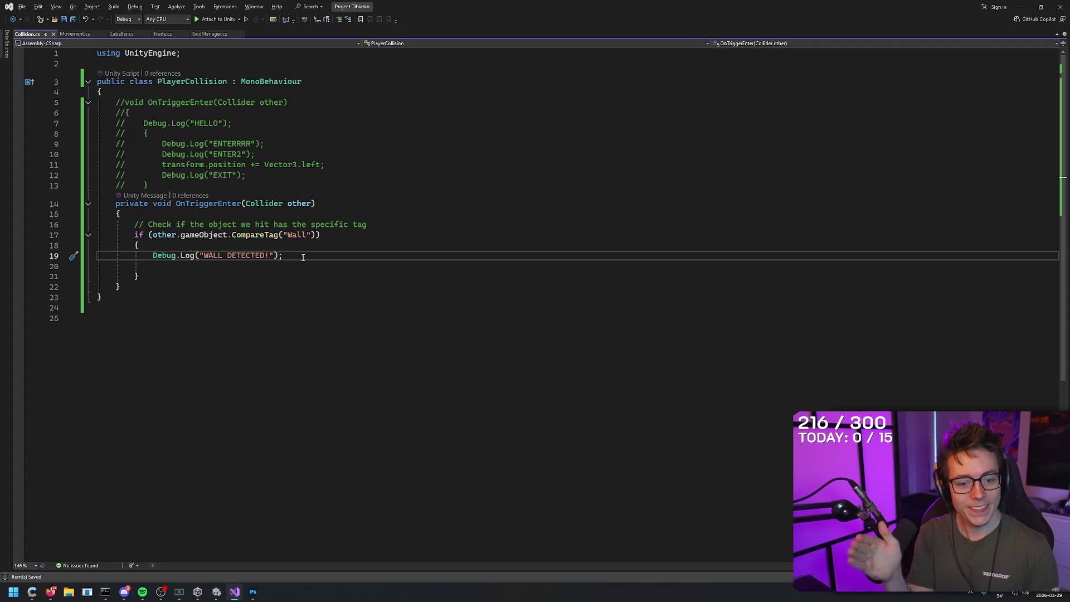
key("Up")
key("Up")
key("Up")
key("Down")
key("End")
- Go line by line through the wall-tag if block, select it, then switch to Movement.cs
left_click(373, 255)
left_click(382, 214)
left_click(382, 224)
left_click(382, 234)
left_click(381, 245)
left_click(379, 265)
left_click(382, 224)
left_click(382, 234)
left_click(383, 245)
left_click(382, 255)
left_click(382, 266)
left_click(382, 278)
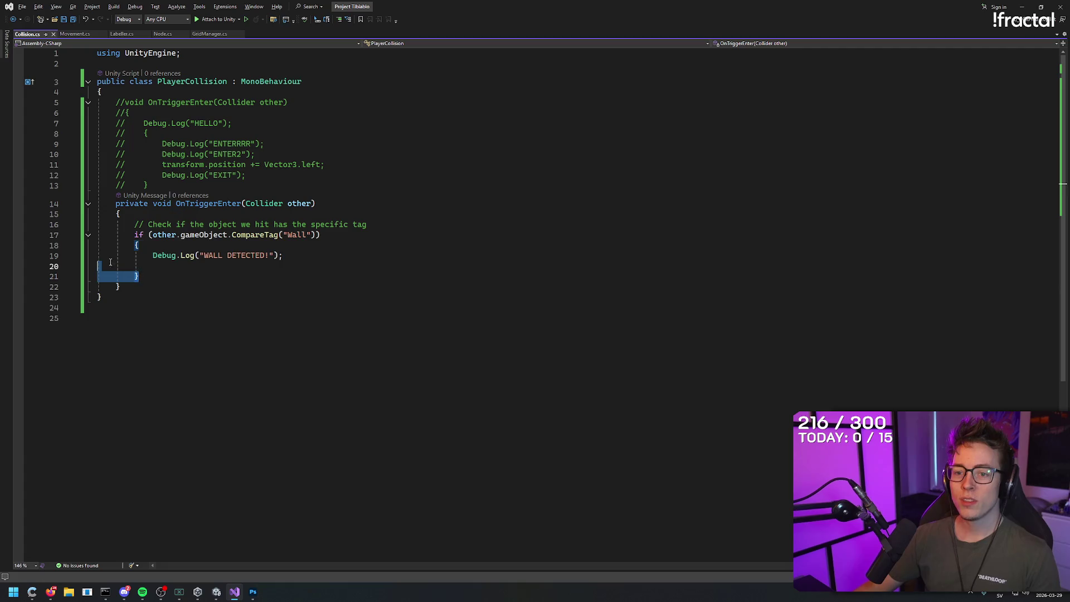
left_click_drag(157, 280, 97, 234)
left_click(75, 34)
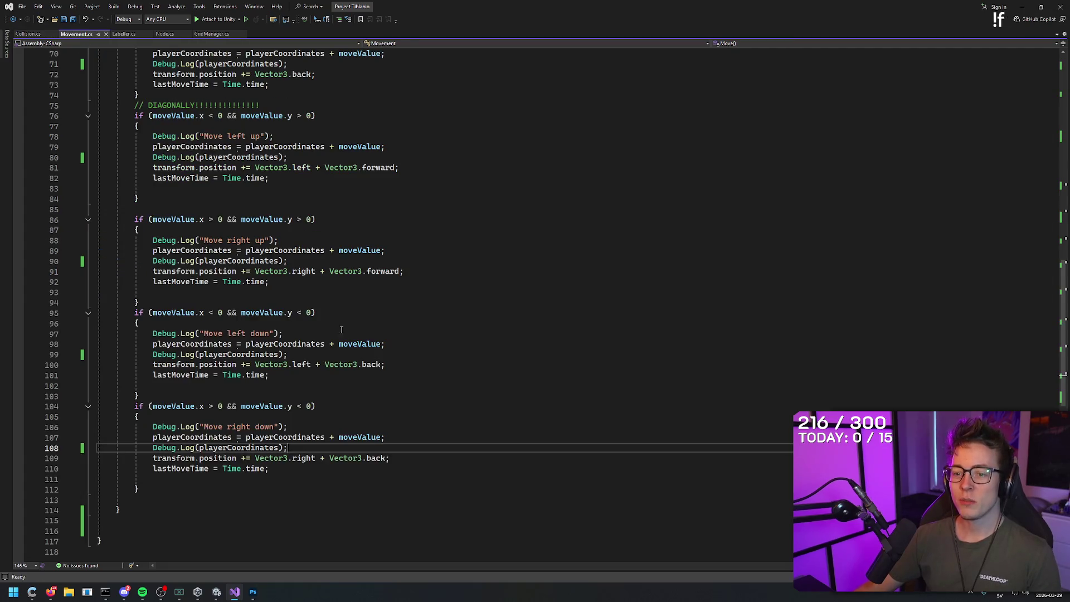
- Review the playerCoordinates updates, diagonal move code and move-down position line in Movement.cs
left_click(231, 334)
left_click(245, 438)
left_click(245, 344)
left_click(262, 261)
left_click(253, 157)
left_click(270, 74)
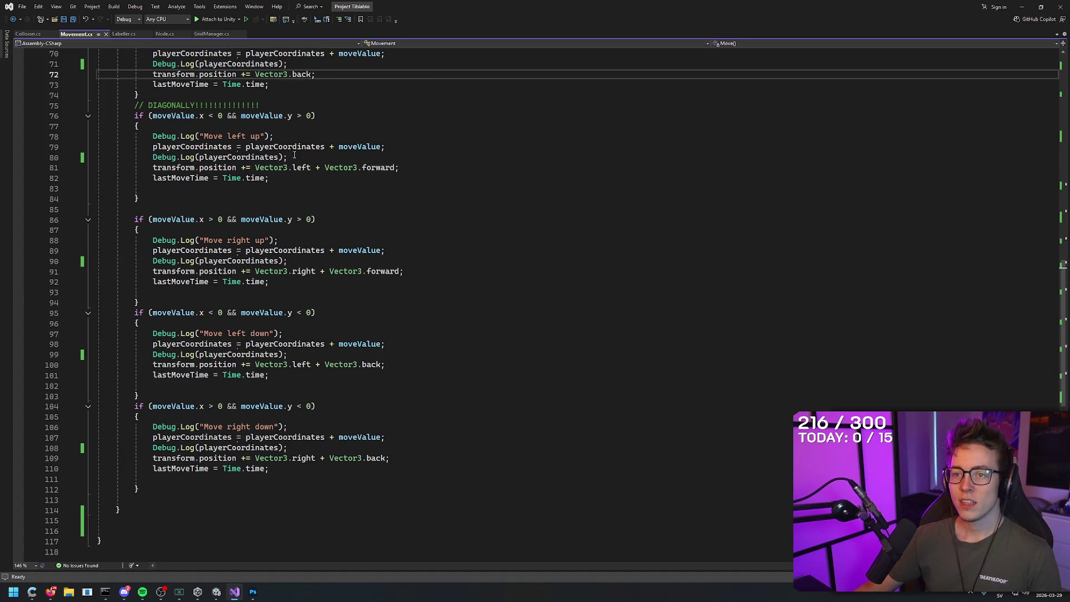
scroll(269, 199, "up", 7)
scroll(269, 199, "up", 3)
- Change the log message 'Move Left' to 'Move left' on line 43
left_click(269, 219)
scroll(269, 219, "up", 1)
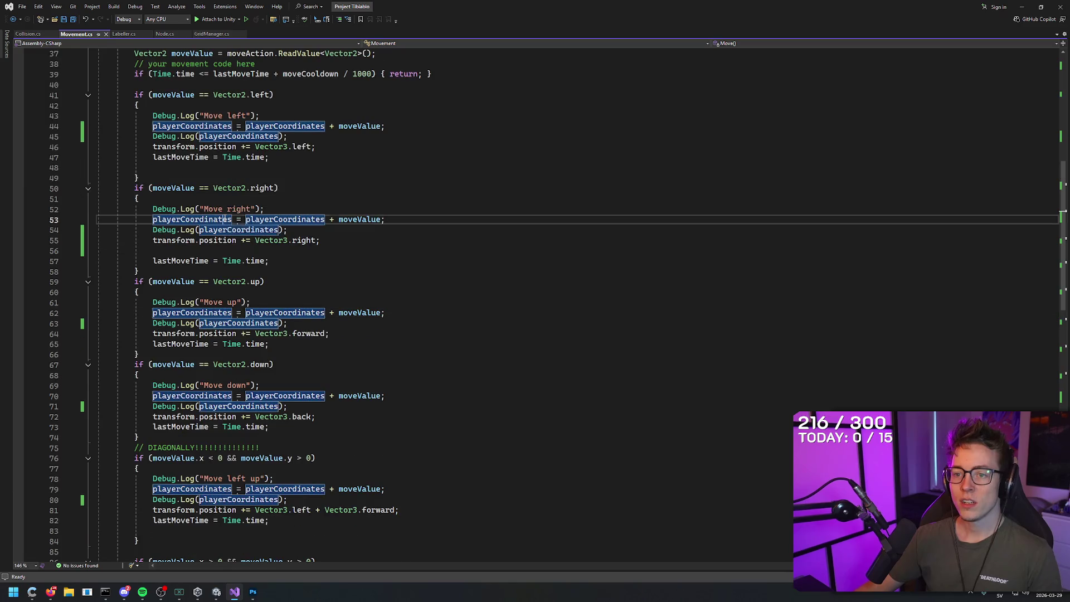
left_click(227, 117)
scroll(431, 126, "up", 3)
key("Delete")
type("l")
scroll(431, 126, "up", 3)
- Review the left-move coordinate and position lines, then switch to GridManager.cs
left_click(429, 198)
left_click(250, 178)
left_click(427, 251)
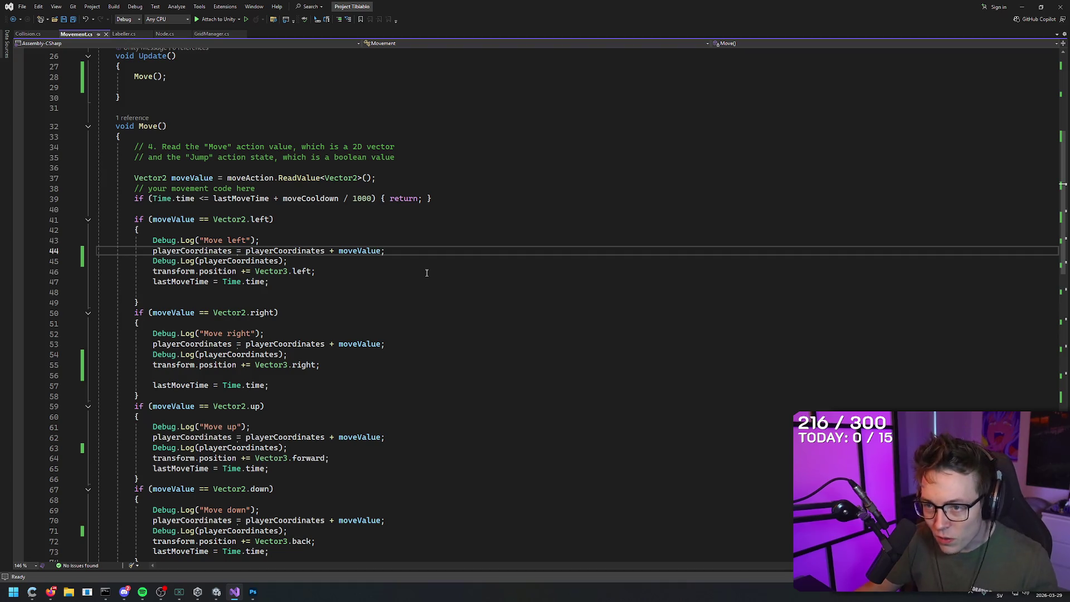
left_click_drag(315, 271, 148, 271)
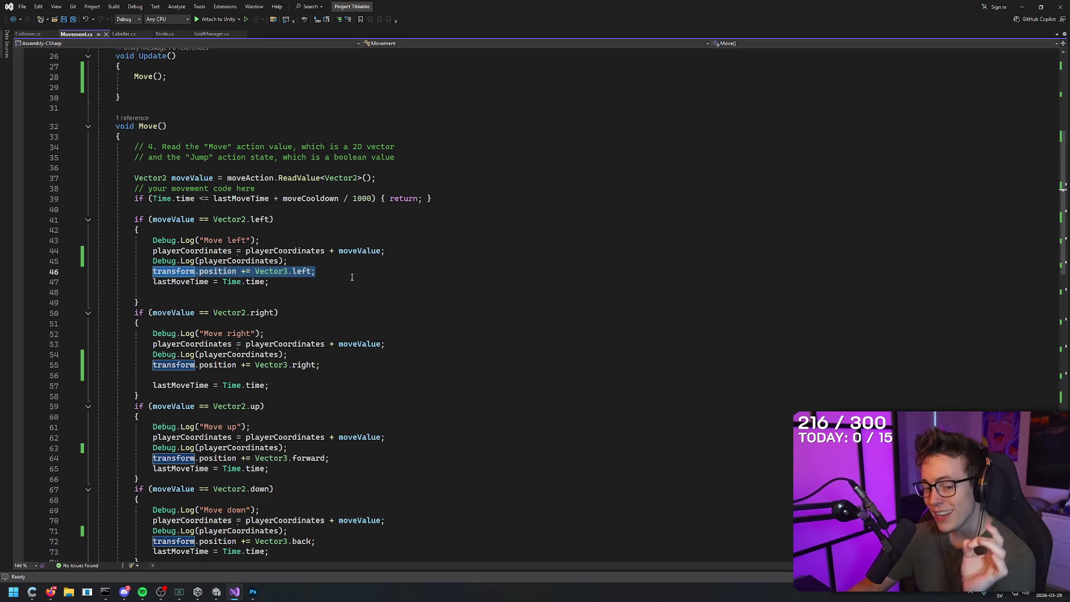
left_click(330, 271)
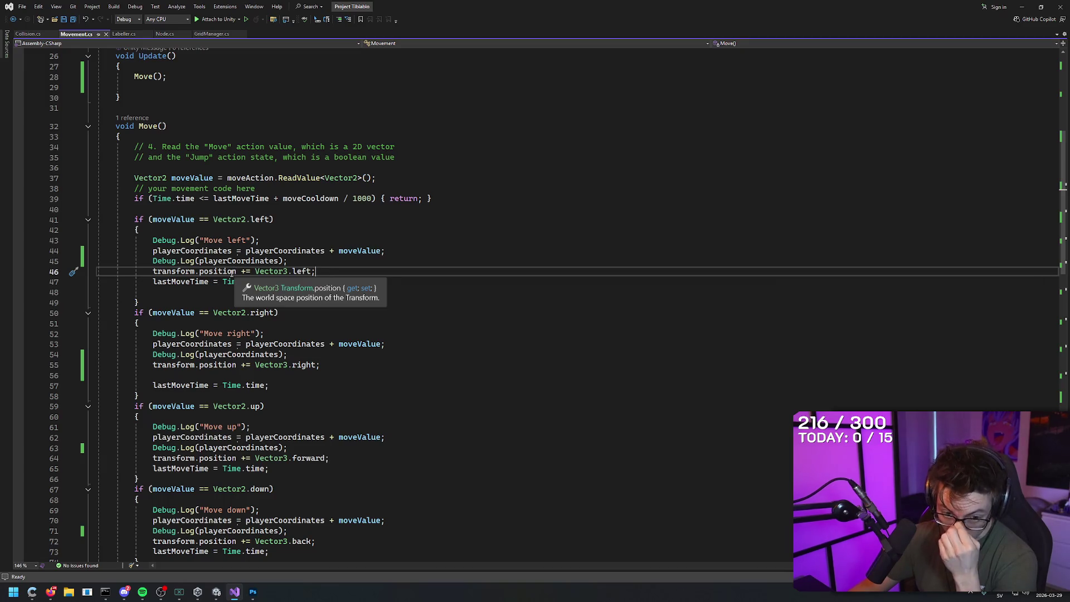
left_click(211, 35)
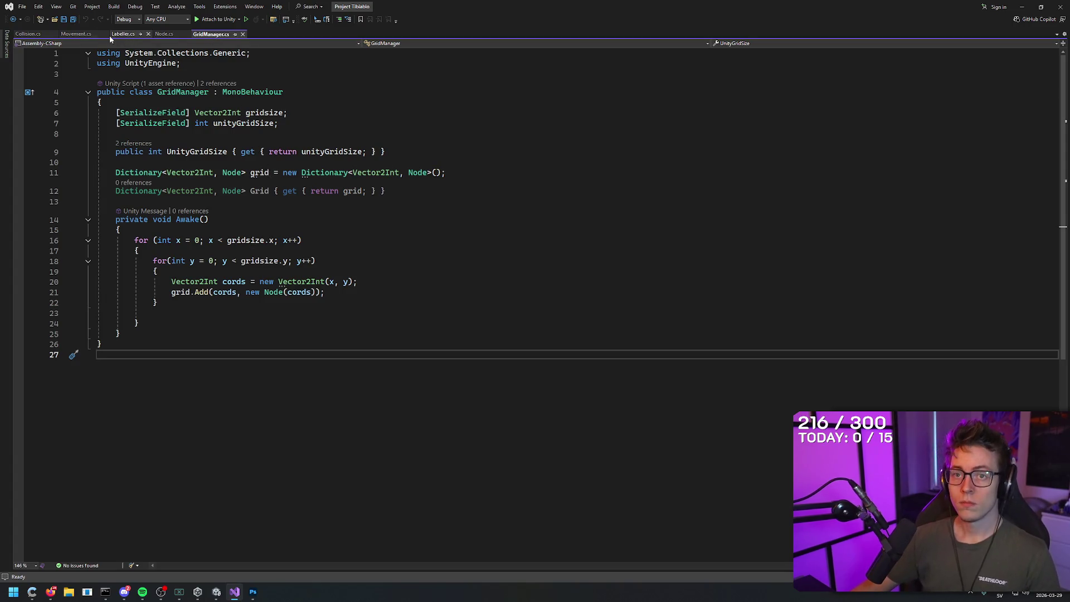
- Recheck the wall check in Collision.cs, then return to Unity and zoom onto the Unit cube
left_click(31, 36)
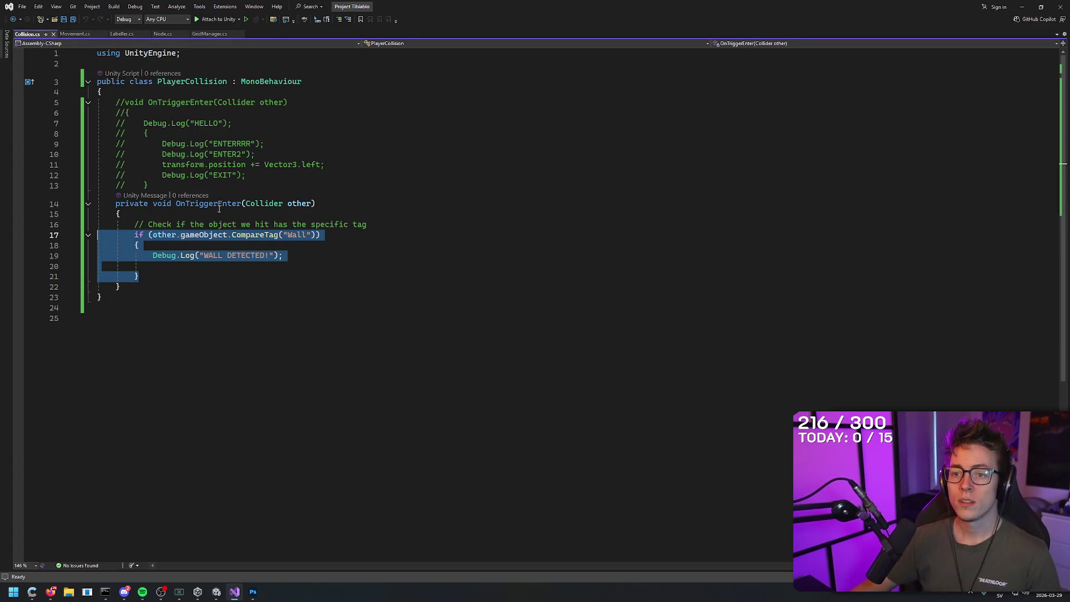
left_click(246, 257)
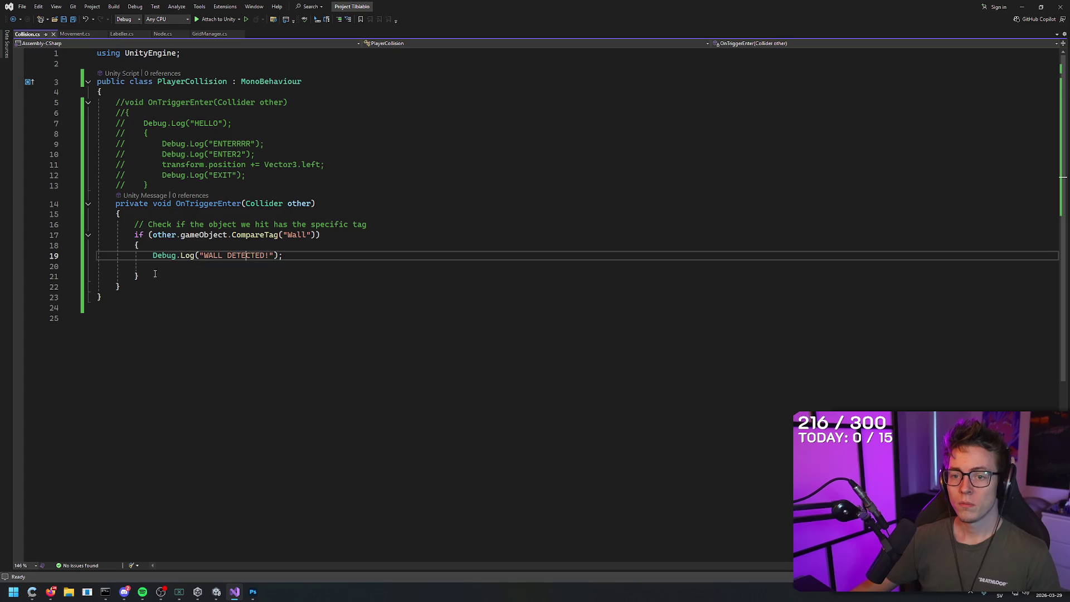
left_click(76, 34)
left_click(27, 34)
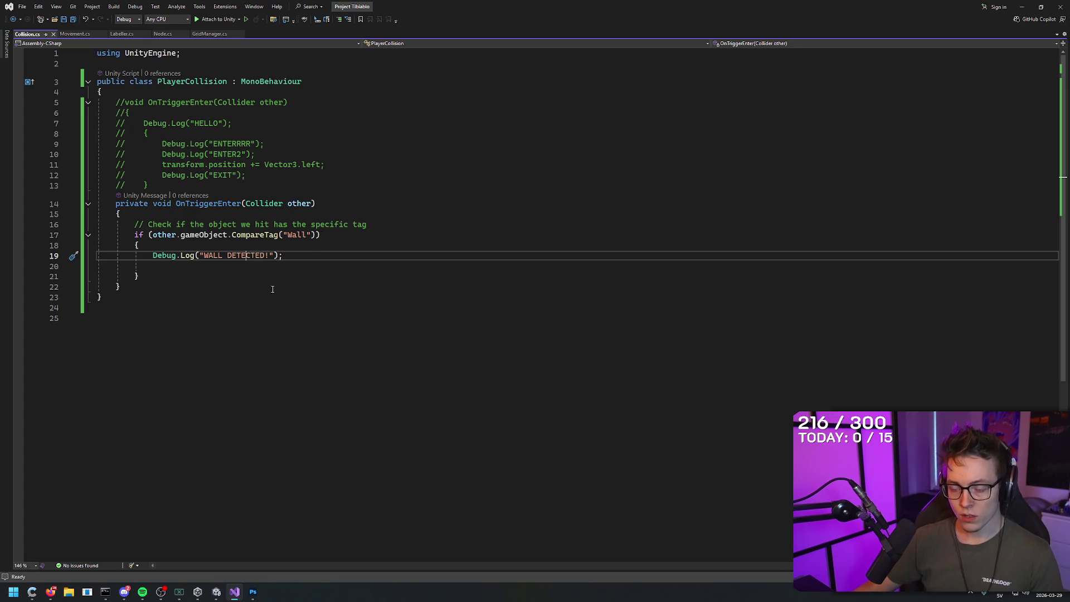
key("alt+Tab")
mouse_move(554, 260)
left_mouse_down()
mouse_move(609, 325)
mouse_move(530, 310)
mouse_move(388, 202)
left_mouse_up()
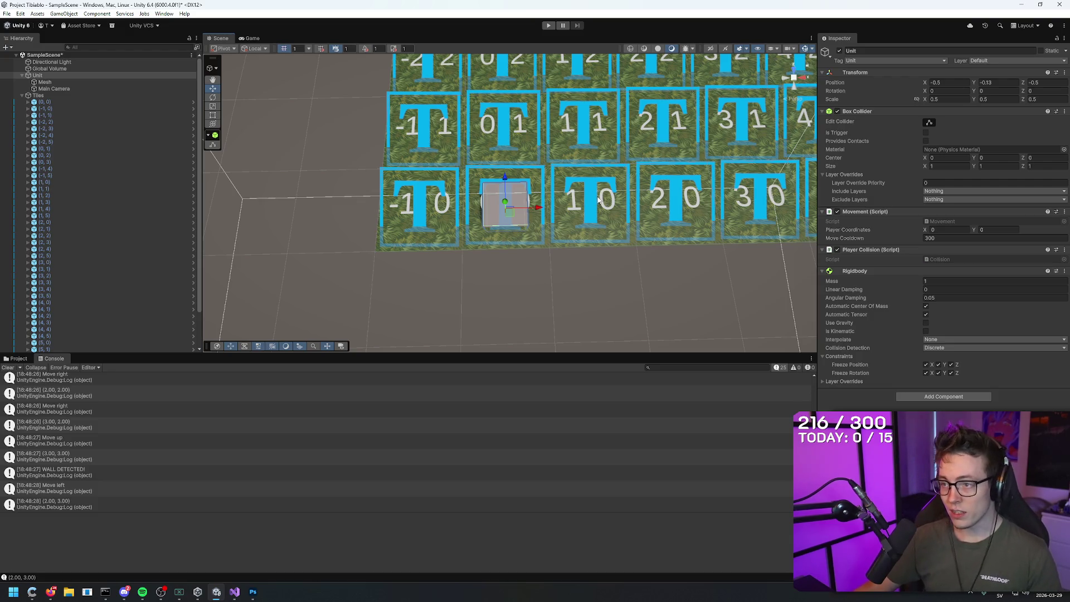
- Glance at Movement.cs in Visual Studio, then go back to Unity
mouse_move(234, 591)
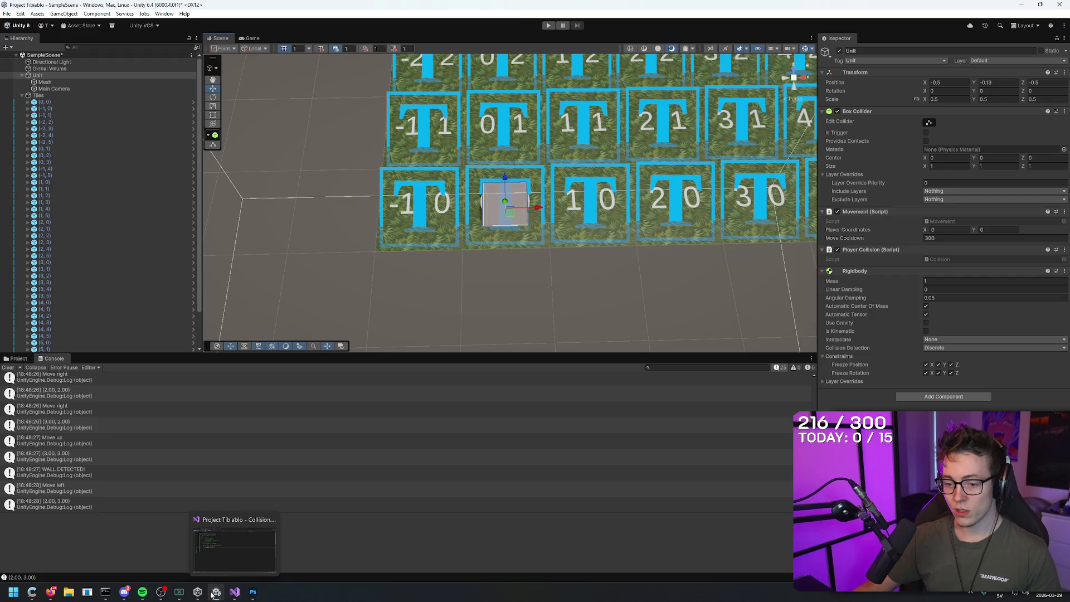
left_click(234, 543)
left_click(75, 33)
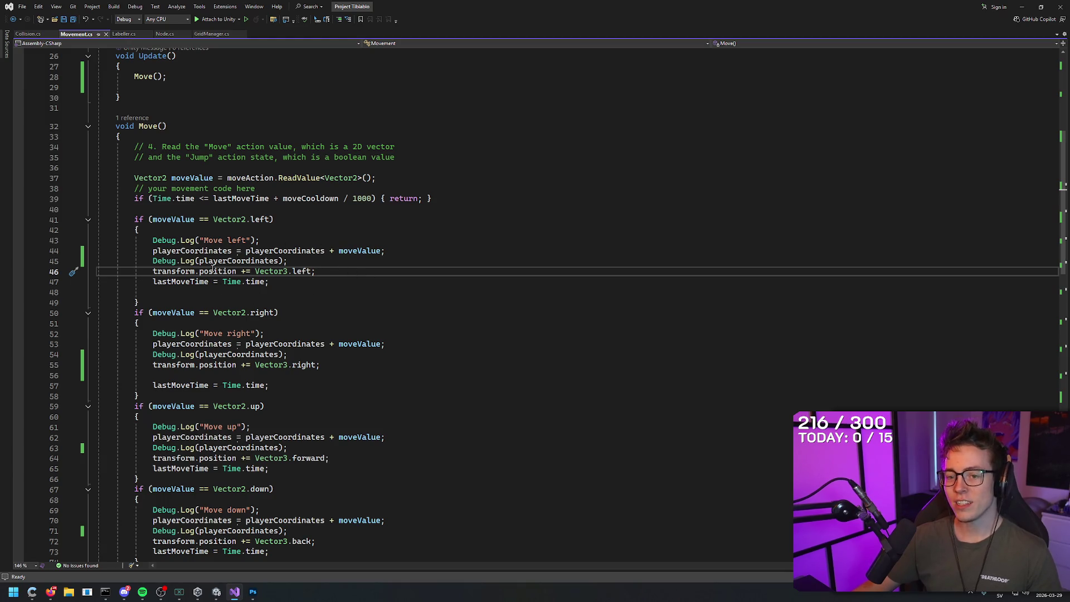
key("alt+Tab")
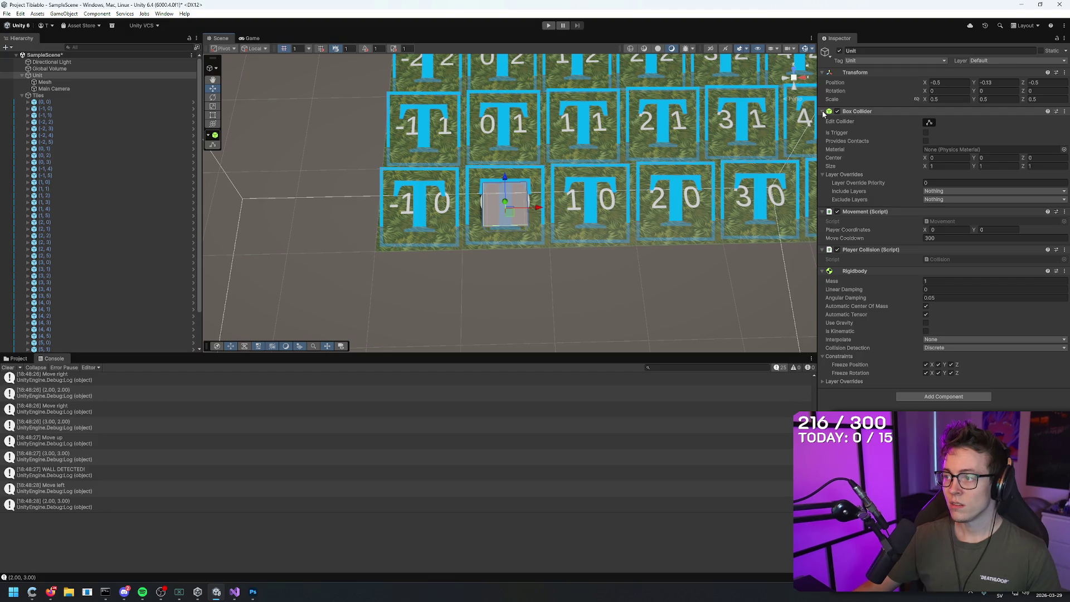
- Add a Box Collider component to the Unit via Add Component search
left_click(934, 397)
type("box collid")
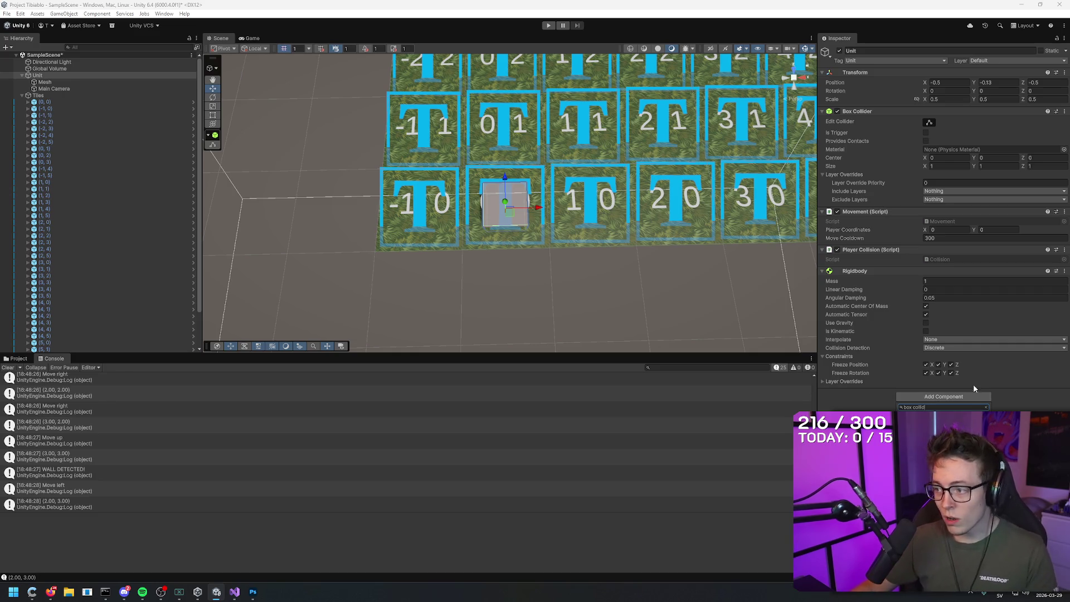
key("Return")
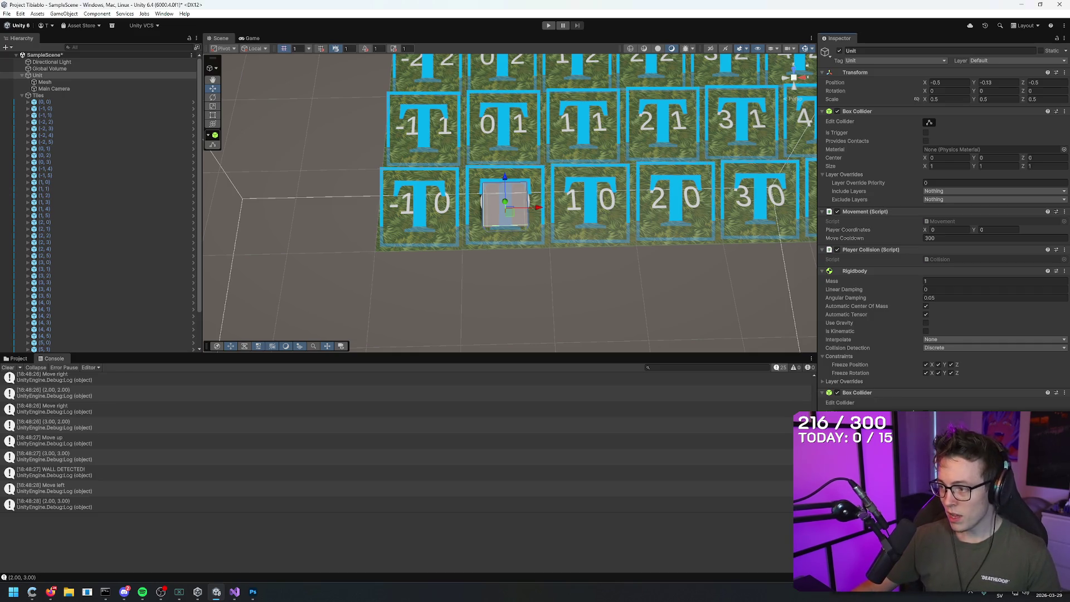
- Orbit the Scene view around the Unit cube and tile grid to inspect the new collider
mouse_move(697, 251)
left_mouse_down()
mouse_move(783, 306)
mouse_move(537, 201)
mouse_move(567, 265)
mouse_move(523, 201)
left_mouse_up()
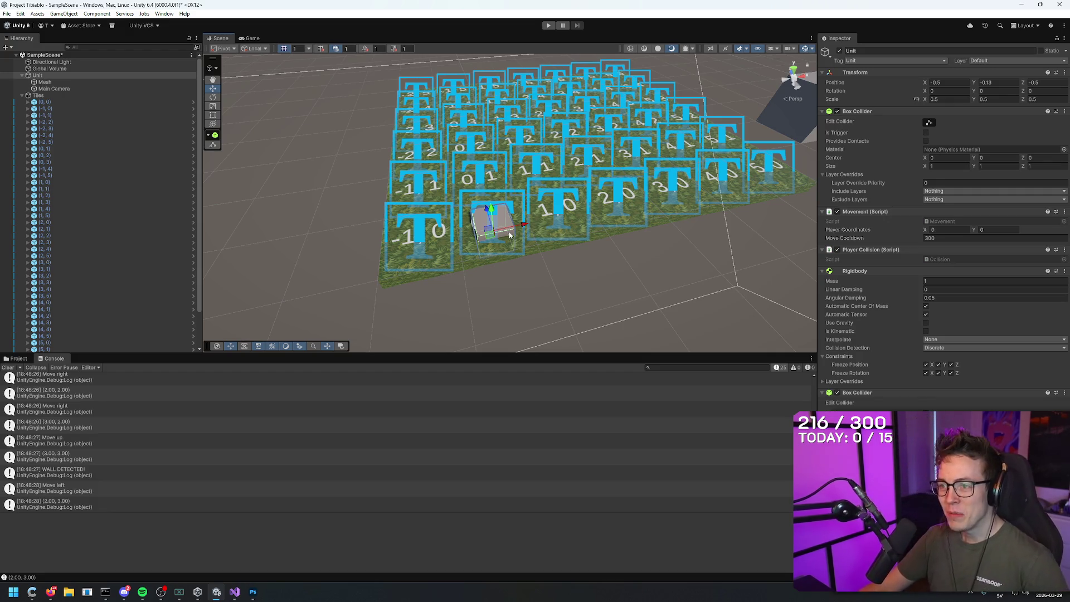
mouse_move(509, 234)
left_mouse_down()
mouse_move(590, 162)
mouse_move(576, 156)
mouse_move(570, 170)
left_mouse_up()
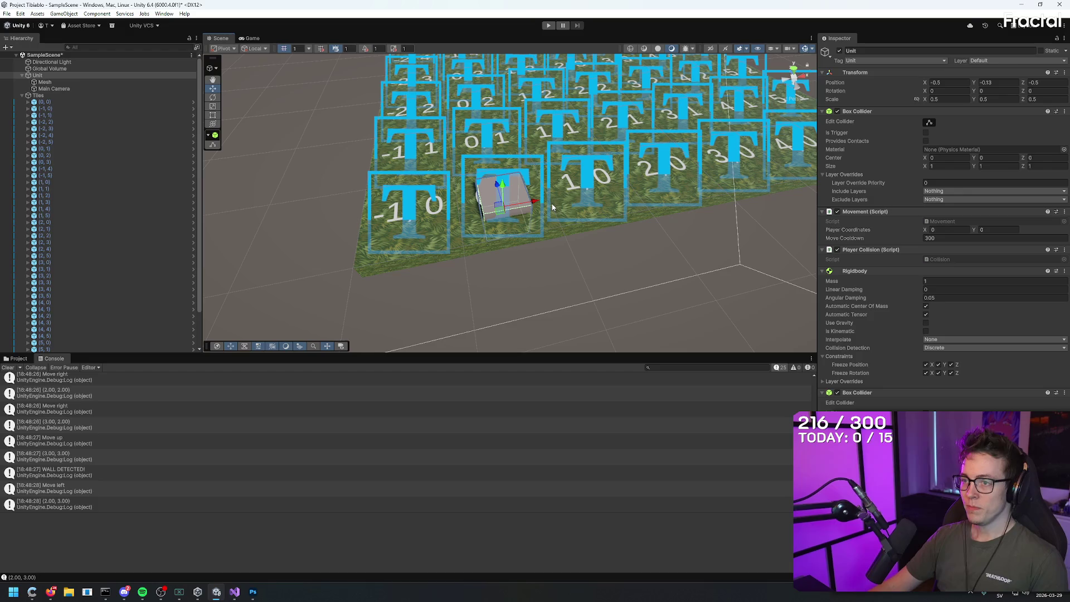
mouse_move(671, 264)
left_mouse_down()
mouse_move(656, 271)
mouse_move(617, 243)
mouse_move(636, 270)
left_mouse_up()
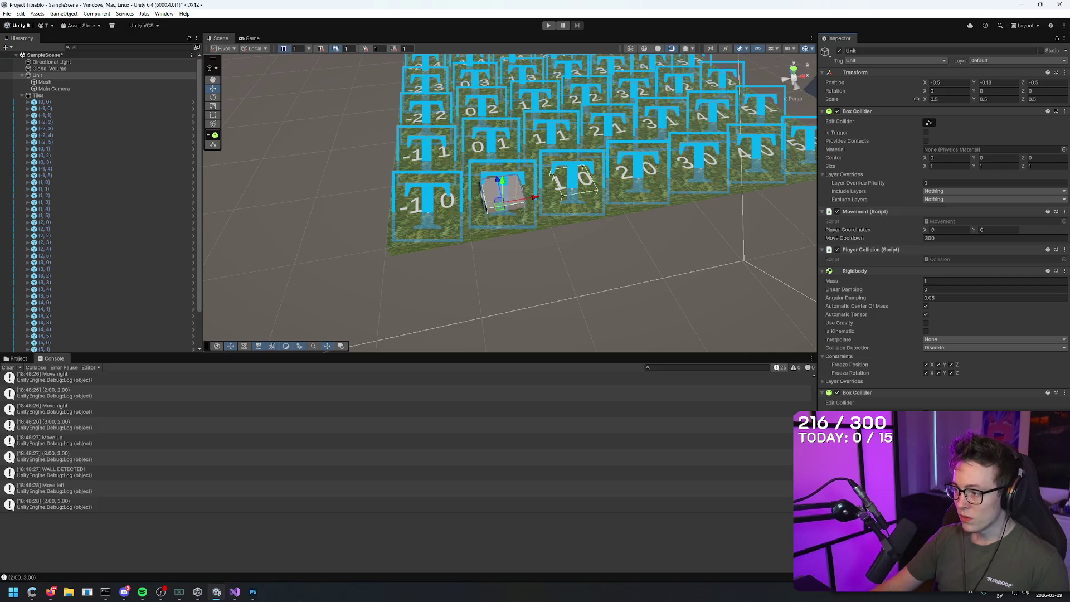
mouse_move(706, 333)
left_mouse_down()
mouse_move(680, 329)
mouse_move(660, 341)
mouse_move(641, 284)
mouse_move(662, 310)
mouse_move(645, 289)
mouse_move(660, 293)
left_mouse_up()
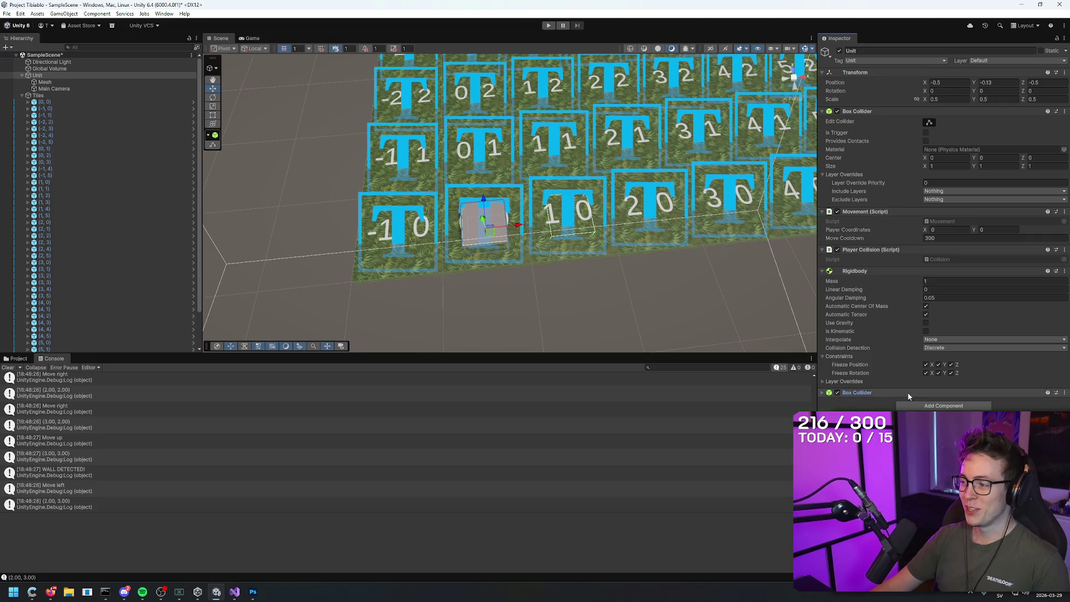
- Open and dismiss the second Box Collider's options menu without choosing anything
left_click(1064, 392)
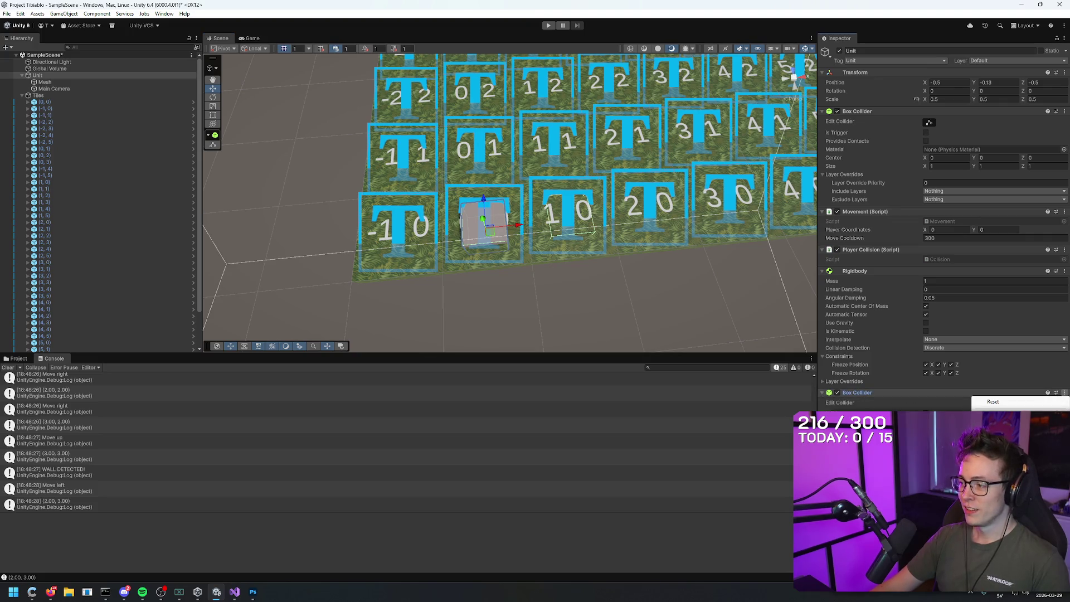
key("Escape")
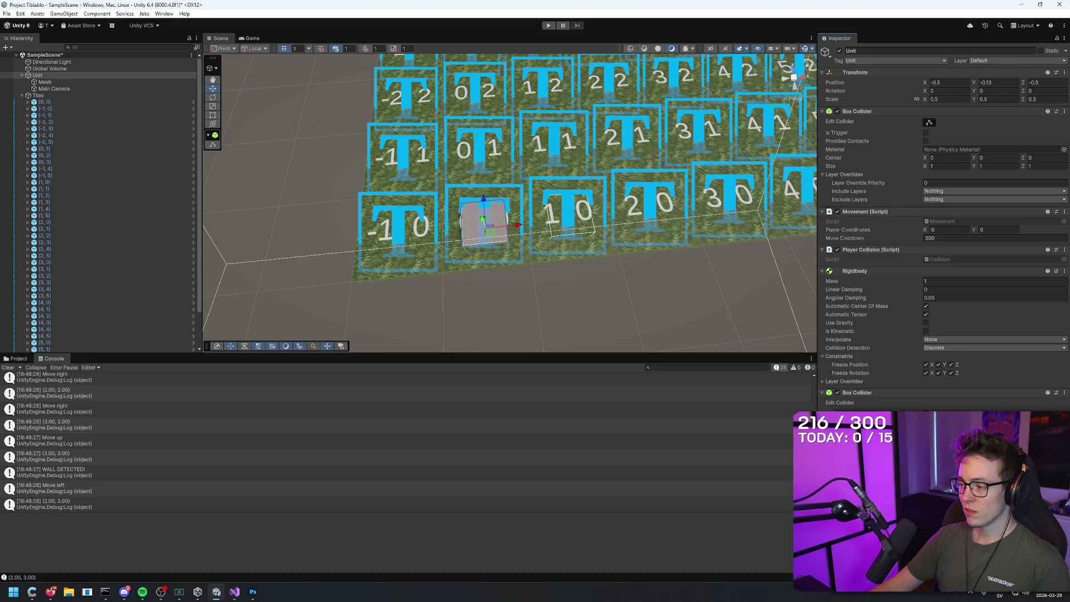
left_click(1065, 392)
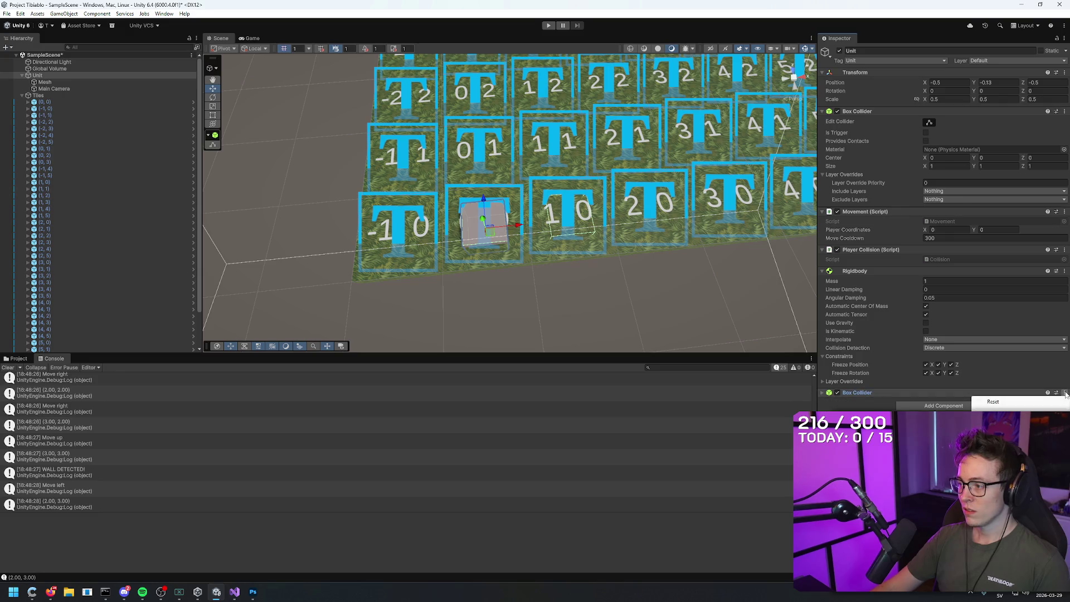
left_click(1064, 393)
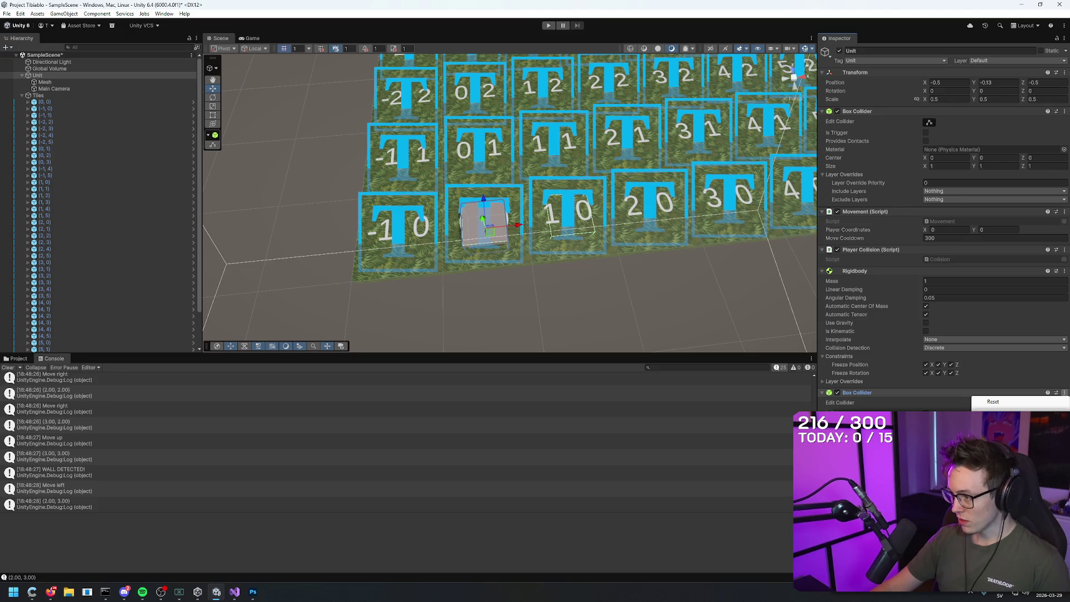
key("Escape")
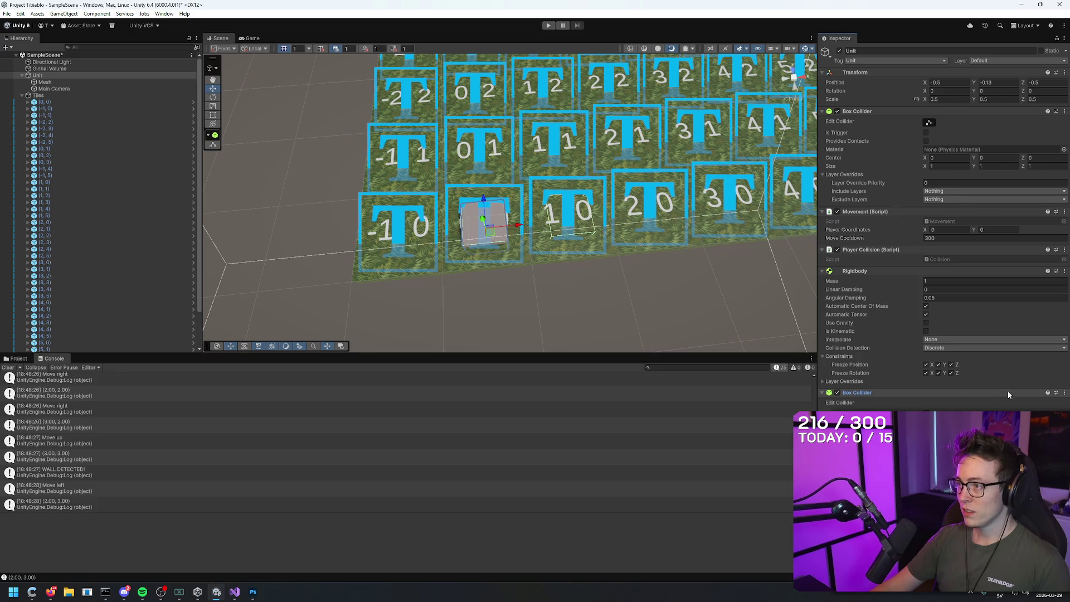
- Collapse the Rigidbody, Player Collision and Movement components
left_click(823, 271)
left_click(821, 250)
left_click(823, 211)
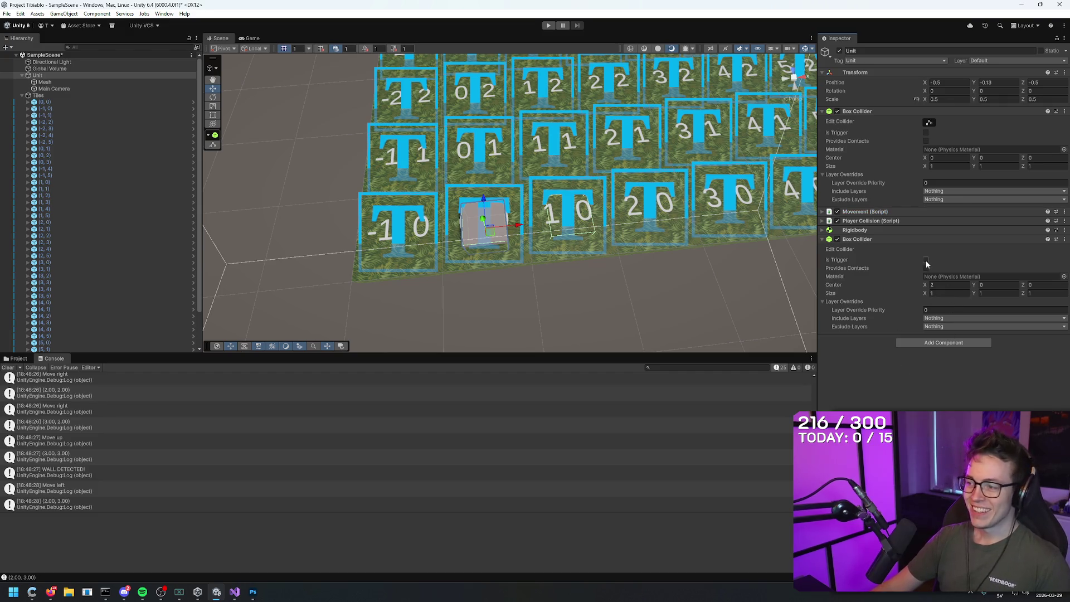
- Add a third Box Collider to the Unit, leaving its Center at 0 after trying 2
left_click(928, 342)
left_click(937, 372)
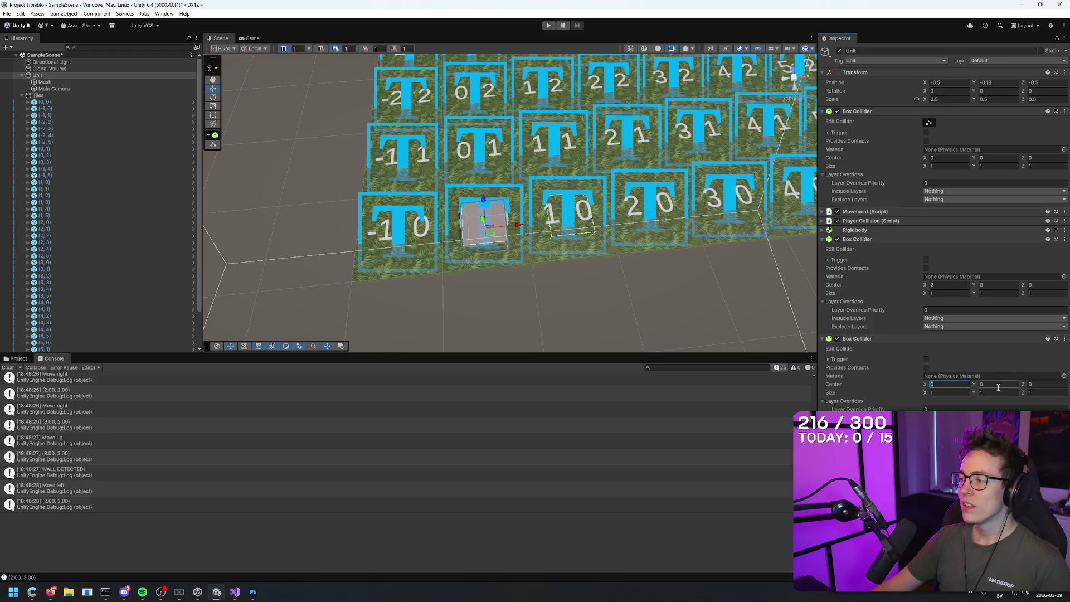
type("2")
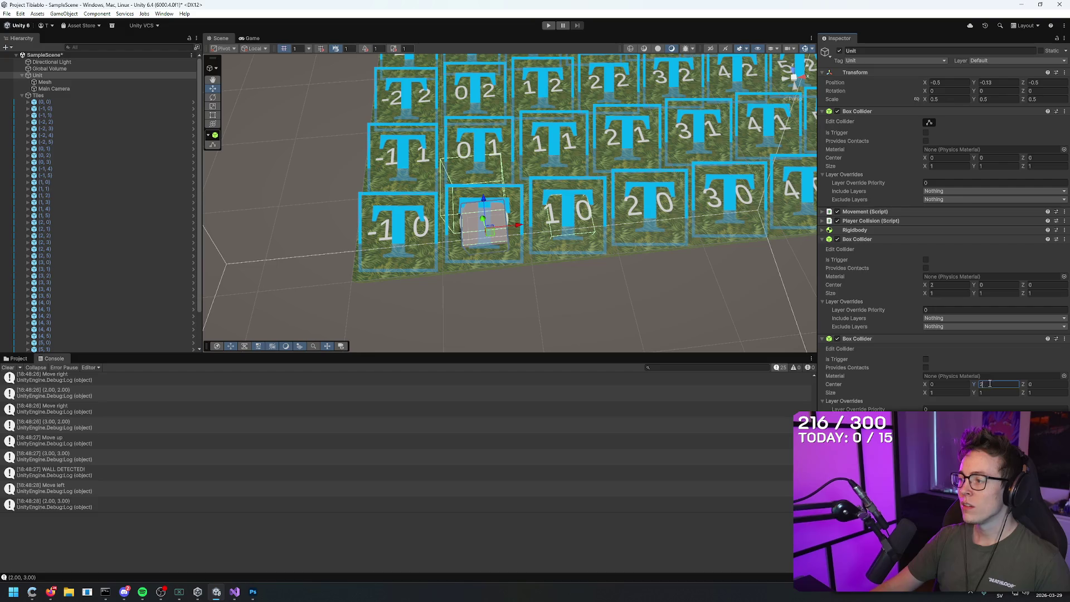
type("0")
left_click(943, 385)
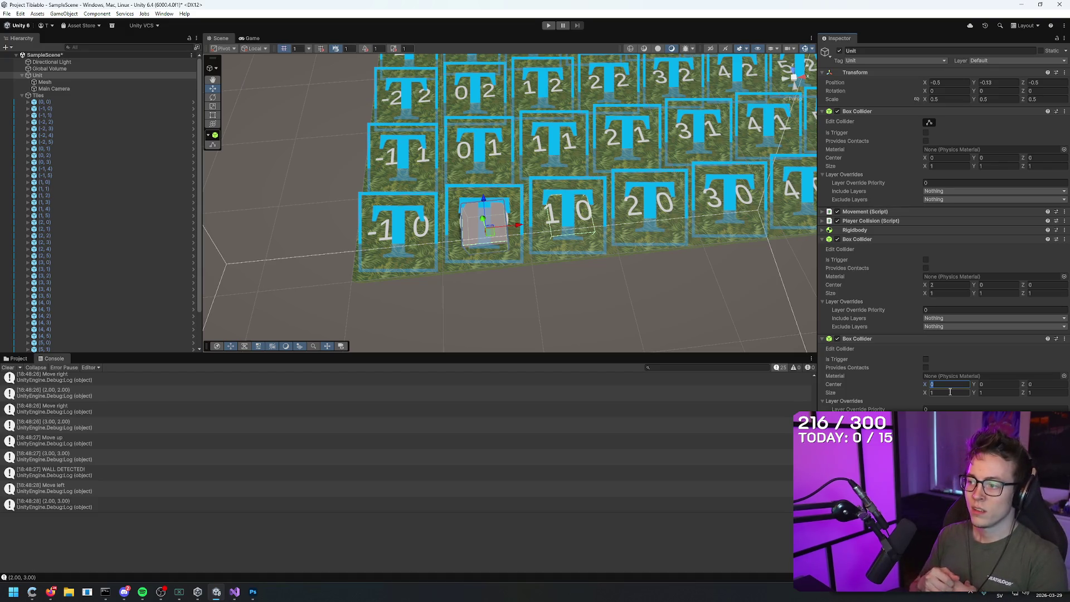
key("Return")
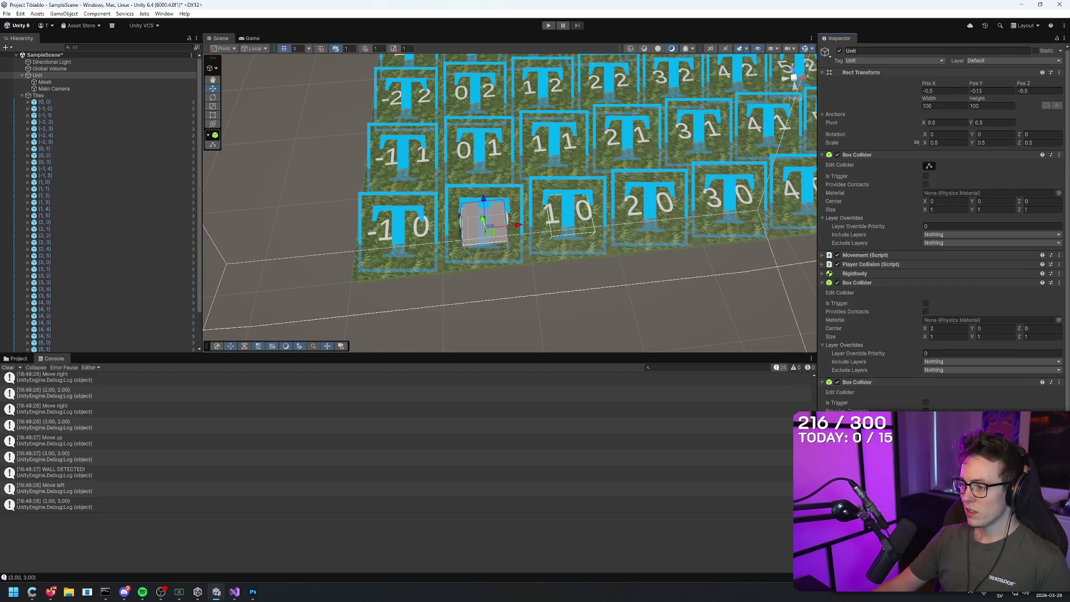
- Undo the accidentally added Canvas component and switch to the Google AI Mode browser
scroll(871, 291, "down", 3)
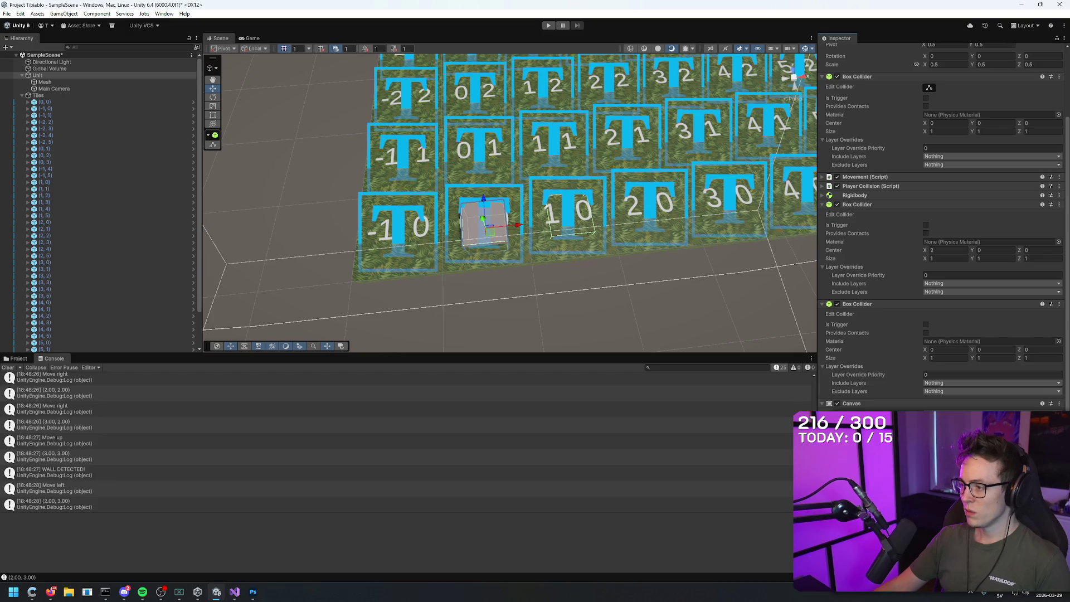
key("ctrl+z")
scroll(665, 308, "down", 5)
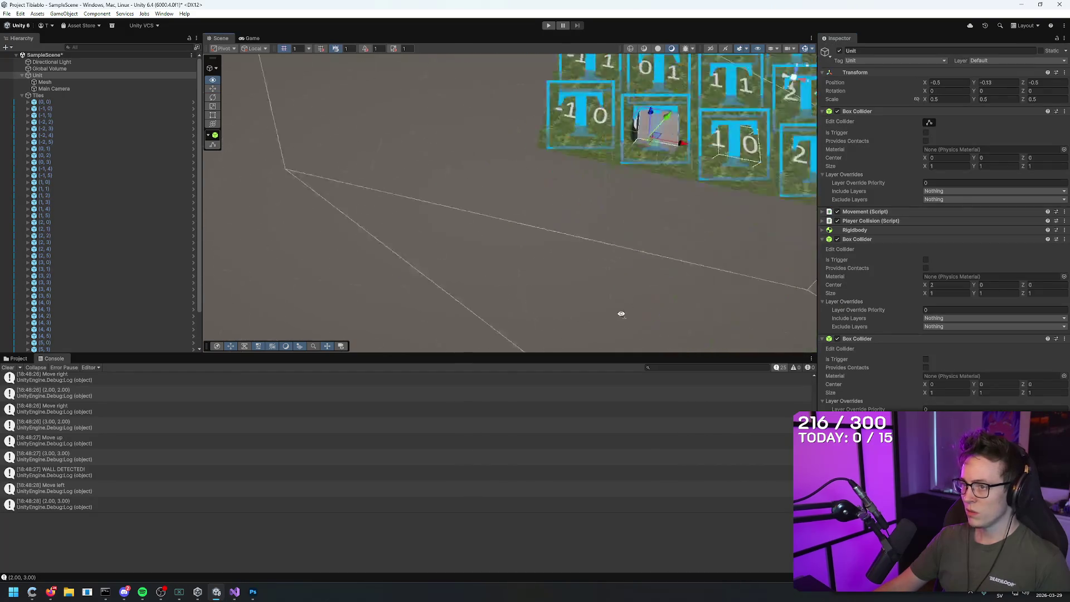
left_click(50, 592)
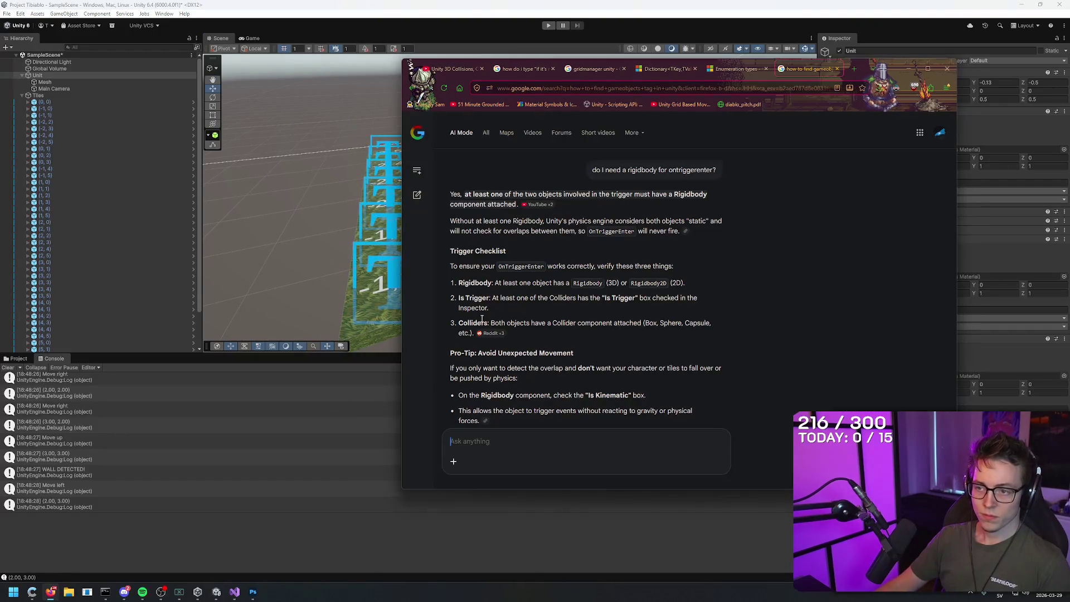
- Ask Google AI Mode how to raycast to detect tiles right, left, forwards and backwards of the unit
type("how do I")
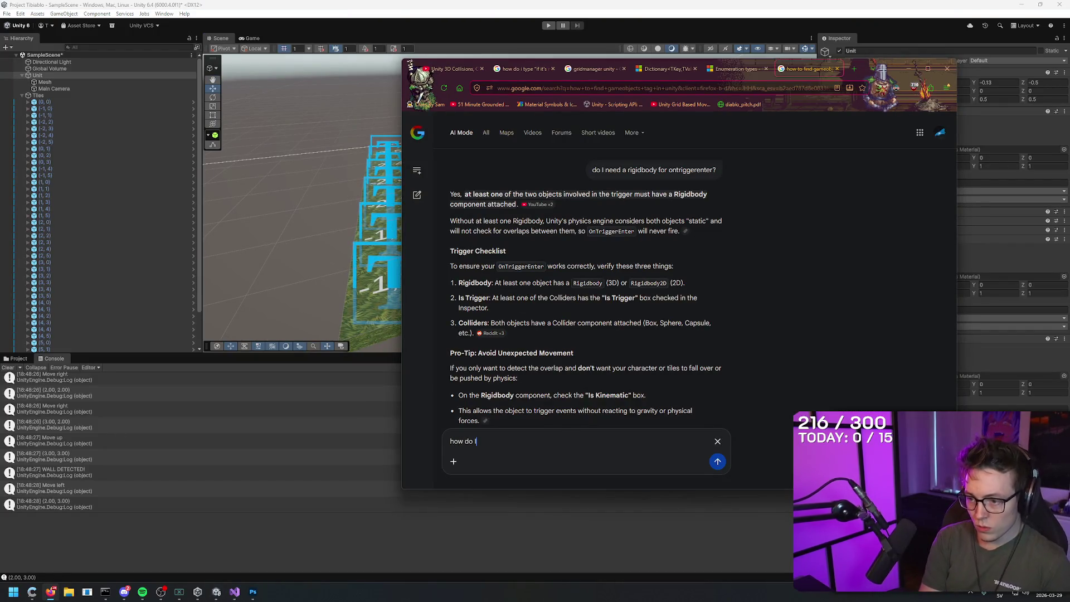
type(" add raycast? I ")
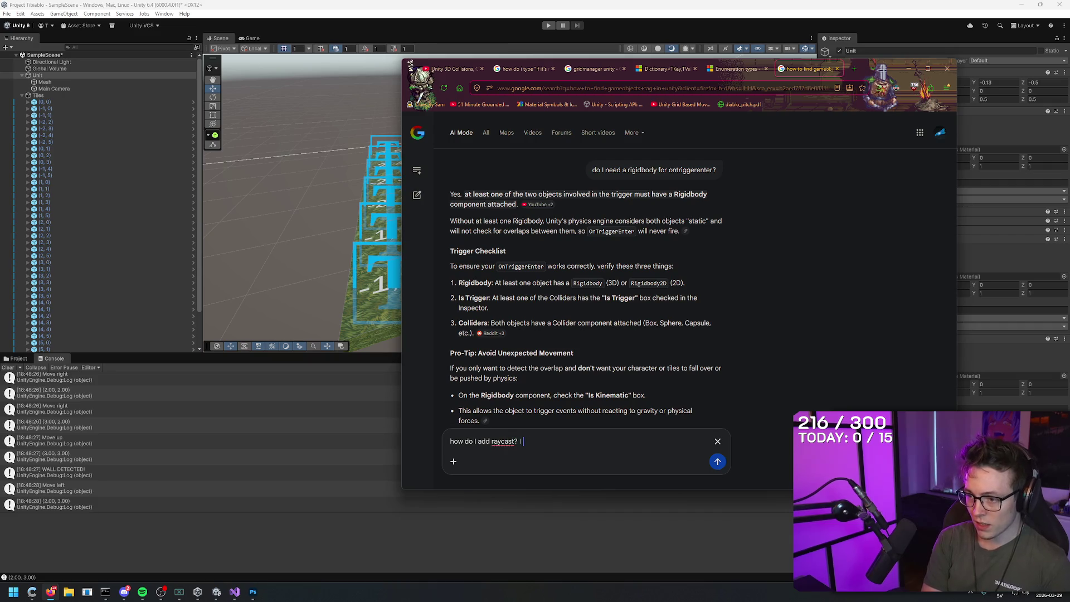
type("want to be able t")
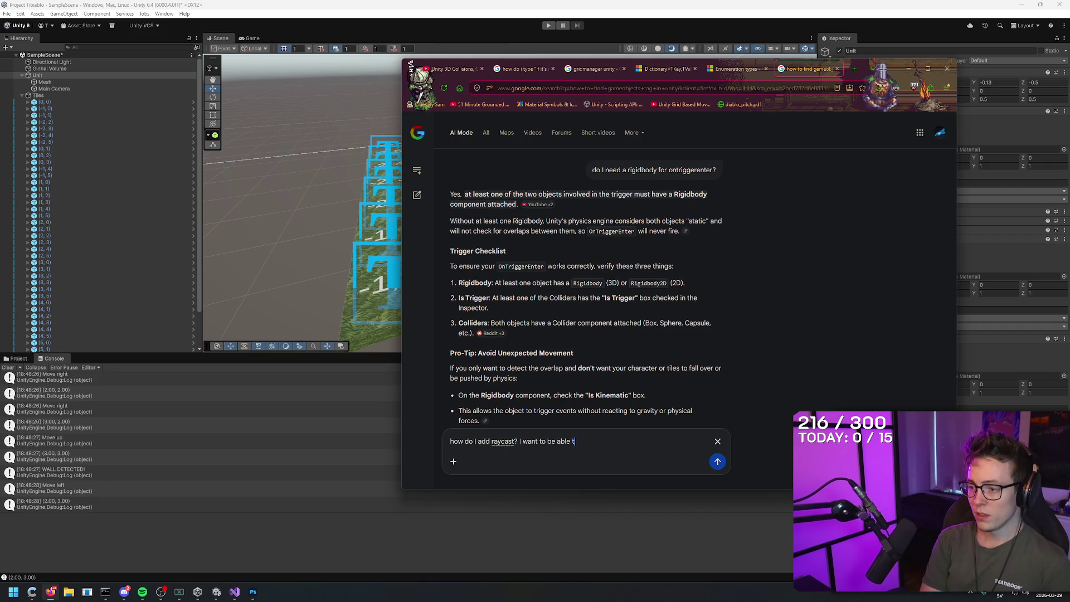
type("o det ")
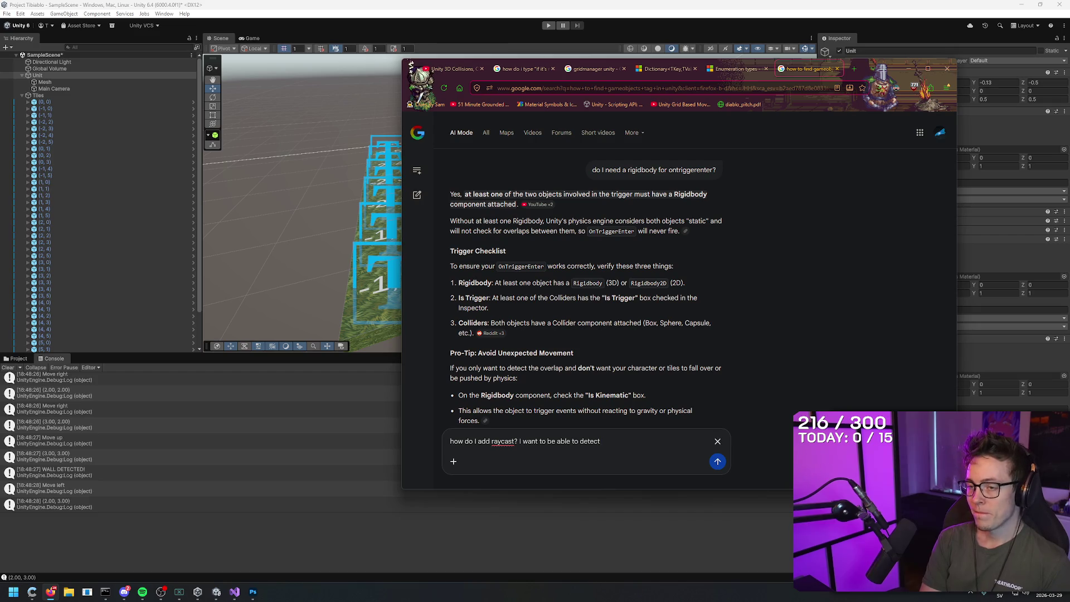
type("hat's ")
type("right, left,")
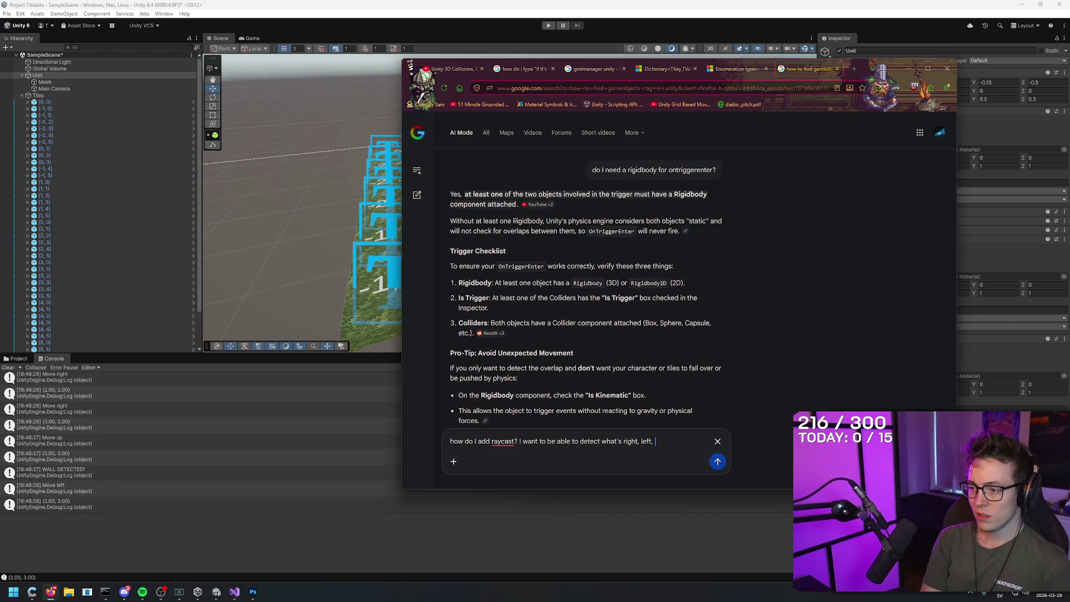
type(" fowa")
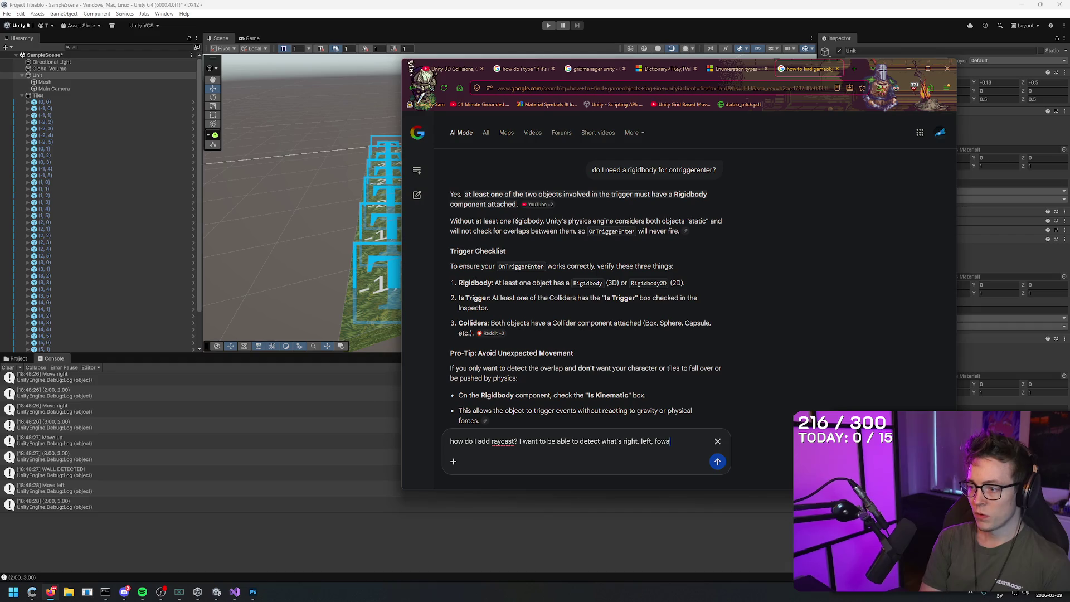
type("rrwards,")
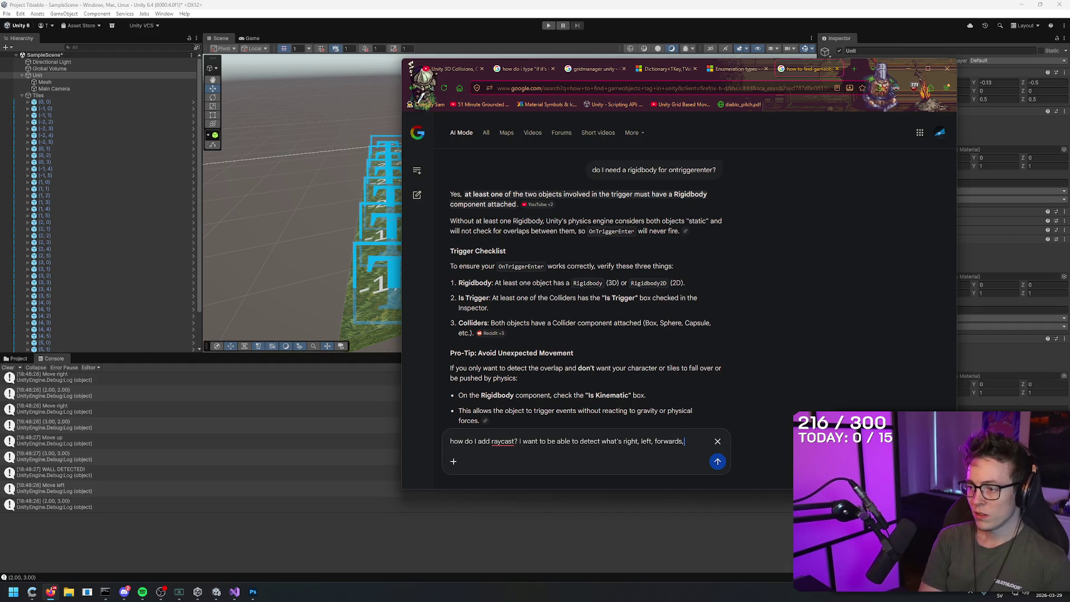
type(" backwards a")
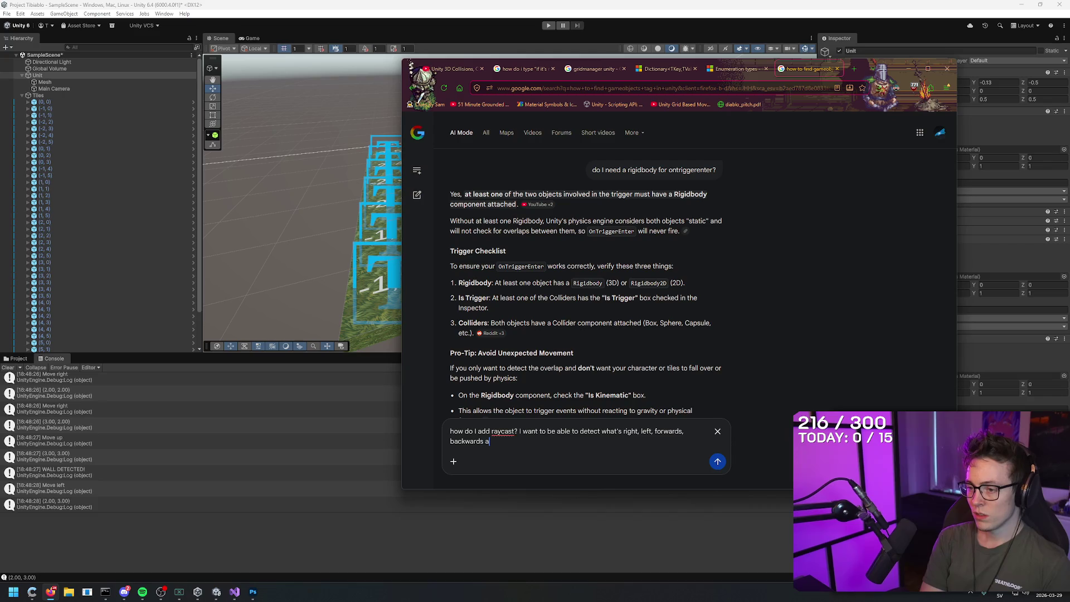
type("nd all 4 diagonals. 2")
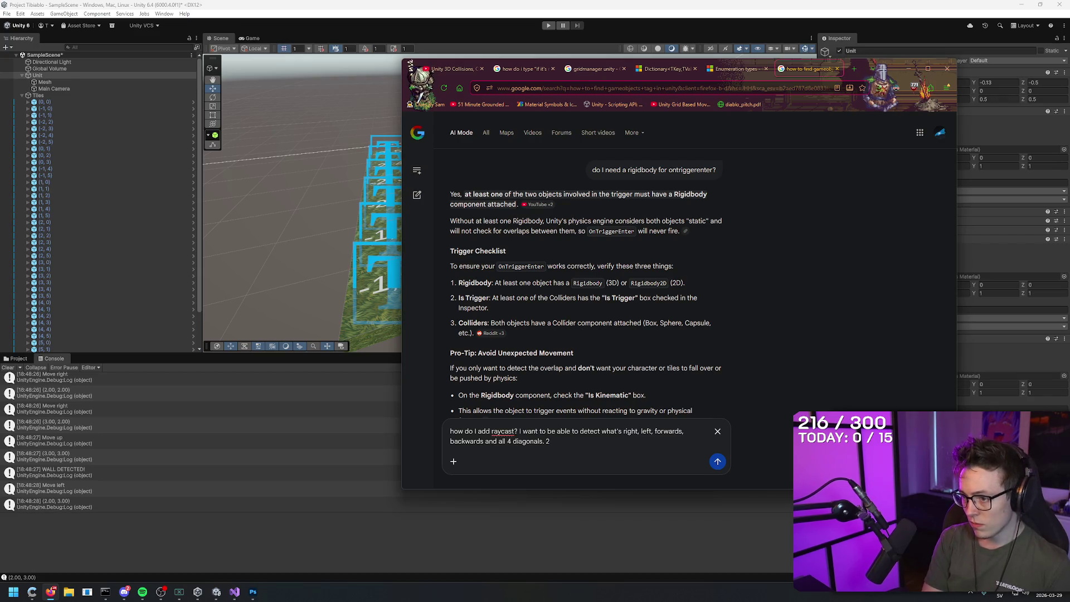
type("ont")
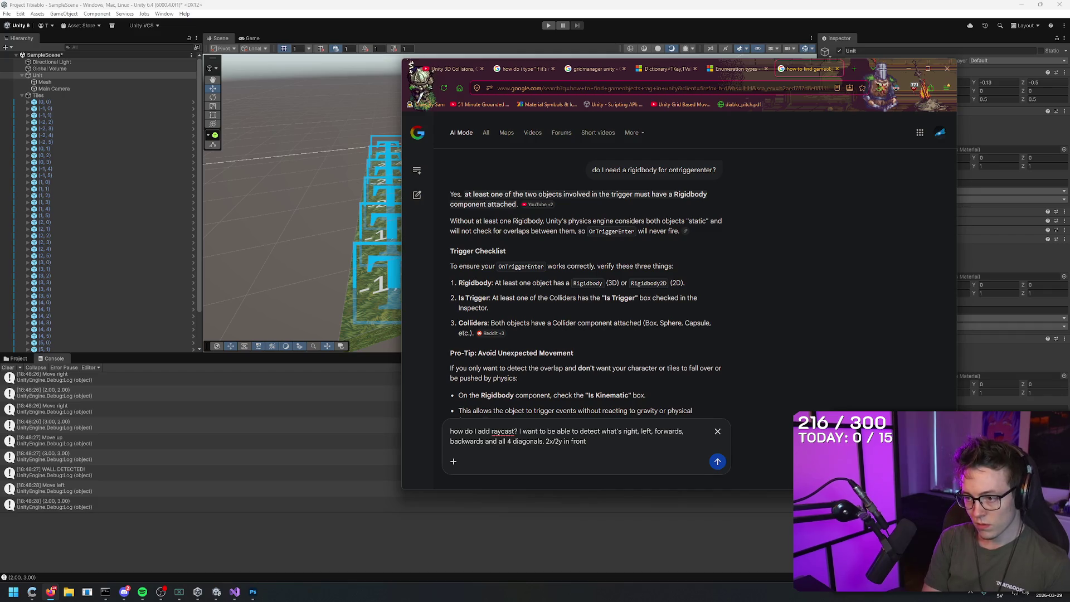
key("ctrl+BackSpace")
key("ctrl+BackSpace")
type("distance from my uni")
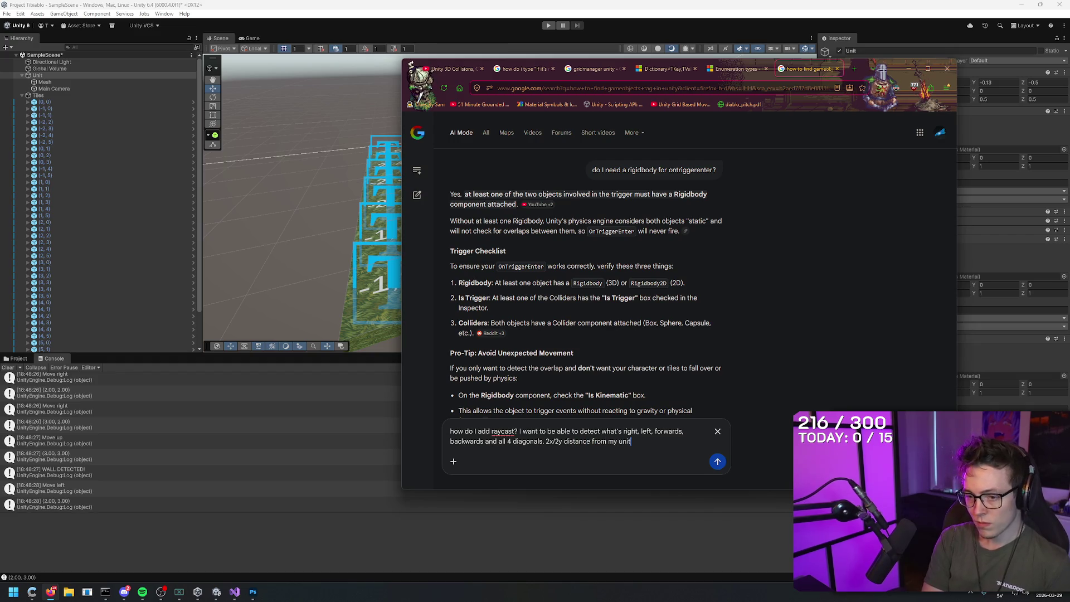
key("Return")
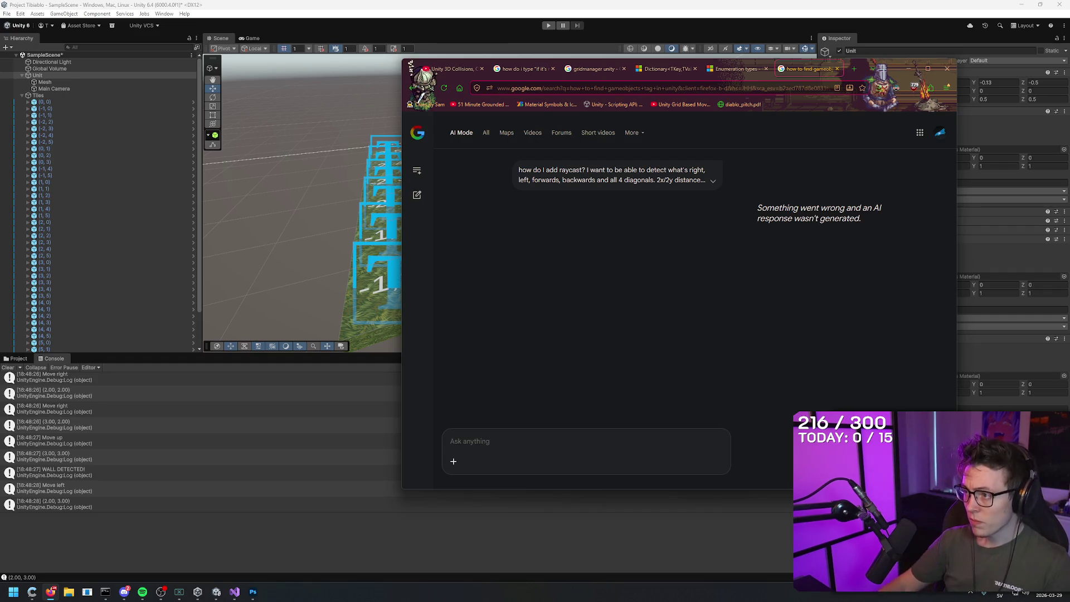
- Copy the failed raycast question's full text and resubmit it twice
left_click(713, 180)
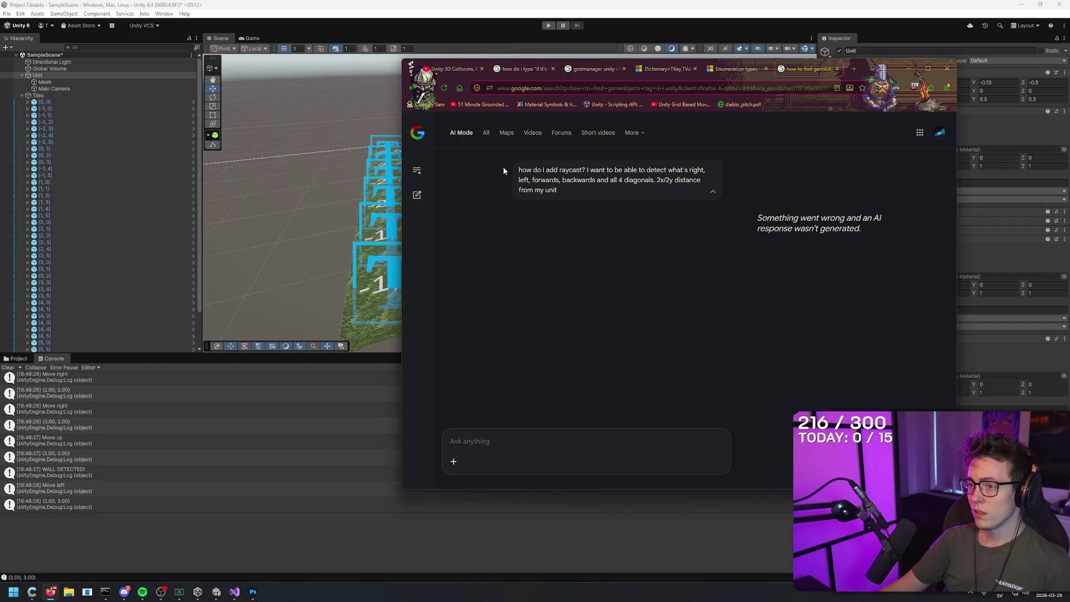
left_click_drag(520, 169, 560, 194)
key("ctrl+c")
left_click(570, 443)
key("ctrl+v")
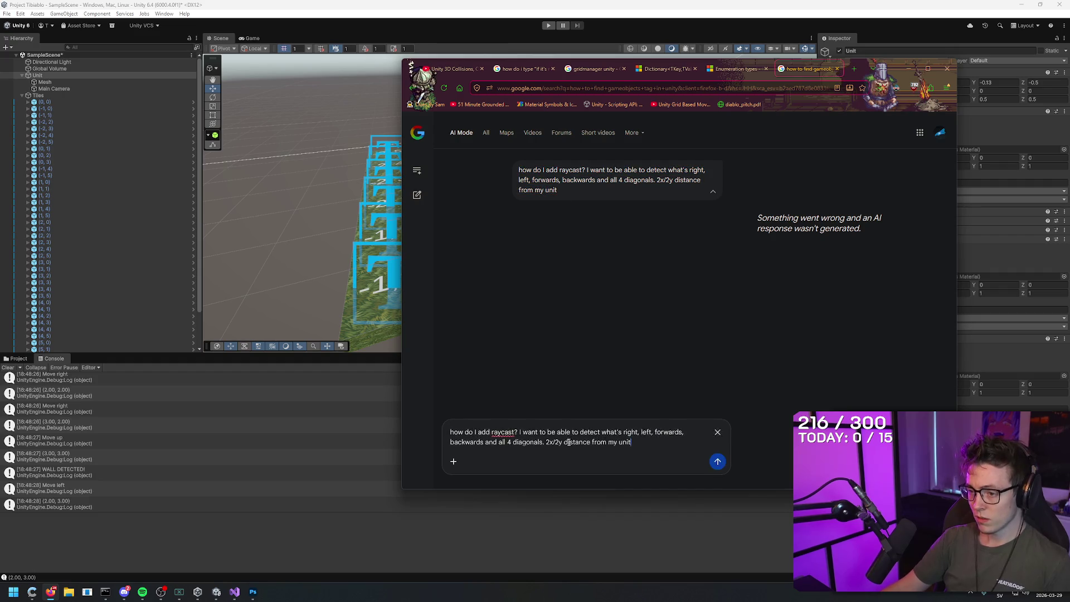
key("Return")
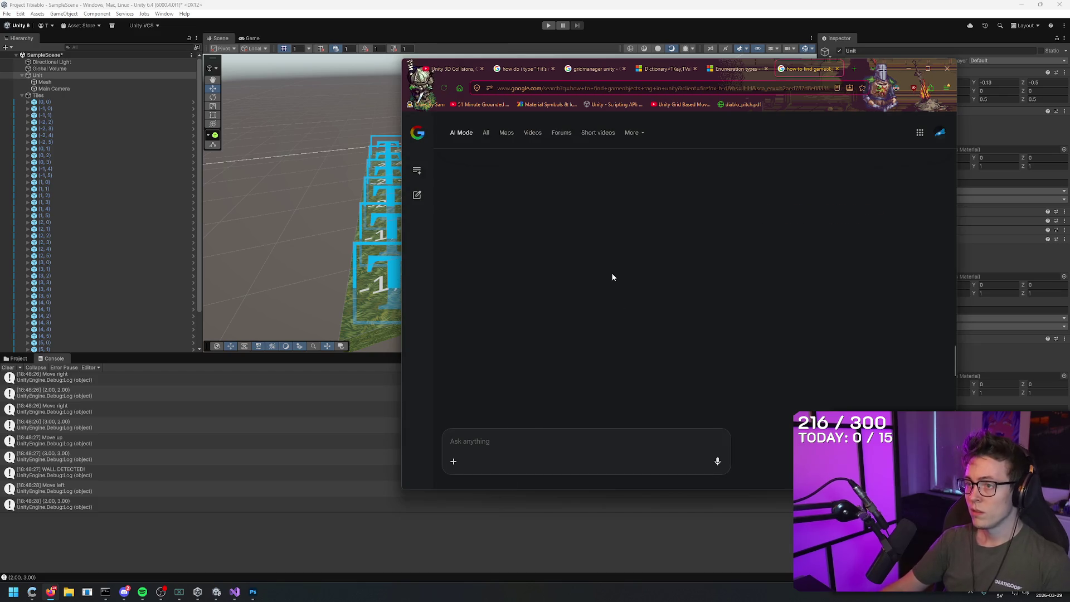
key("ctrl+v")
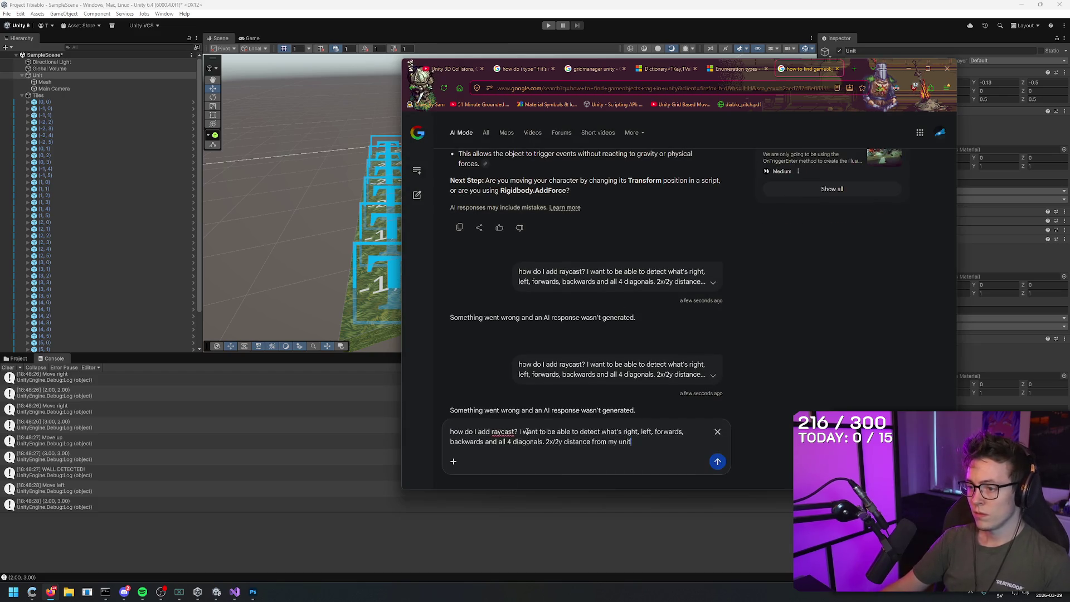
key("Return")
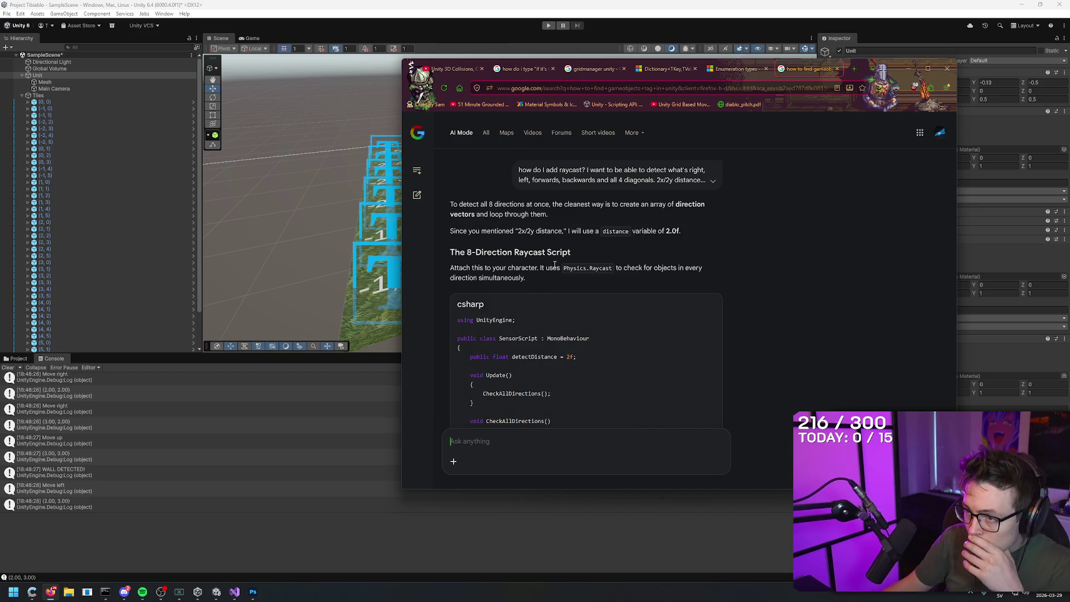
- Read the answer's explanation of looping through an array of direction vectors
left_click_drag(450, 204, 716, 204)
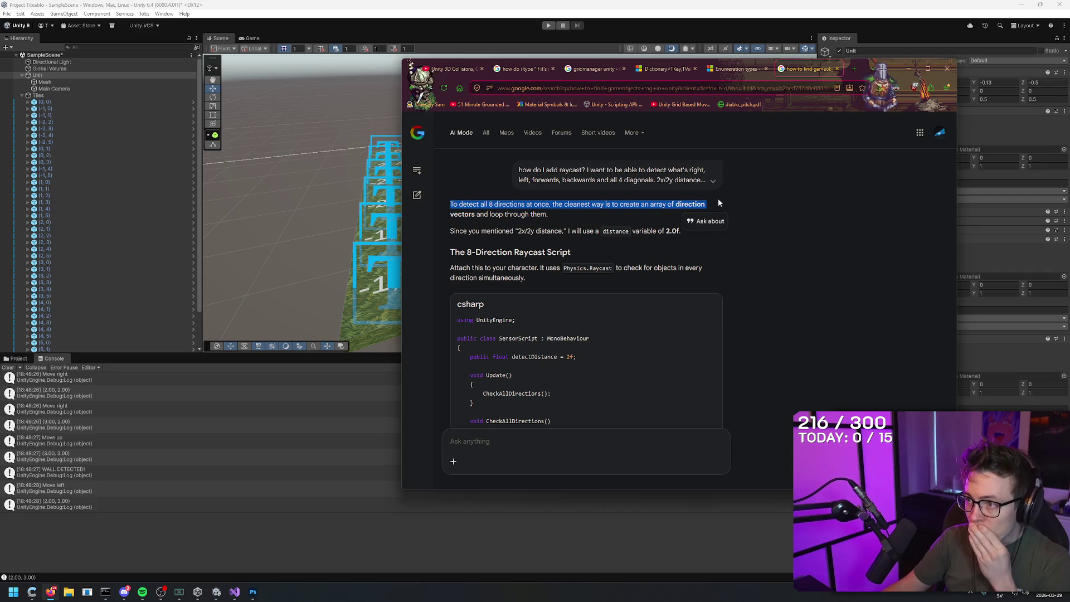
left_click_drag(592, 204, 709, 204)
left_click(585, 216)
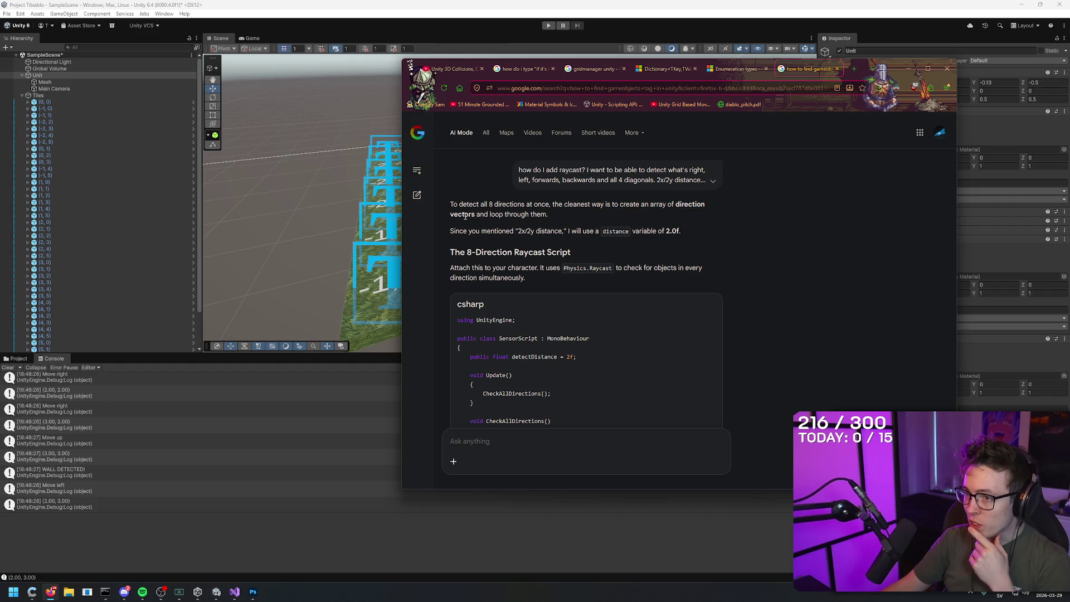
left_click_drag(447, 215, 579, 212)
left_click(579, 212)
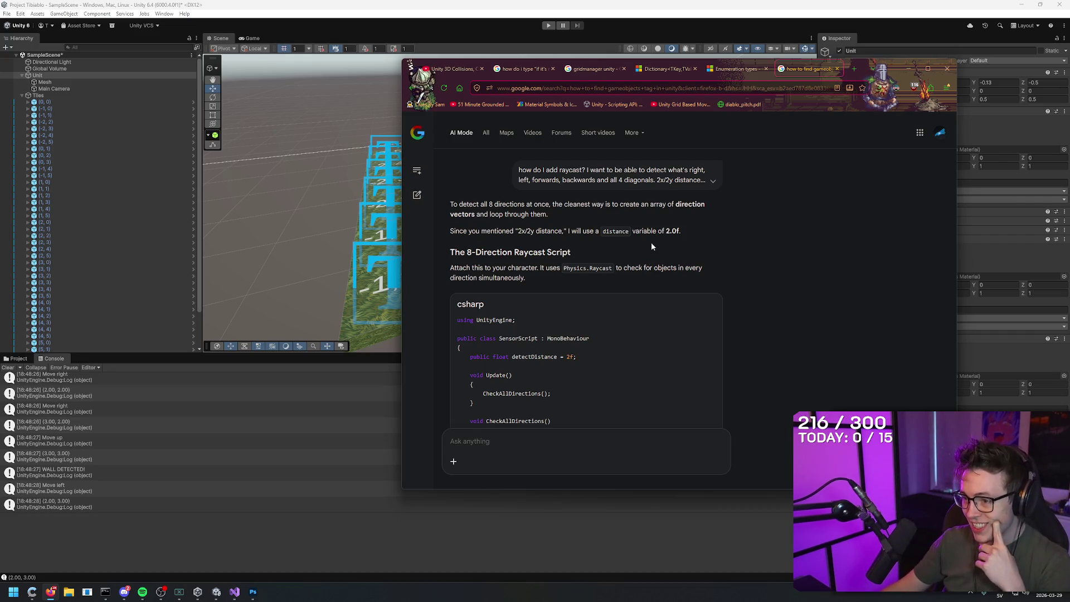
- Scroll through the CheckAllDirections raycast code, then bring the Unity editor to the front
scroll(651, 241, "down", 2)
scroll(655, 289, "down", 1)
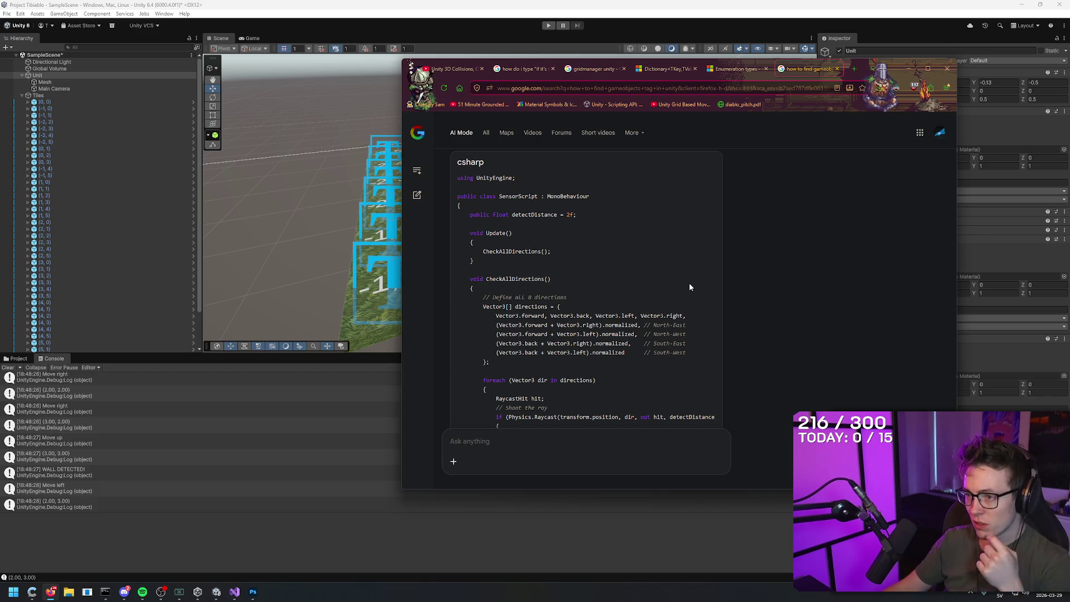
scroll(694, 284, "down", 3)
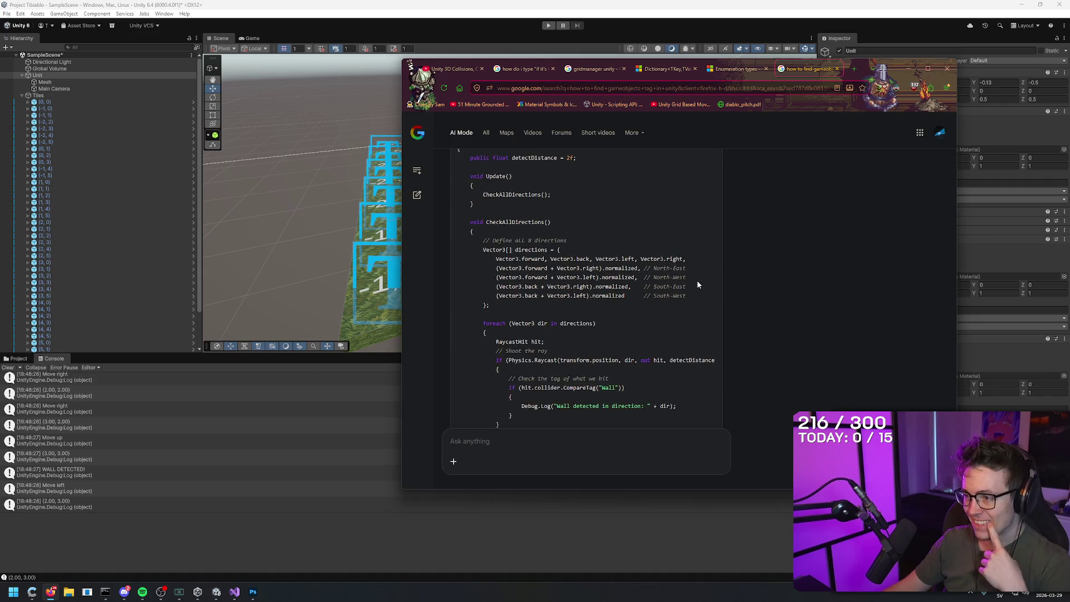
scroll(697, 292, "down", 2)
scroll(698, 293, "up", 2)
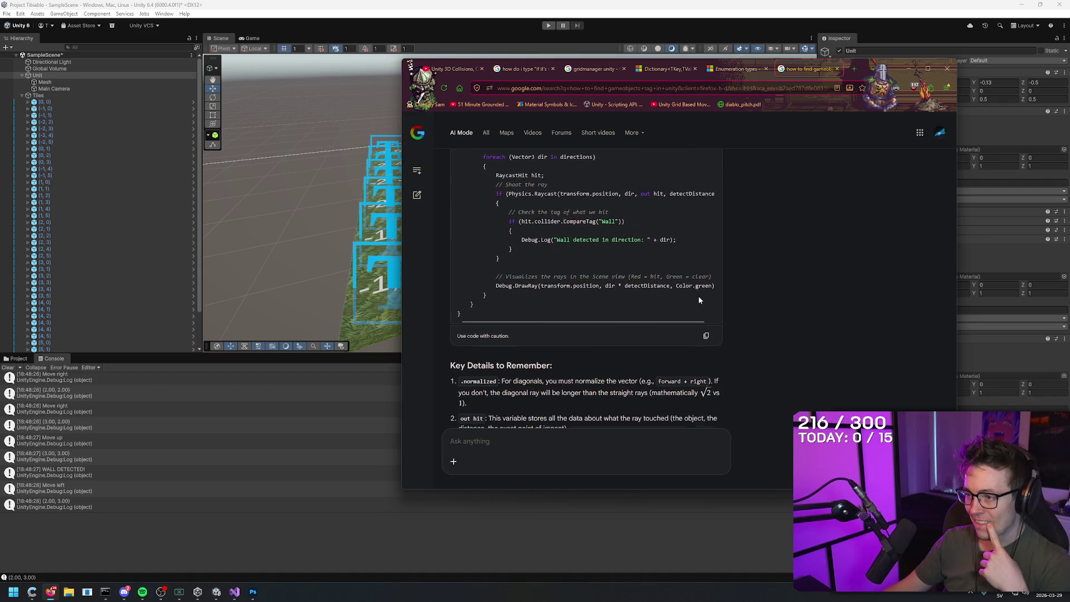
scroll(701, 294, "up", 1)
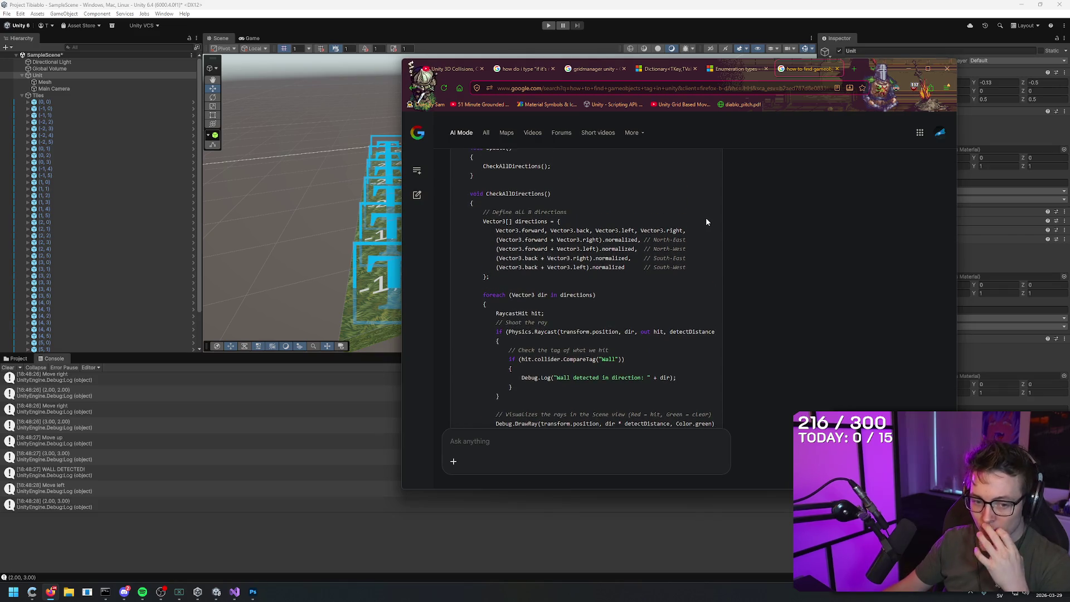
left_click(769, 5)
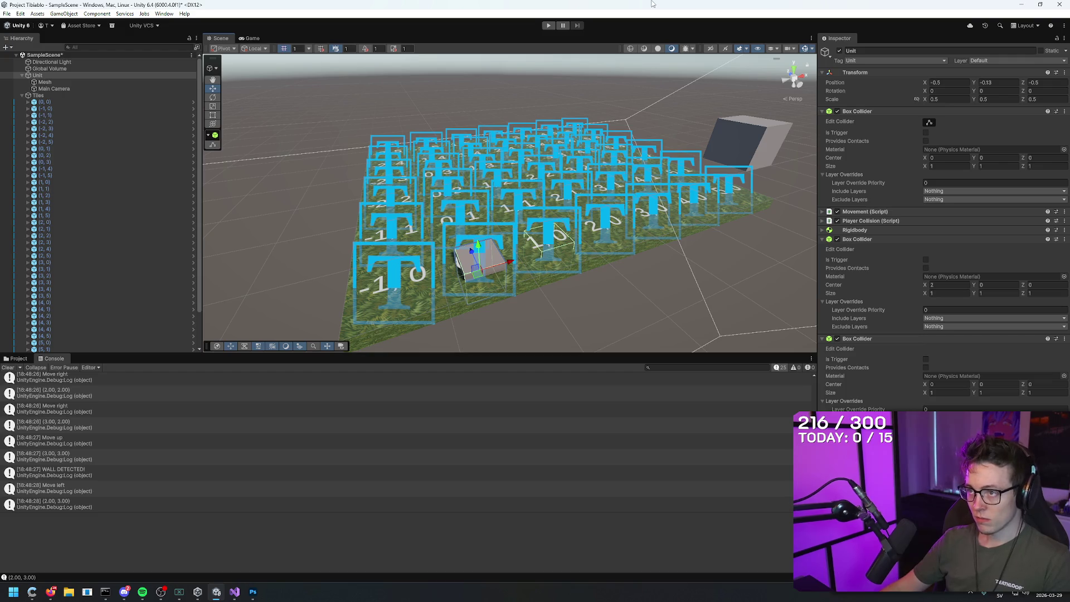
- Bring back Google AI Mode's 8-direction raycast answer and review its directions array and foreach raycast loop
key("alt+Tab")
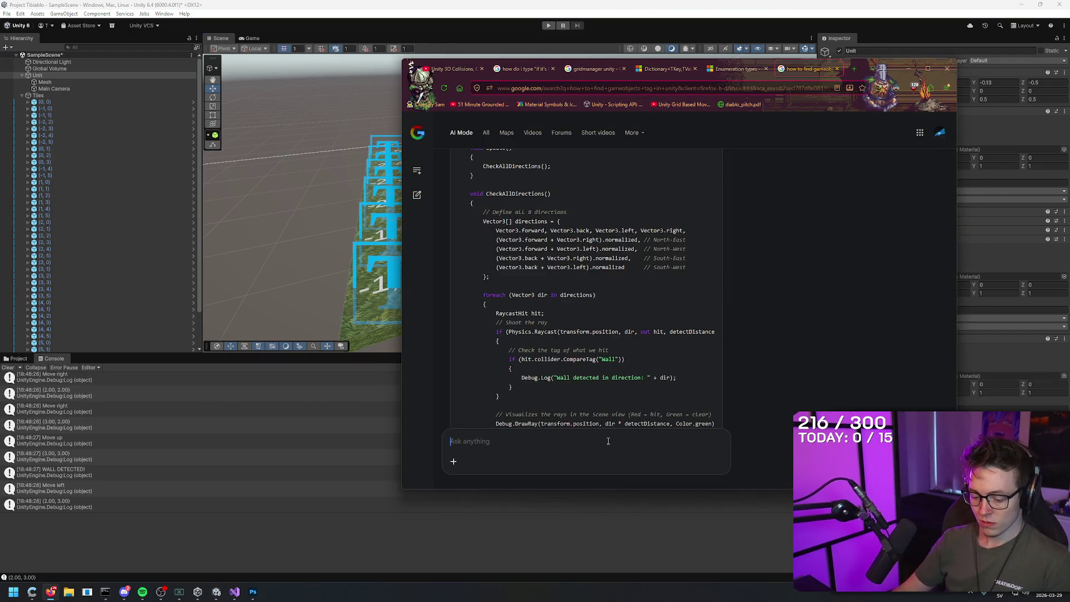
type("ok just")
key("ctrl+a")
key("BackSpace")
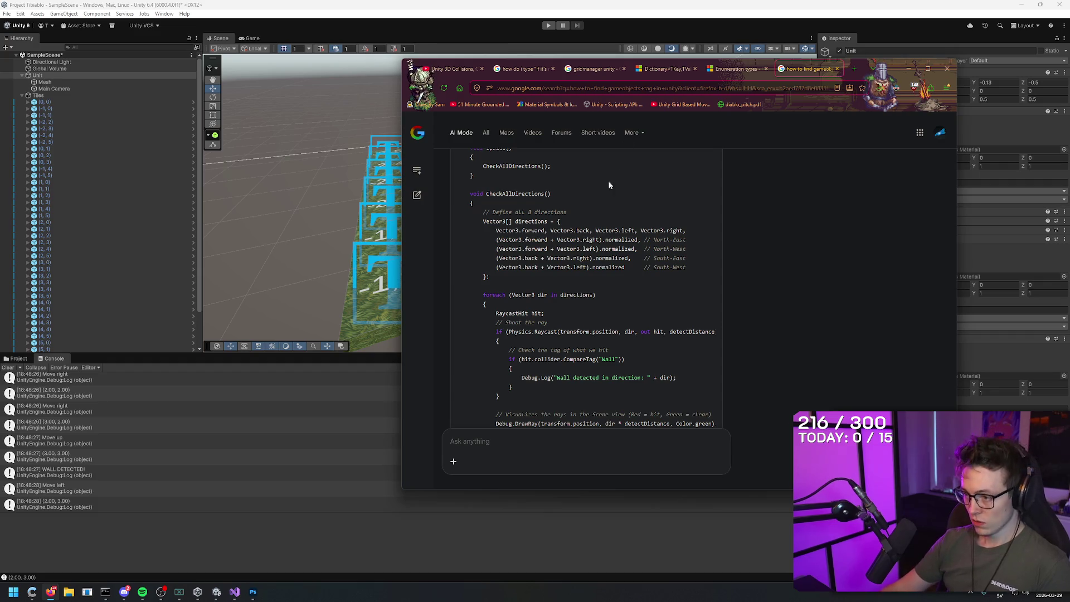
scroll(603, 301, "down", 3)
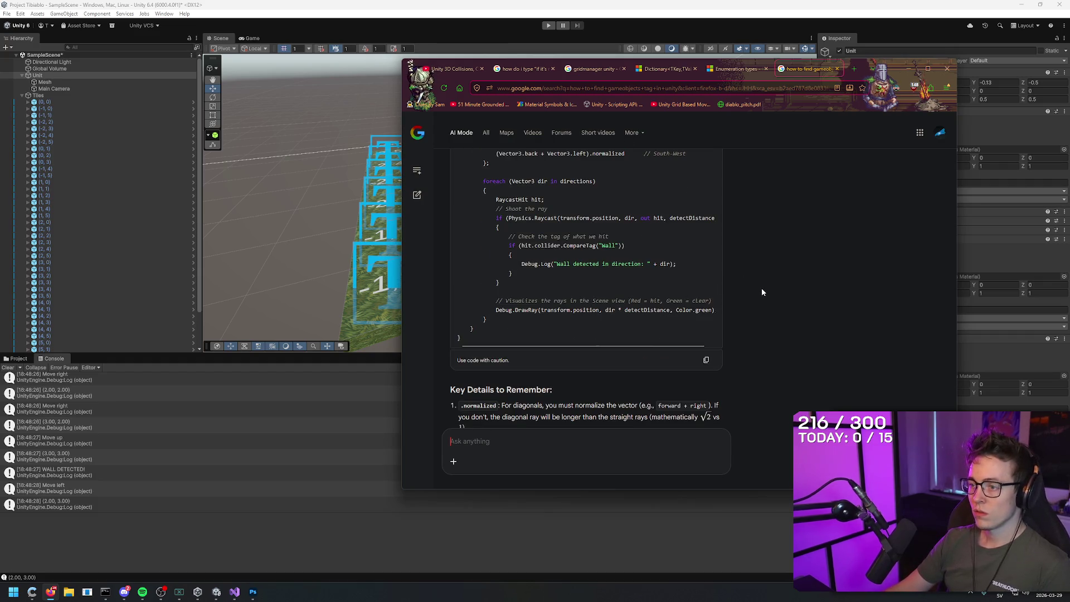
scroll(763, 290, "up", 2)
scroll(767, 290, "down", 1)
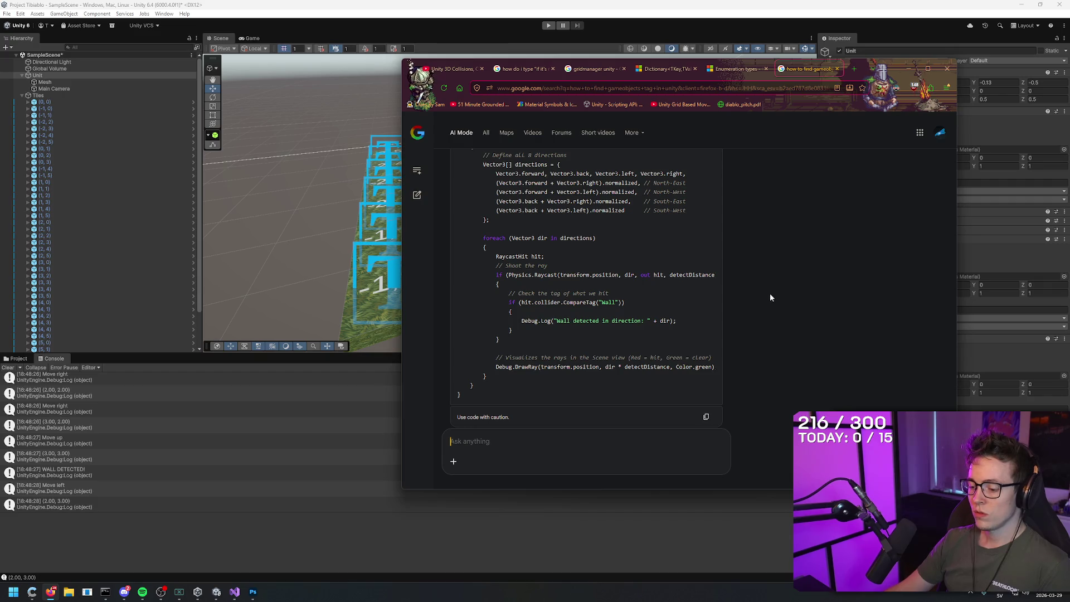
key("alt+Left")
key("alt+Right")
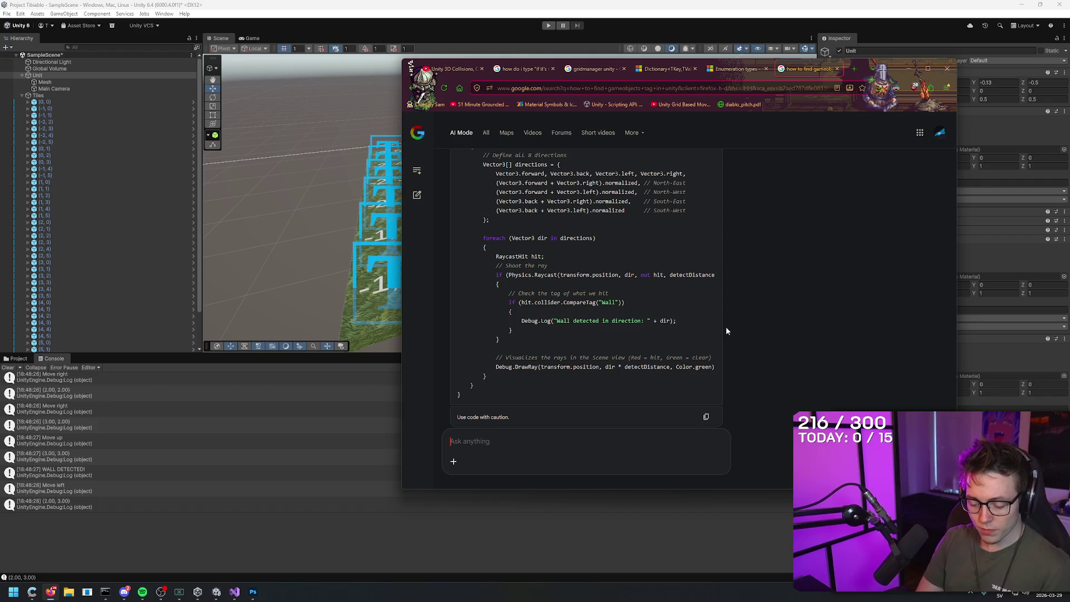
- Ask Google AI Mode to raycast in just one direction and read its forward 2-unit Wall-tag example
type("actually, I just want to raycast")
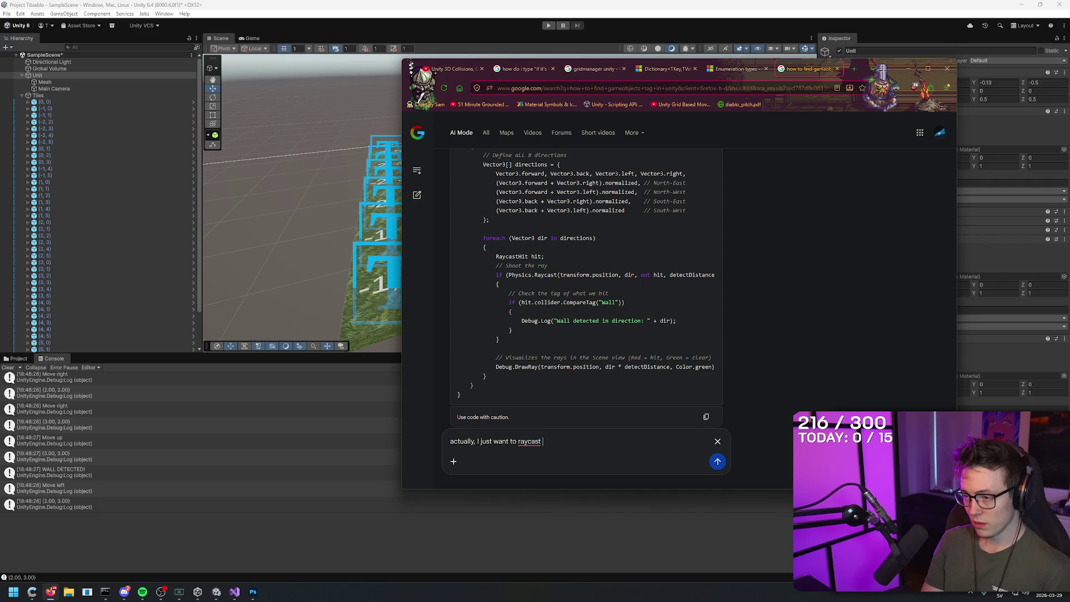
type(" towards 1 direction")
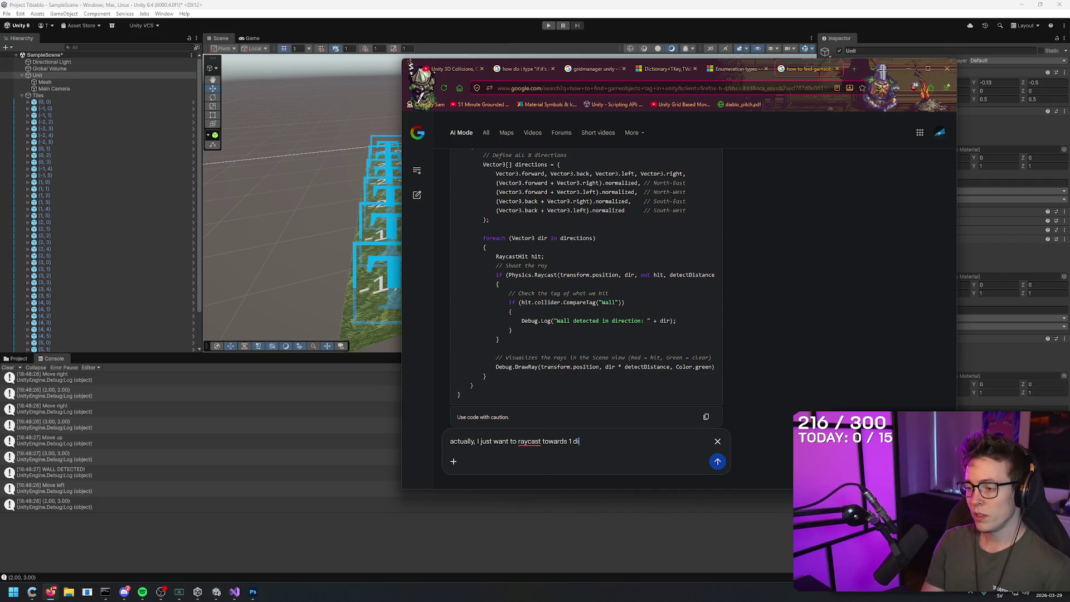
type(".")
key("Return")
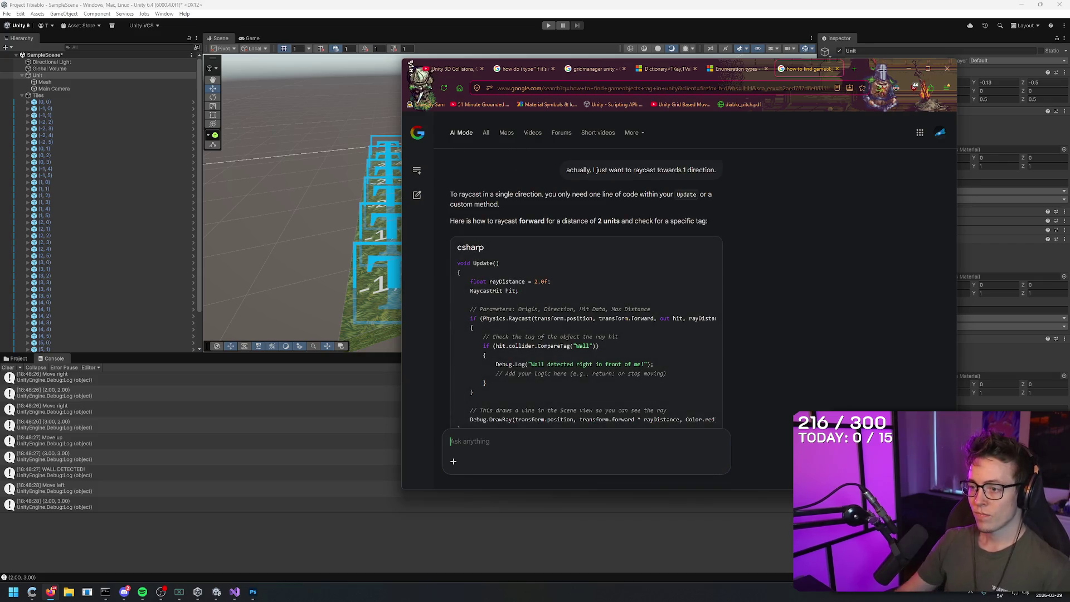
scroll(684, 260, "down", 2)
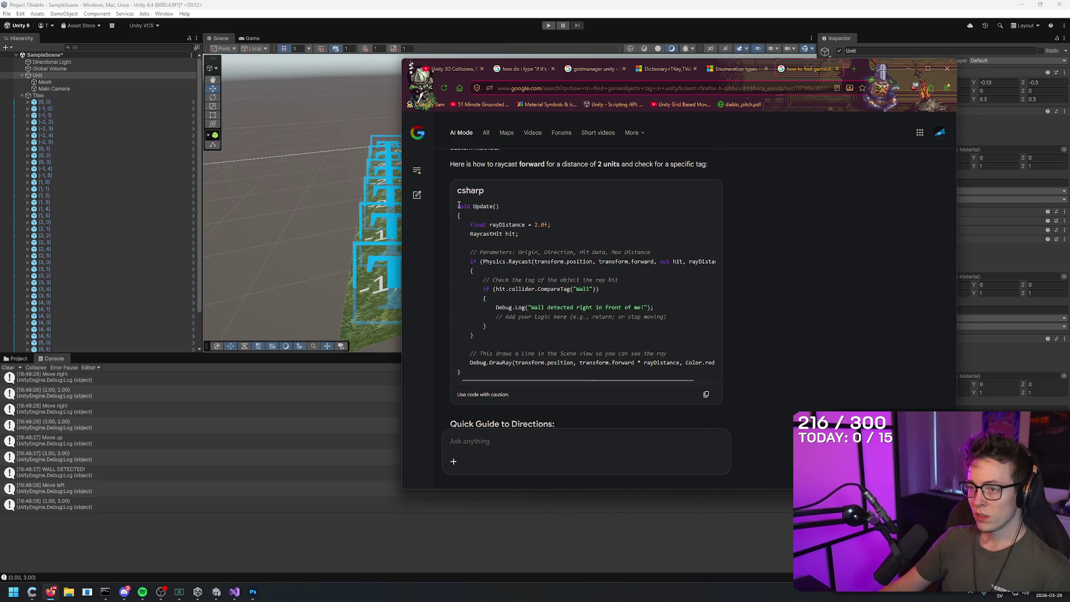
mouse_move(458, 207)
left_mouse_down()
mouse_move(701, 285)
mouse_move(700, 329)
left_mouse_up()
left_click(700, 330)
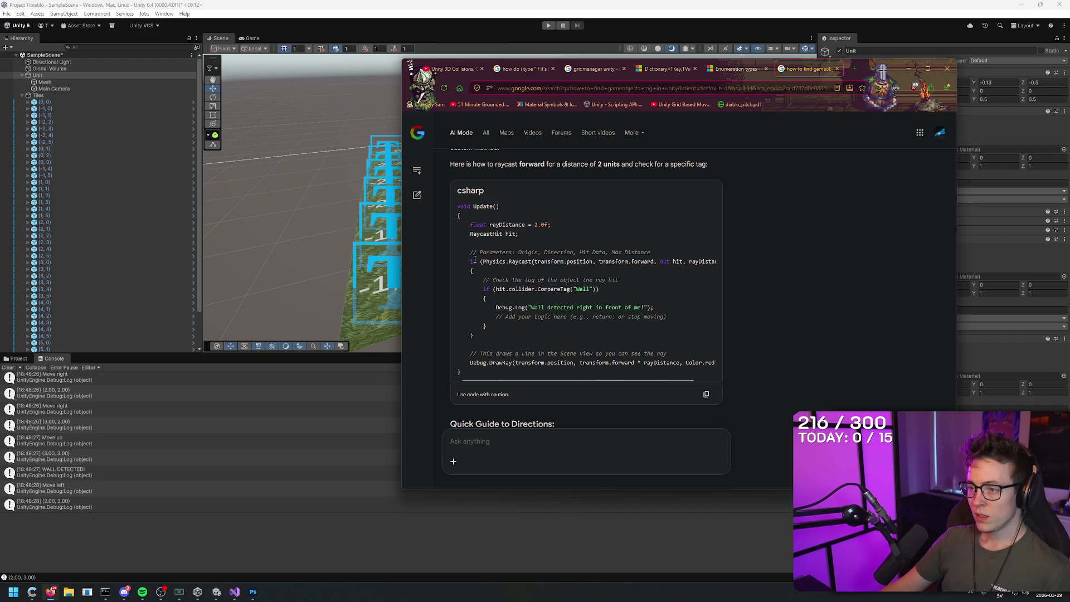
mouse_move(470, 261)
left_mouse_down()
mouse_move(593, 322)
mouse_move(499, 334)
mouse_move(575, 252)
left_mouse_up()
left_click(575, 255)
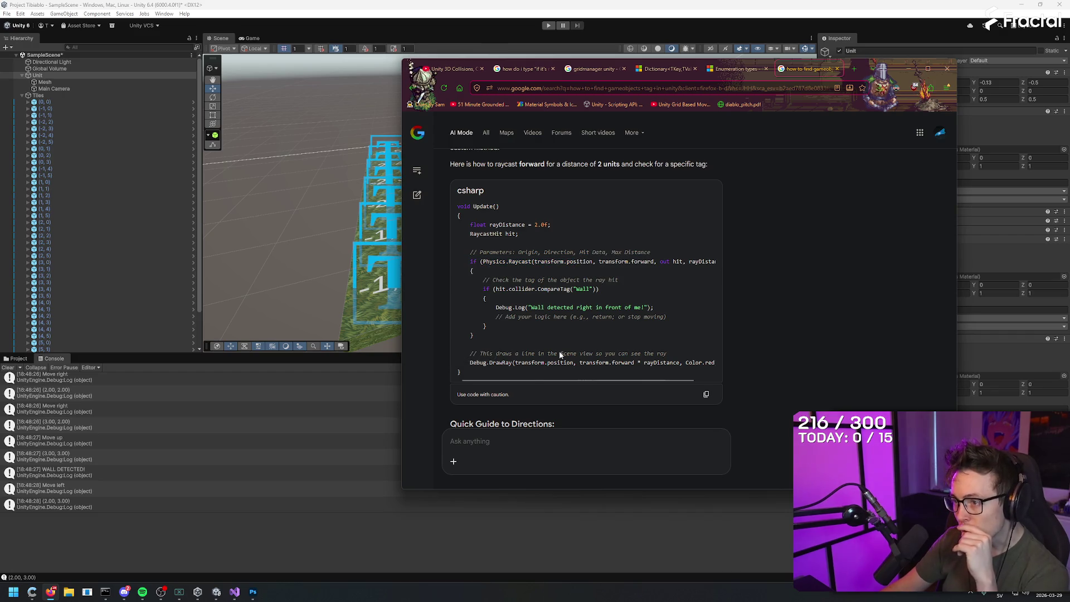
mouse_move(503, 379)
left_mouse_down()
mouse_move(538, 376)
mouse_move(500, 375)
left_mouse_up()
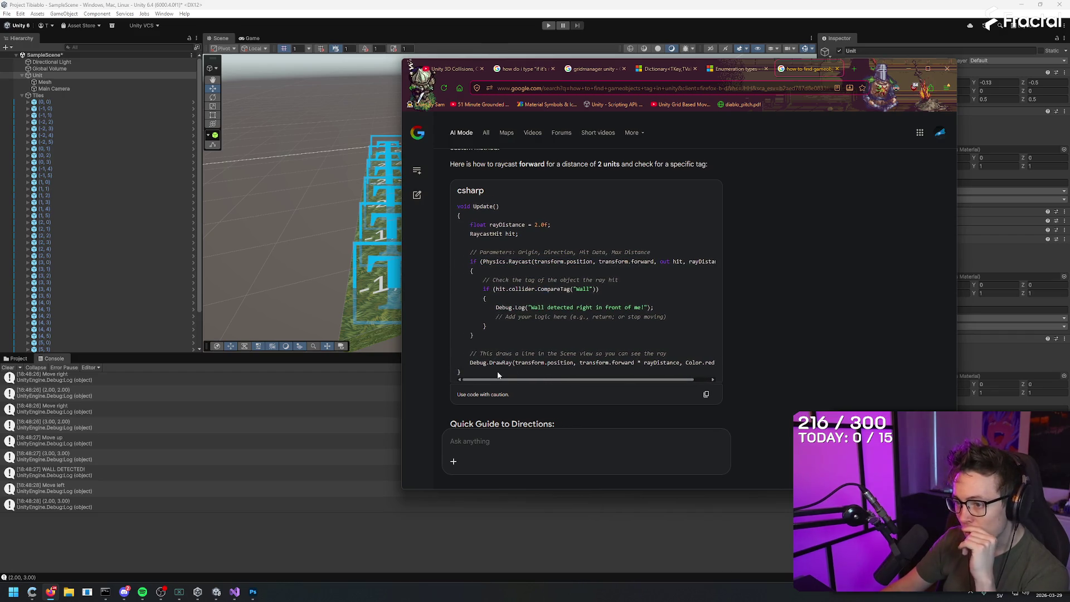
- Draft the follow-up 'it should be Vector2.' and check Movement.cs in Visual Studio
left_click(513, 443)
type("it should be Vector2.")
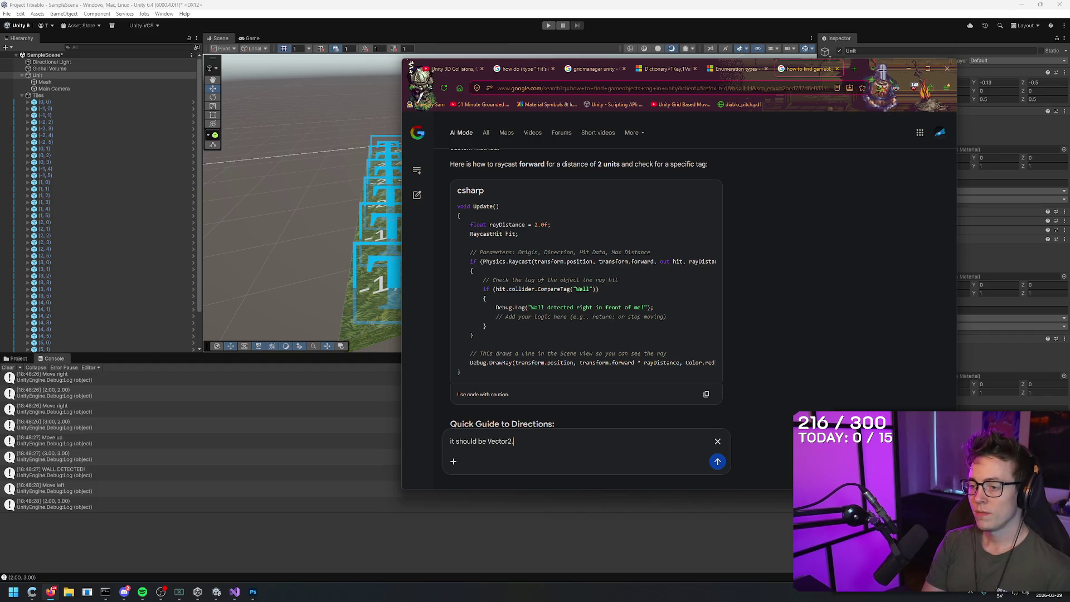
left_click(234, 592)
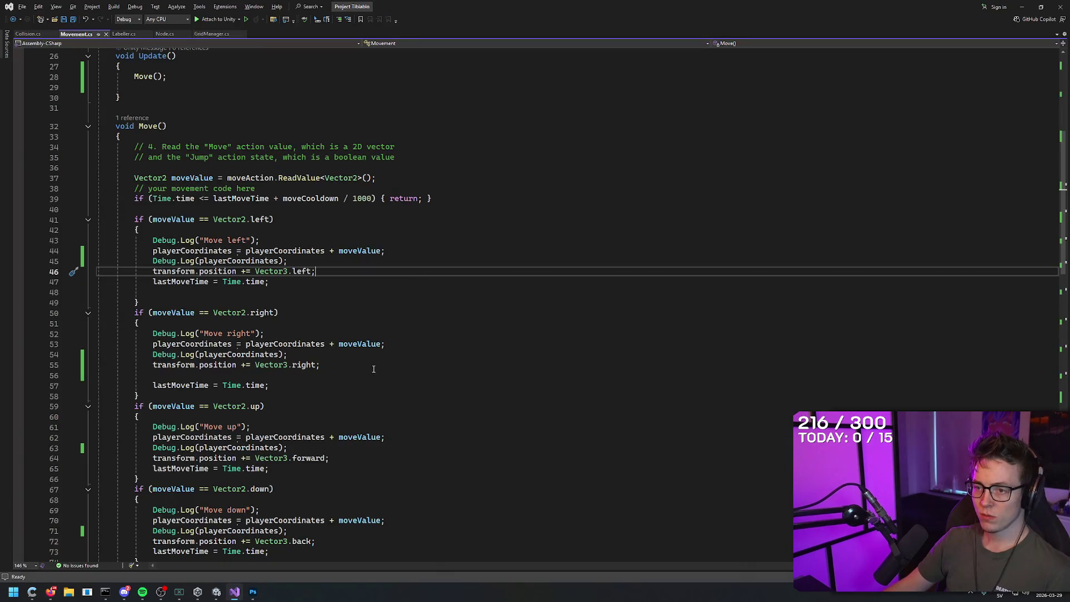
- Check the Vector3.right move line, then ask Google AI Mode to raycast right towards that direction
left_click(329, 364)
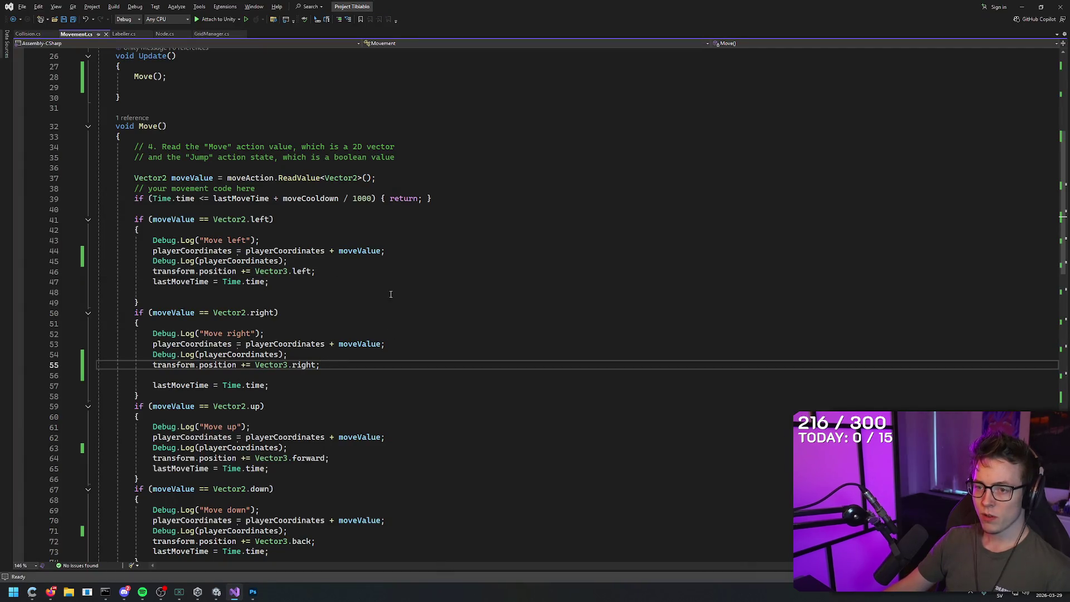
key("alt+Tab")
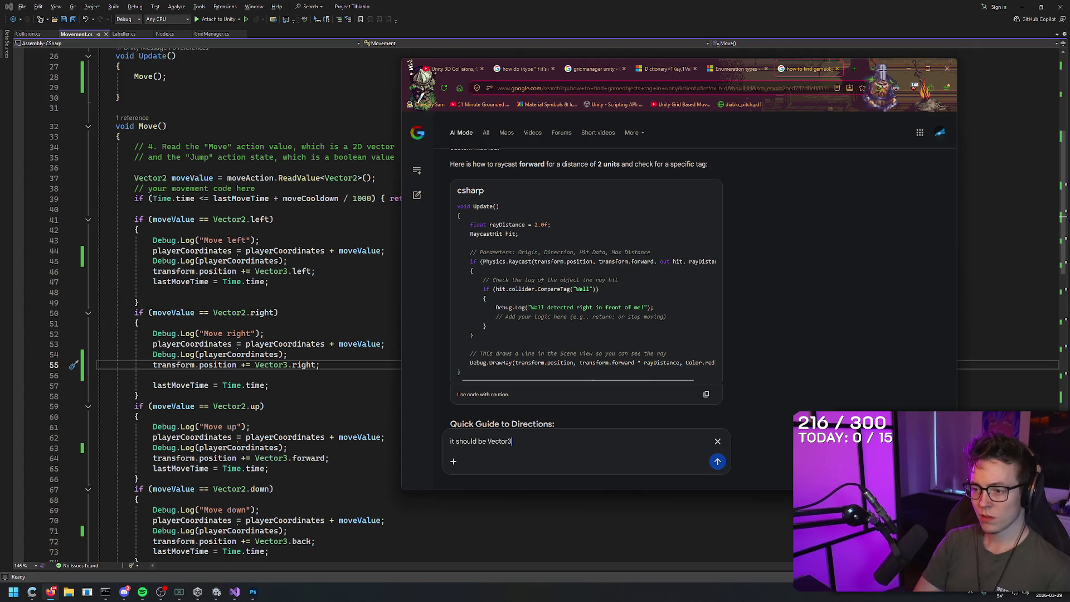
type(".right/left")
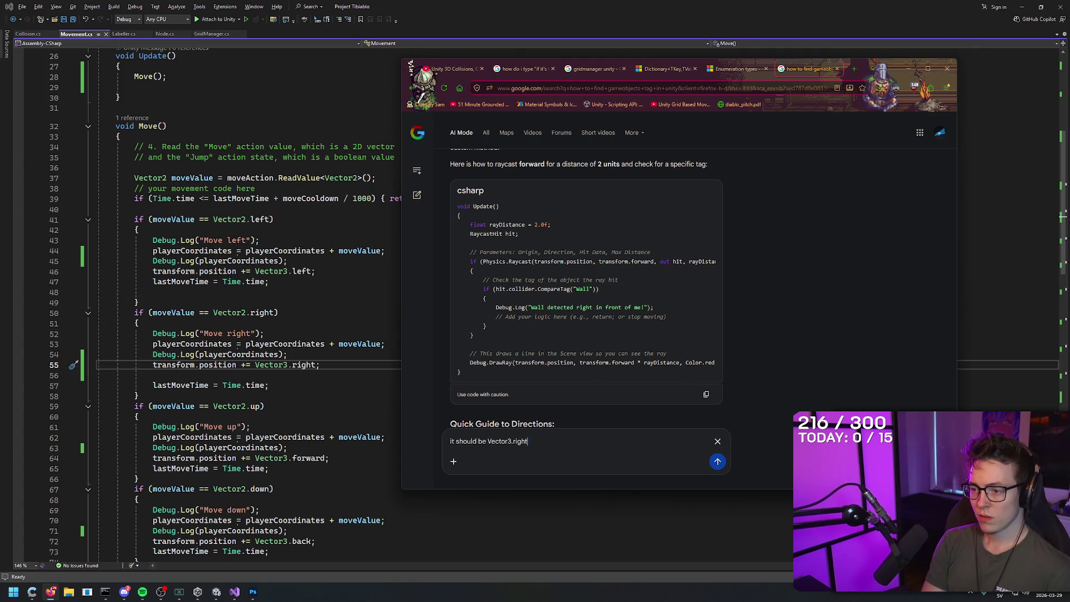
key("BackSpace")
key("BackSpace")
key("BackSpace")
type("right")
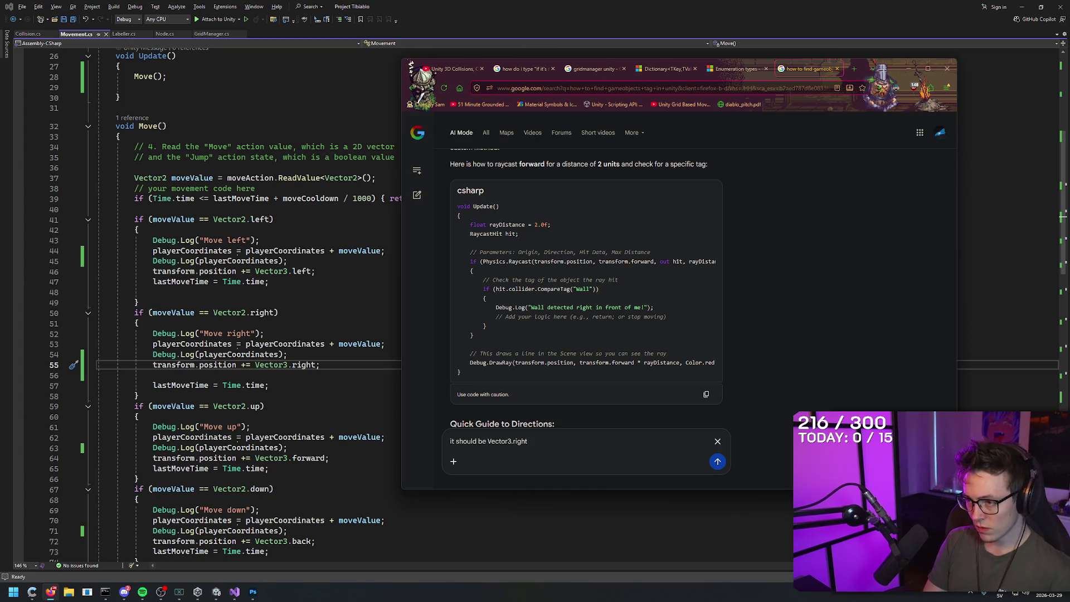
type("towards the direct")
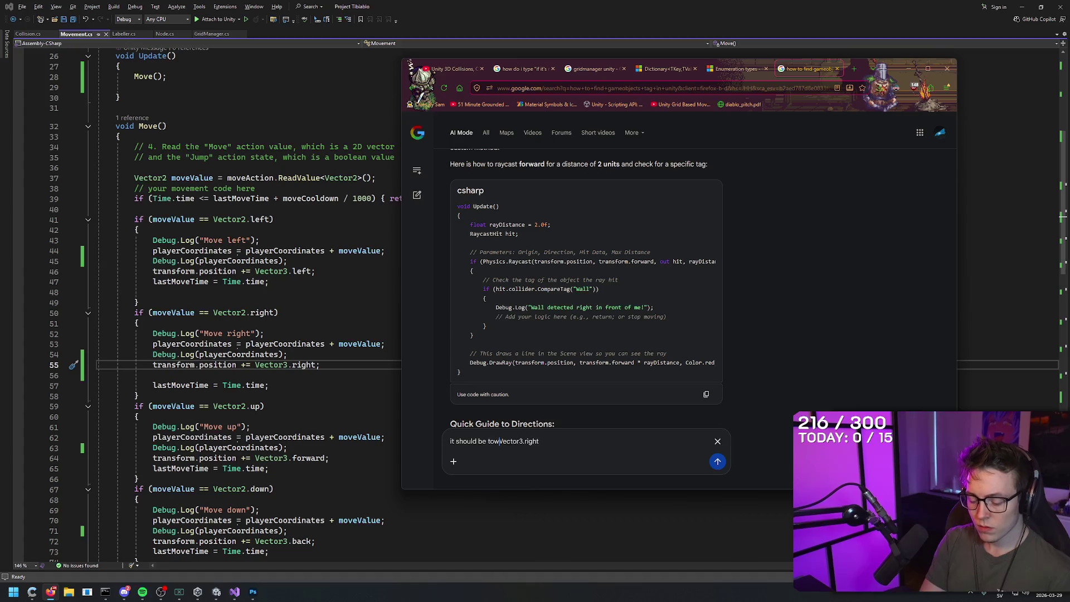
type("ion")
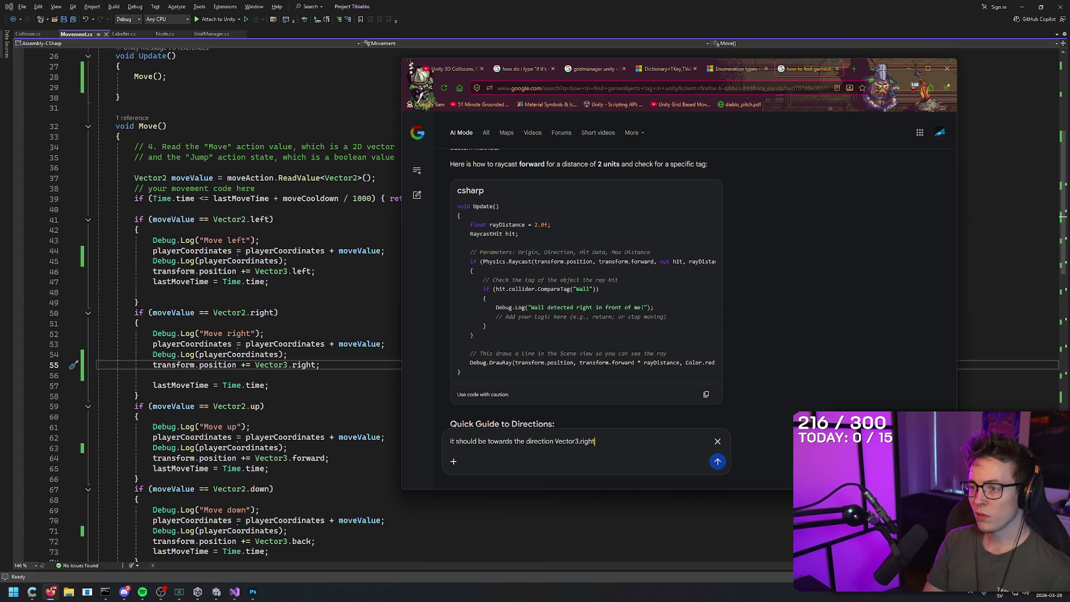
left_click_drag(478, 280, 591, 287)
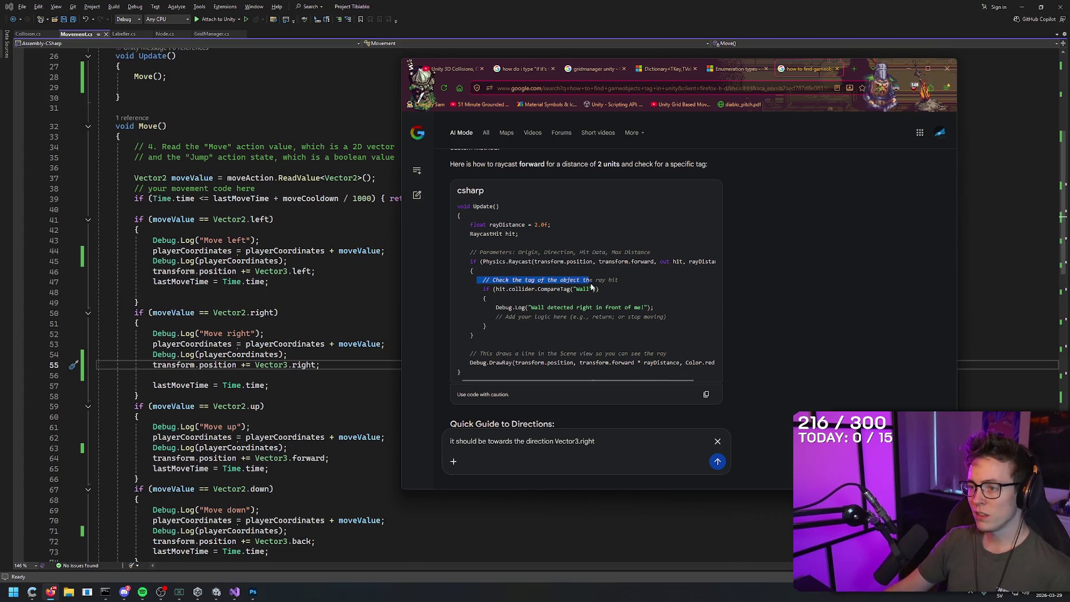
left_click(615, 316)
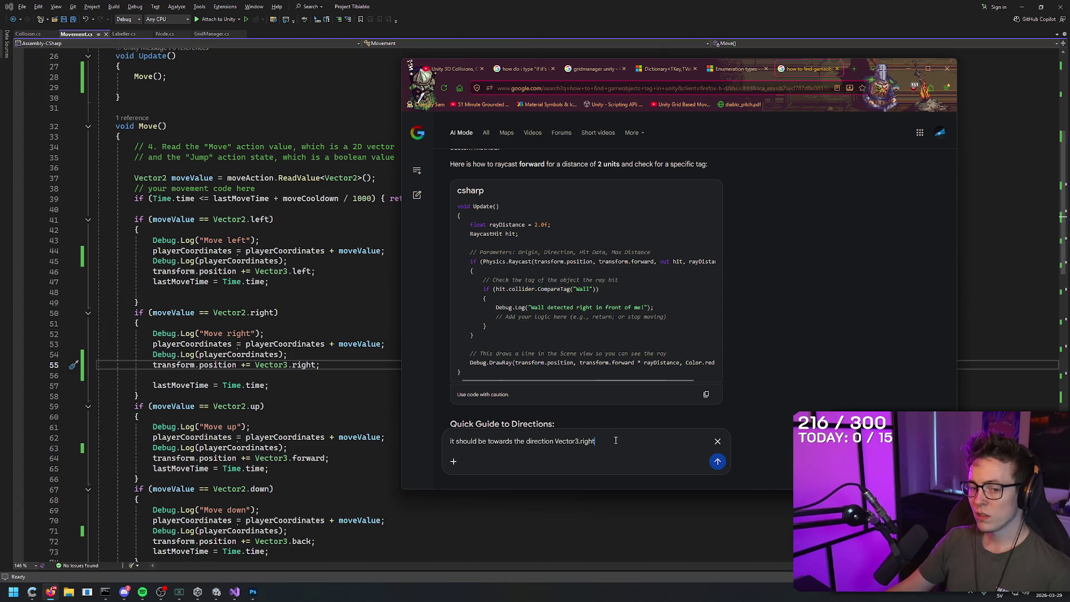
key("Return")
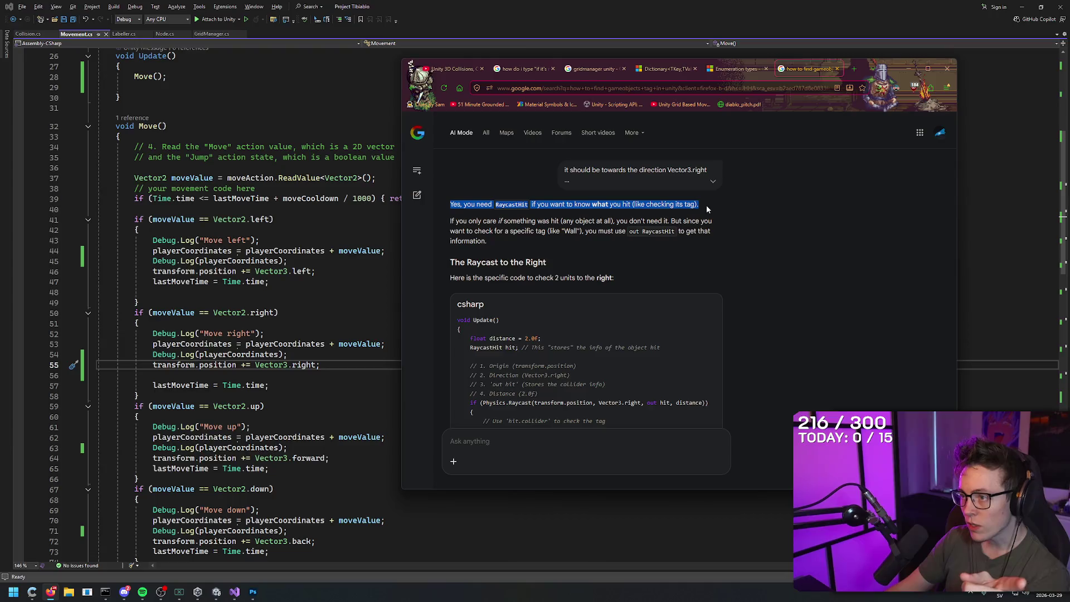
- Ask Google AI Mode how to check the tag of what the raycast hits
right_click(798, 213)
left_click(795, 204)
left_click(618, 443)
type("I want to ")
type("check ")
type("the tag")
type(" o")
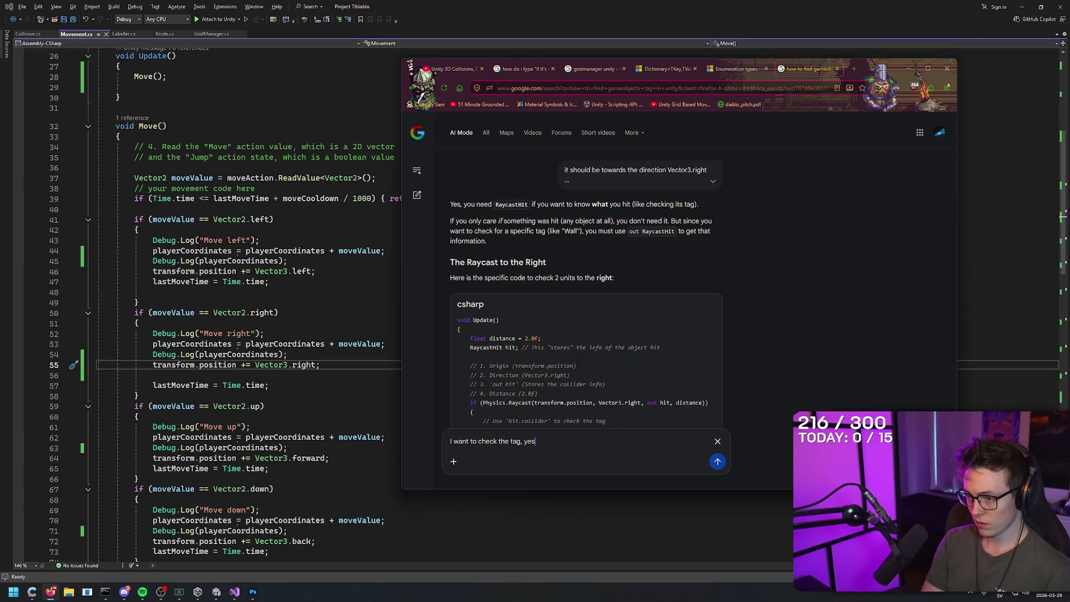
type("f what I'm")
key("BackSpace")
key("BackSpace")
key("BackSpace")
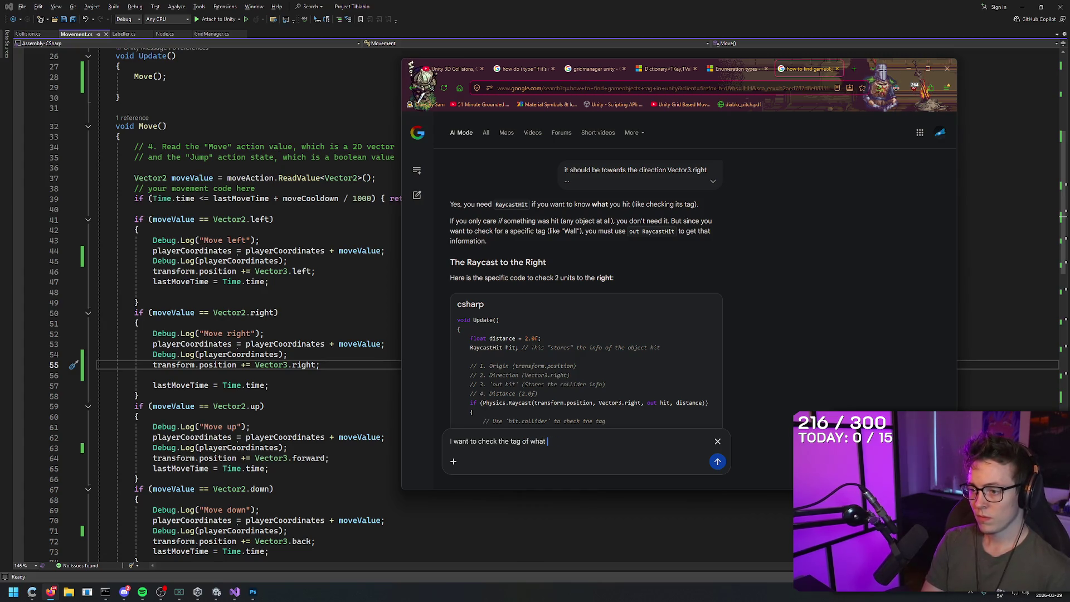
type("m raycasting, yes")
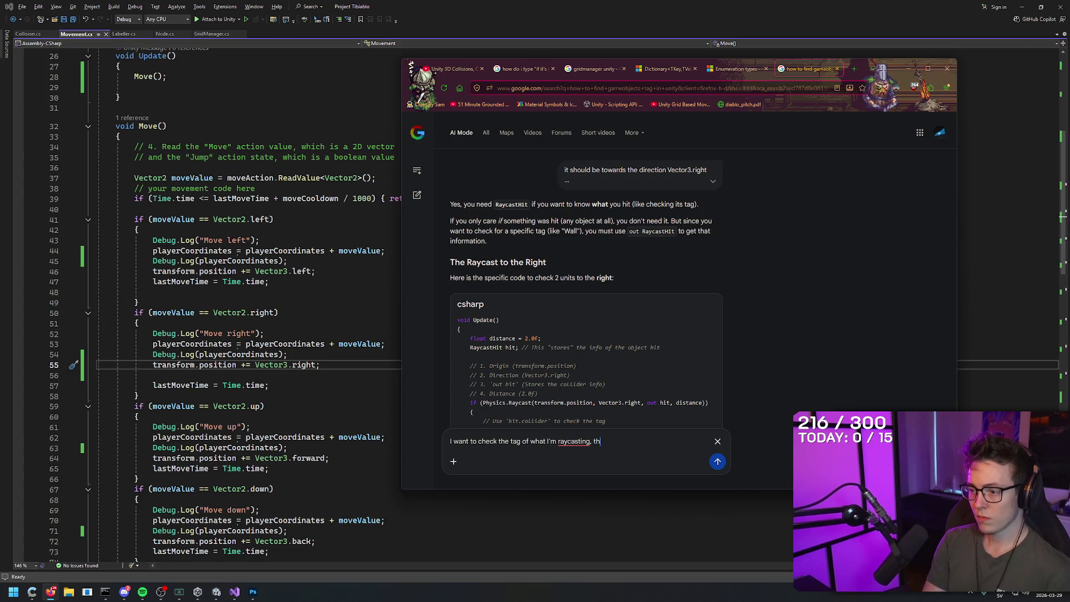
type(".")
key("Return")
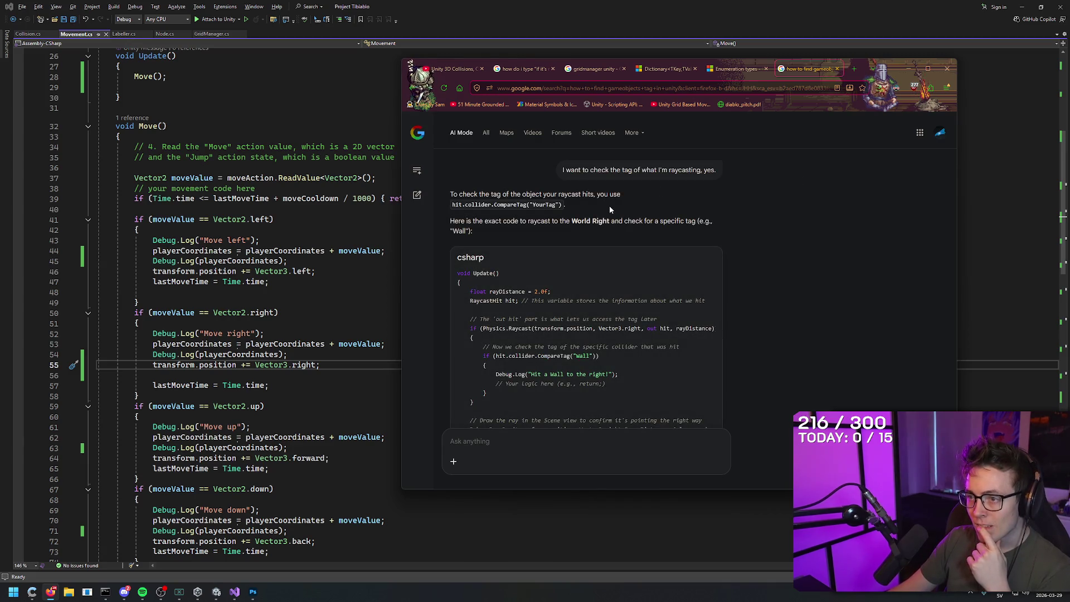
- Copy 'float rayDistance = 2.0f;' from the answer into Movement.cs after the lastMoveTime field
scroll(485, 244, "down", 1)
left_click_drag(467, 234, 583, 236)
left_click(583, 237)
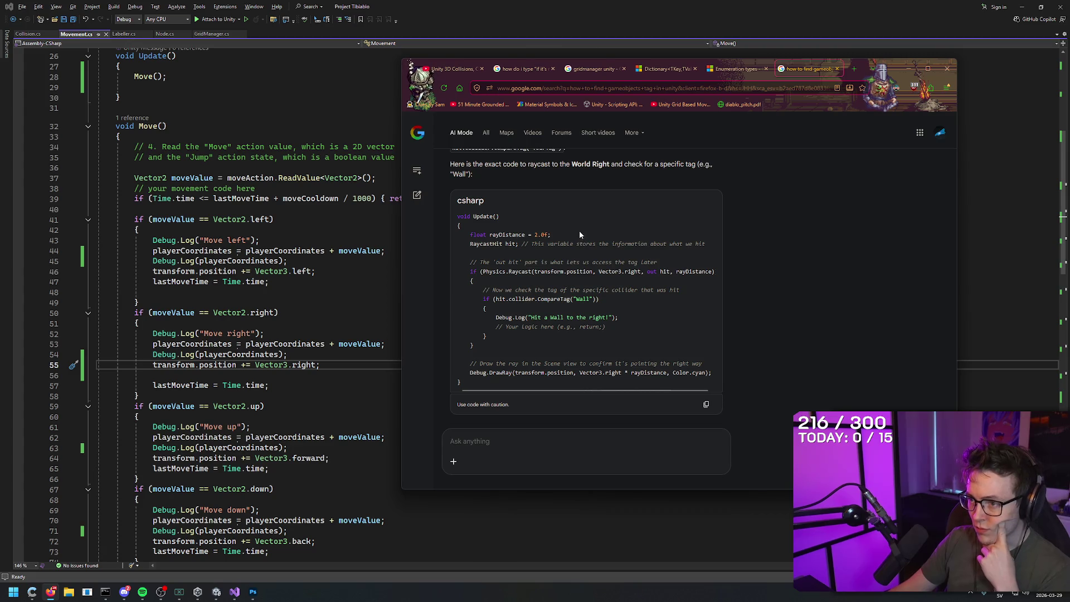
left_click_drag(458, 235, 552, 235)
key("ctrl+c")
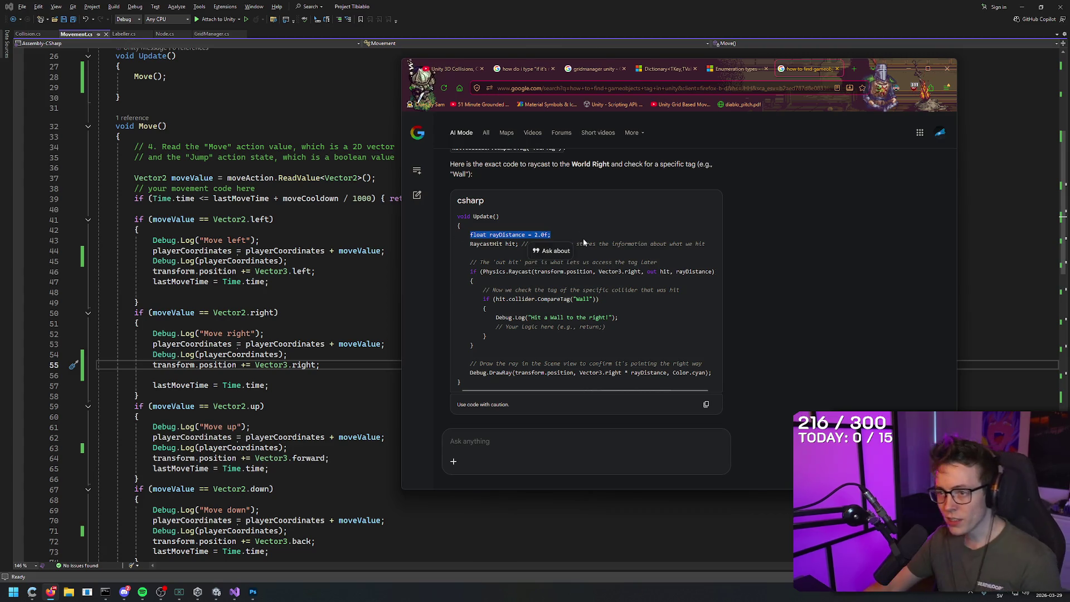
left_click(568, 30)
scroll(226, 222, "up", 8)
left_click(226, 221)
key("Return")
key("ctrl+v")
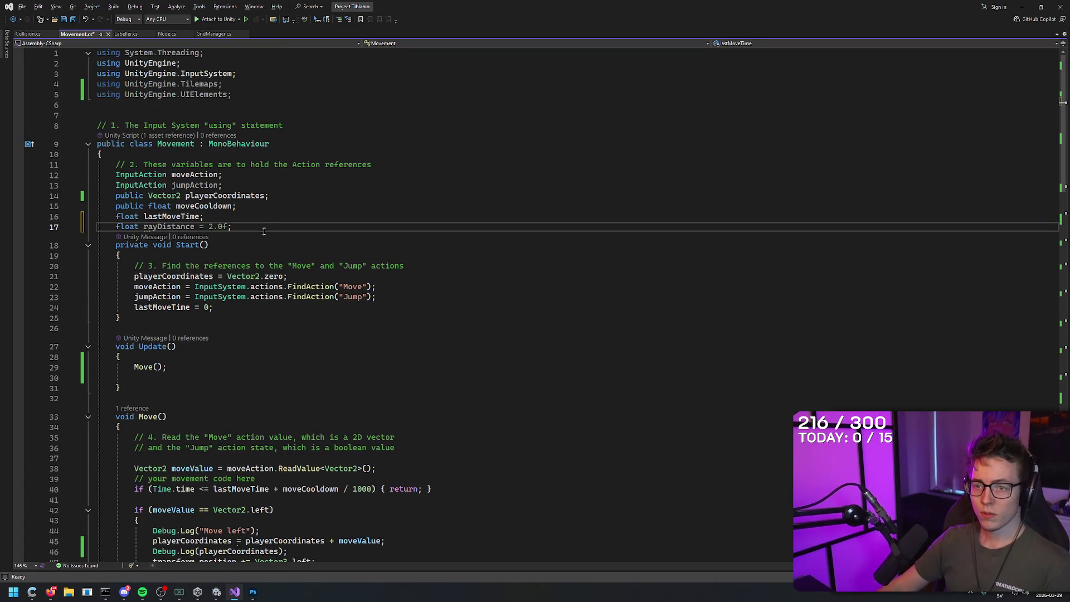
- Add a 'RaycastHit hit;' field below rayDistance in Movement.cs, copied from the AI answer
key("alt+Tab")
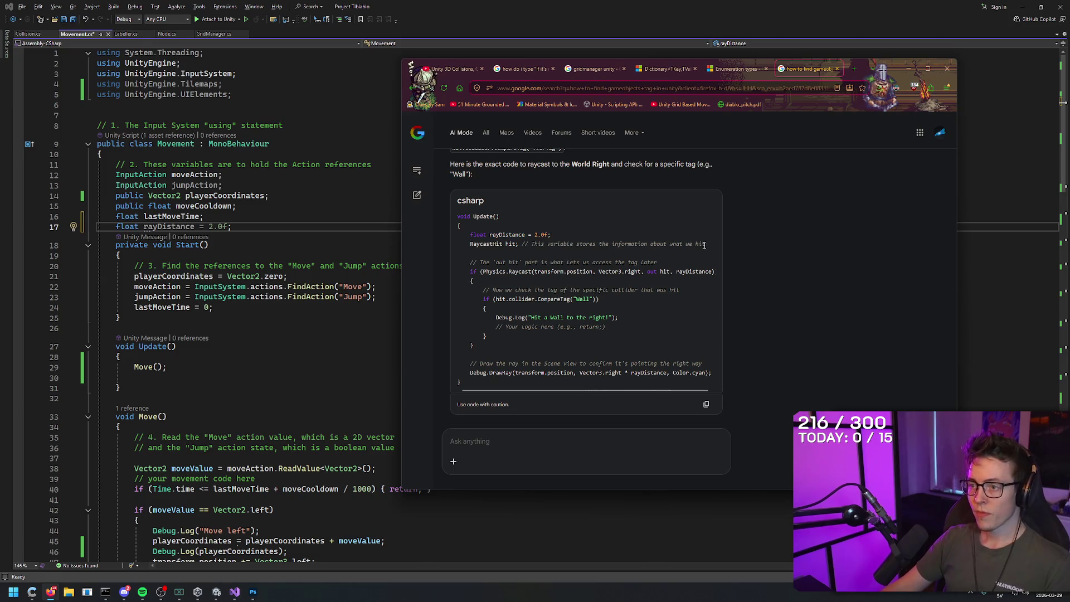
left_click_drag(470, 244, 518, 244)
key("ctrl+c")
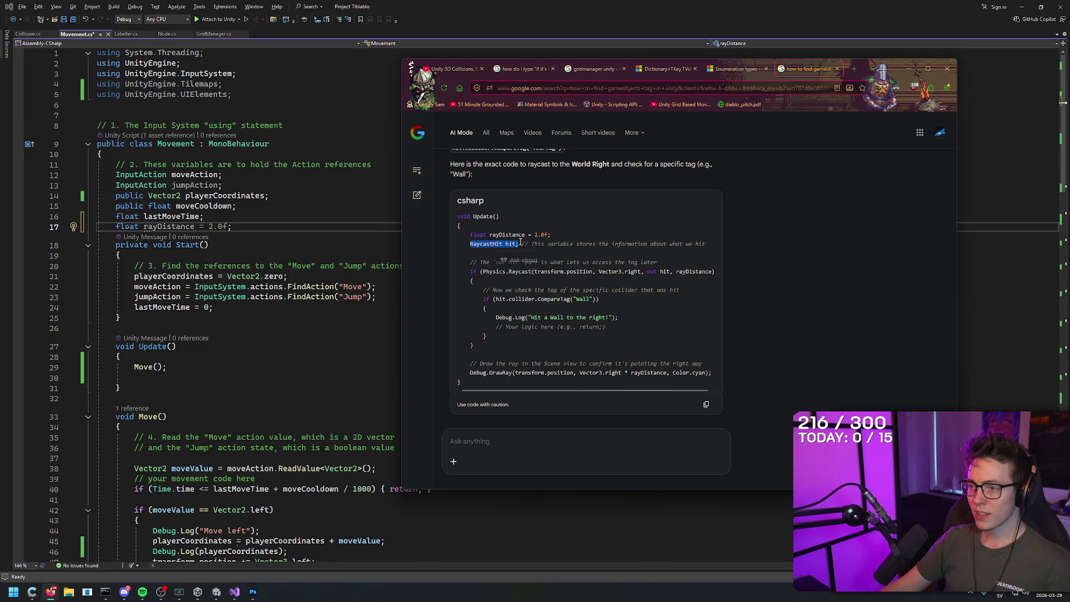
left_click(263, 228)
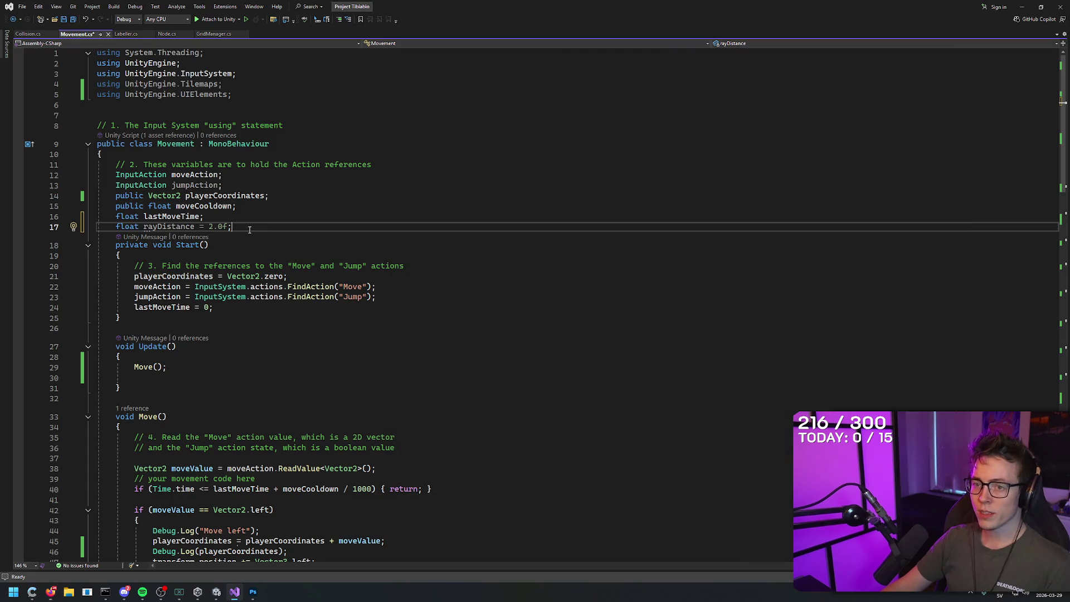
key("Return")
key("ctrl+v")
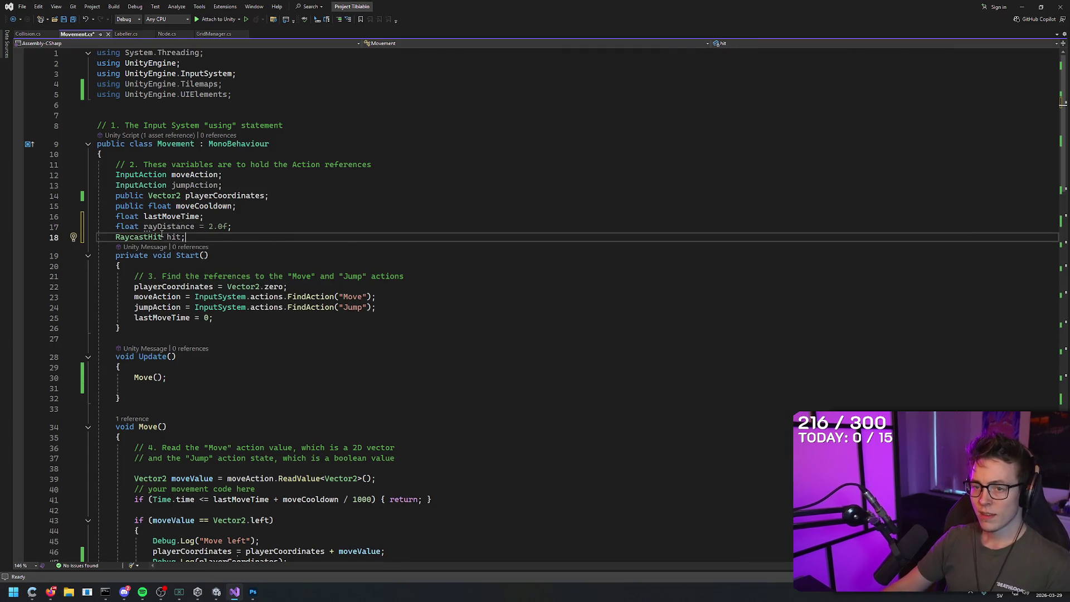
double_click(162, 237)
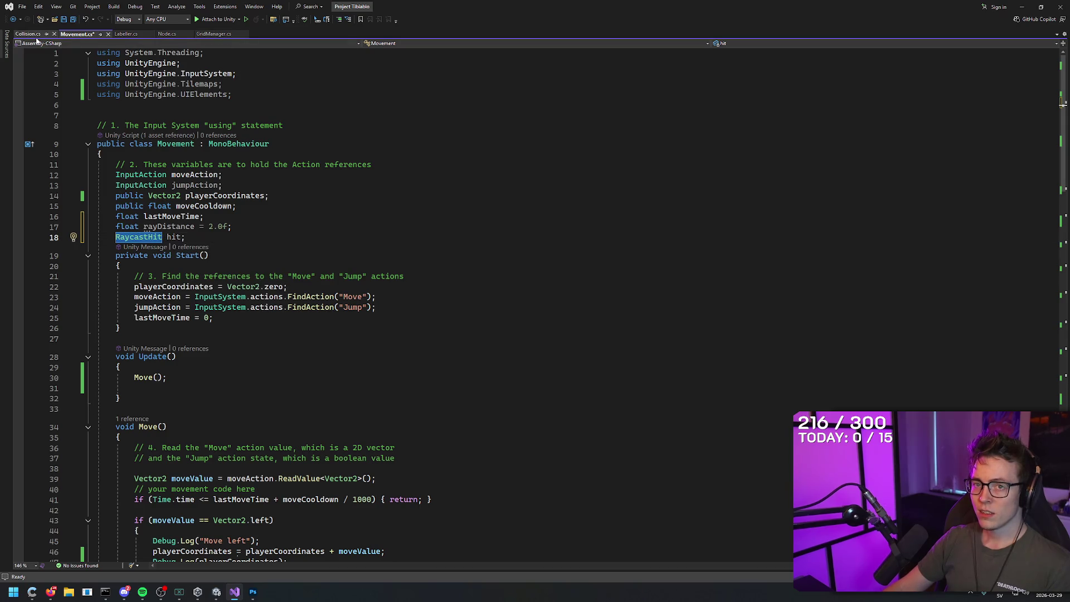
left_click(164, 238)
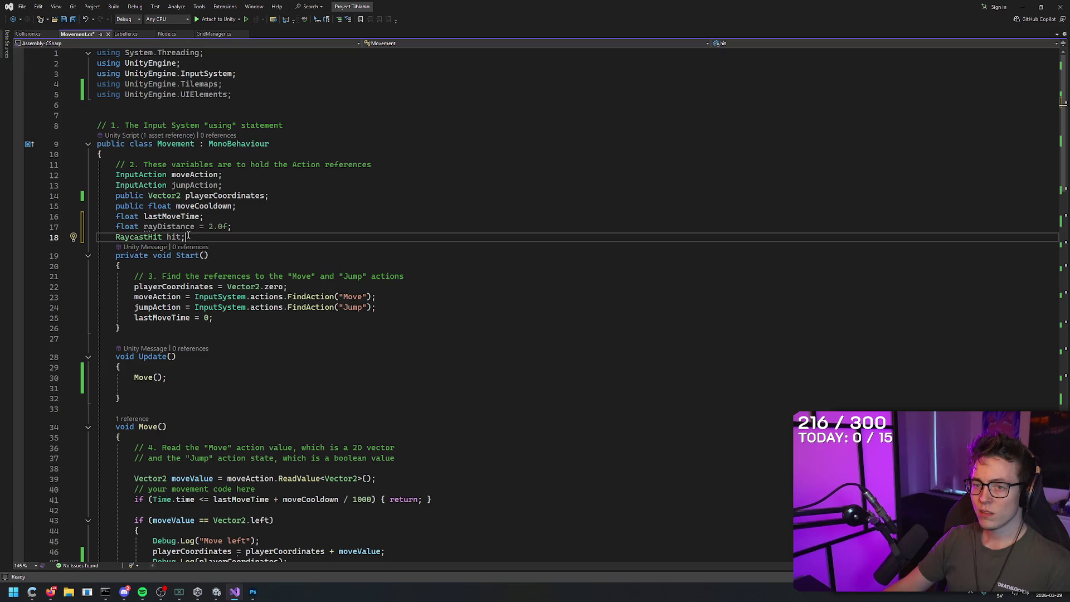
- Study the example's CompareTag and 'Hit a Wall' lines and copy its raycast and DrawRay code
key("alt+Tab")
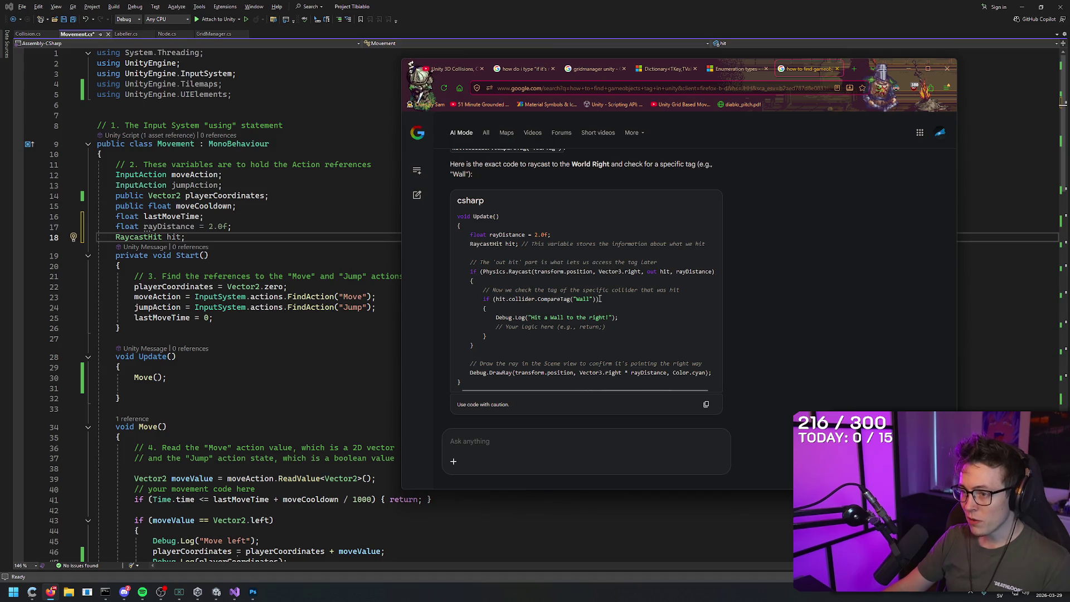
left_click_drag(602, 299, 483, 299)
left_click(510, 316)
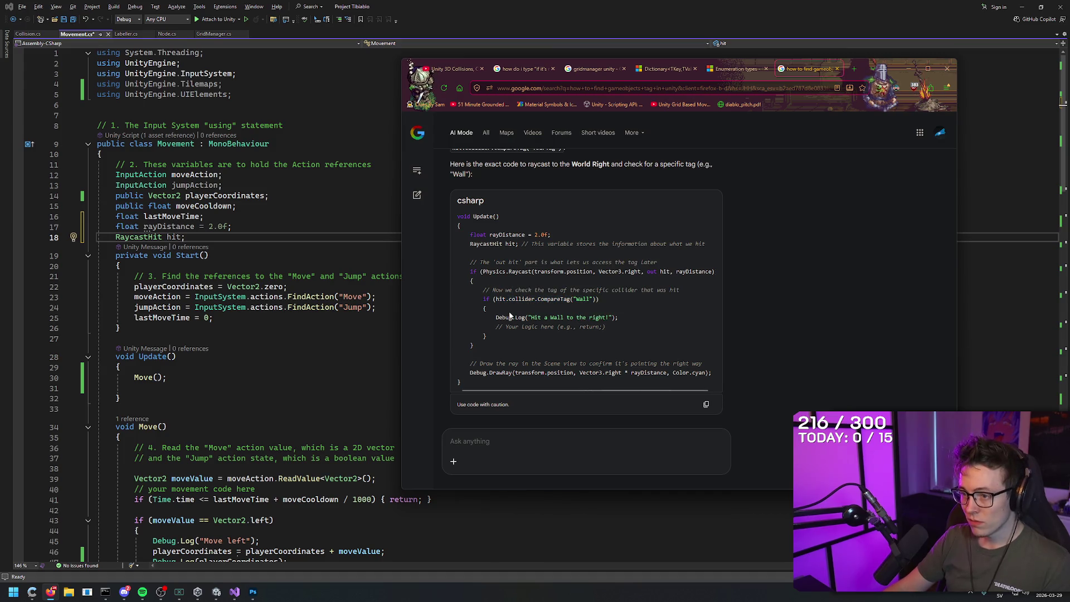
mouse_move(634, 320)
left_mouse_down()
mouse_move(463, 319)
mouse_move(509, 319)
mouse_move(495, 319)
left_mouse_up()
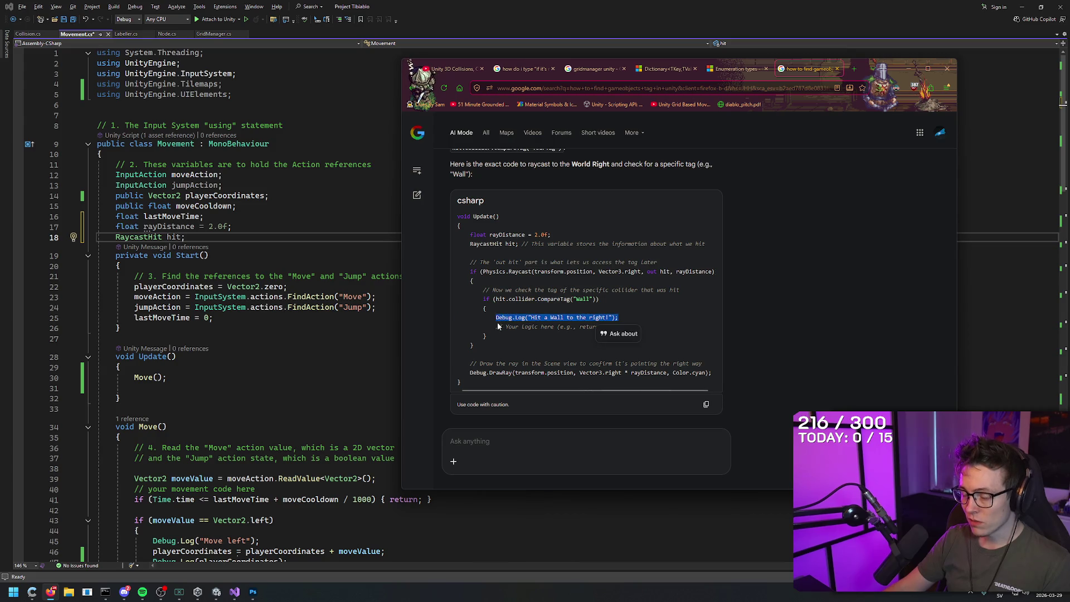
left_click(499, 336)
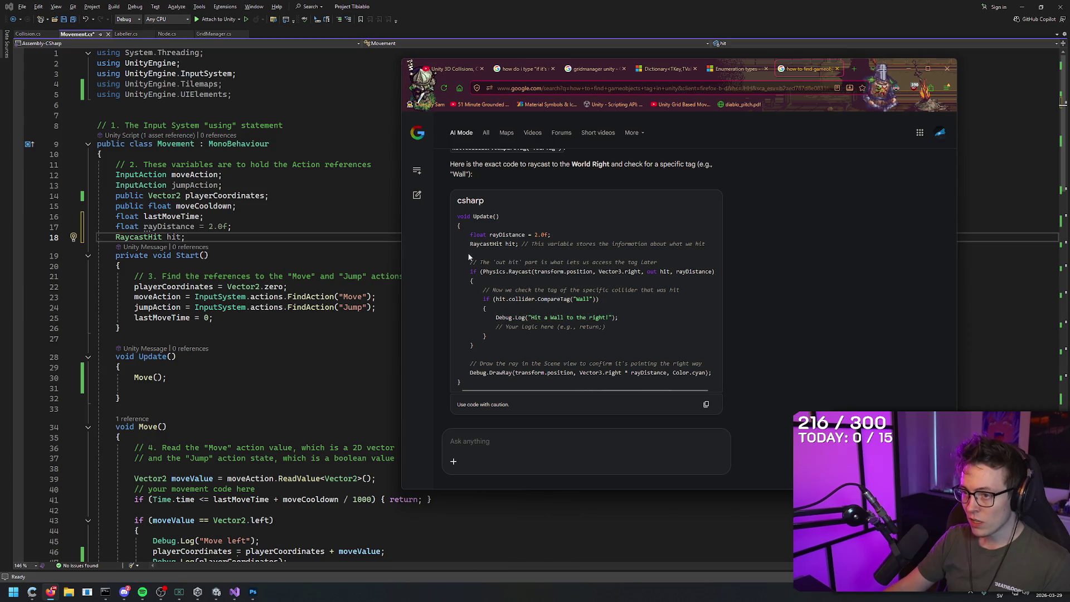
mouse_move(470, 268)
left_mouse_down()
mouse_move(544, 369)
mouse_move(546, 343)
left_mouse_up()
key("ctrl+c")
left_click(538, 353)
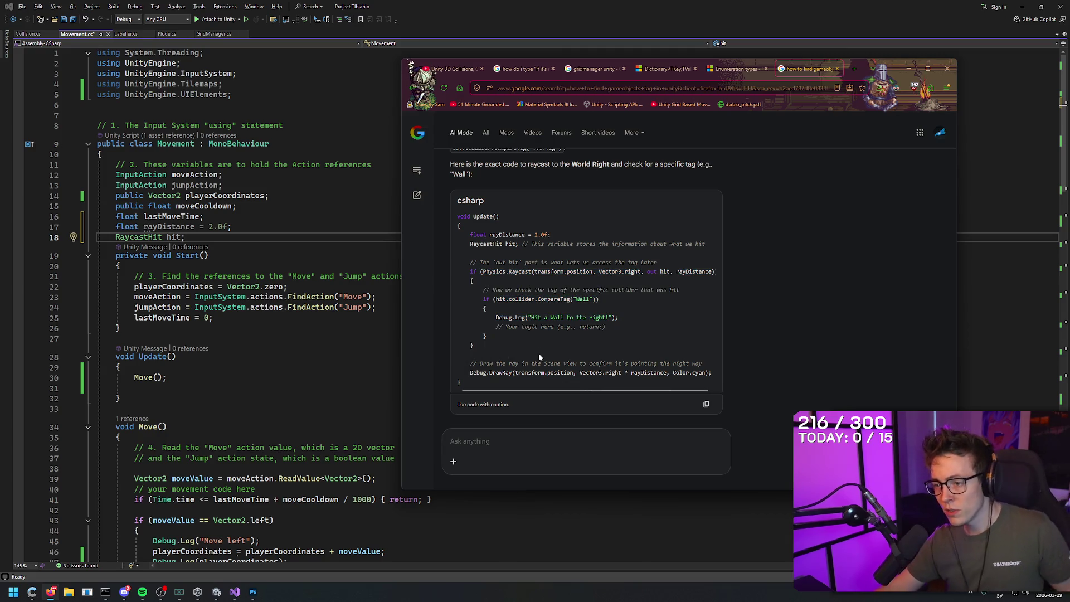
mouse_move(706, 372)
left_mouse_down()
mouse_move(447, 271)
mouse_move(427, 274)
mouse_move(439, 283)
mouse_move(445, 274)
left_mouse_up()
left_click(305, 343)
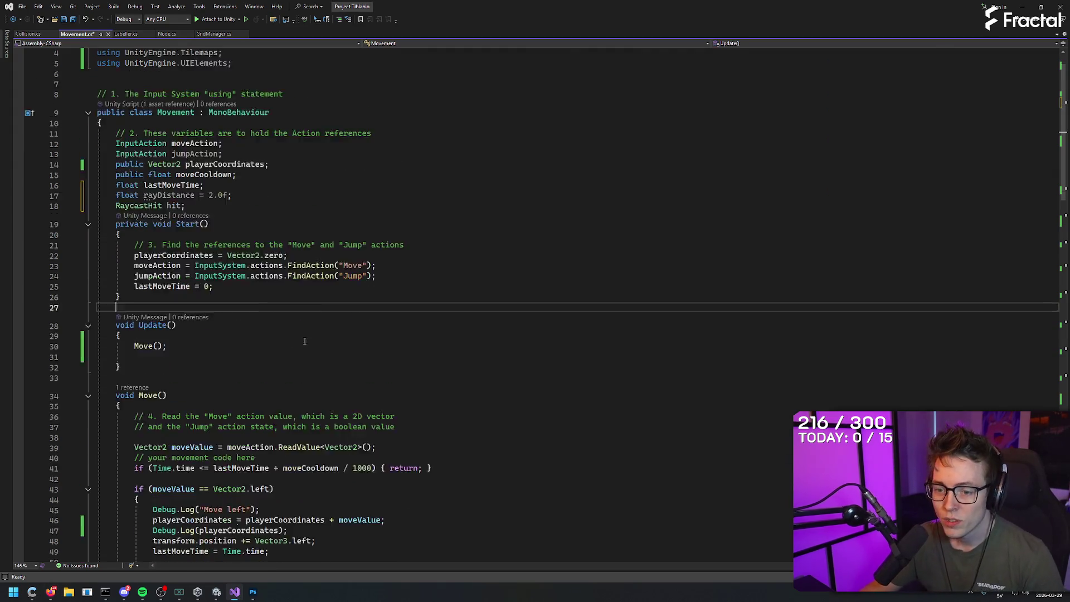
- Paste the Physics.Raycast, CompareTag("Wall") and DrawRay block after the 'Move right' log in Movement.cs
scroll(214, 303, "down", 9)
left_click(350, 280)
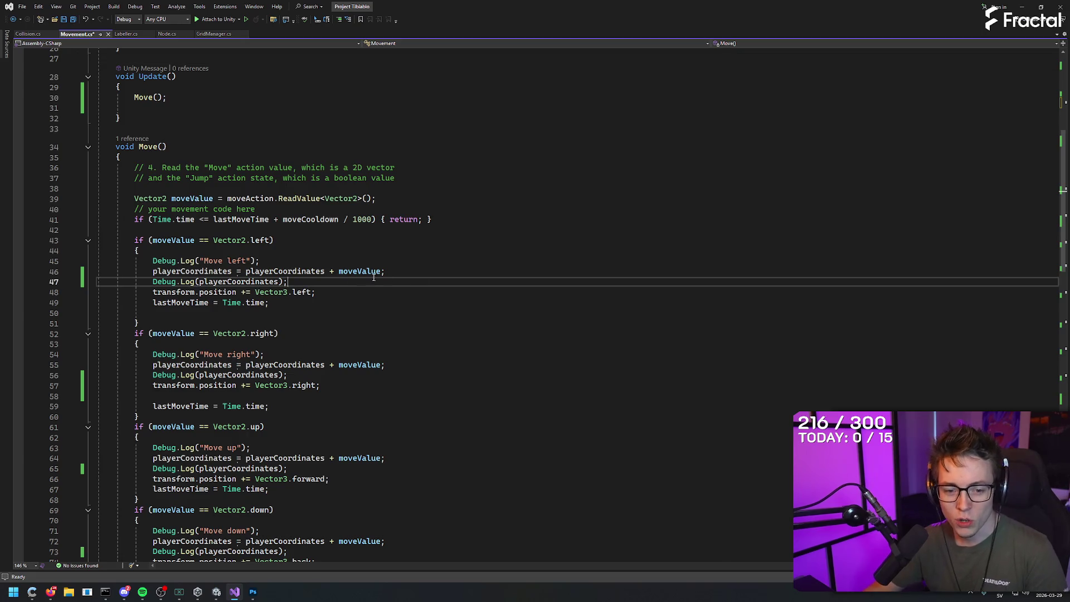
key("Down")
key("Down")
key("Down")
key("Down")
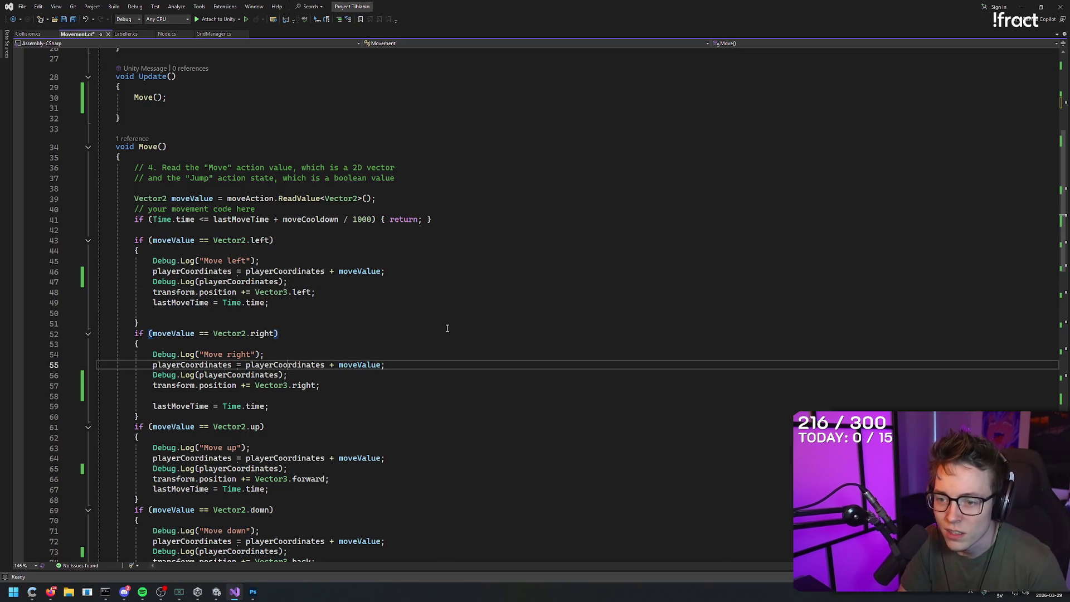
key("Down")
key("Up")
key("Up")
key("Up")
key("Down")
key("Down")
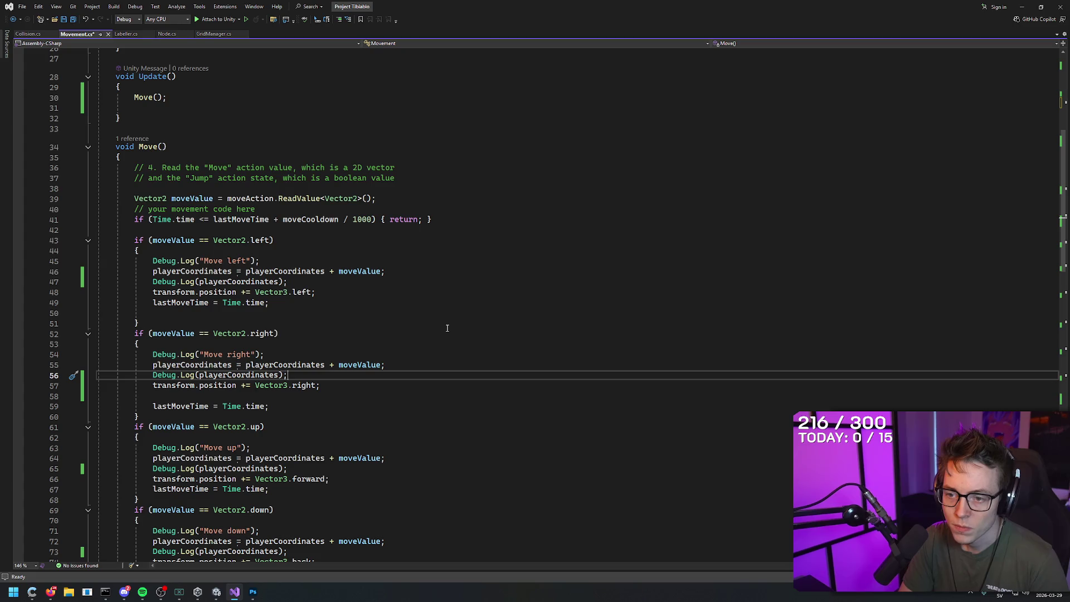
key("Up")
key("Up")
key("Return")
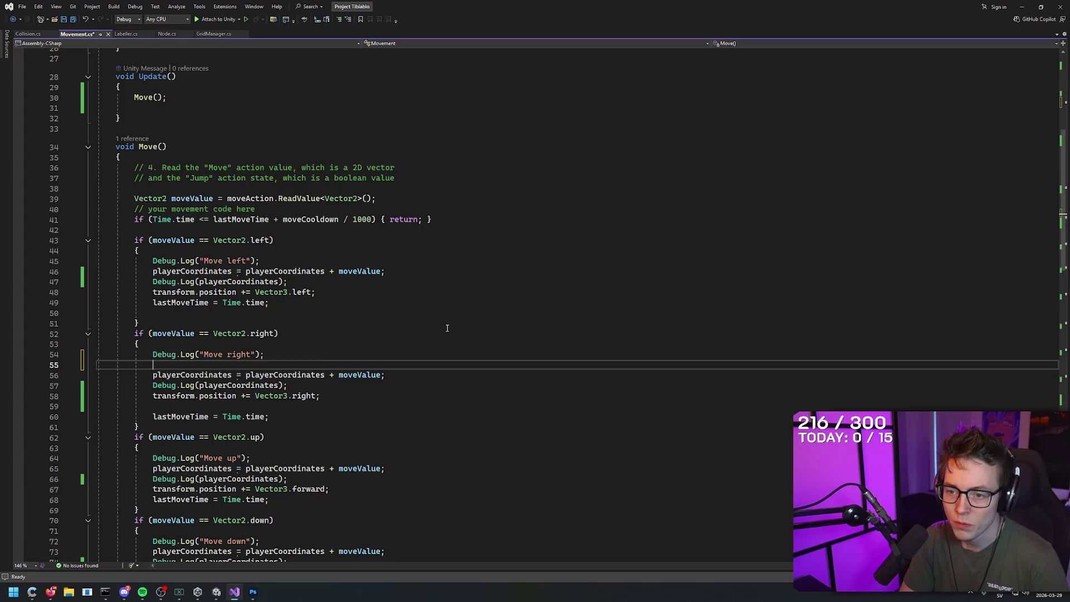
key("ctrl+v")
key("Up")
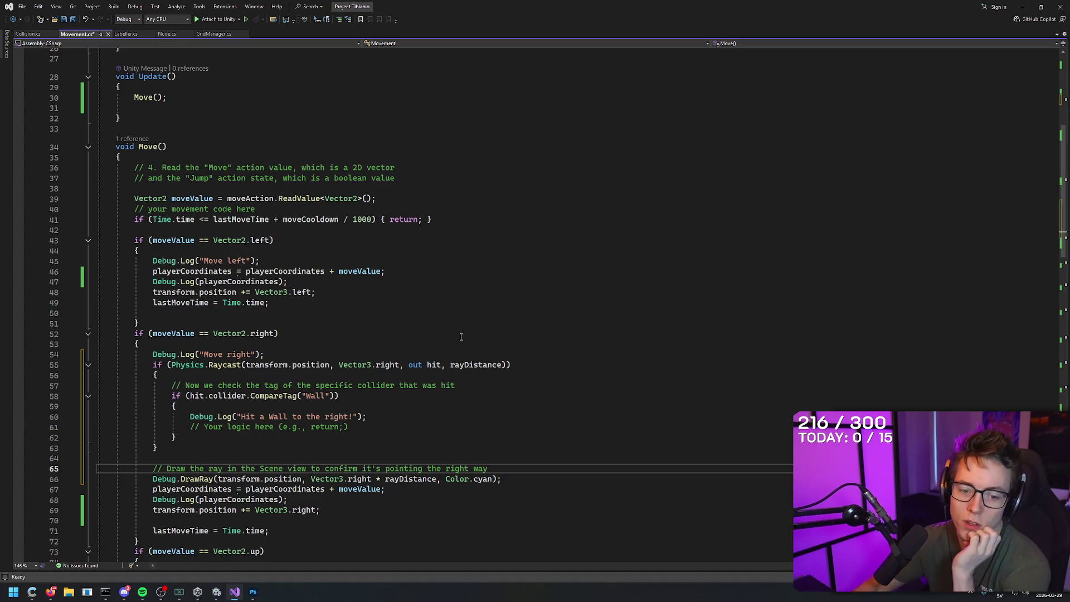
left_click(218, 34)
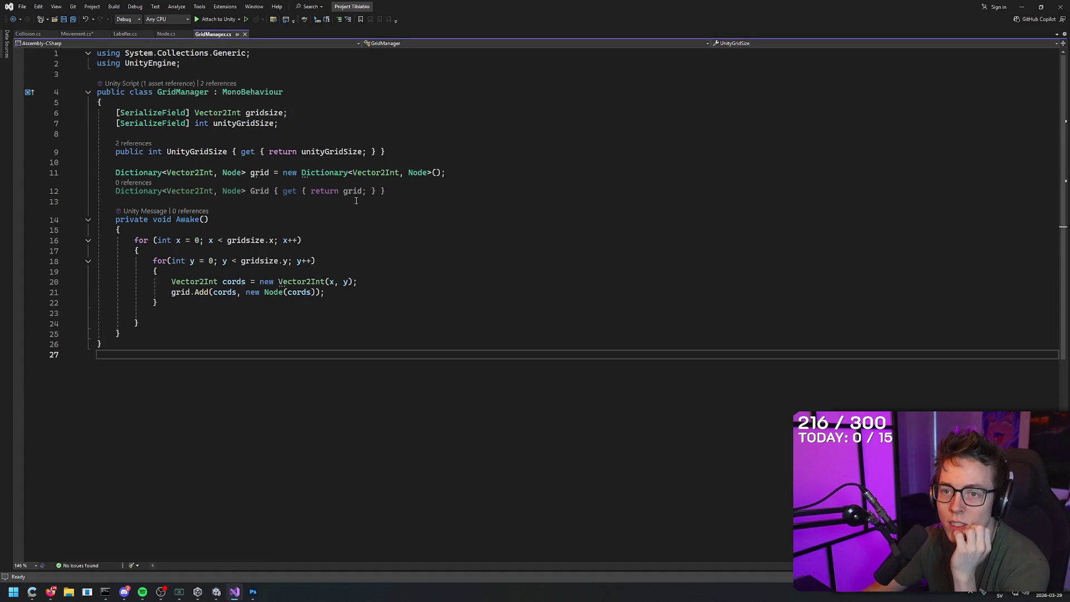
- Look over GridManager.cs's grid dictionary, Grid property and Awake method before going back to Movement.cs
left_click_drag(412, 194, 97, 172)
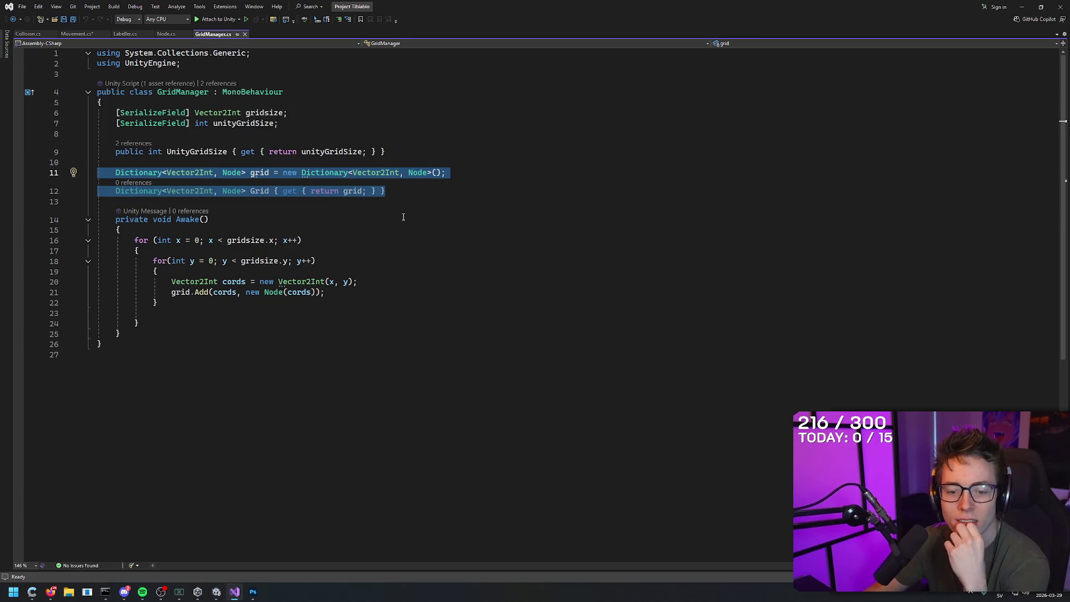
left_click(203, 218)
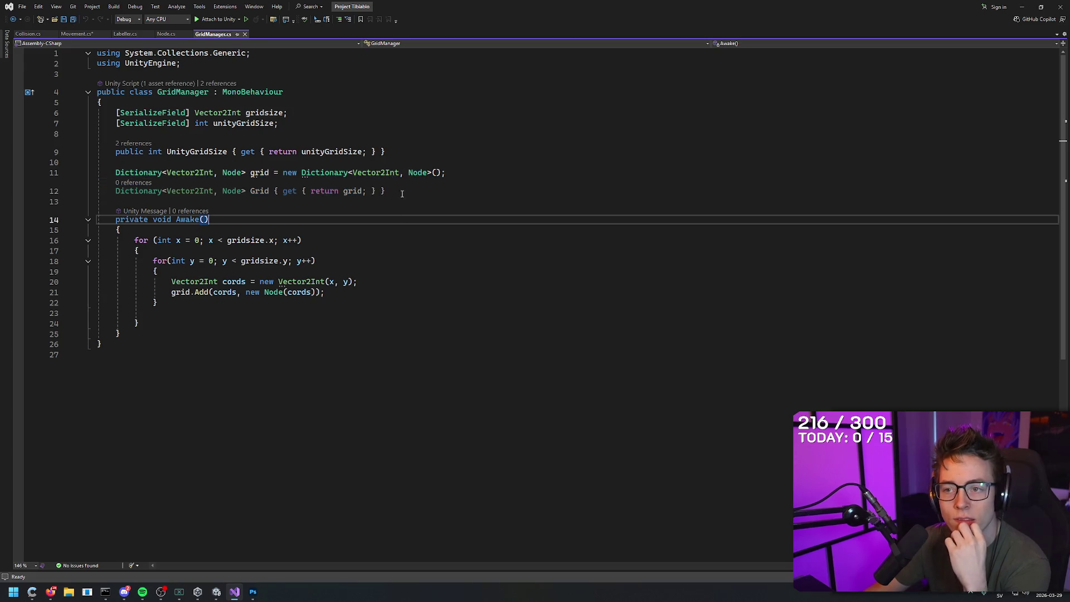
left_click(357, 231)
left_click(364, 217)
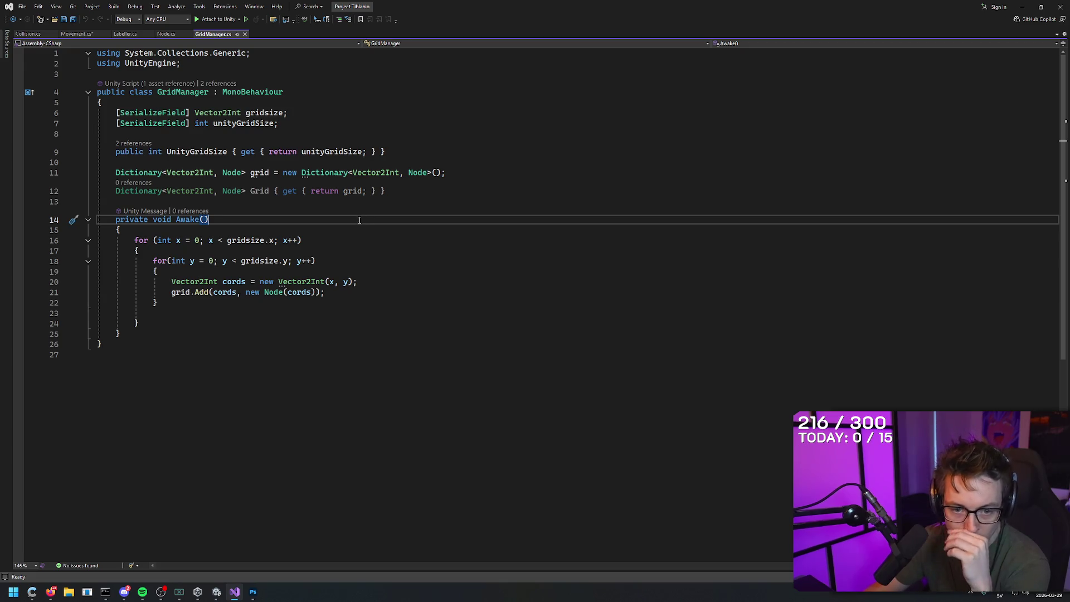
left_click(81, 35)
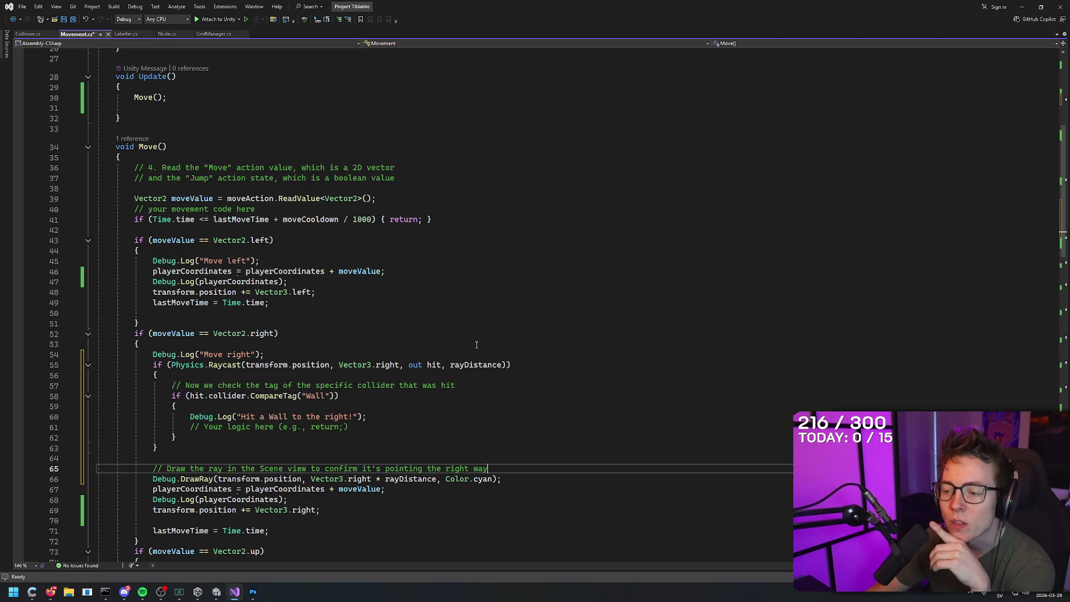
- Scroll through Movement.cs and glance at GridManager.cs to review the new raycast code
scroll(551, 382, "down", 3)
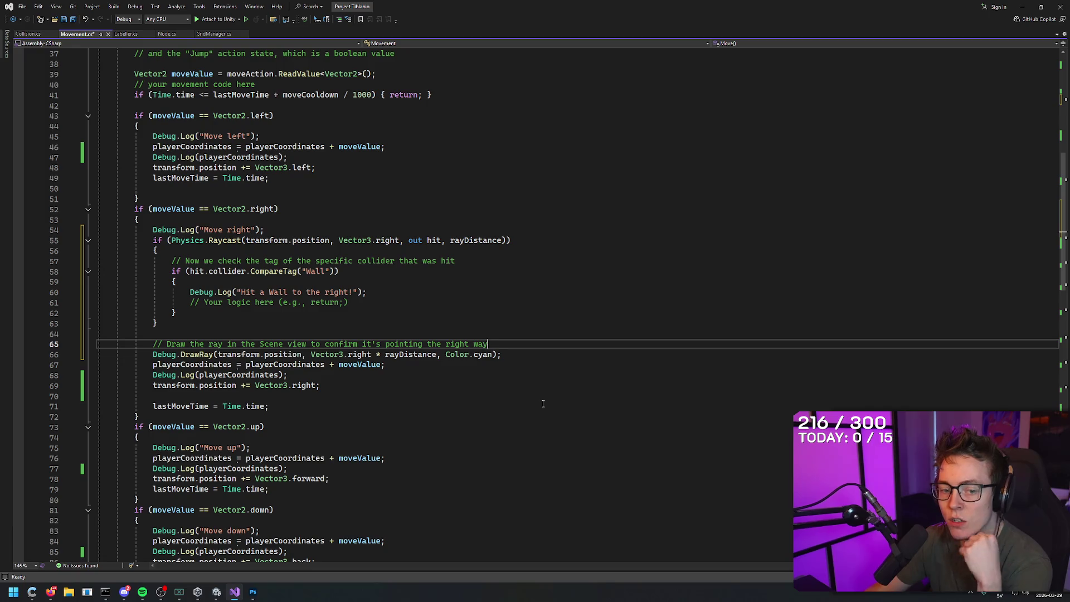
scroll(381, 347, "up", 7)
left_click_drag(166, 222, 134, 222)
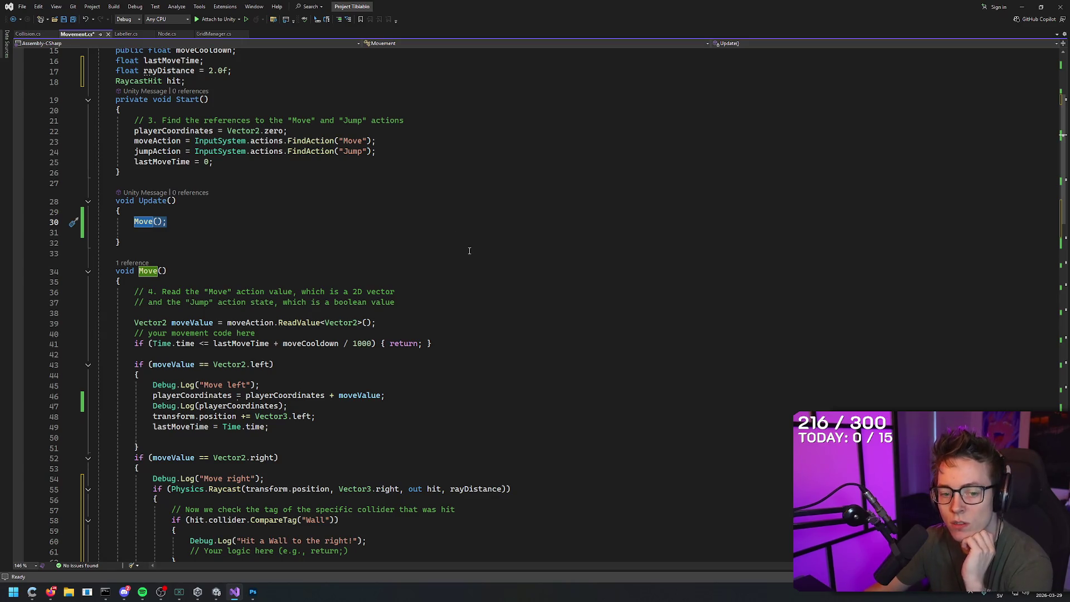
scroll(471, 251, "down", 4)
scroll(475, 251, "up", 5)
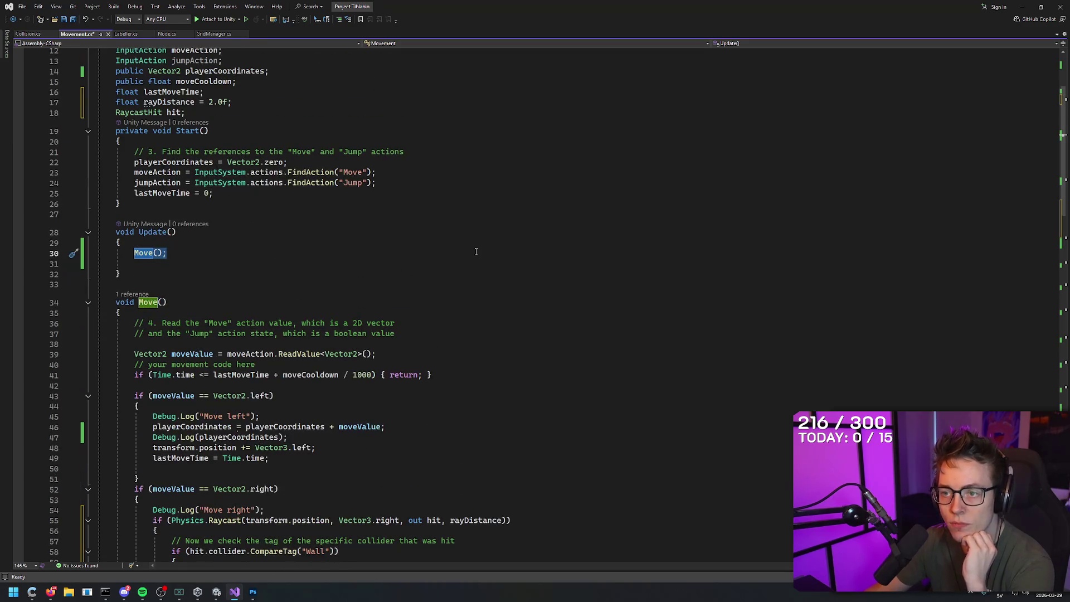
left_click(476, 255)
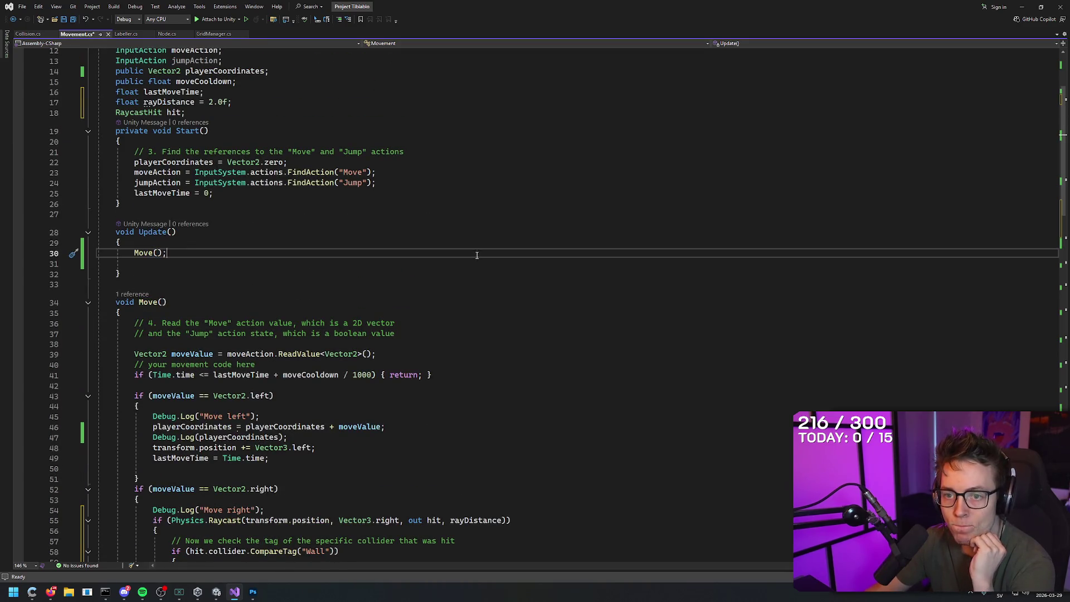
scroll(479, 262, "down", 12)
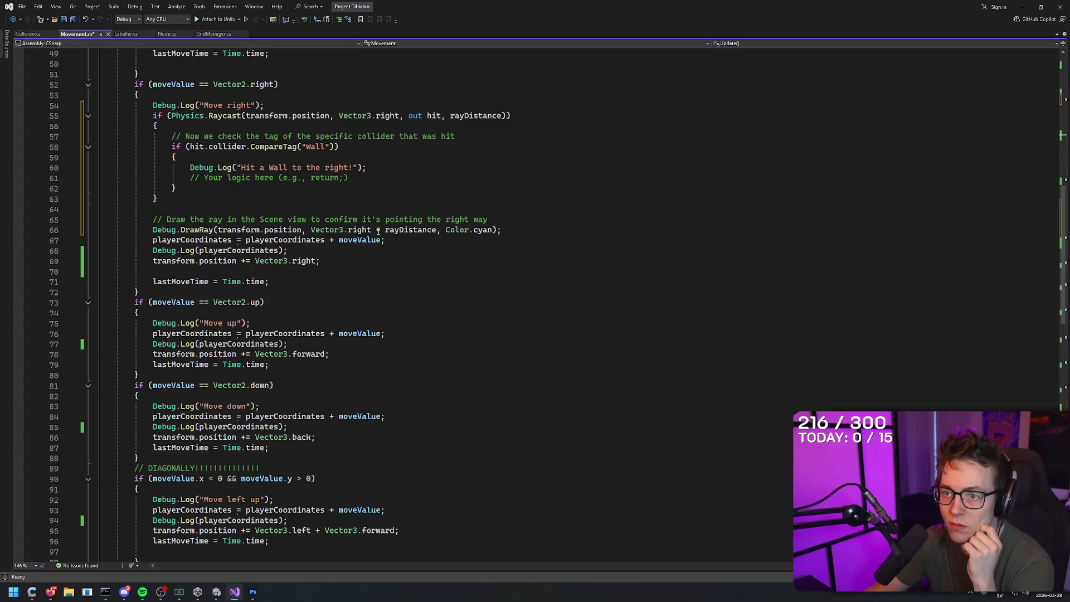
scroll(343, 300, "up", 7)
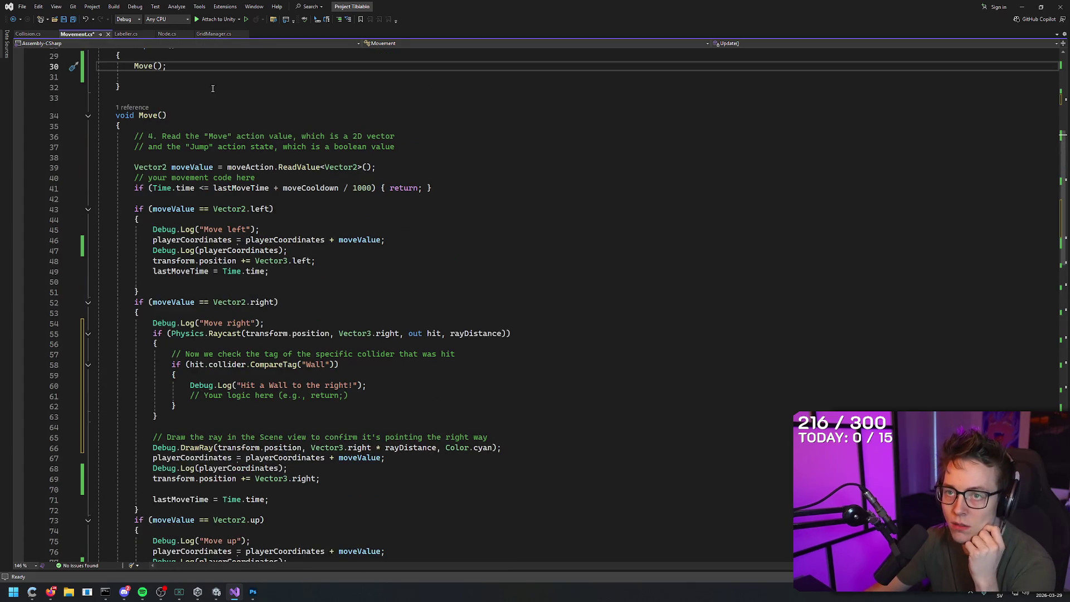
left_click(213, 34)
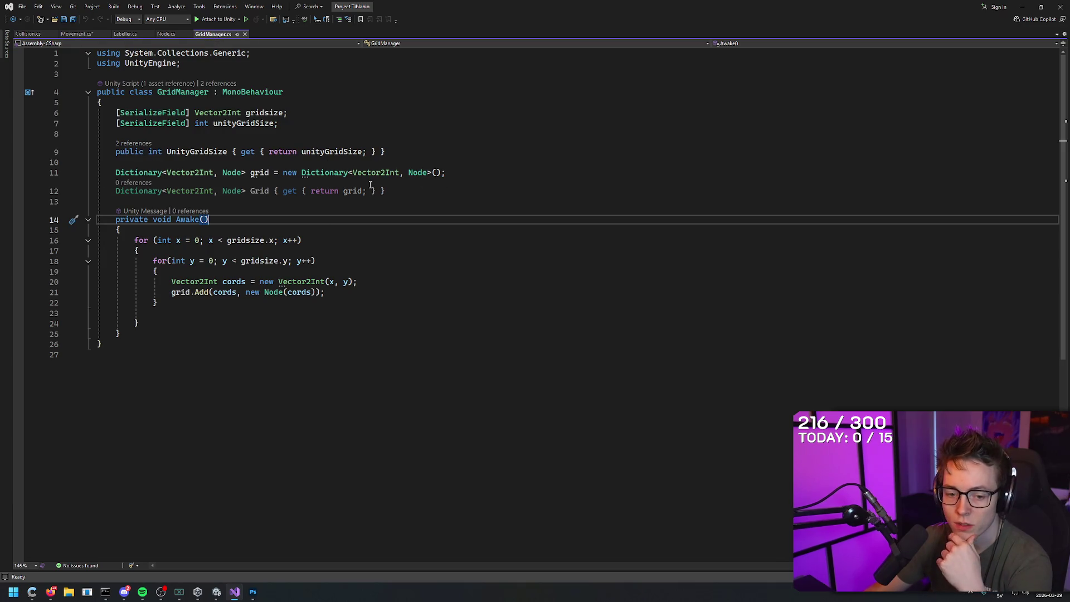
left_click(83, 35)
- Save Movement.cs with the rightward Wall raycast check
scroll(429, 275, "down", 9)
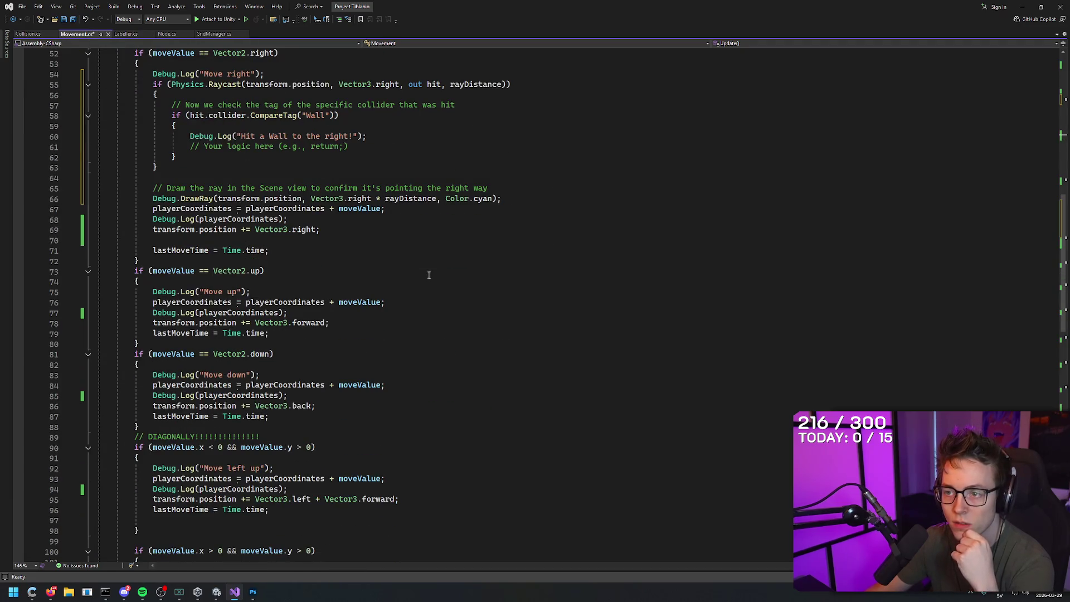
scroll(450, 230, "up", 4)
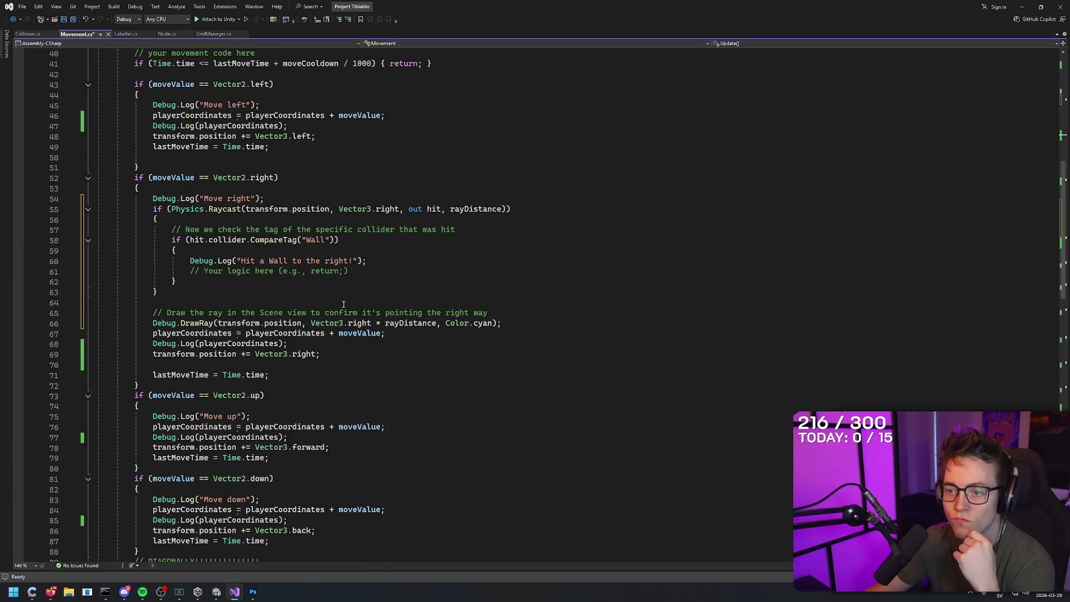
left_click(366, 261)
key("ctrl+s")
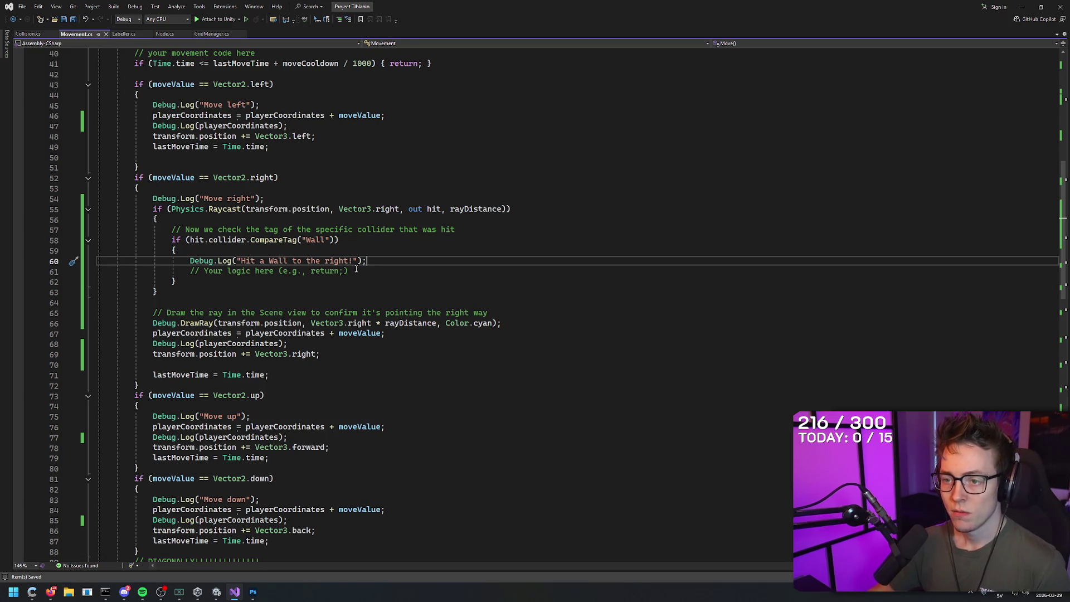
mouse_move(212, 594)
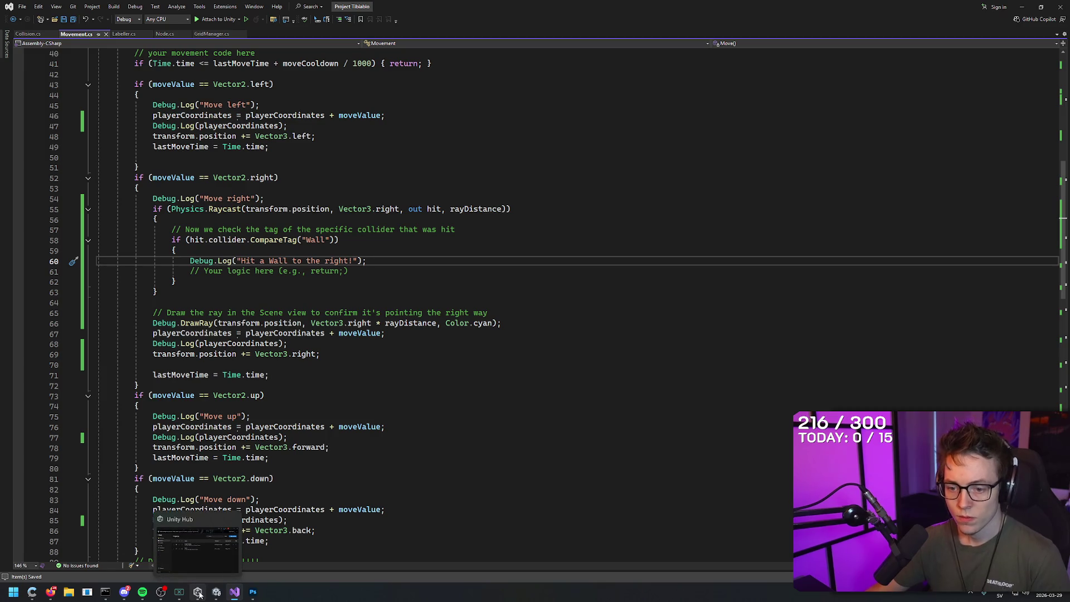
left_click(216, 592)
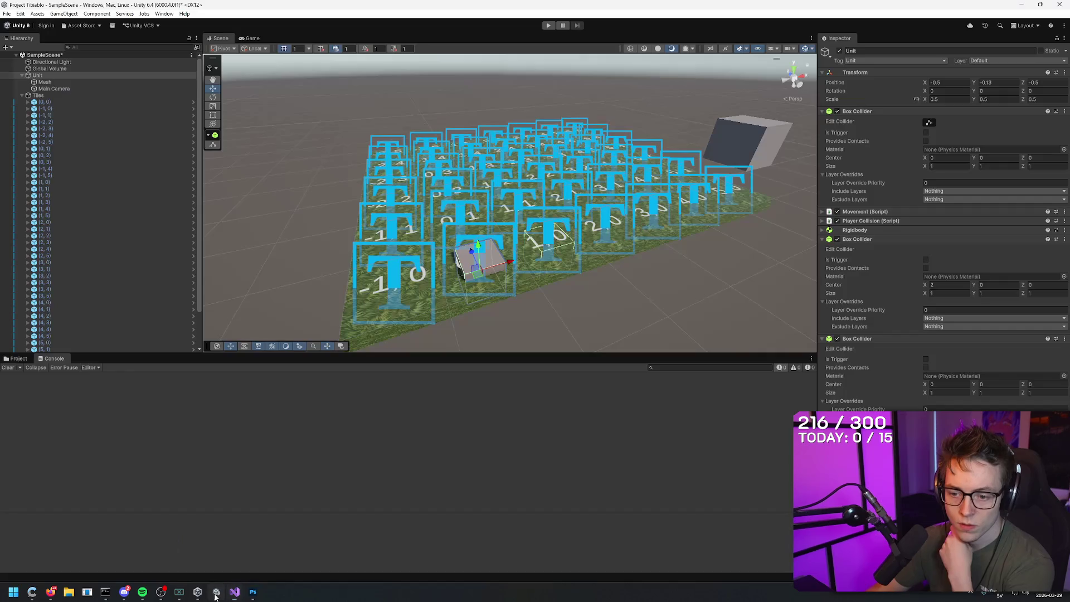
- Play the scene, move the cube up and right with W and D to trigger the wall-hit log, then stop
left_click(549, 27)
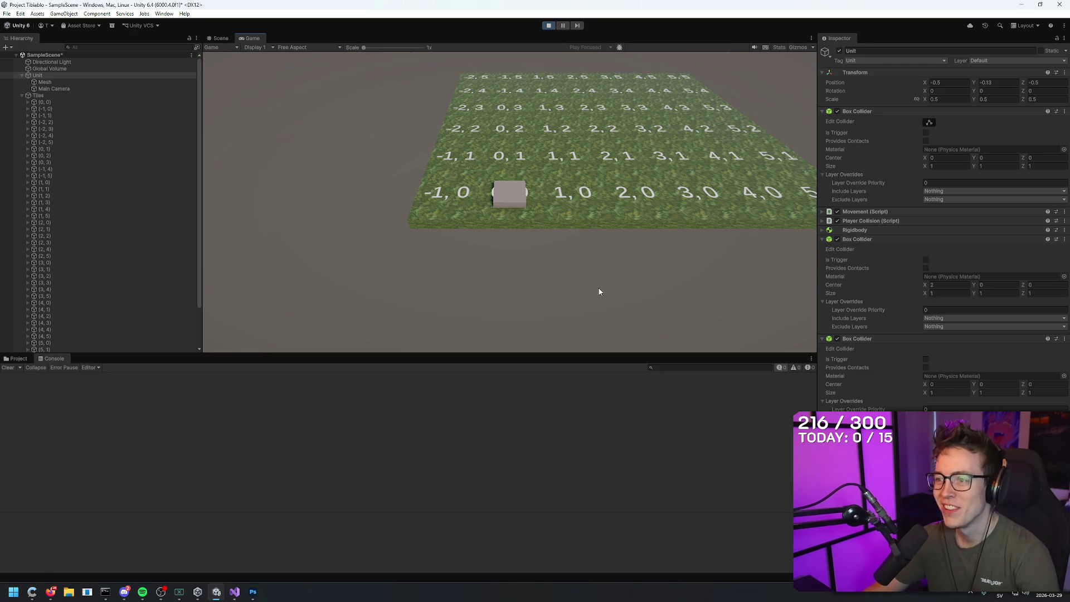
key("w")
key("d")
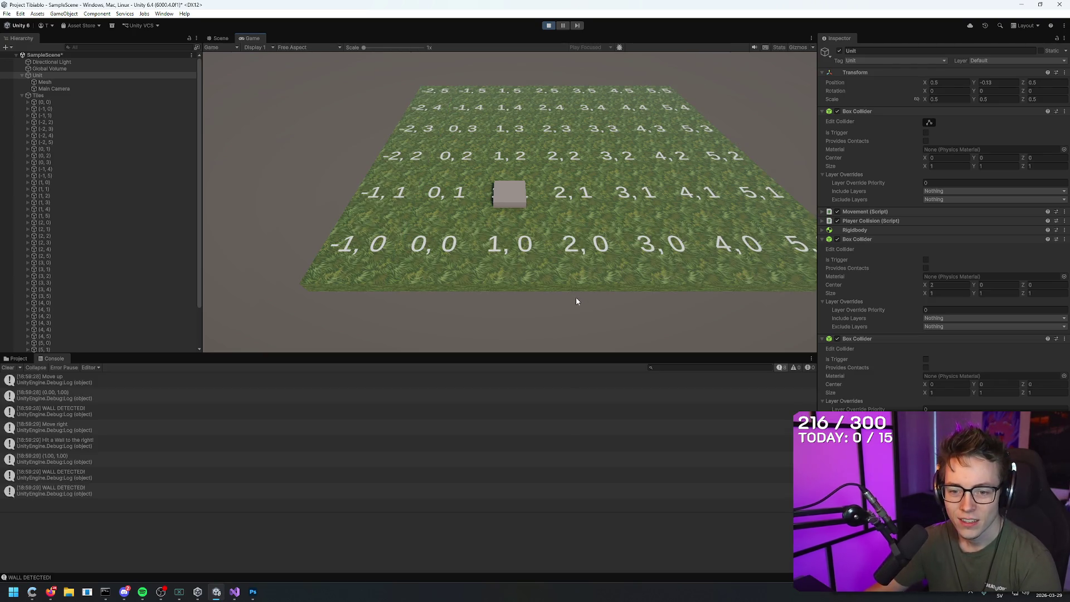
double_click(92, 440)
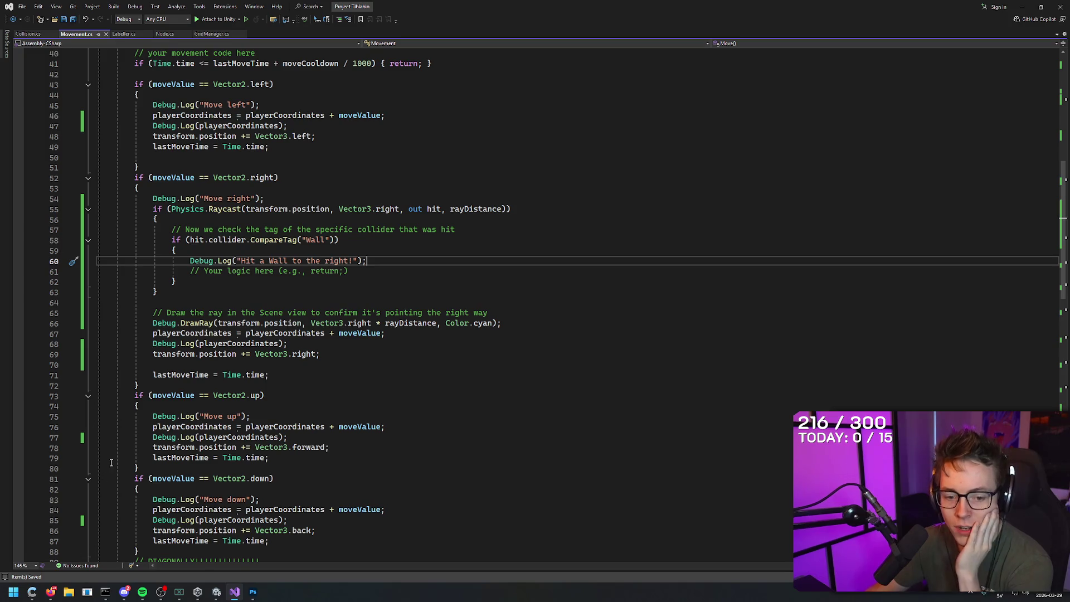
left_click(216, 591)
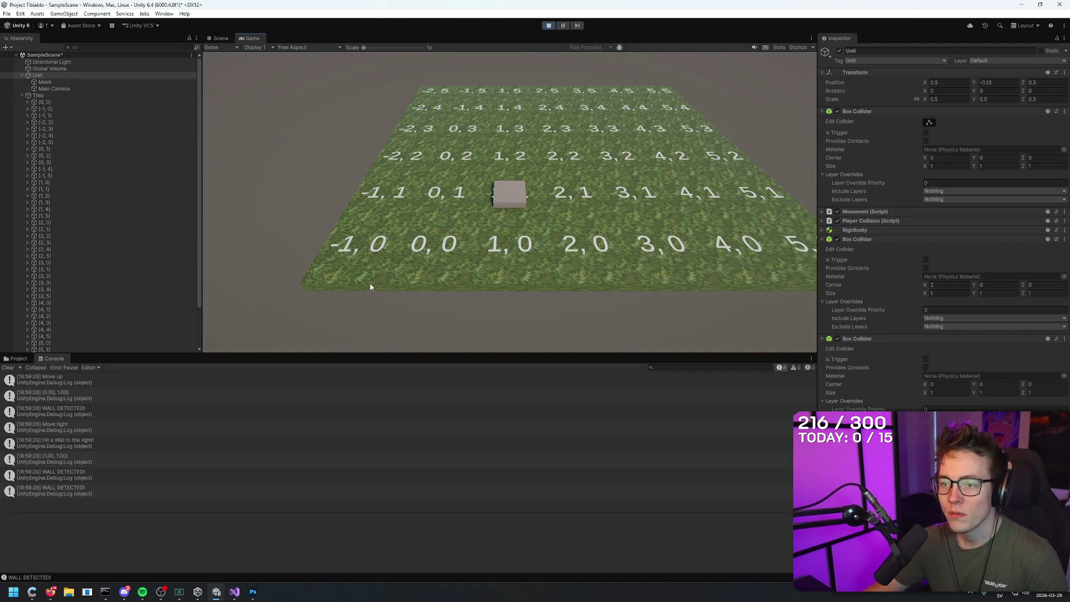
left_click(549, 25)
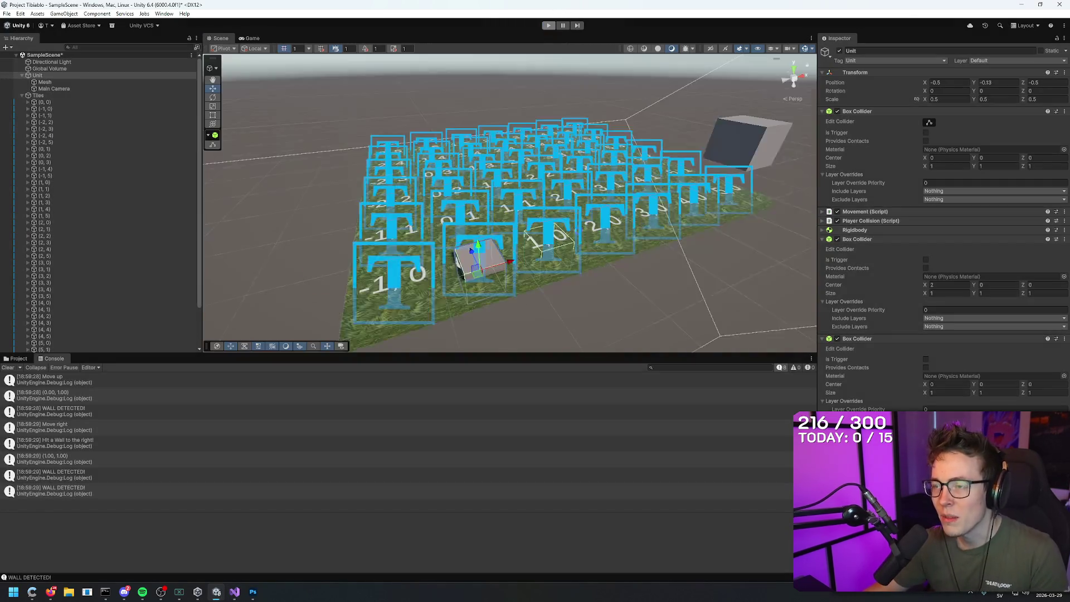
mouse_move(583, 245)
left_mouse_down()
mouse_move(573, 172)
mouse_move(550, 334)
mouse_move(560, 333)
mouse_move(462, 246)
left_mouse_up()
left_click(507, 246)
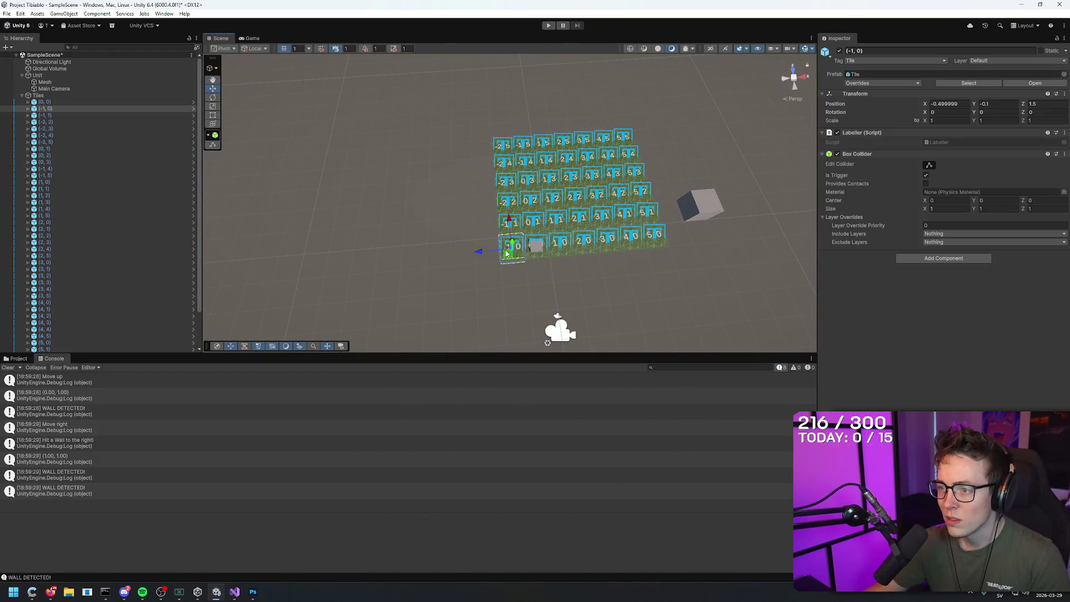
left_click(804, 48)
key("ctrl+d")
mouse_move(479, 252)
left_mouse_down()
mouse_move(462, 256)
mouse_move(487, 233)
left_mouse_up()
key("ctrl+d")
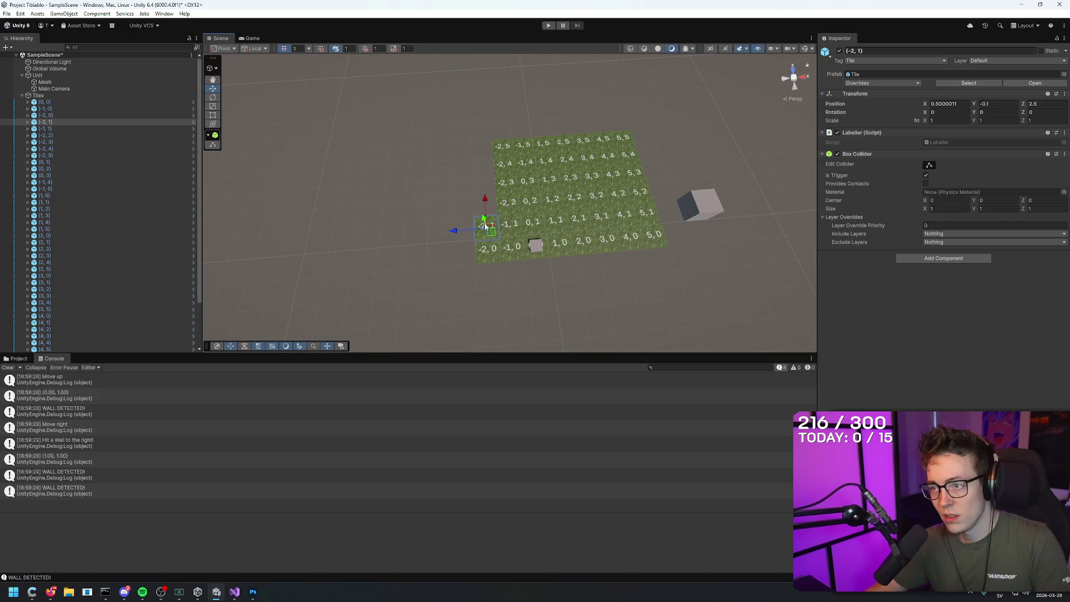
key("ctrl+z")
key("ctrl+z")
key("ctrl+z")
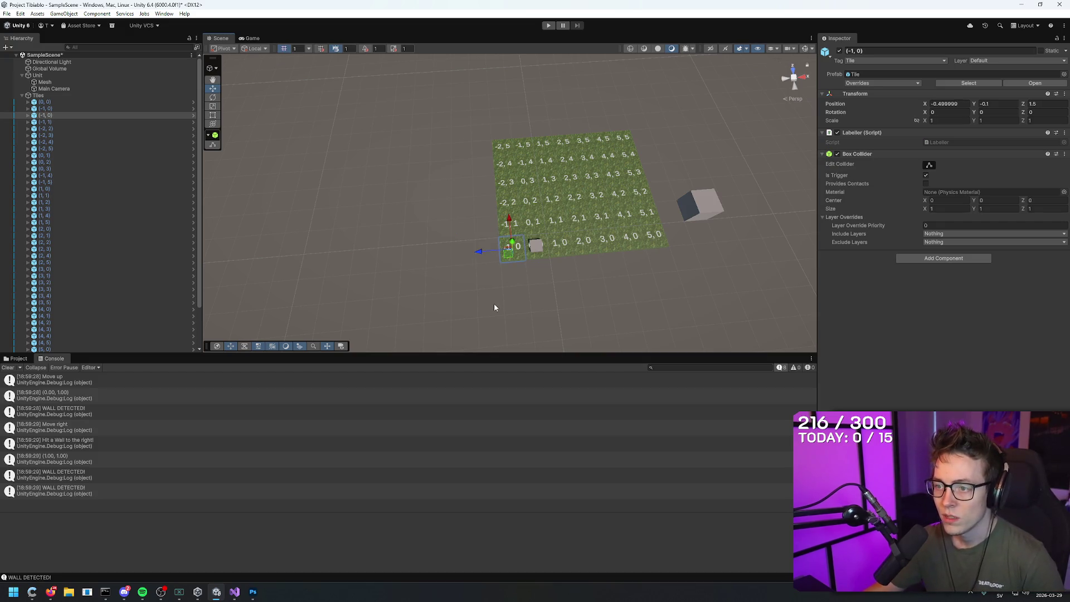
key("ctrl+z")
mouse_move(532, 303)
left_mouse_down()
mouse_move(568, 320)
mouse_move(519, 295)
left_mouse_up()
mouse_move(434, 227)
left_mouse_down()
mouse_move(247, 220)
mouse_move(341, 229)
mouse_move(262, 232)
mouse_move(435, 237)
left_mouse_up()
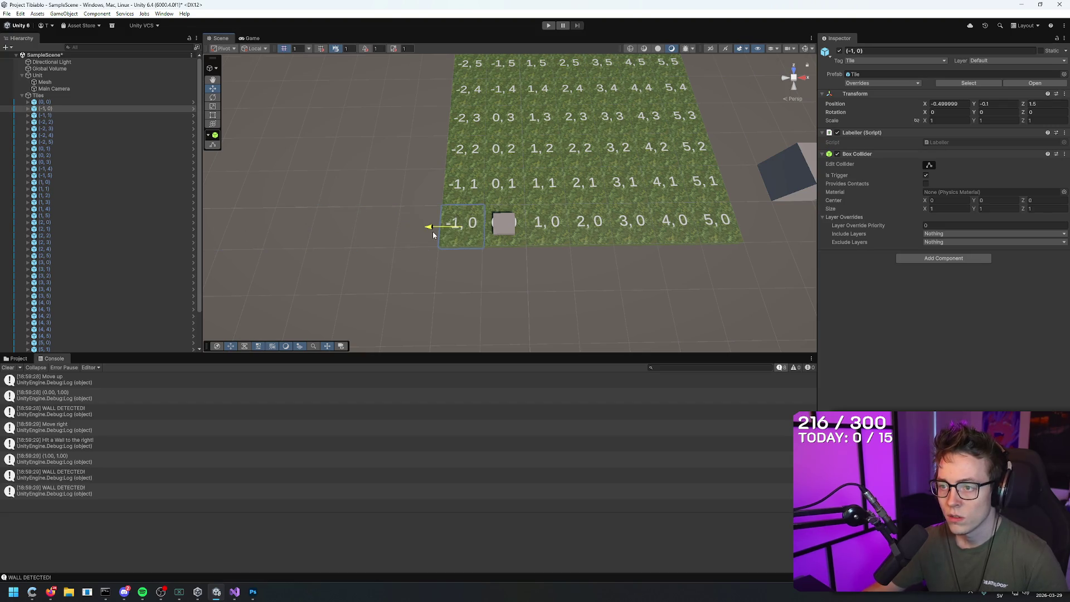
left_click(505, 276)
left_click(461, 238)
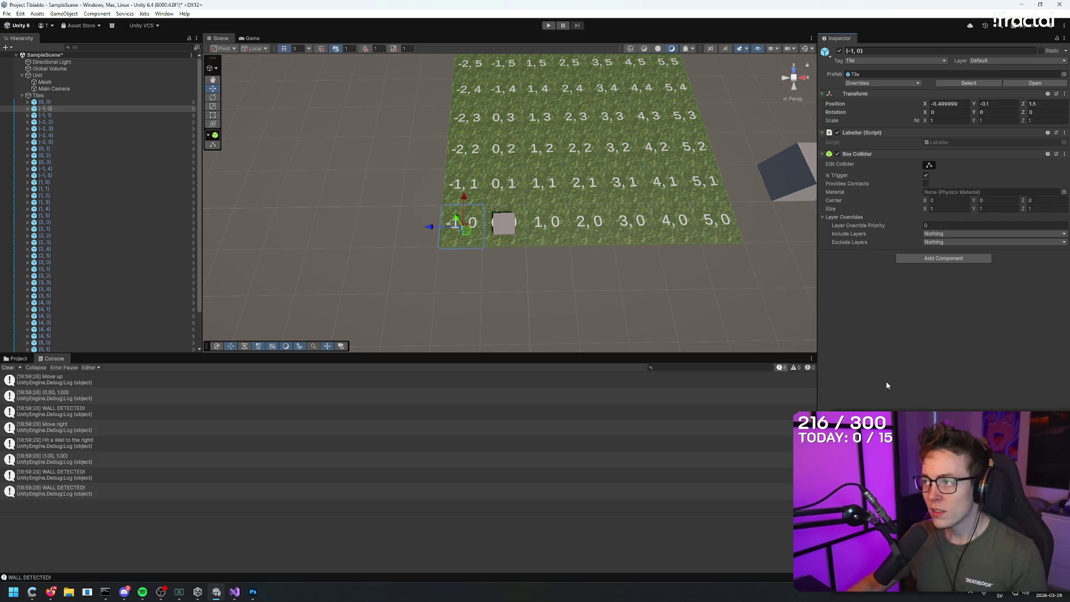
- Inspect tile (1, 1), then remove the blank line after the raycast block in Movement.cs
left_click(540, 179)
key("alt+Tab")
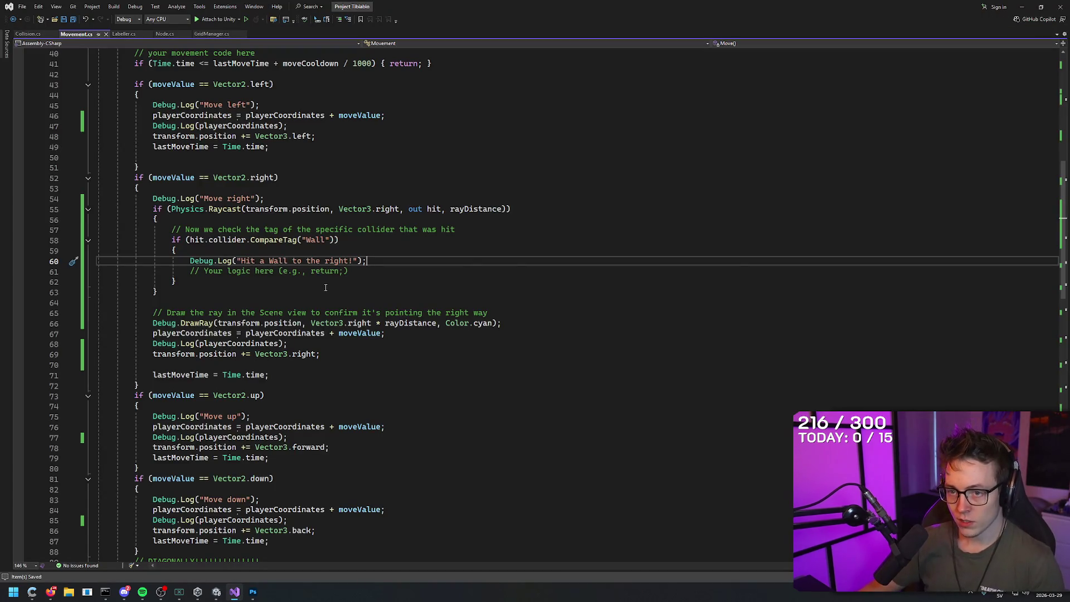
left_click_drag(321, 354, 91, 351)
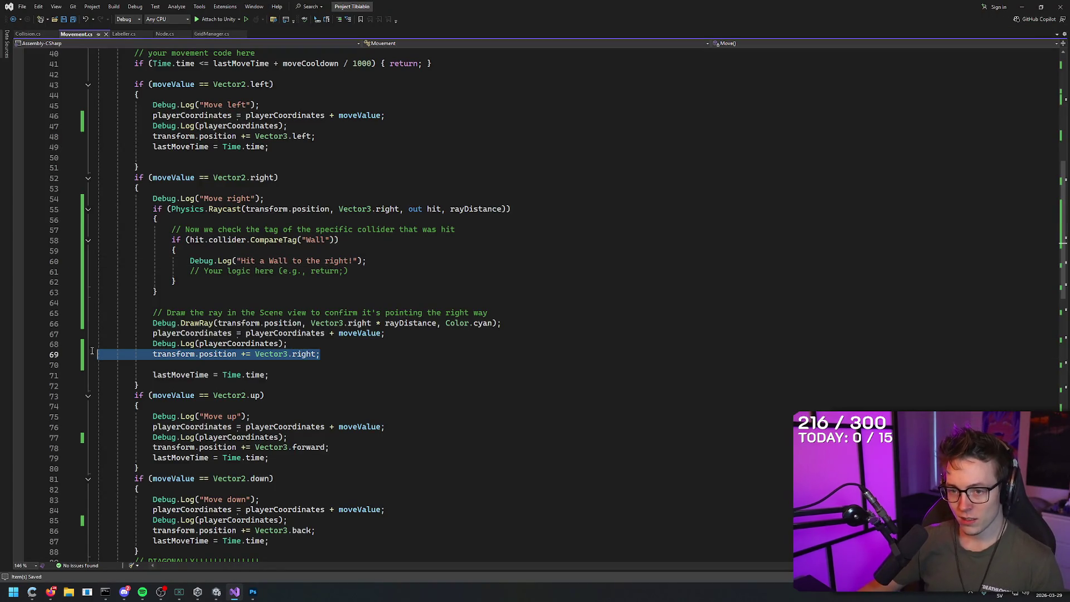
left_click(347, 261)
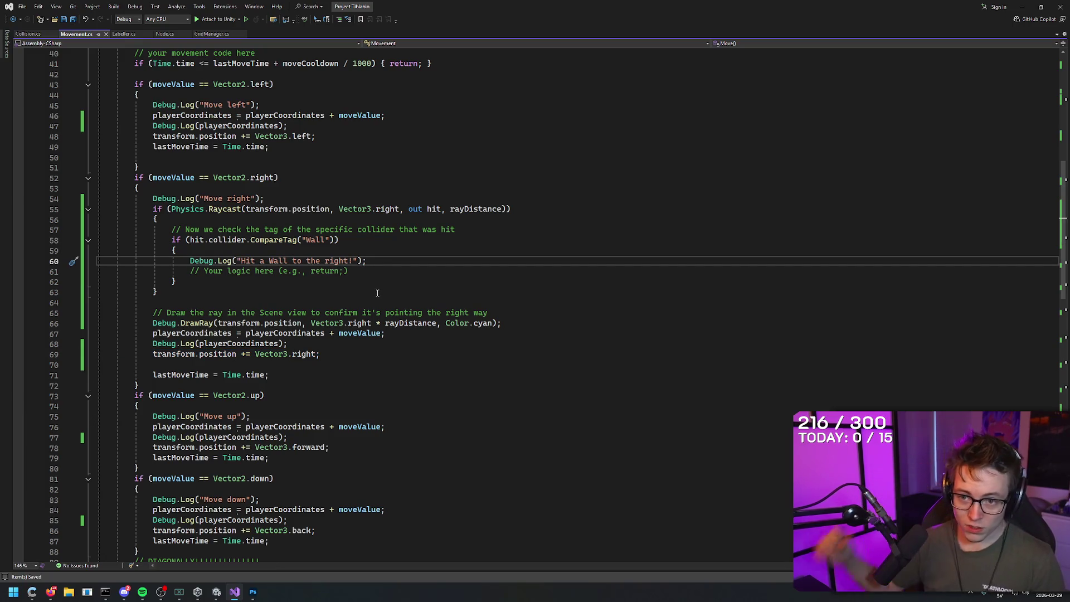
left_click(336, 359)
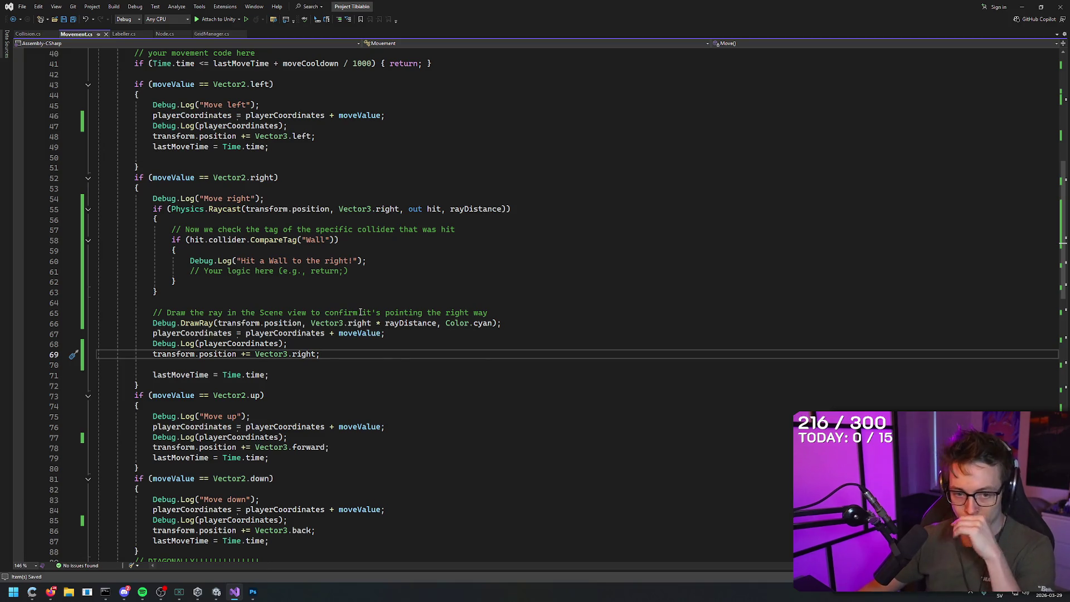
left_click(264, 297)
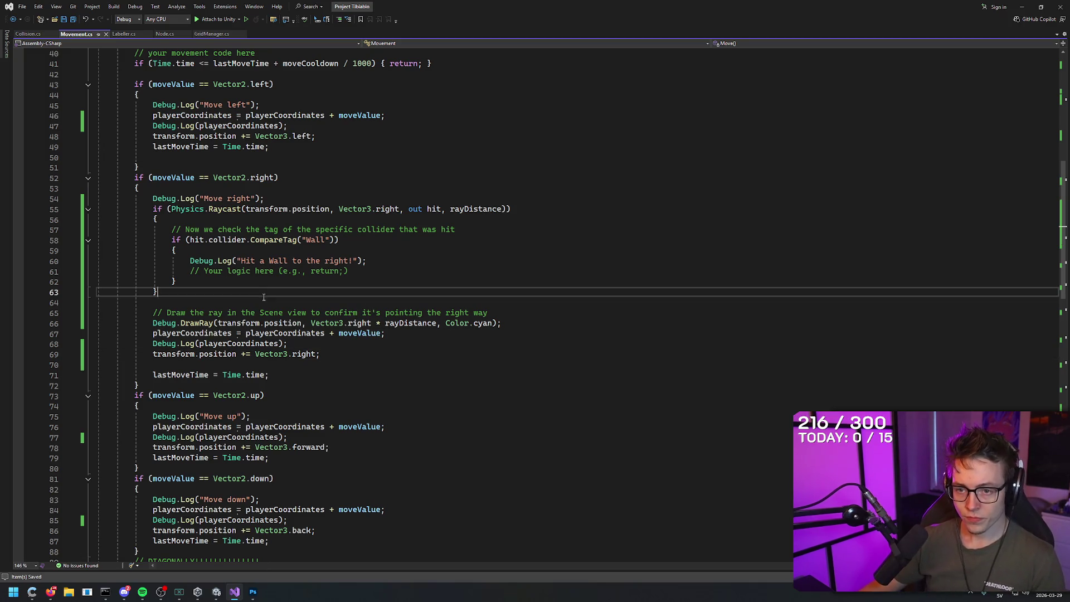
left_click(264, 304)
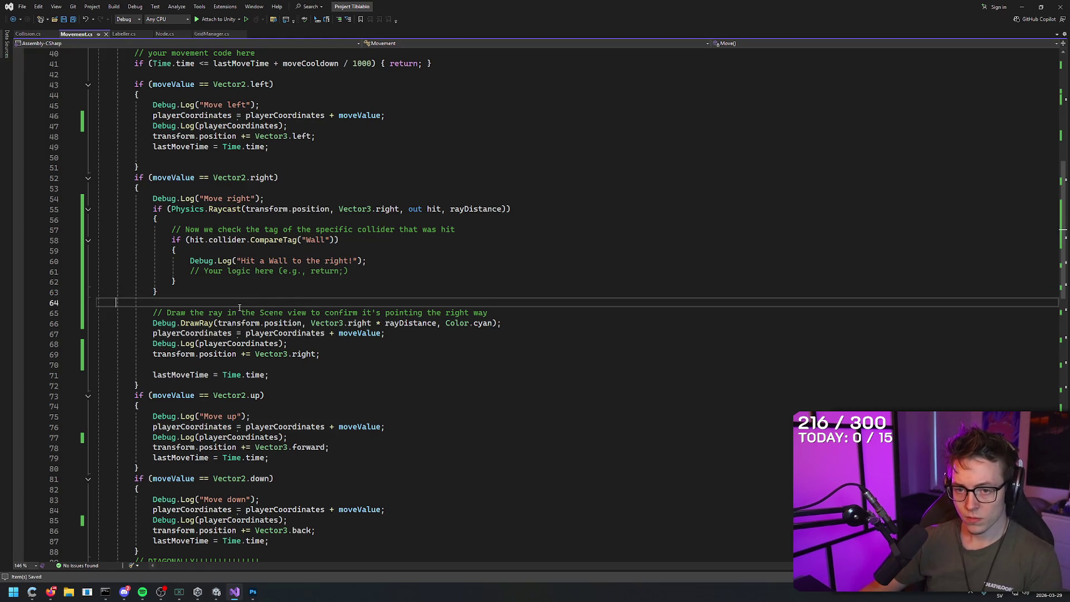
key("BackSpace")
left_click(328, 335)
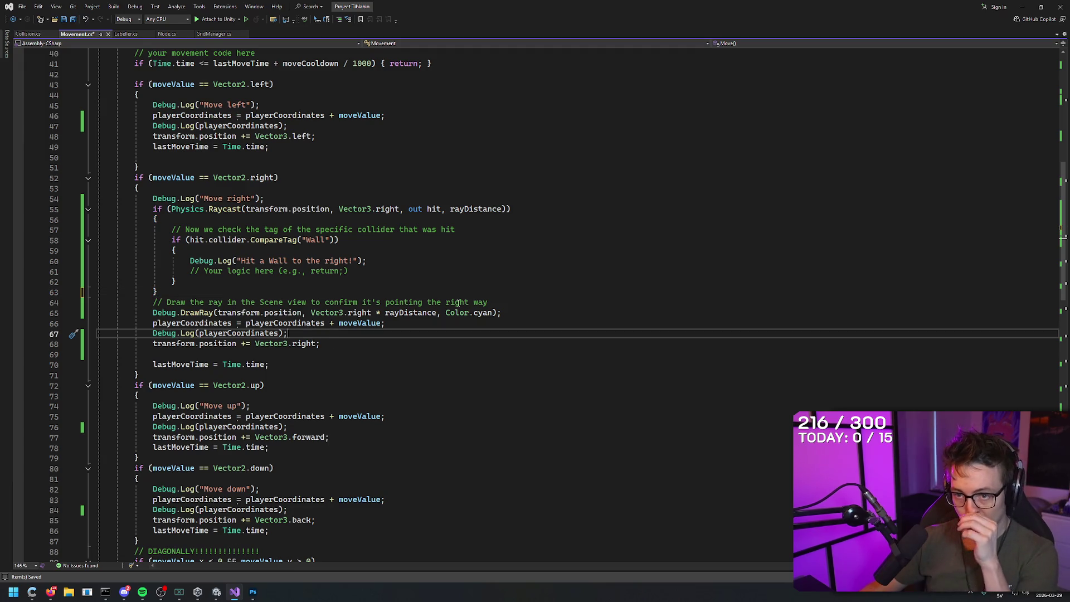
- Add 'return;' after the 'Hit a Wall to the right!' log, placed below the DrawRay comment
left_click_drag(369, 262, 190, 261)
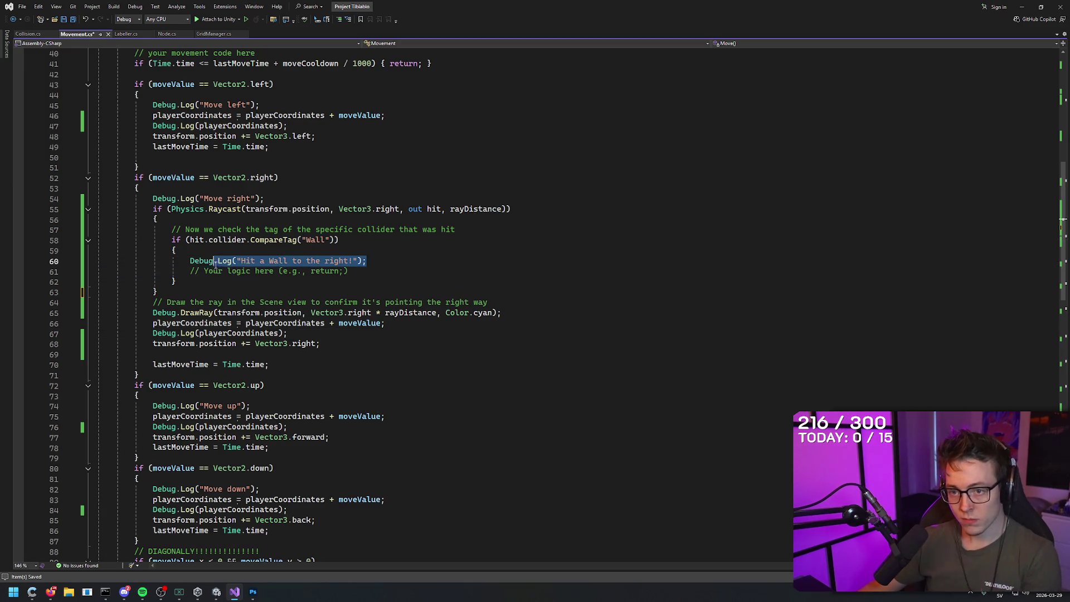
left_click(389, 263)
key("Return")
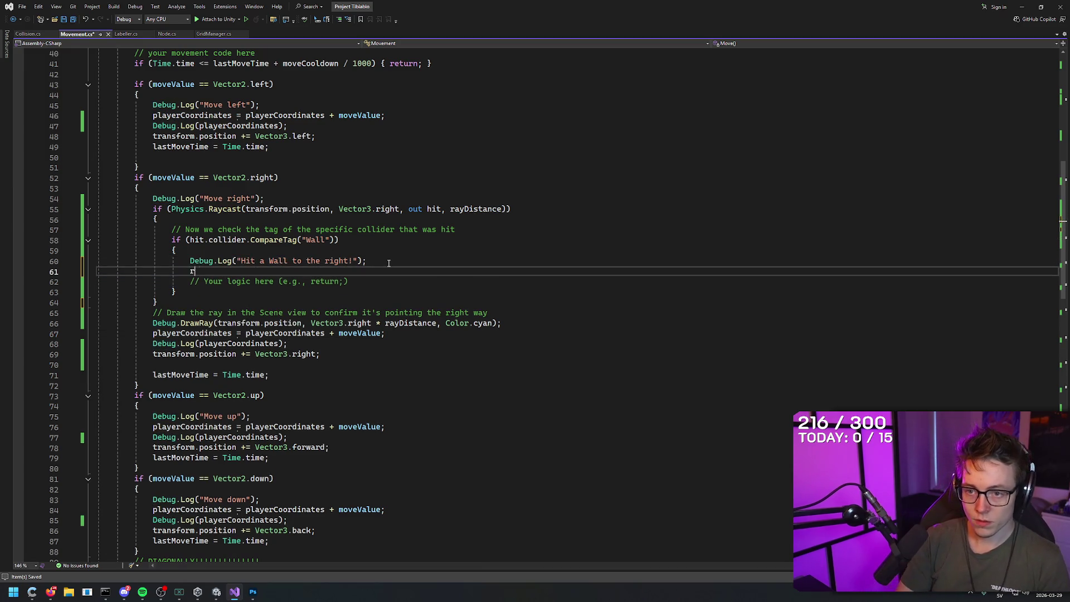
type("return;")
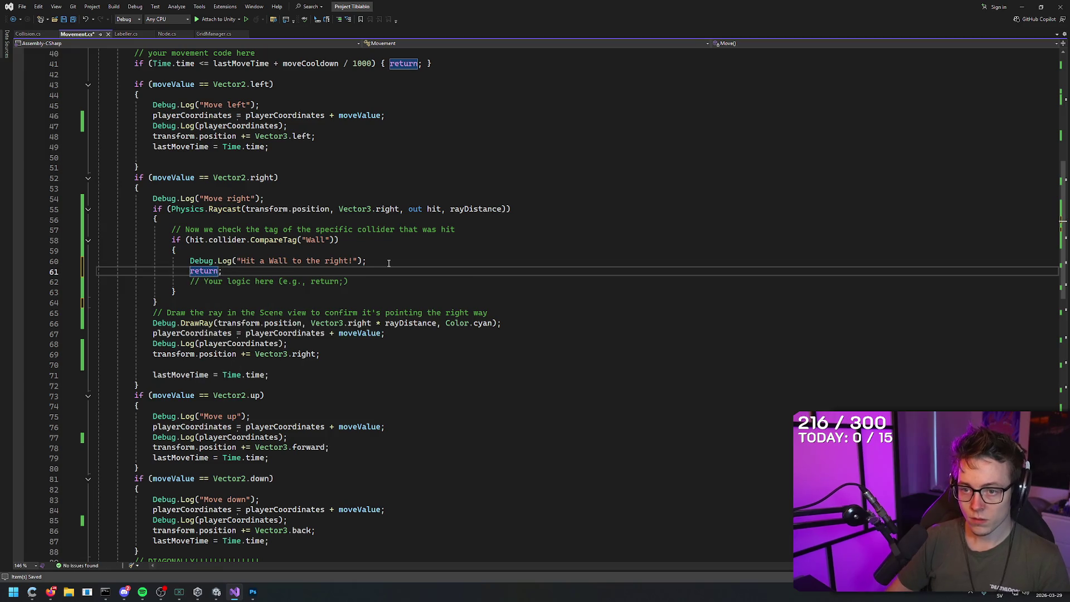
left_click(394, 279)
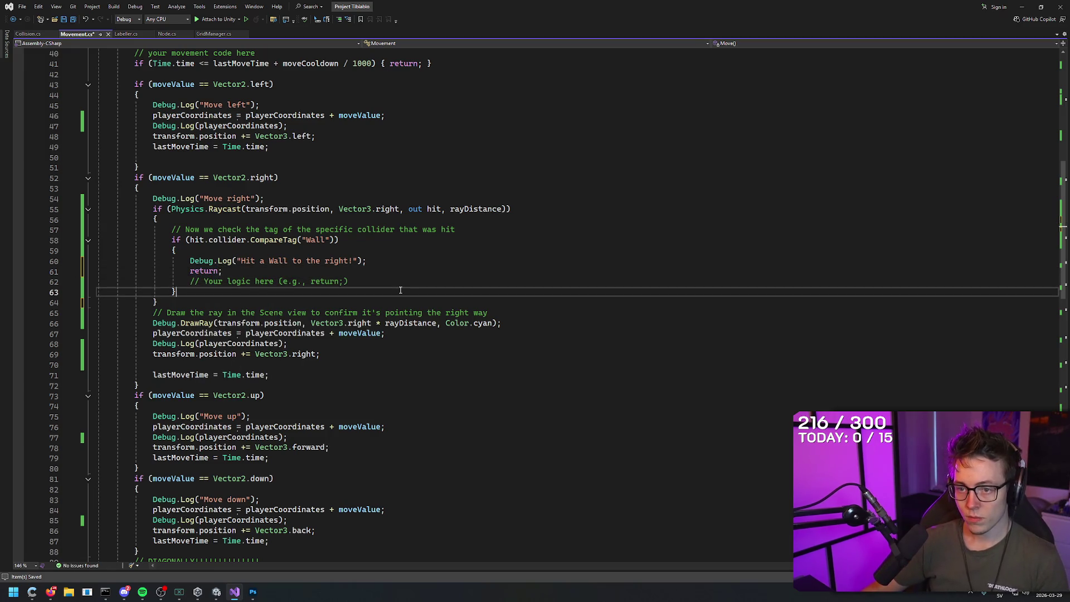
left_click_drag(222, 271, 169, 273)
key("ctrl+x")
left_click(359, 282)
key("Return")
key("ctrl+v")
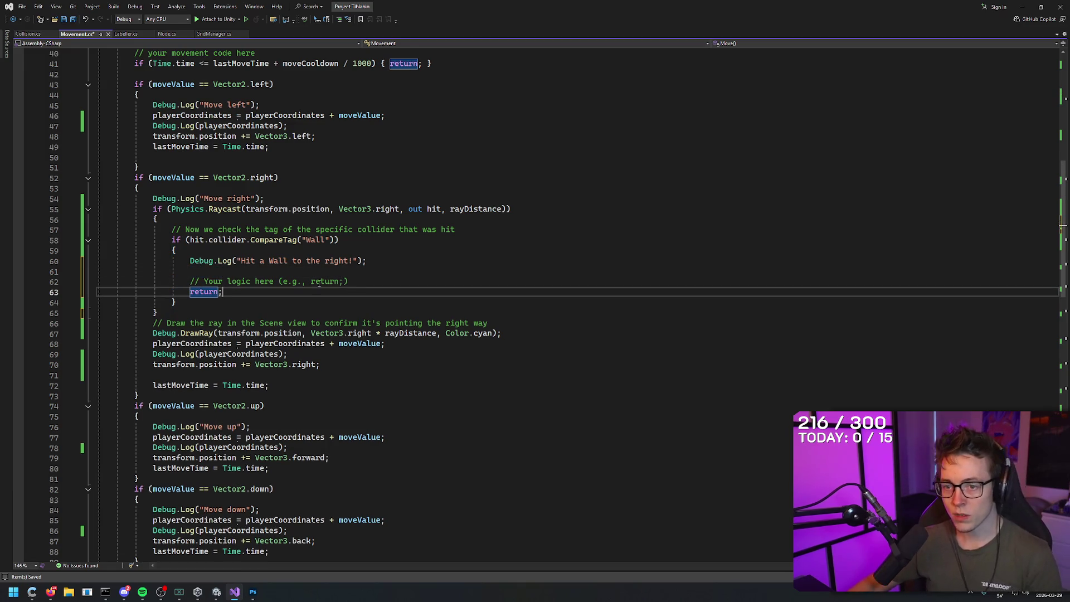
left_click(216, 273)
key("BackSpace")
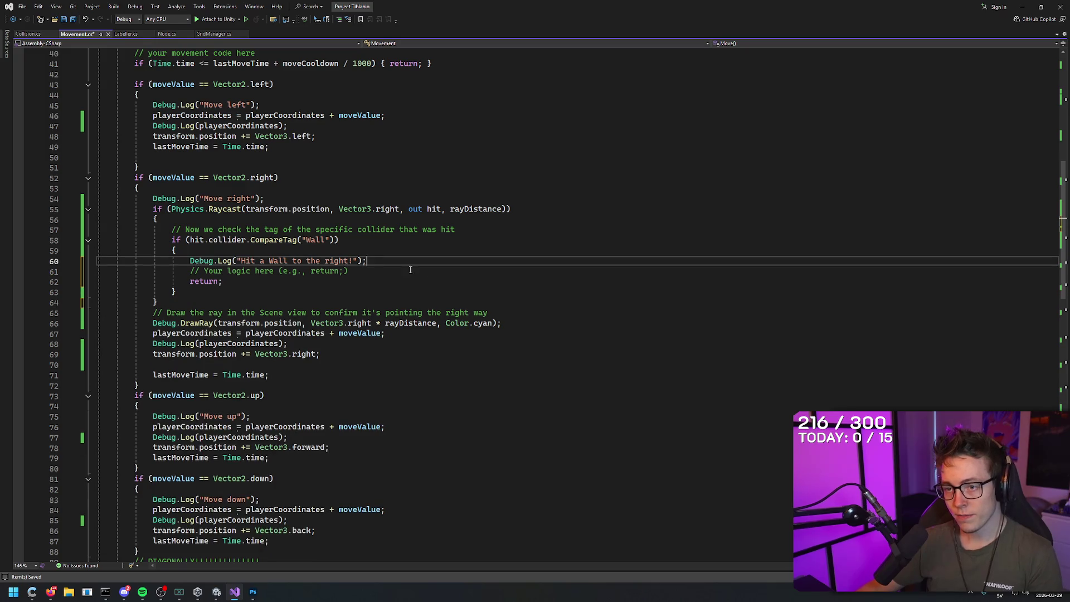
- Save Movement.cs and start play mode in Unity
key("ctrl+s")
key("alt+Tab")
key("ctrl+p")
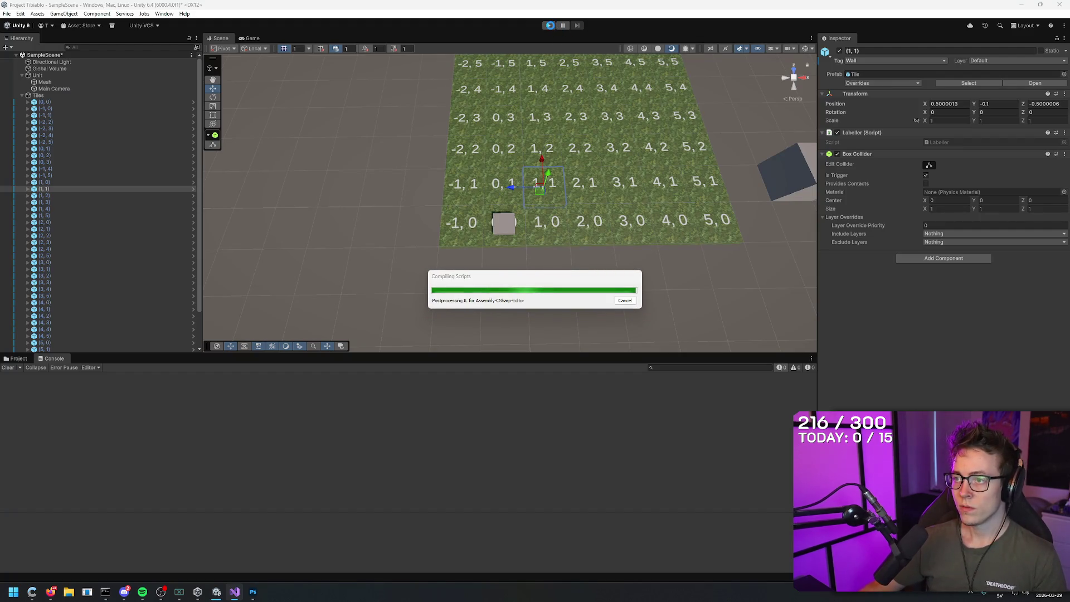
- Play the scene and press W then D, confirming repeated 'Hit a Wall to the right!' logs
left_click(549, 25)
left_click(548, 26)
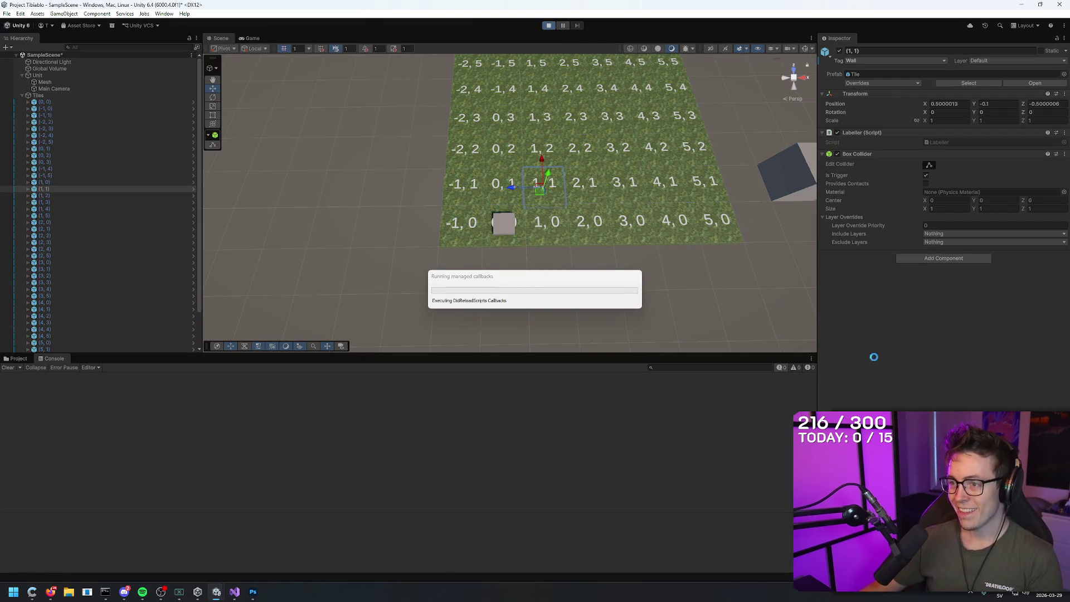
key("w")
key("d")
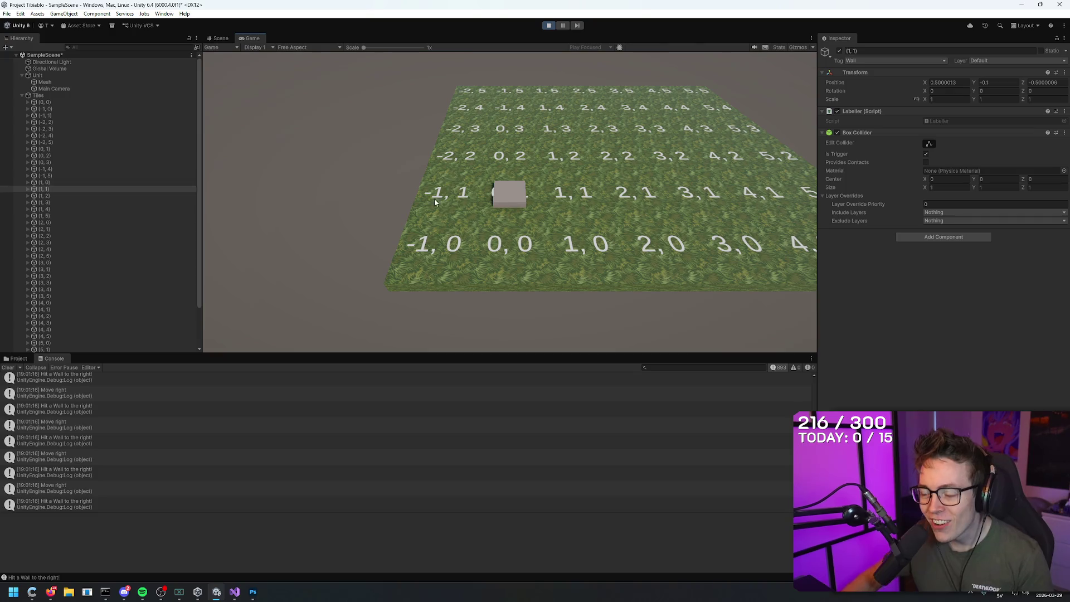
key("alt+Tab")
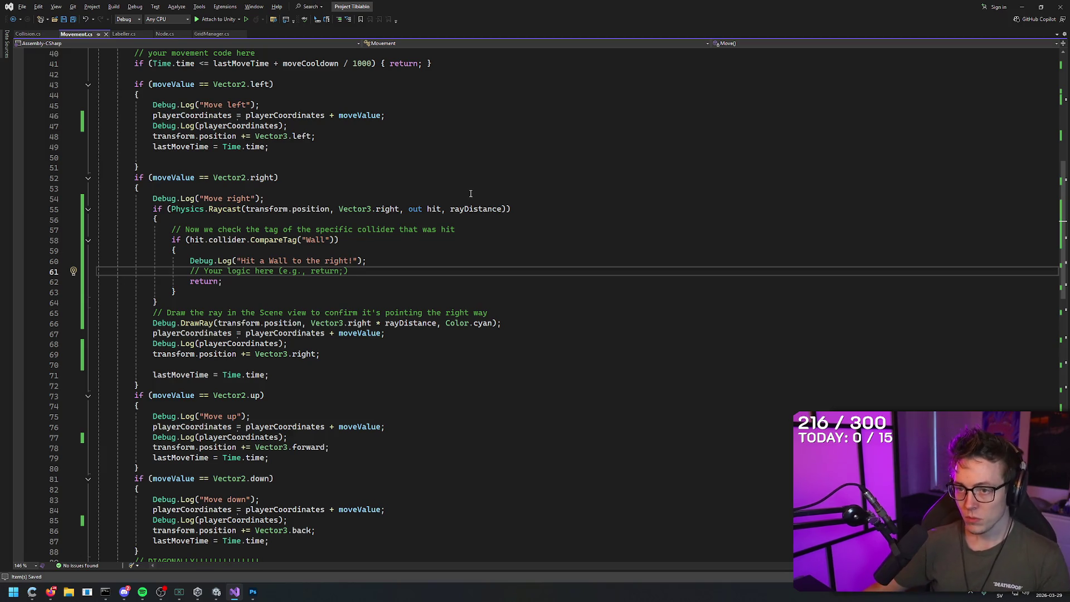
- Above the wall check, accept the suggested Physics.Raycast line and give it an empty brace block
key("alt+Tab")
key("alt+Tab")
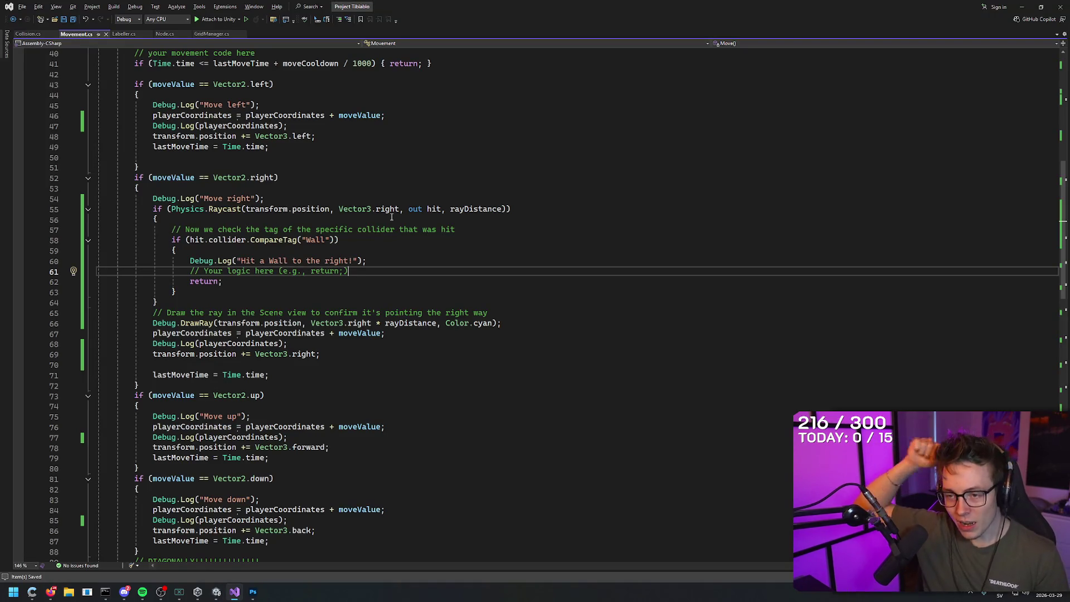
key("alt+Tab")
key("alt+Tab")
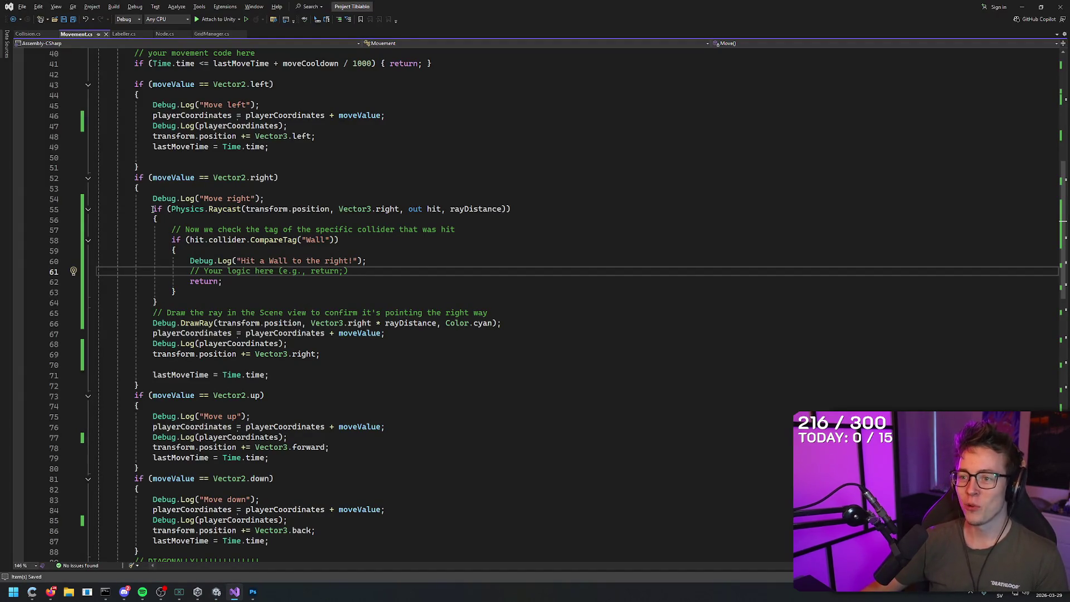
left_click_drag(153, 208, 520, 208)
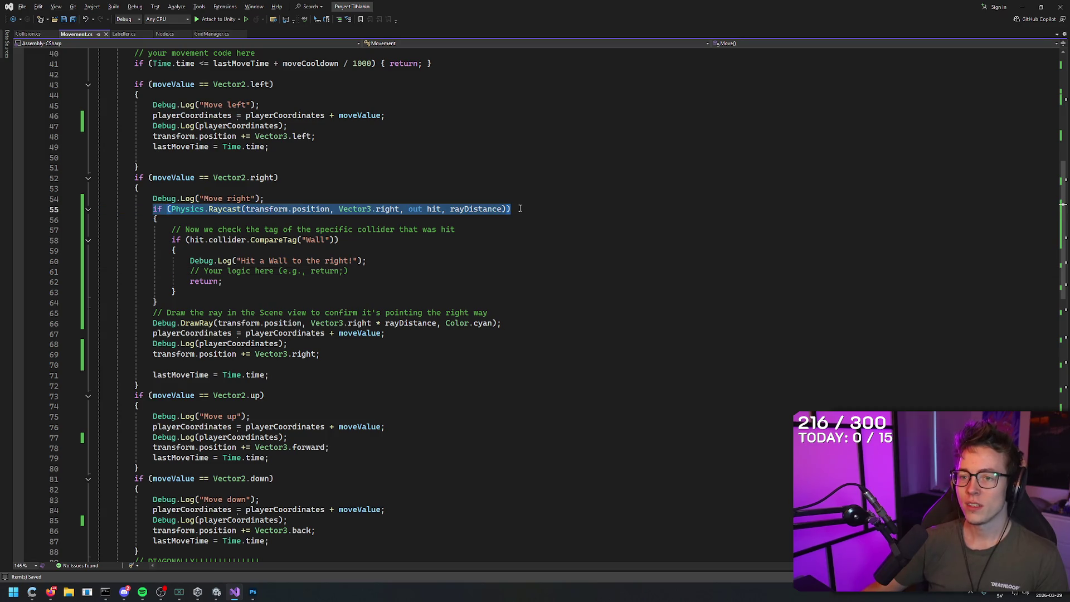
key("Up")
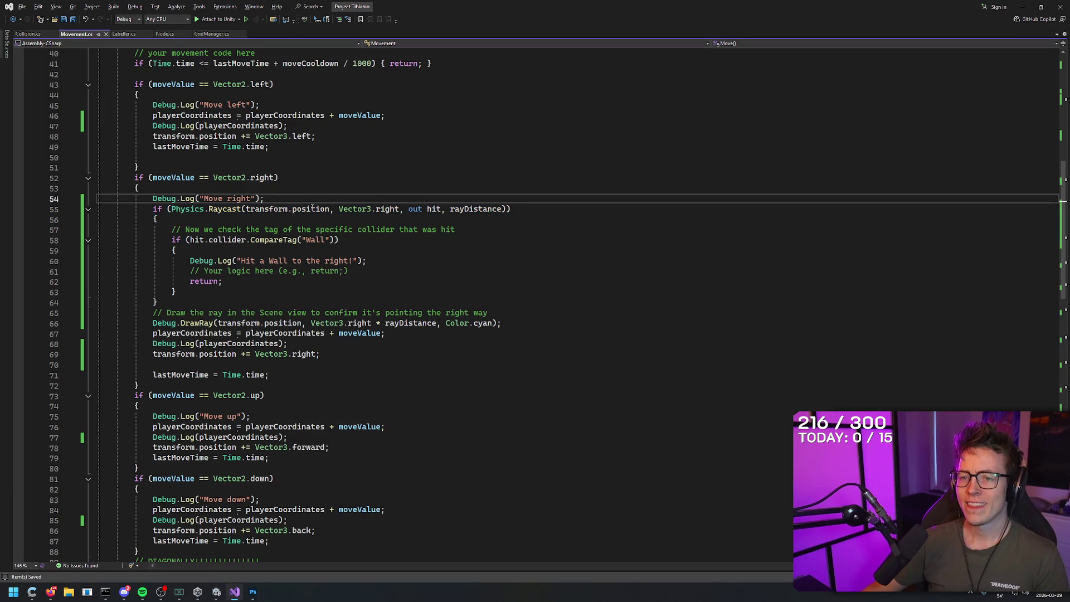
key("Return")
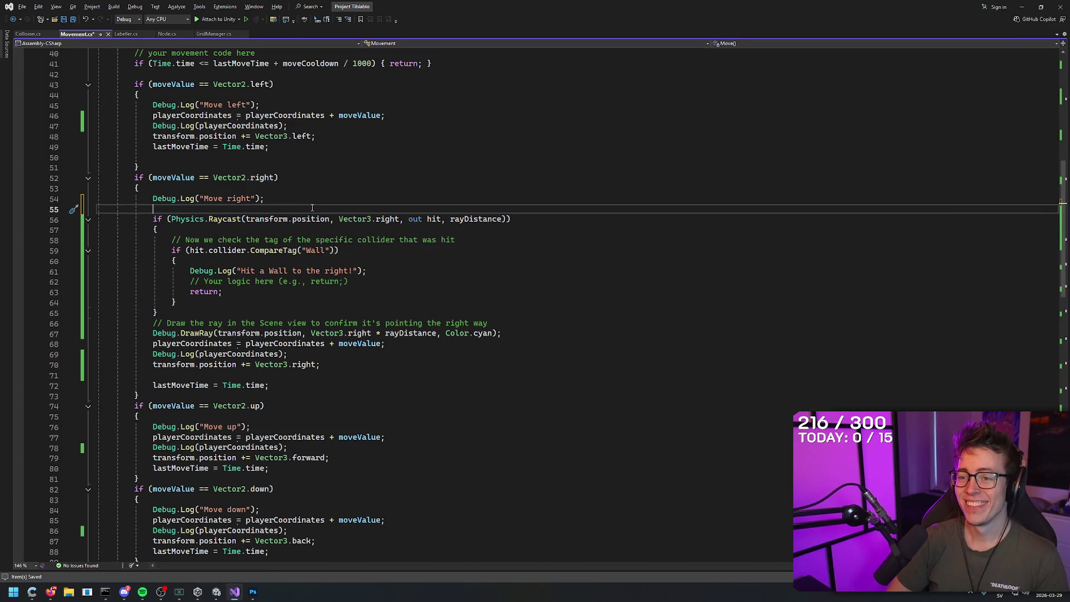
key("Tab")
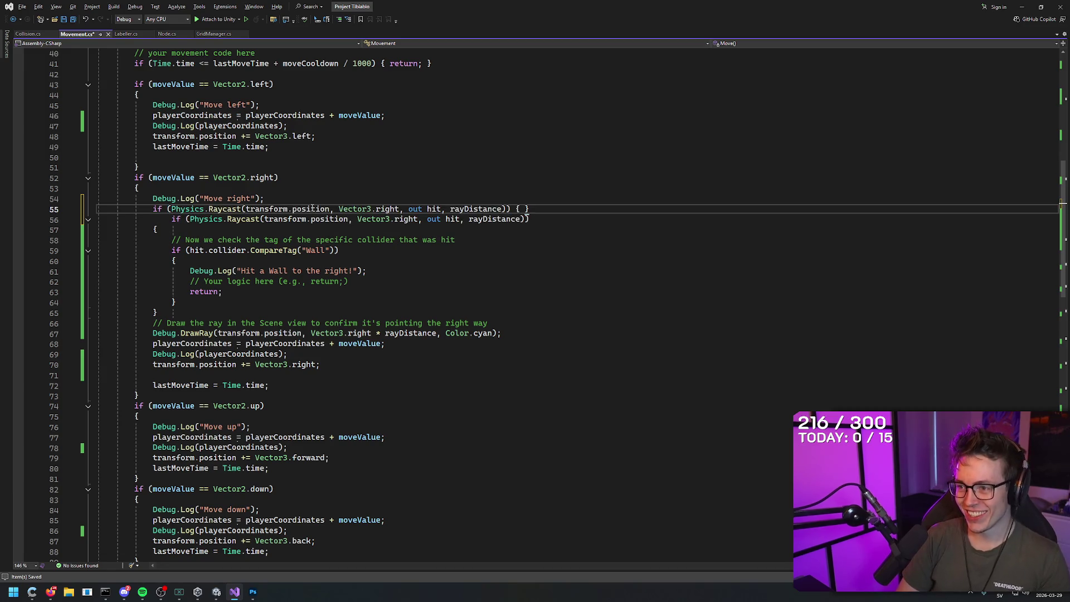
key("End")
key("Return")
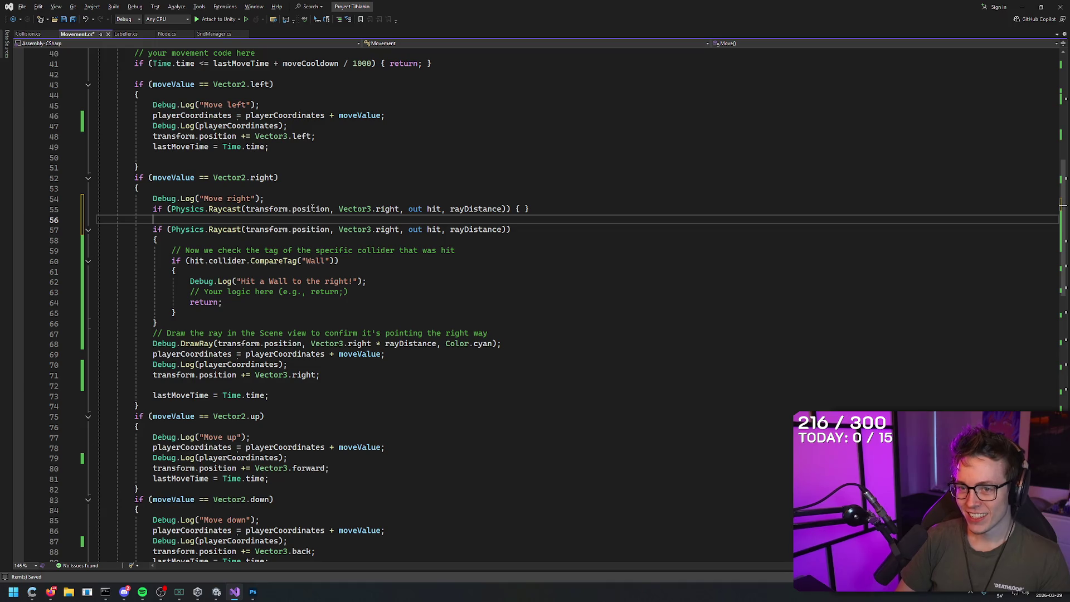
key("BackSpace")
key("Left")
key("Left")
key("Left")
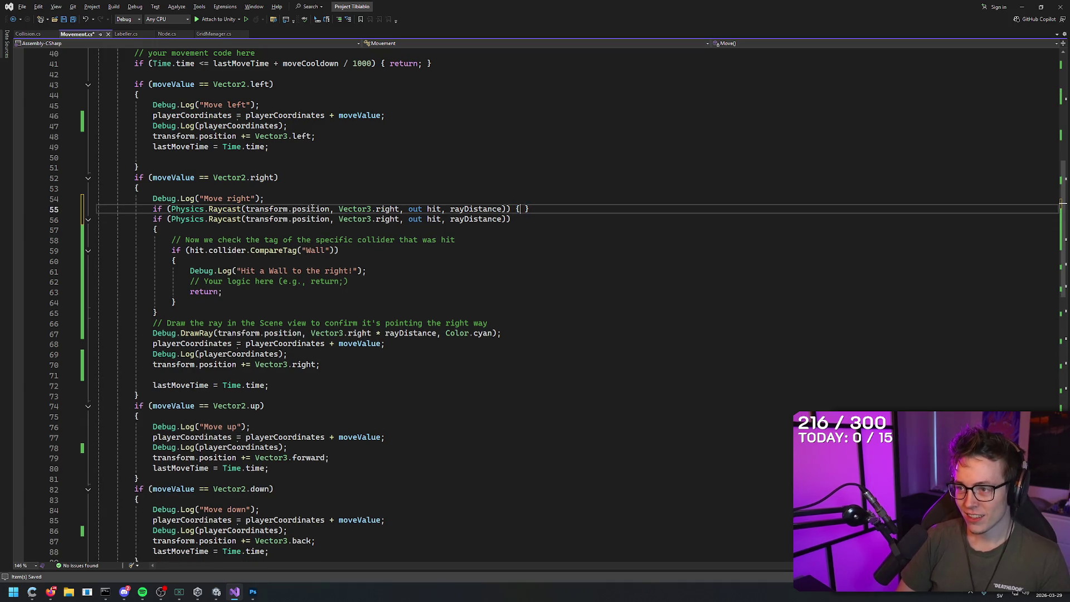
key("Return")
key("Right")
key("Return")
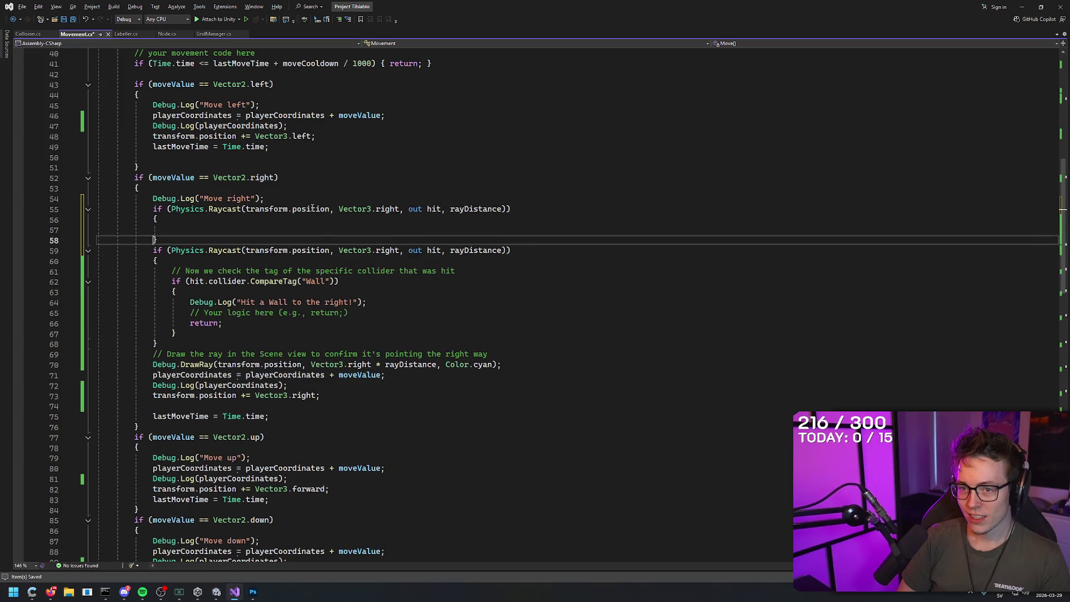
key("Return")
key("Up")
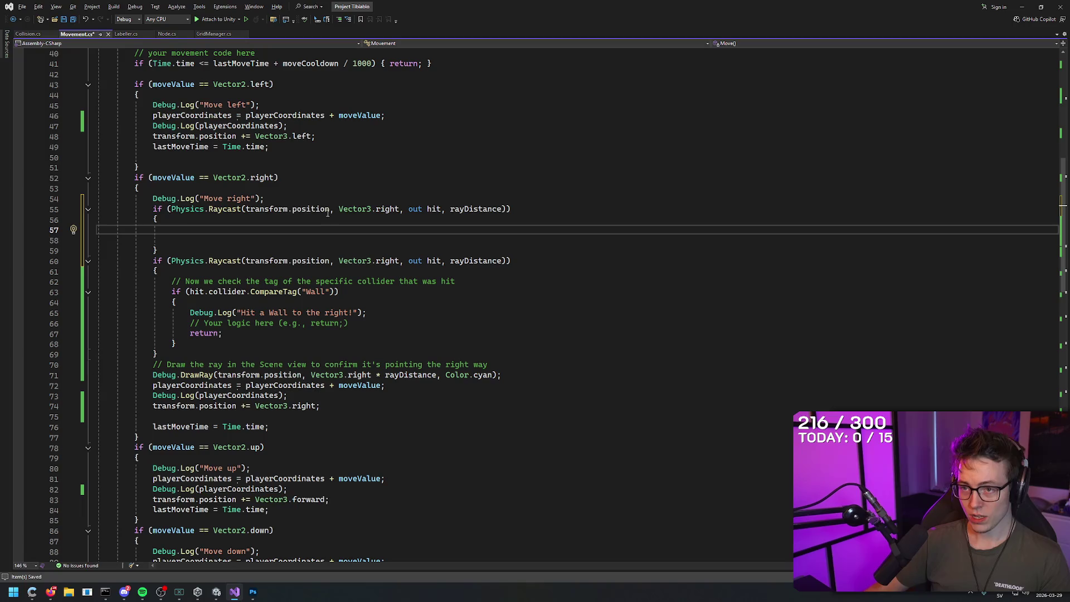
- Change the new raycast's direction to Vector3.down and its distance to 1
double_click(390, 208)
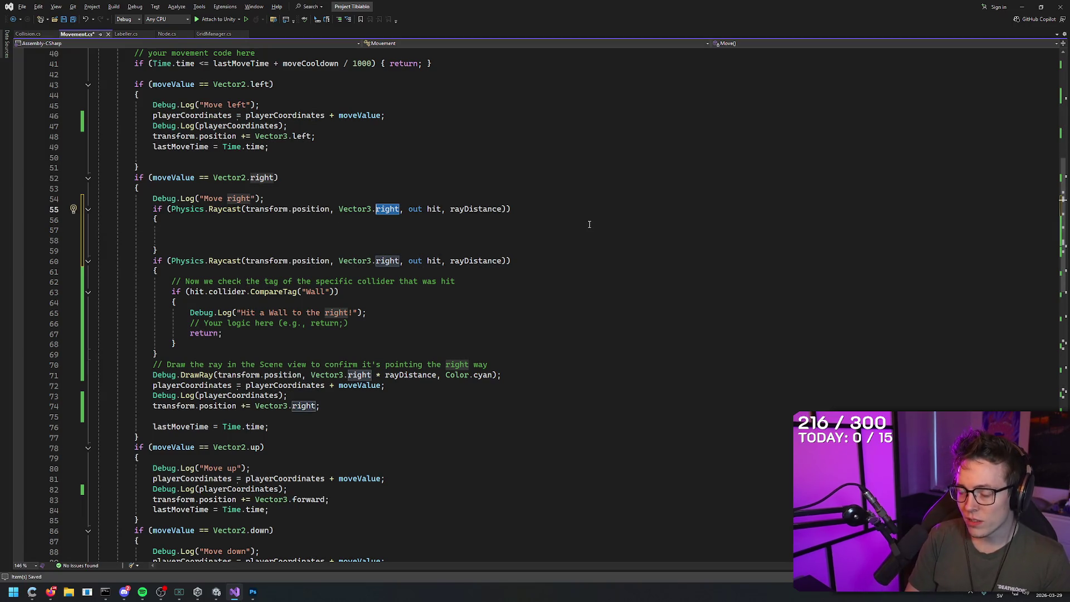
type("forward")
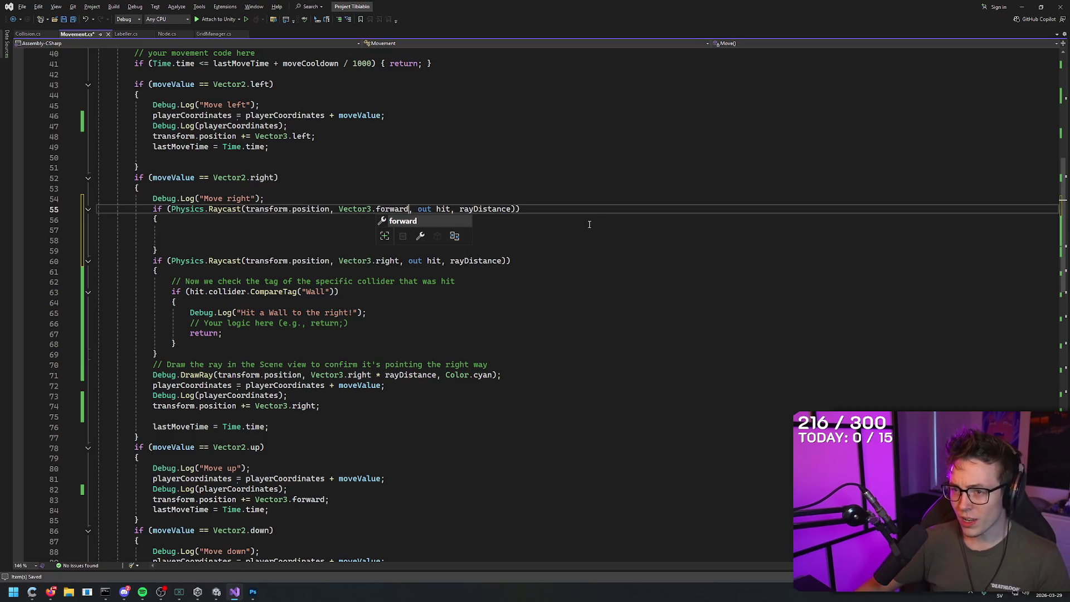
left_click(576, 353)
scroll(576, 353, "down", 5)
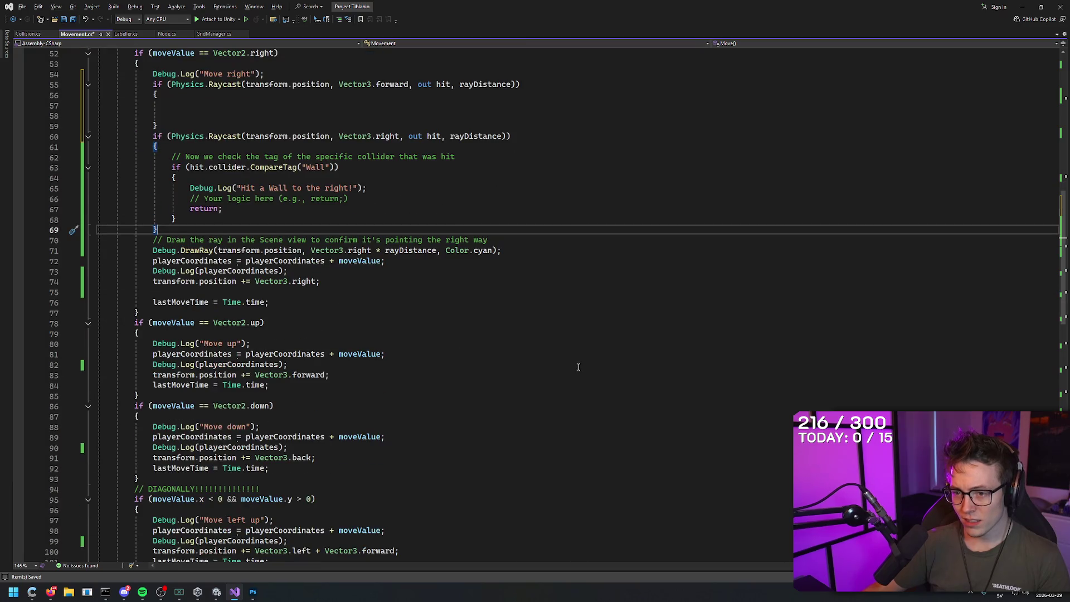
scroll(523, 330, "up", 4)
left_click_drag(410, 178, 378, 178)
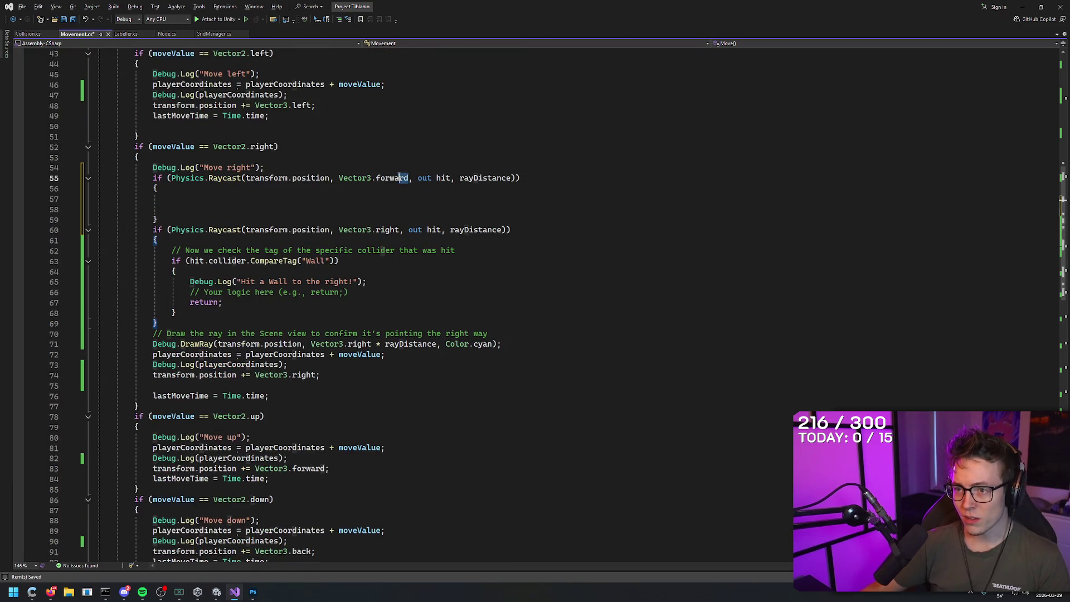
type("down")
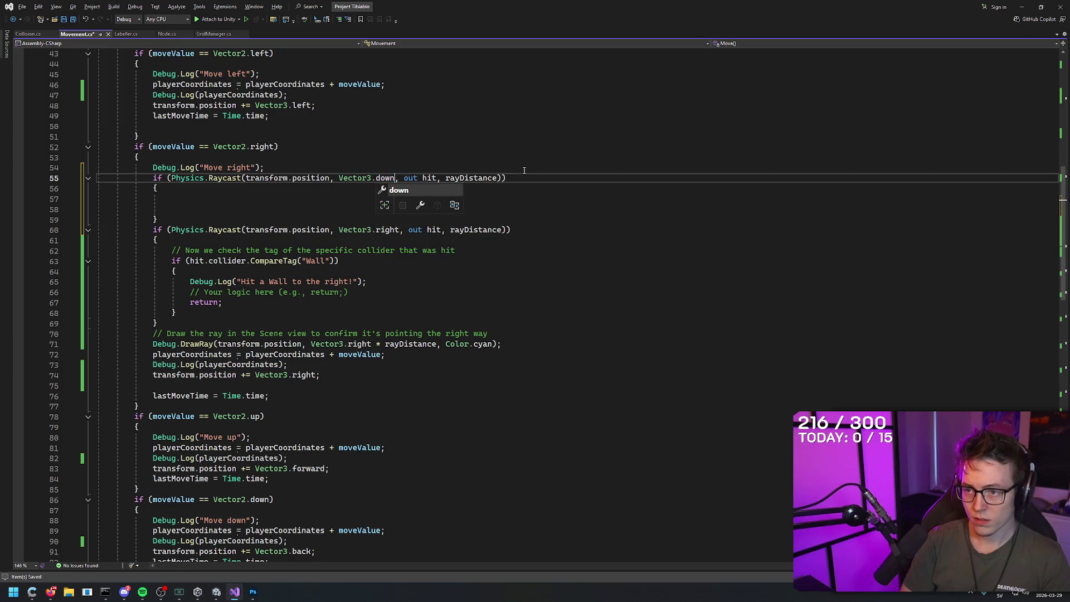
left_click(437, 243)
left_click(398, 199)
left_click(278, 207)
left_click(279, 199)
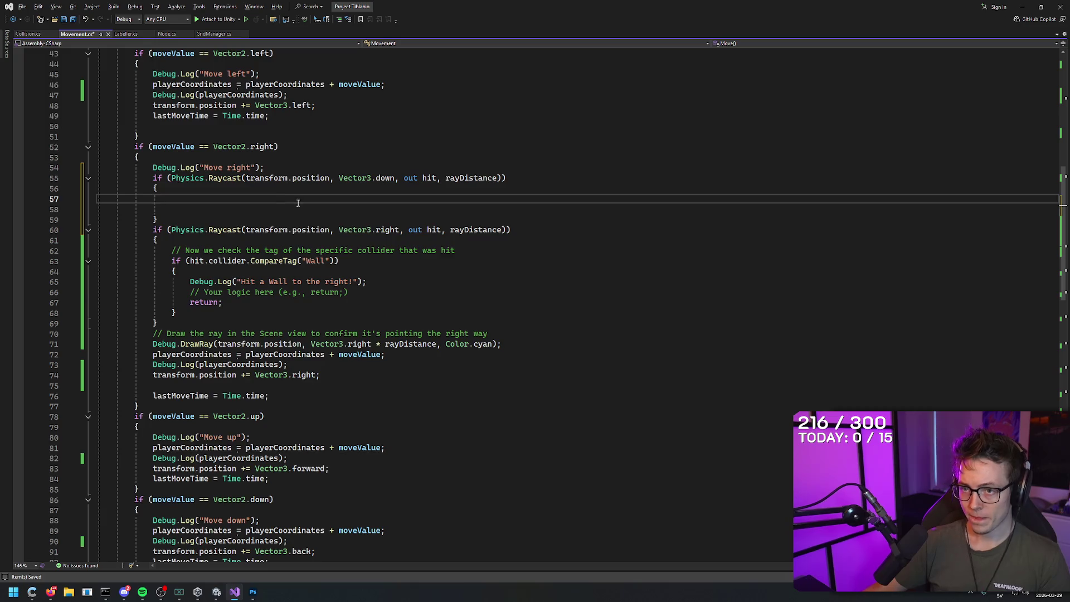
scroll(298, 202, "up", 5)
left_click_drag(496, 333, 447, 333)
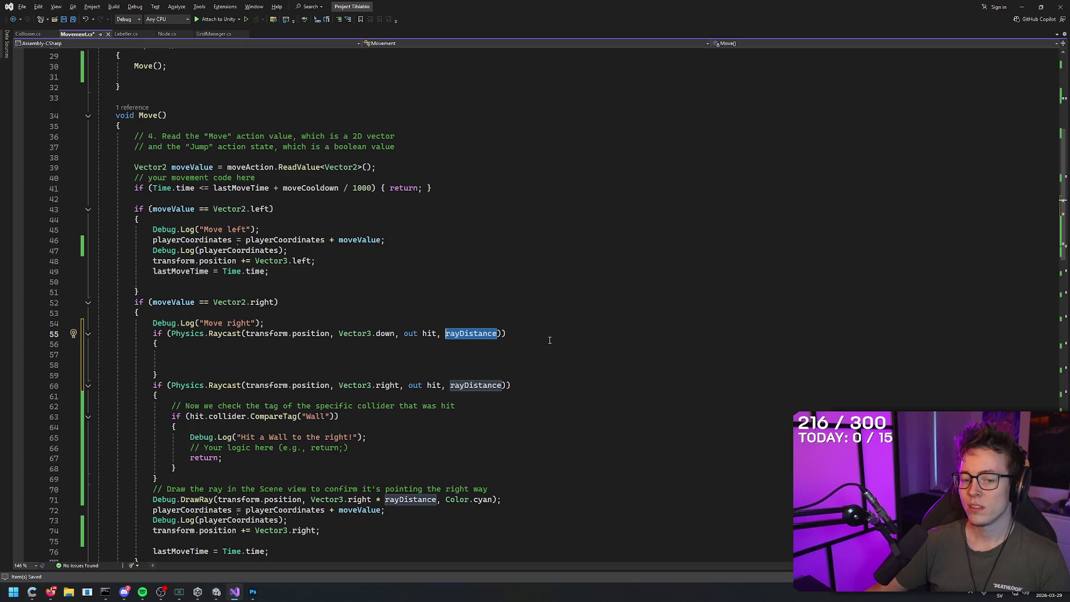
type("1")
key("Down")
key("Down")
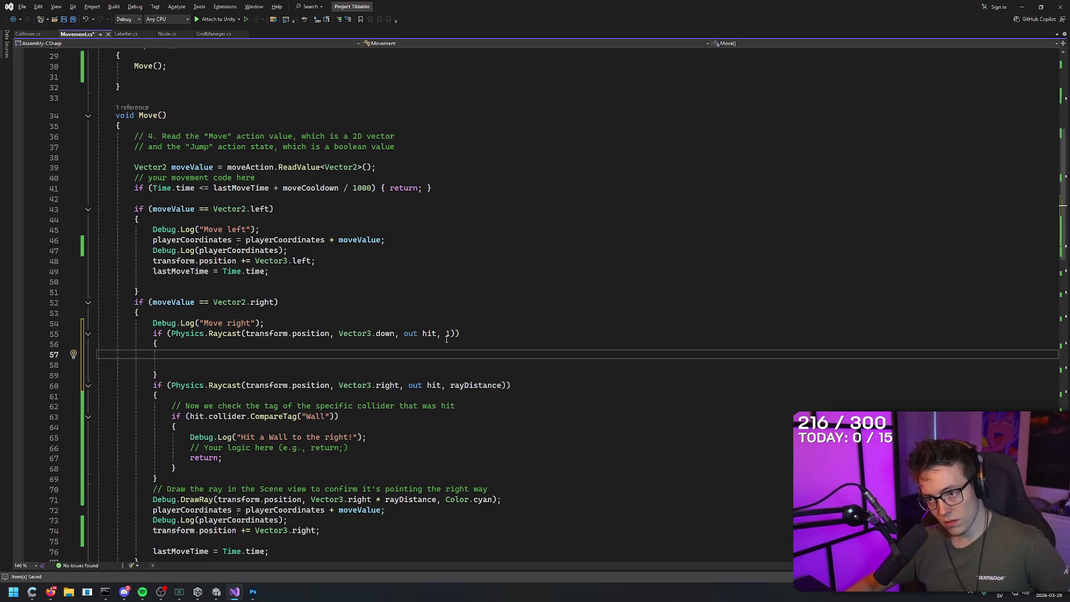
mouse_move(447, 334)
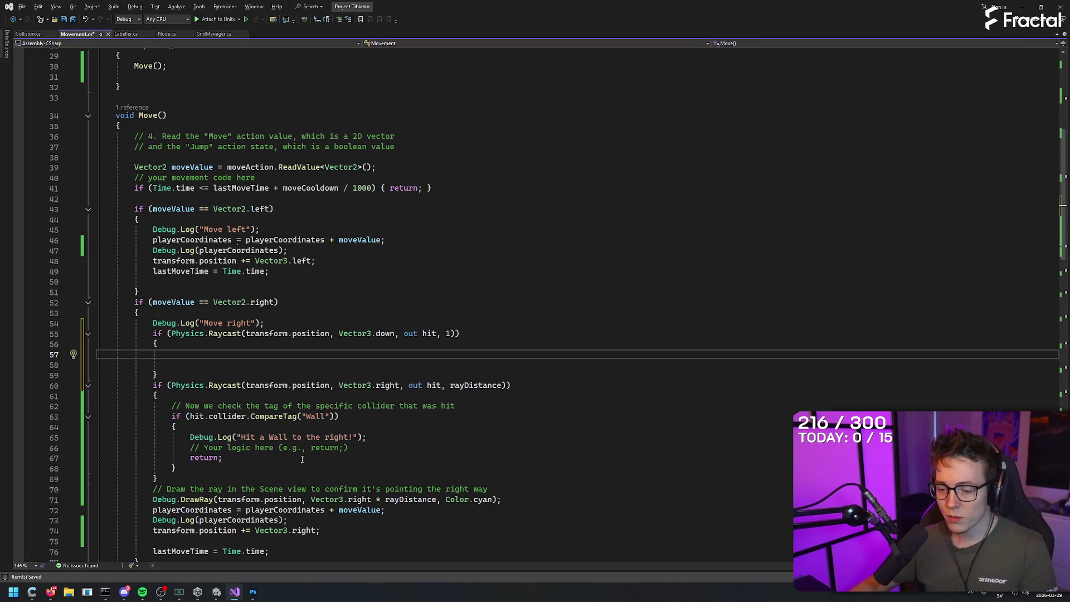
left_click(217, 592)
left_click(222, 593)
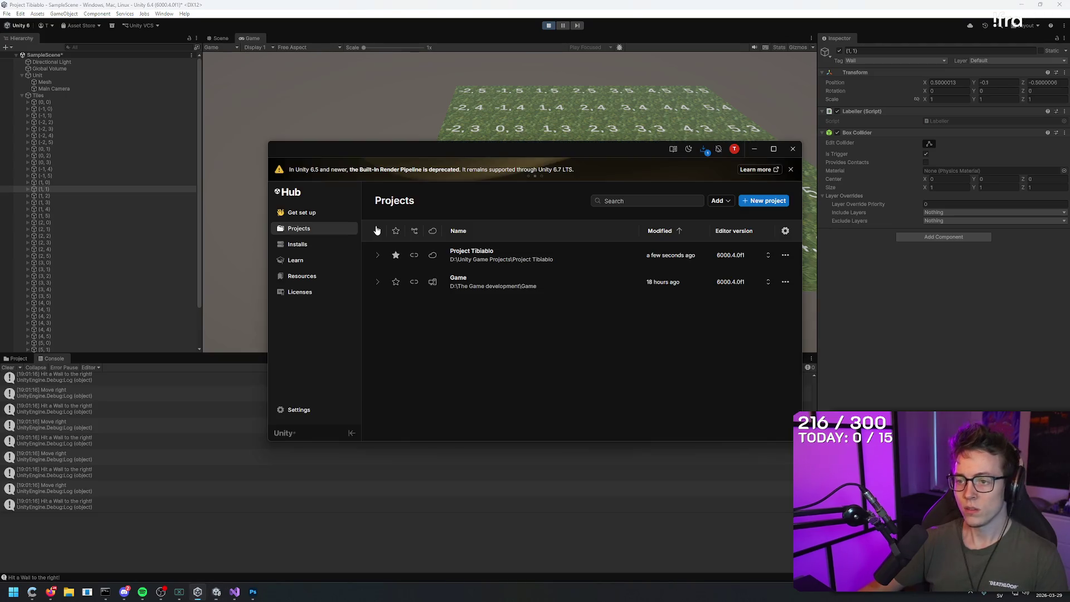
left_click(234, 592)
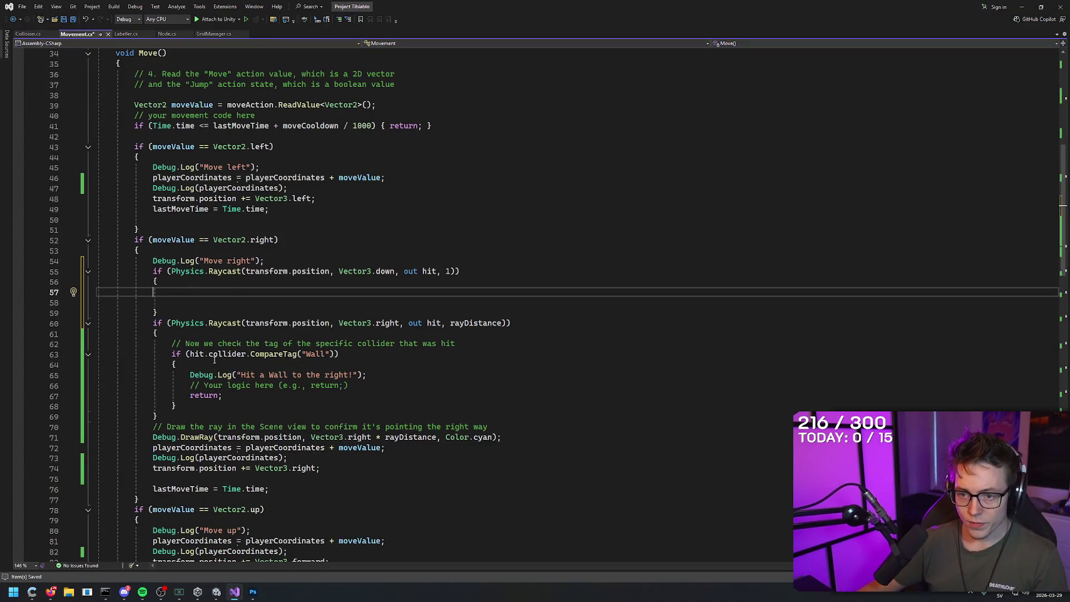
- Look over the Wall CompareTag block, put the caret on empty line 57, and return to Google AI Mode
mouse_move(171, 354)
left_mouse_down()
mouse_move(340, 356)
mouse_move(365, 365)
mouse_move(374, 409)
left_mouse_up()
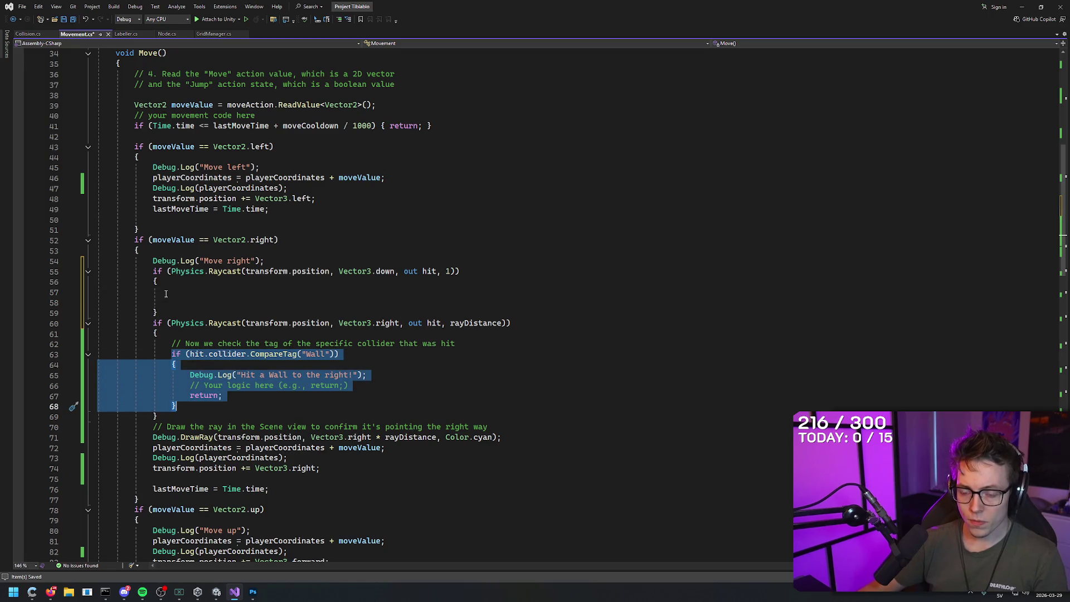
left_click(322, 364)
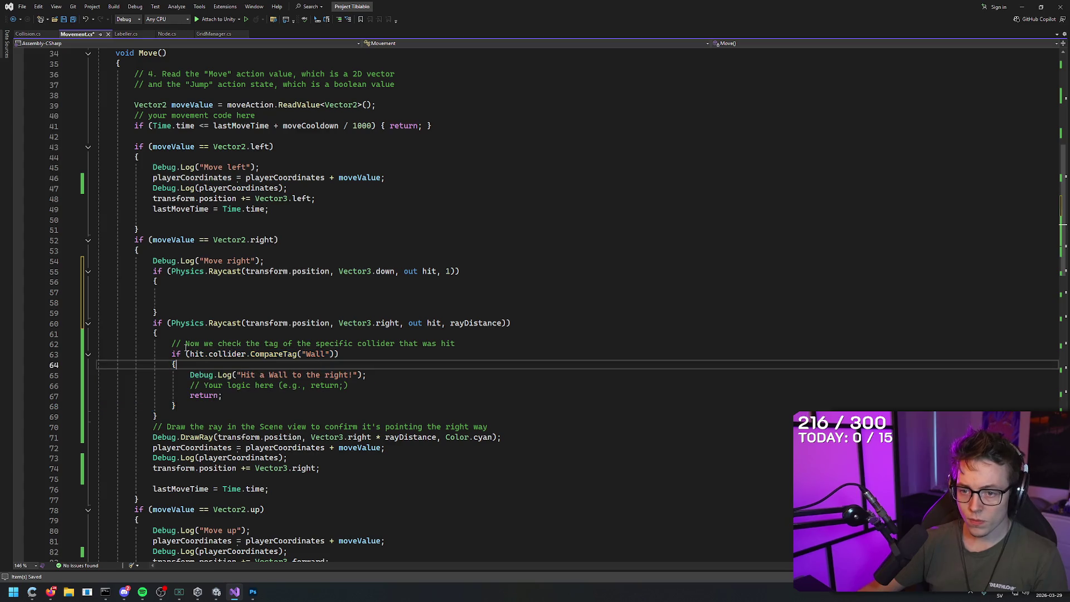
left_click(181, 293)
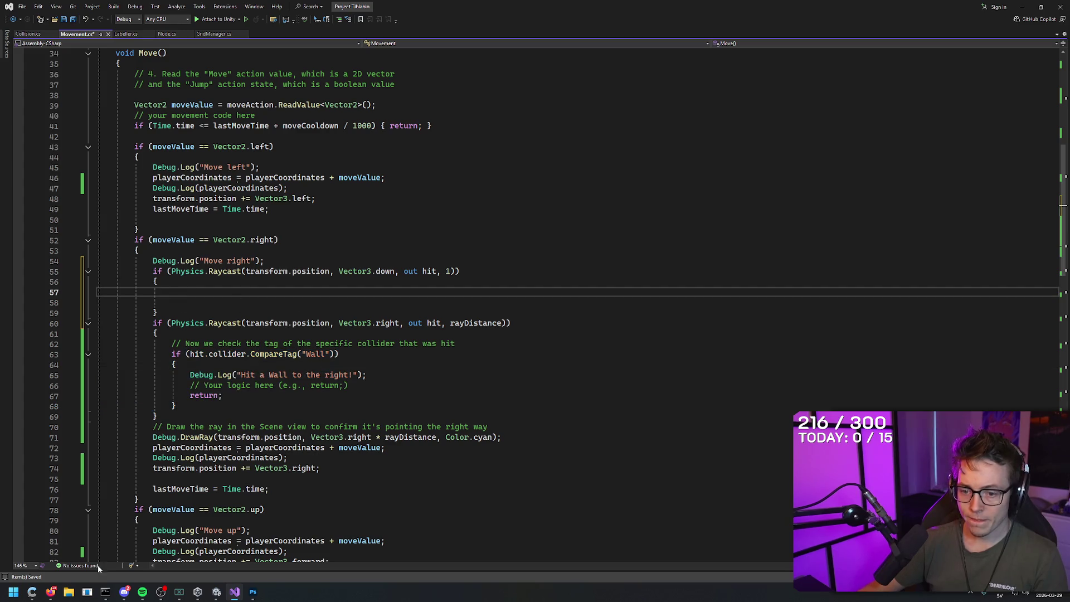
left_click(50, 592)
- Ask Google AI Mode how to also raycast down and store the hit GameObject's type, updated every move
type("if")
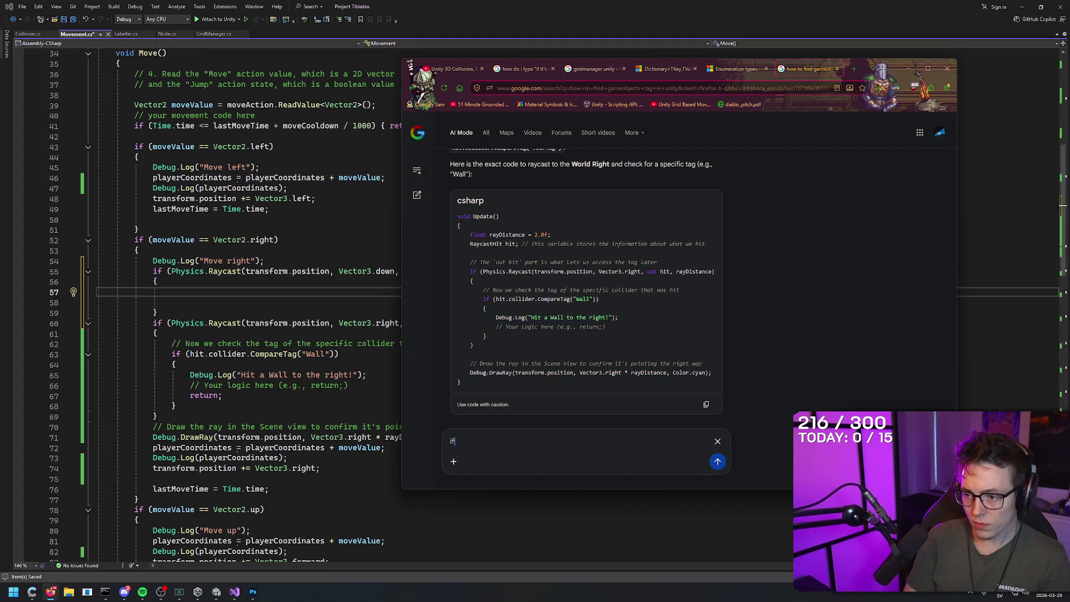
key("BackSpace")
type("also want to raycast d")
type("own and save th")
type("e type o")
key("BackSpace")
key("BackSpace")
key("BackSpace")
key("BackSpace")
type("game")
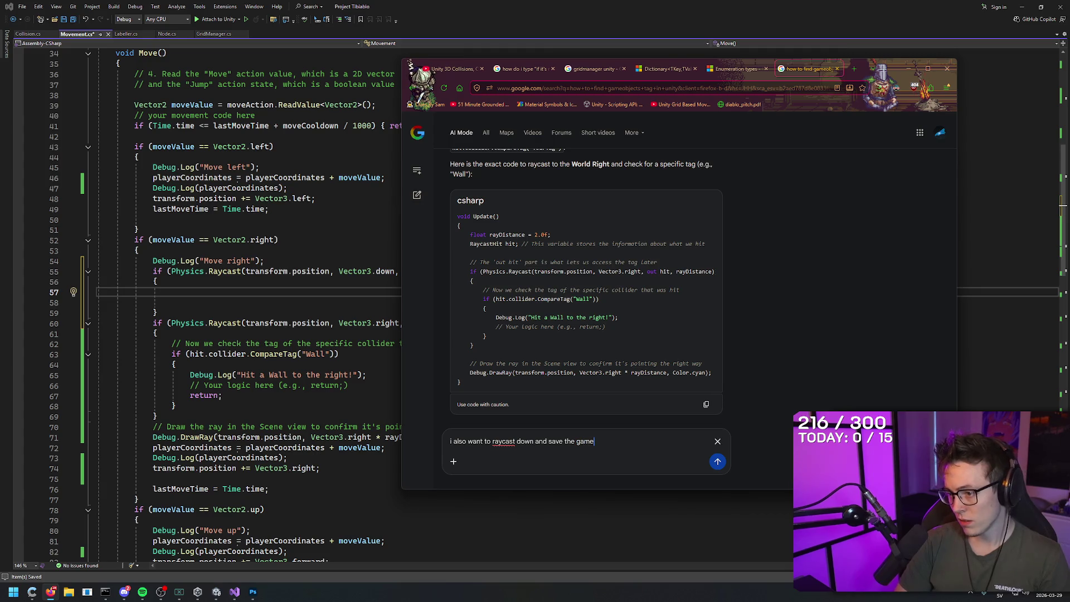
type("objects type that I ")
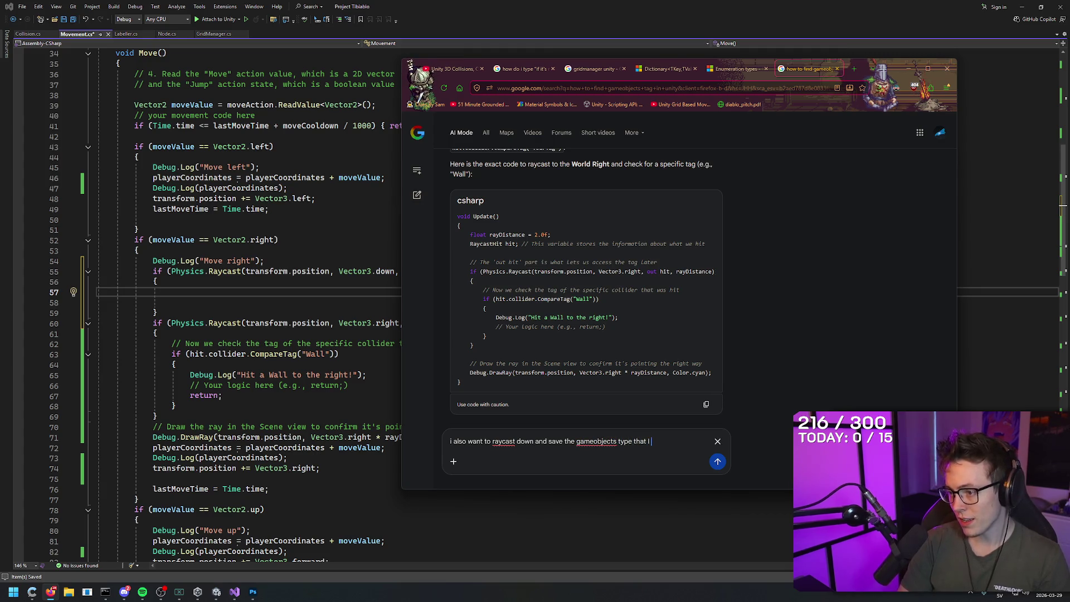
type("hit as ")
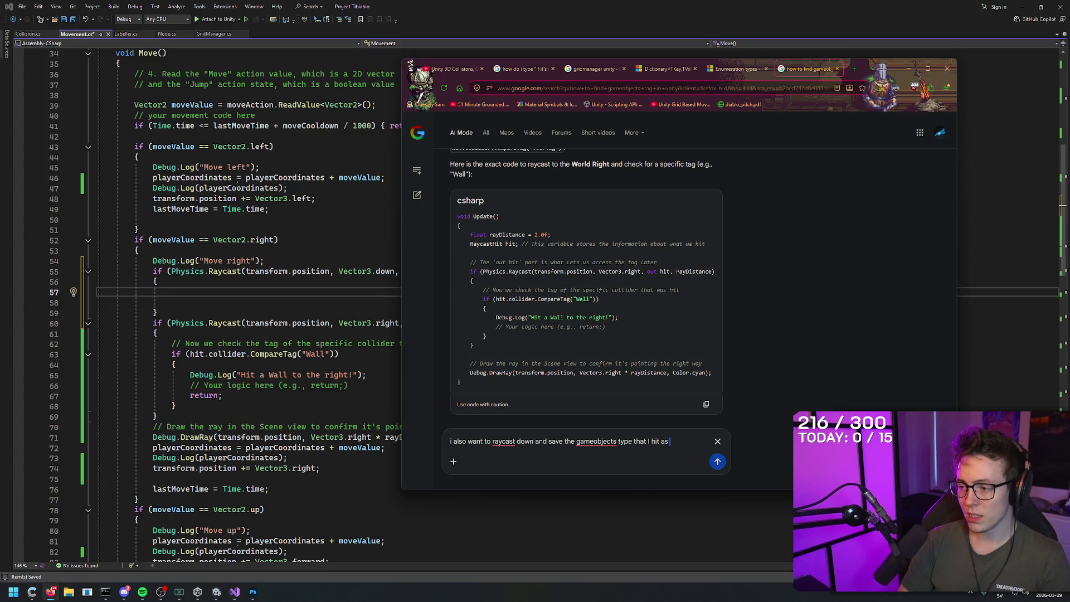
type("a variable. that should change everytime ")
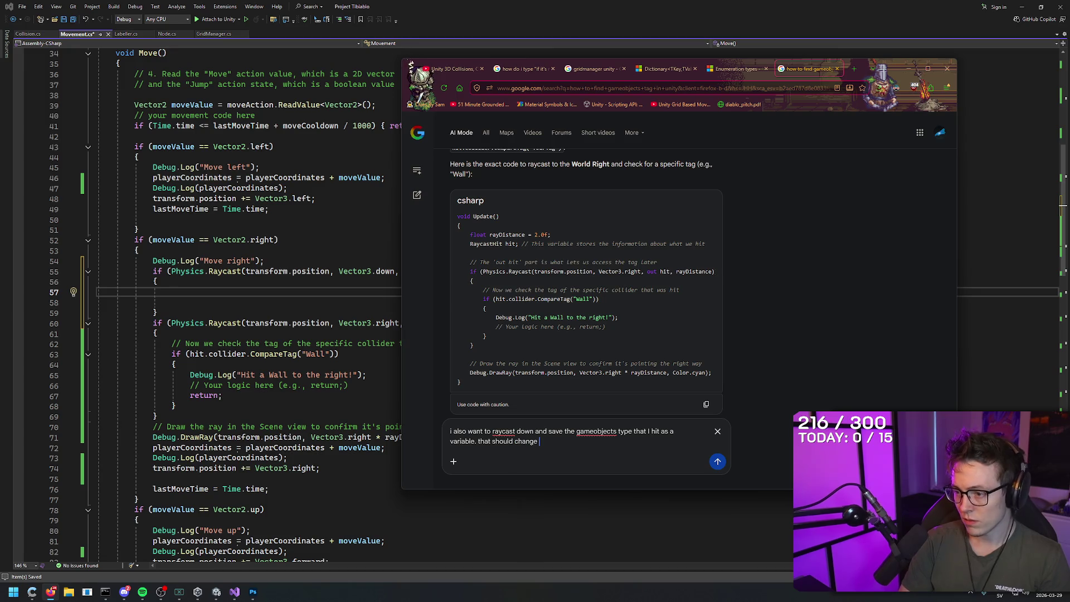
type("I move")
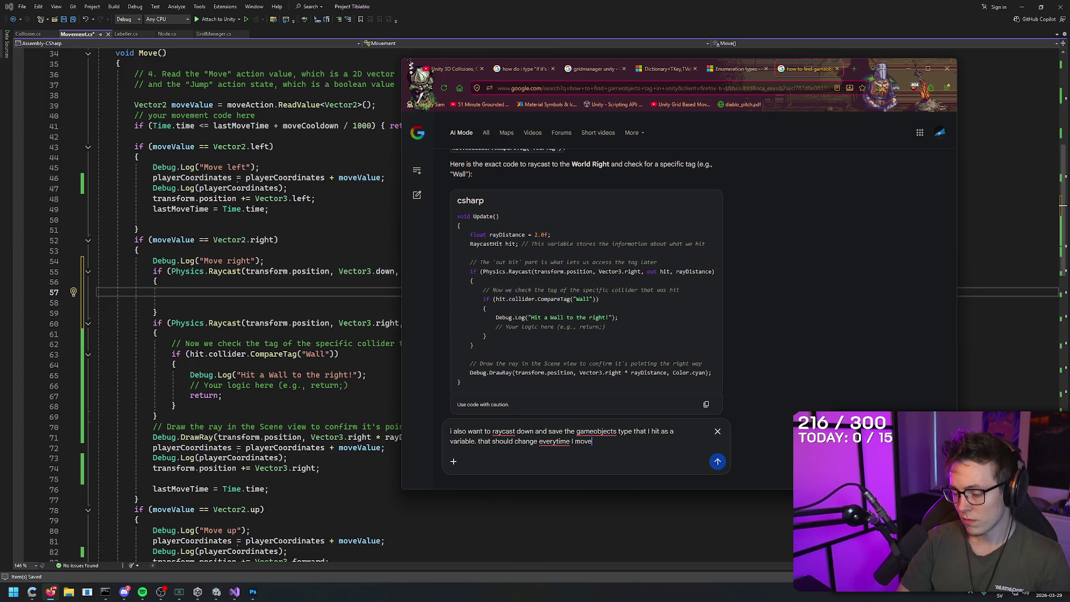
key("Return")
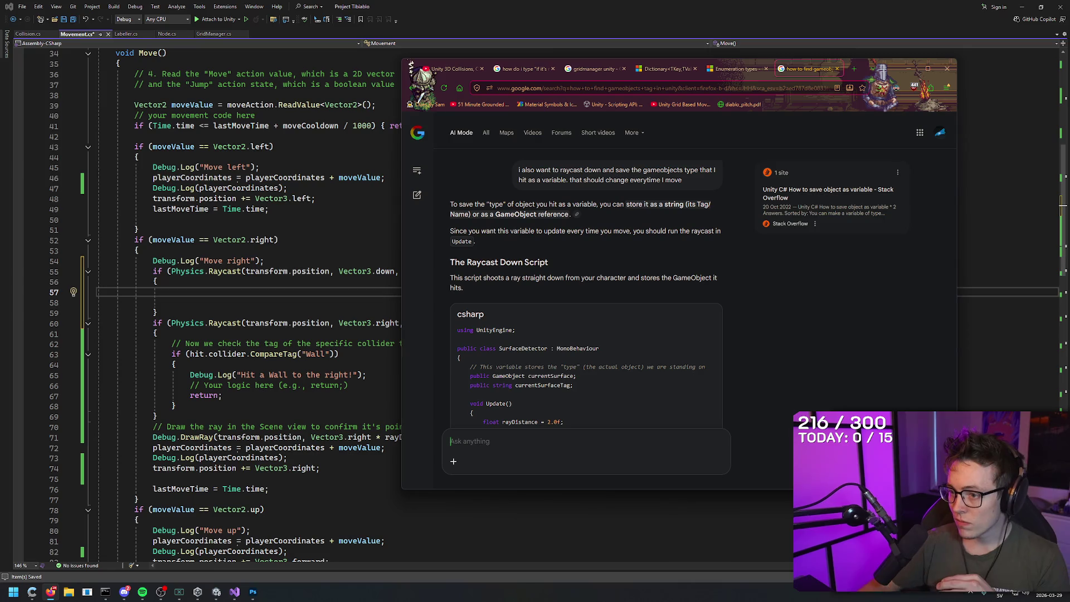
- Copy the currentSurface declaration from the SurfaceDetector answer and return to Movement.cs
scroll(575, 303, "down", 3)
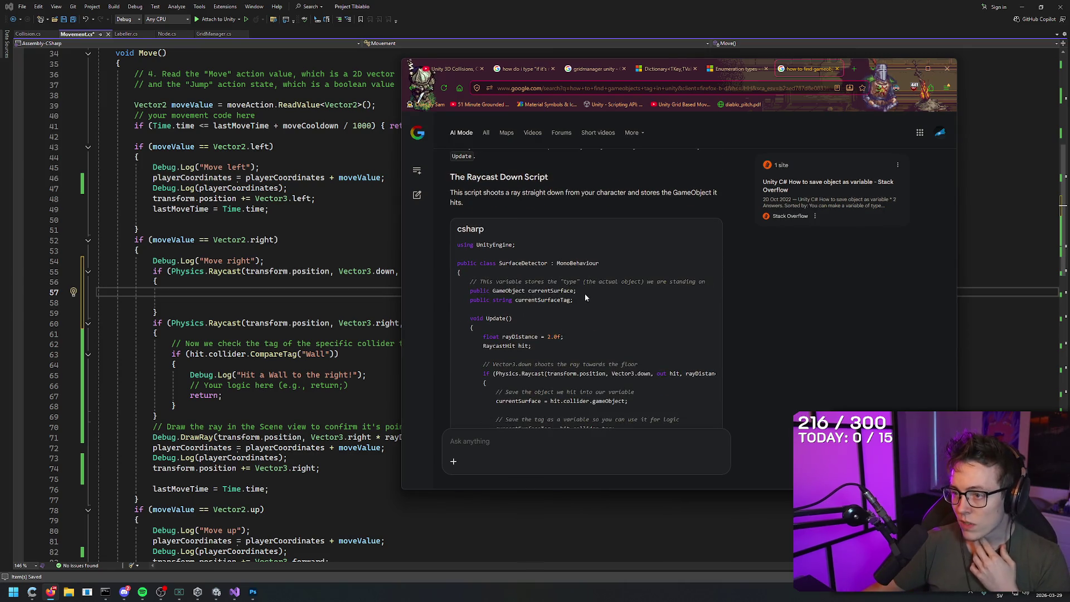
mouse_move(580, 290)
left_mouse_down()
mouse_move(466, 296)
mouse_move(574, 304)
left_mouse_up()
key("ctrl+c")
left_click(514, 3)
scroll(337, 292, "up", 11)
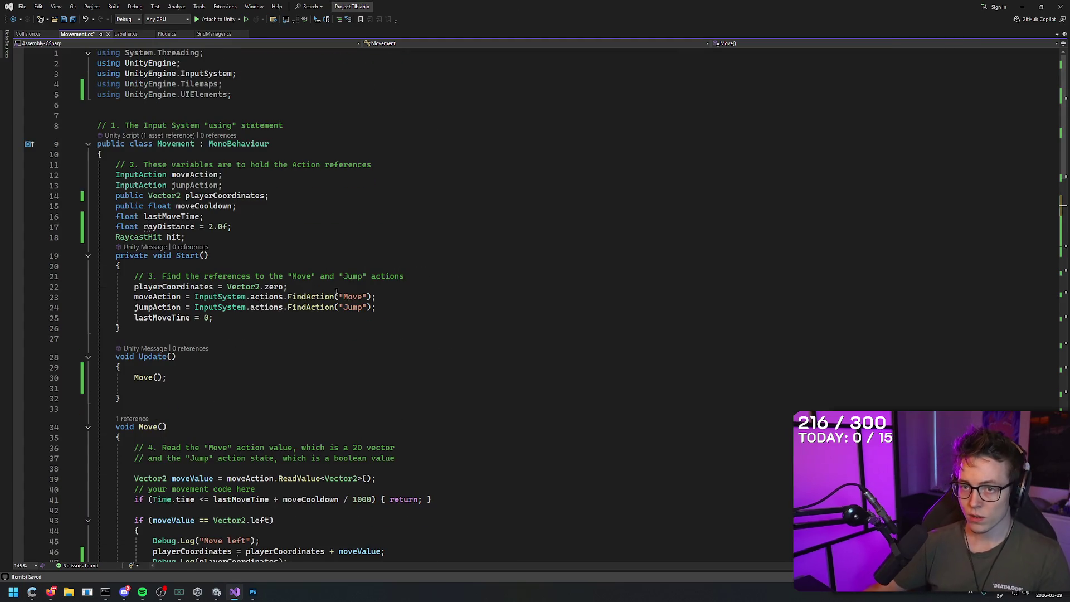
- Add public GameObject currentSurface and public string currentSurfaceTag fields below RaycastHit hit
left_click(248, 224)
key("Down")
key("Return")
key("ctrl+v")
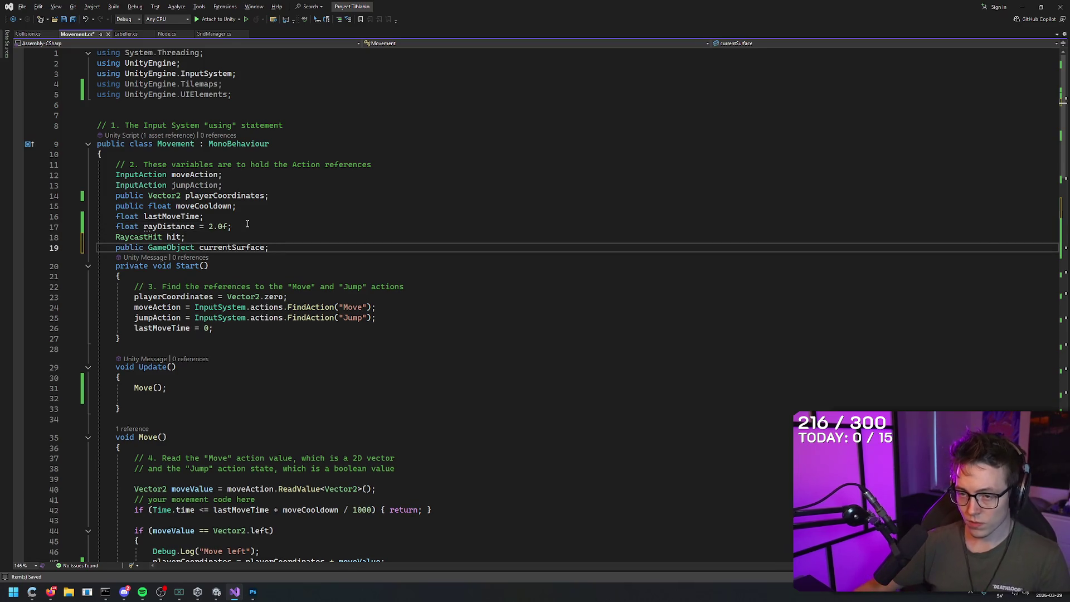
key("alt+Tab")
left_click_drag(574, 300, 470, 301)
key("ctrl+c")
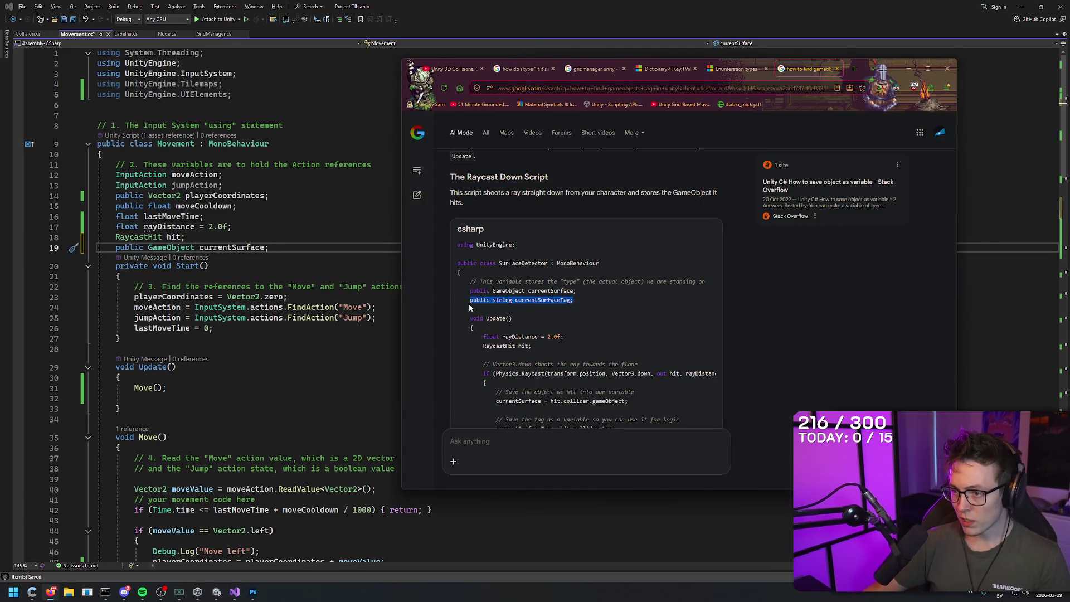
left_click(500, 289)
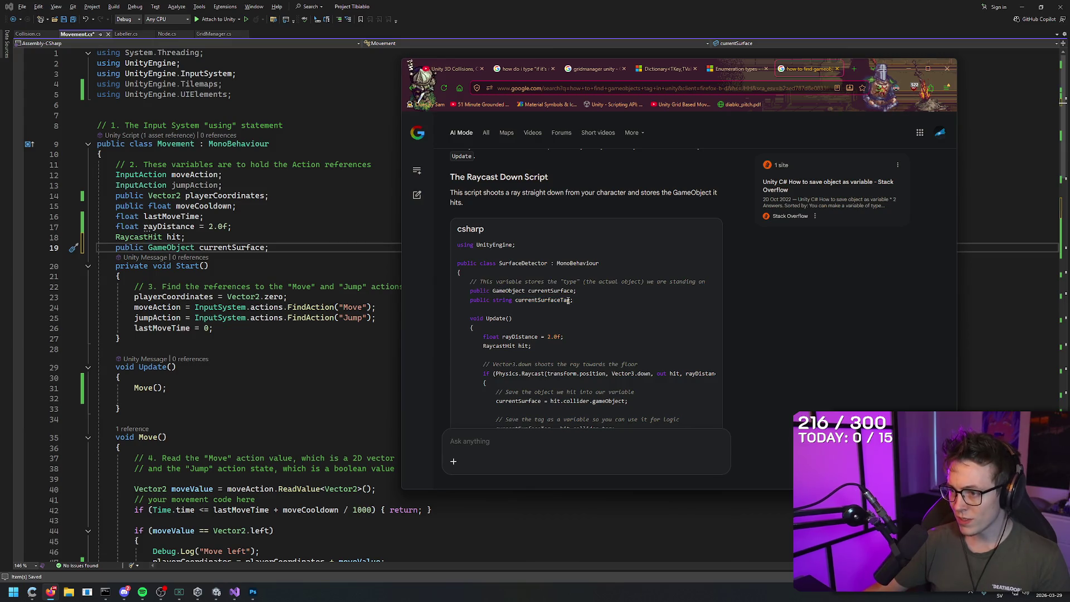
left_click(281, 248)
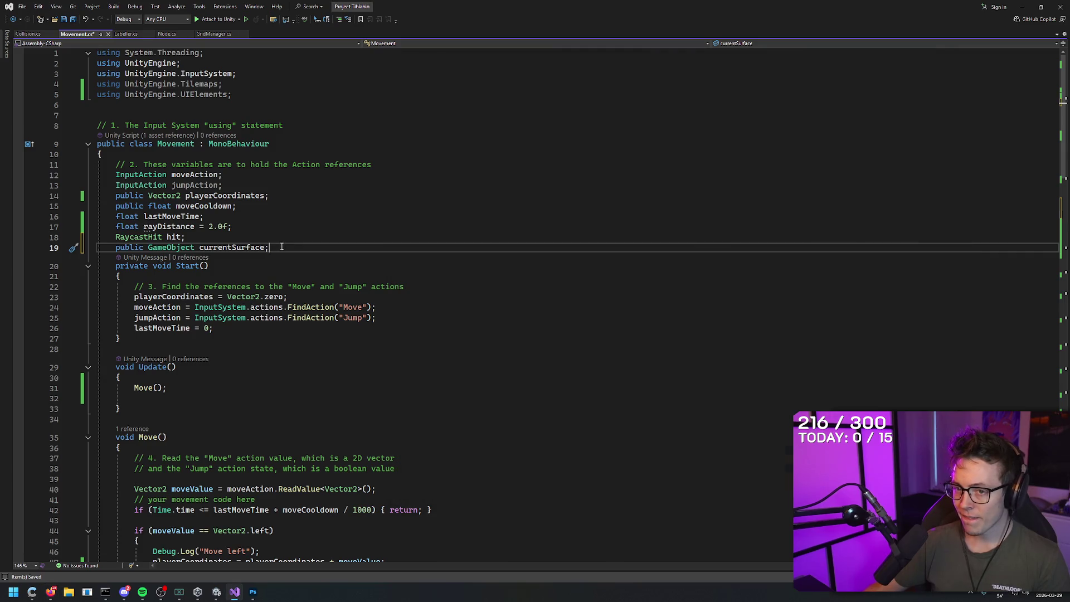
key("Return")
key("ctrl+v")
- Check the AI answer's code again, then delete the float rayDistance = 2.0f field
left_click(629, 364)
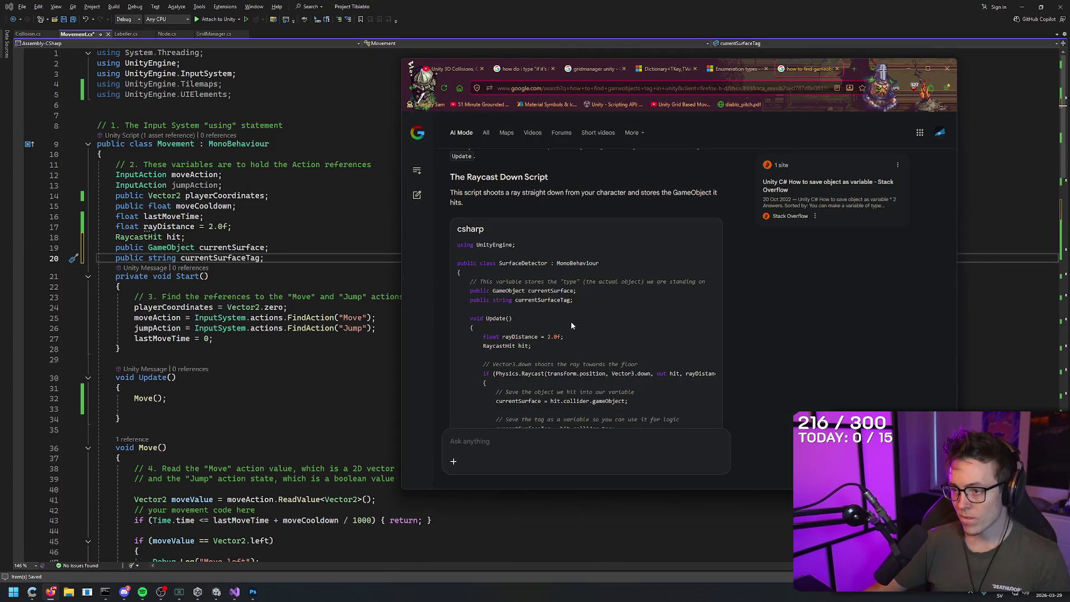
scroll(583, 297, "down", 3)
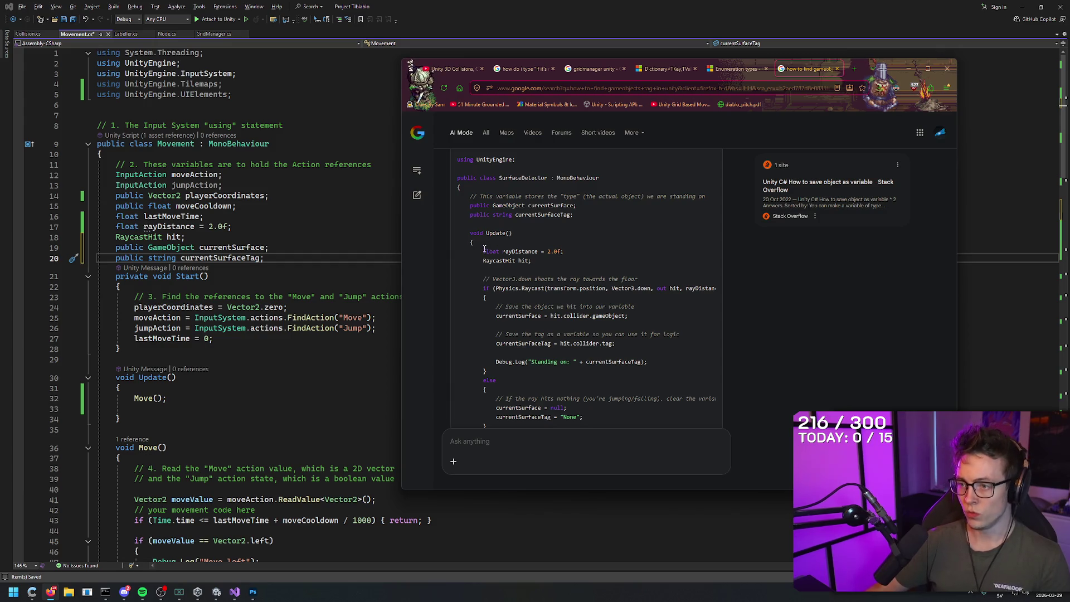
scroll(494, 250, "down", 2)
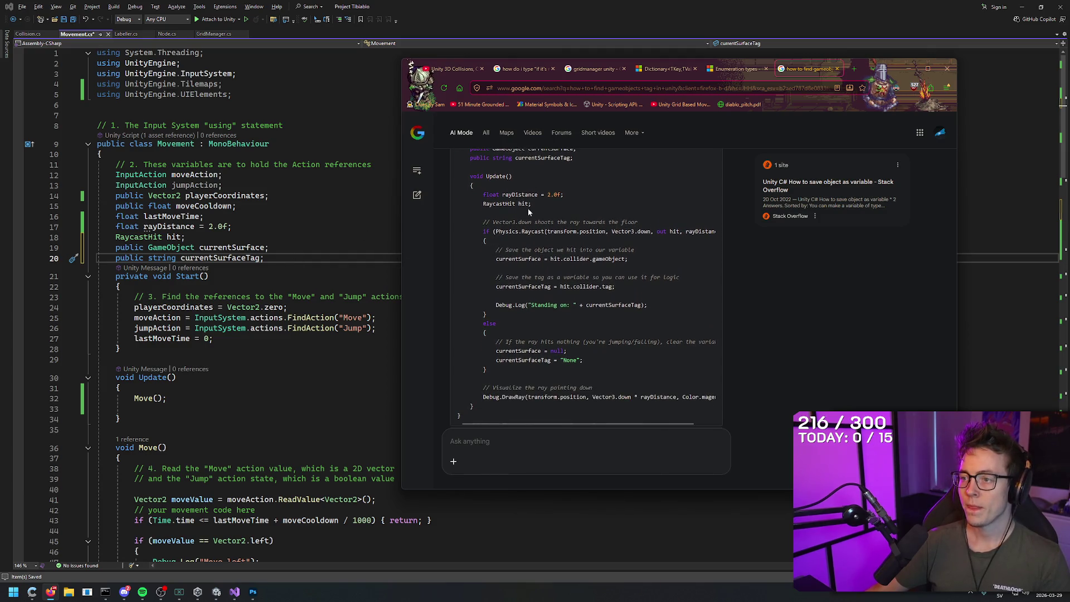
scroll(527, 208, "up", 1)
left_click_drag(564, 223, 483, 224)
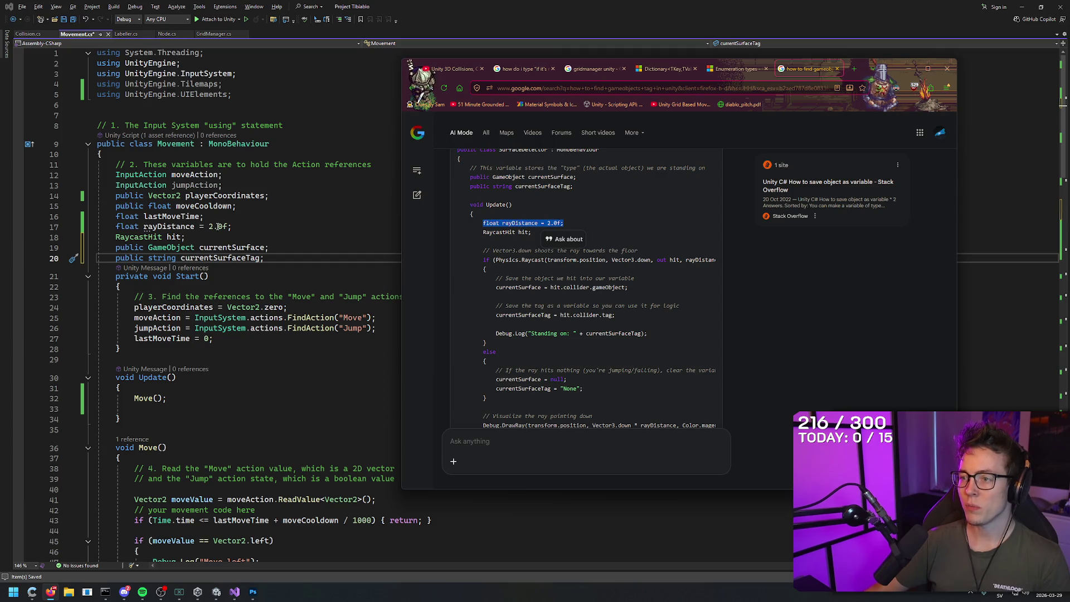
scroll(525, 252, "up", 10)
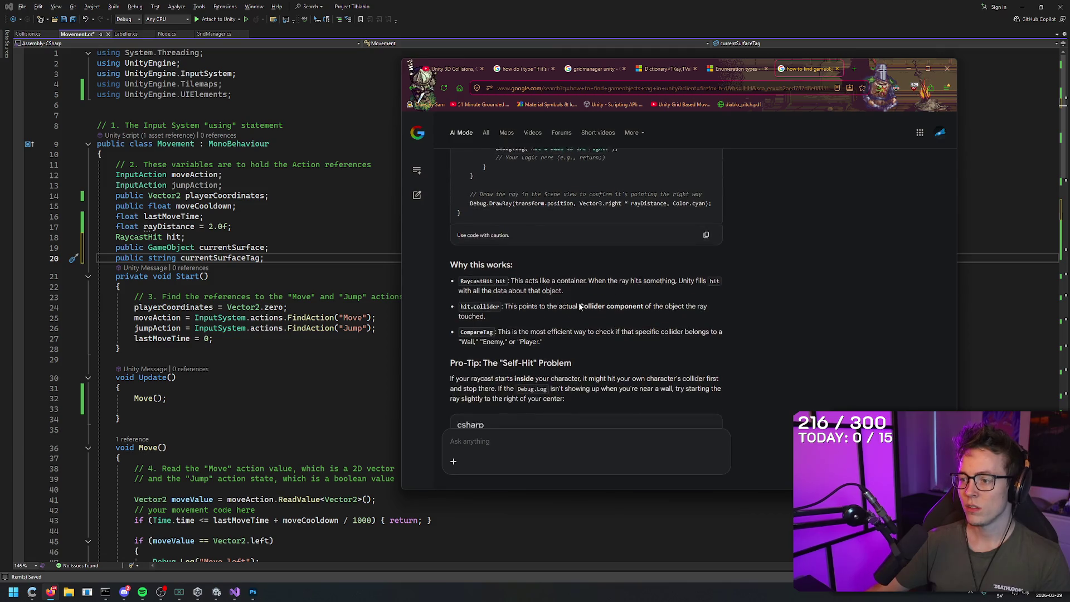
scroll(548, 328, "down", 4)
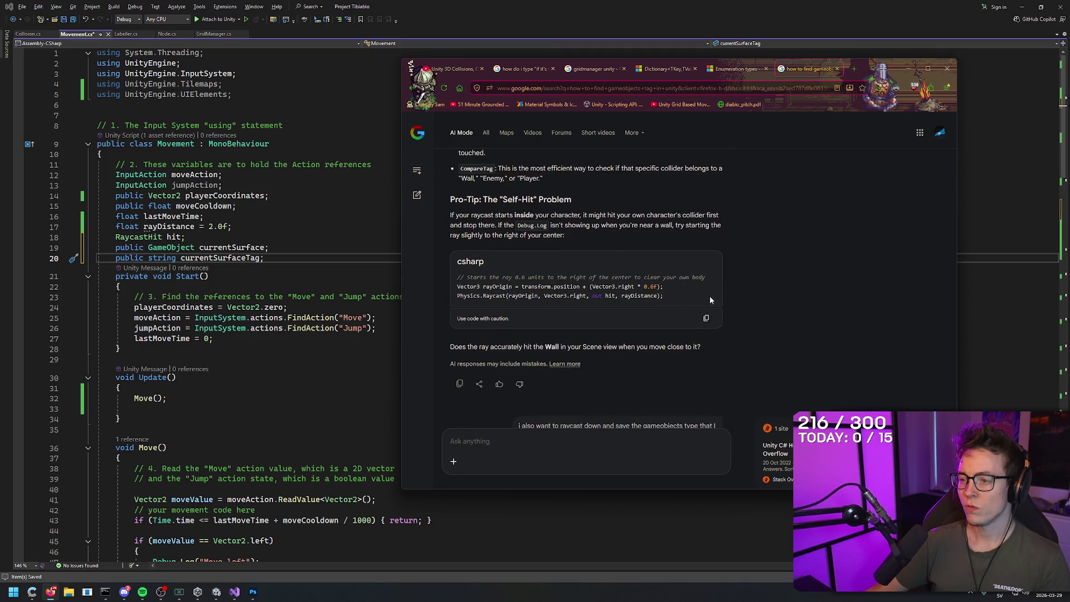
scroll(658, 275, "up", 5)
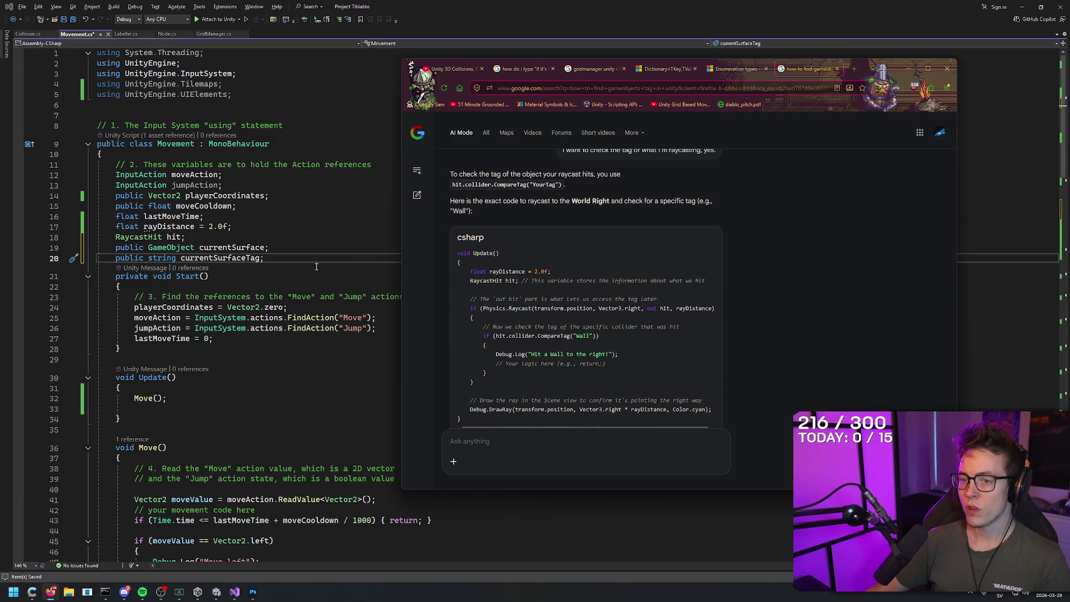
left_click_drag(232, 226, 93, 224)
key("BackSpace")
key("BackSpace")
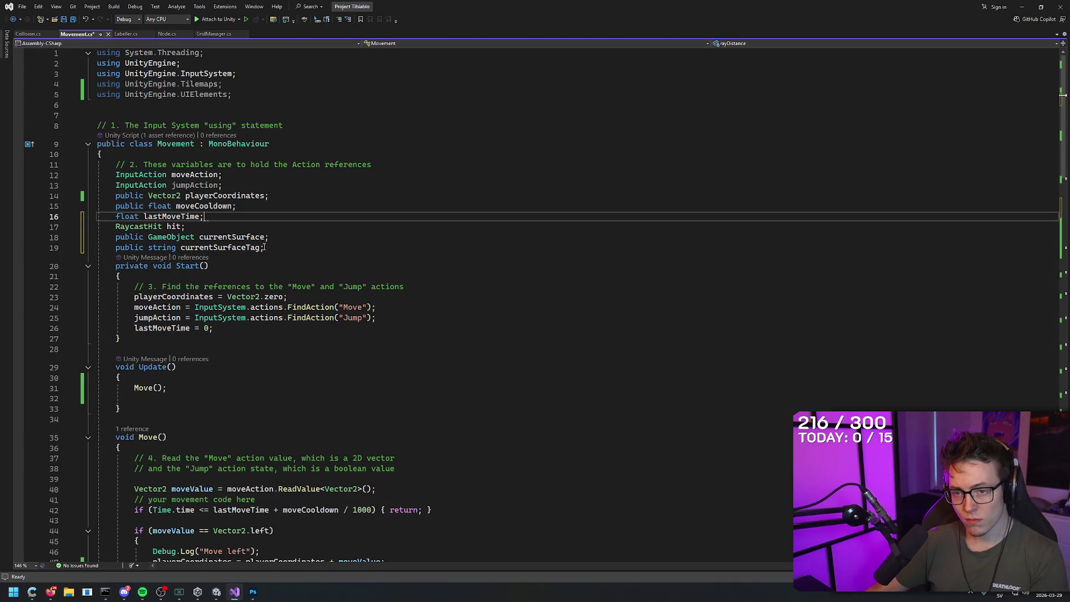
- Restore the float rayDistance = 2.0f field and save Movement.cs
scroll(234, 384, "down", 5)
scroll(189, 365, "up", 5)
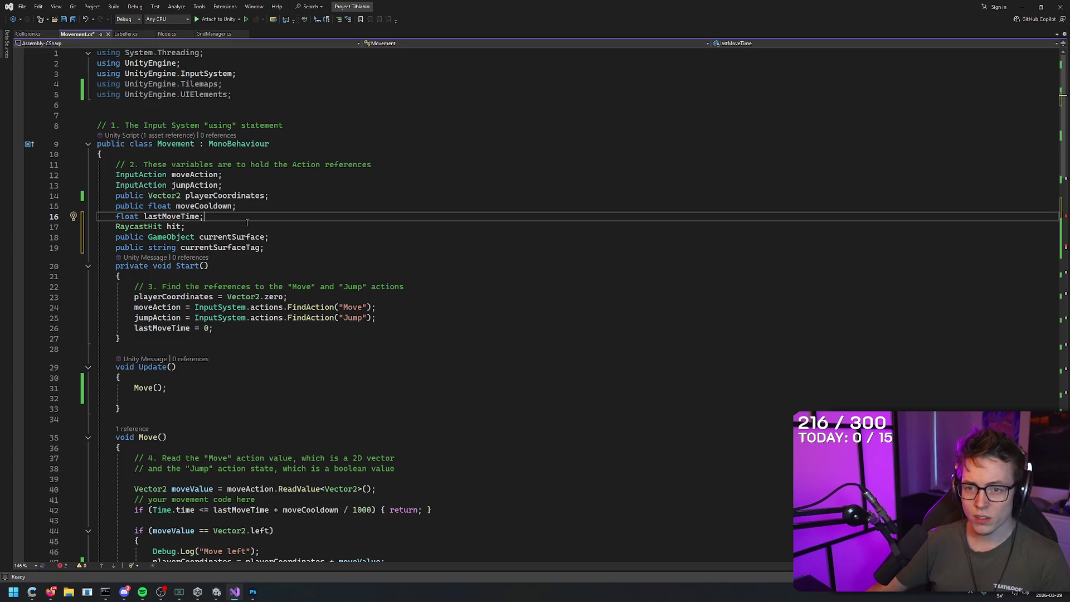
key("ctrl+z")
key("ctrl+z")
key("ctrl+s")
- Bring the AI answer's raycast code back in front of Visual Studio
left_click(317, 251)
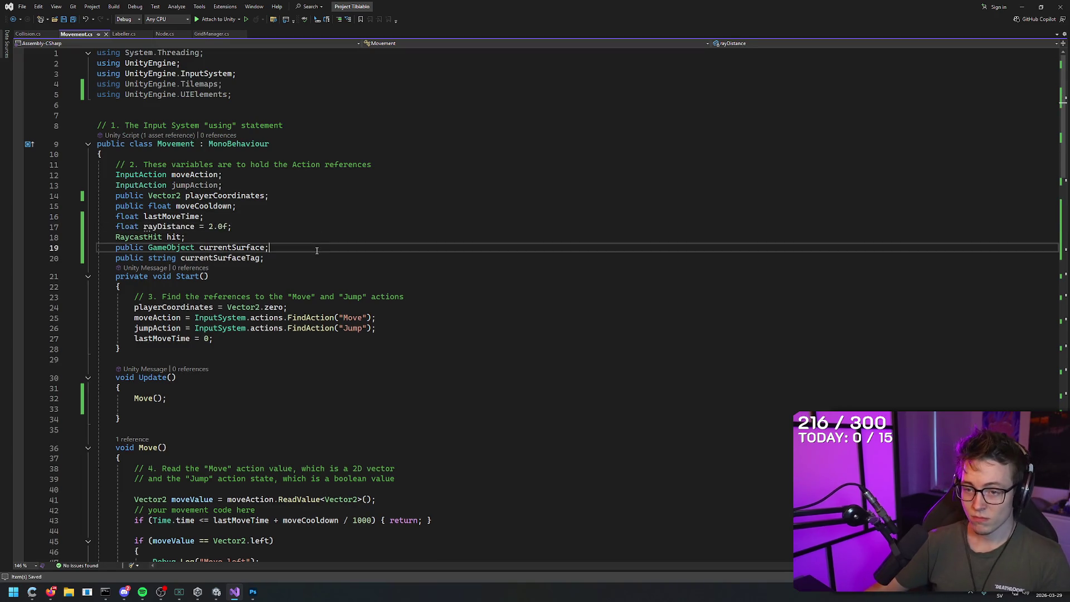
key("alt+Tab")
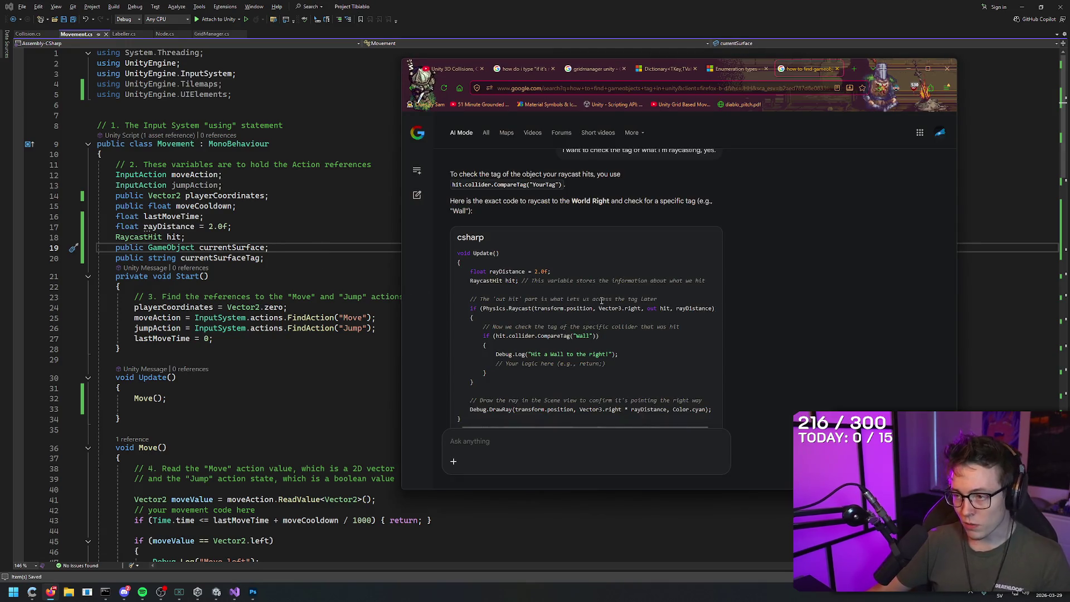
scroll(670, 272, "down", 2)
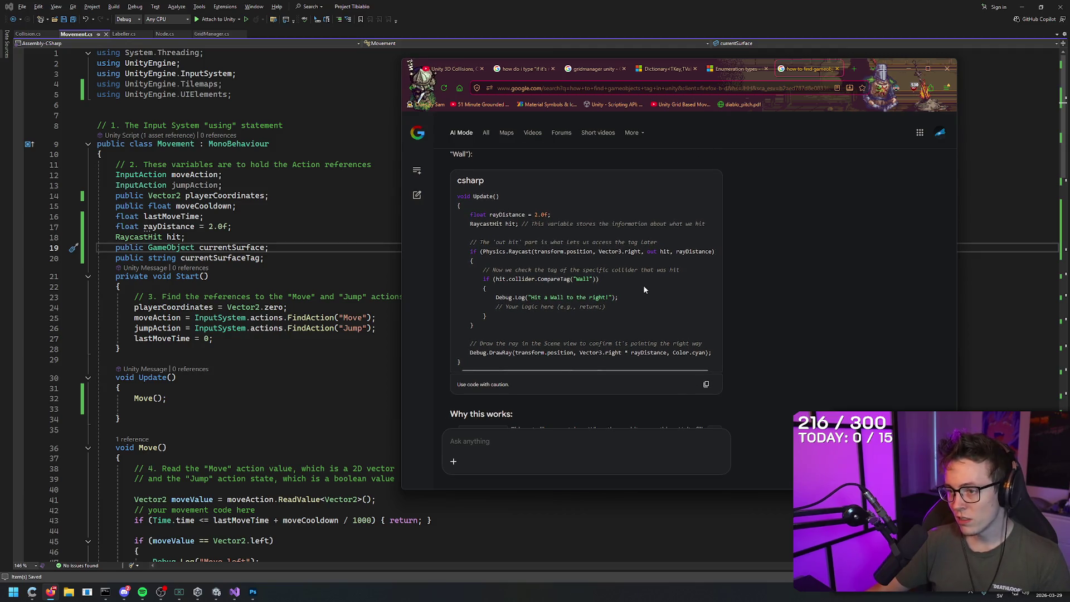
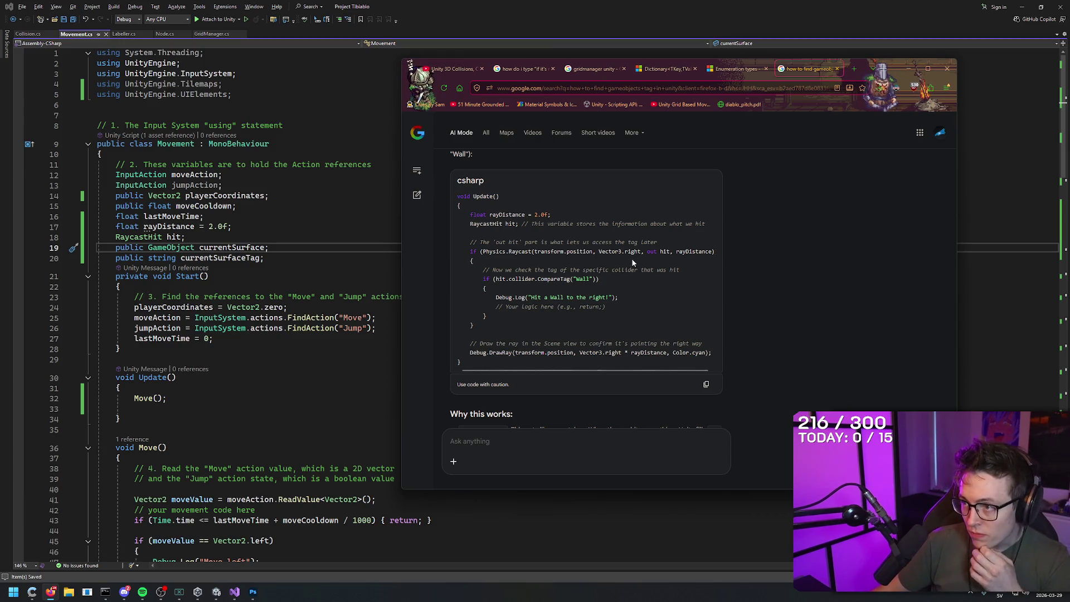
- Compare the AI's wall raycast lines with the Move call in Update
left_click_drag(470, 242, 599, 280)
scroll(254, 337, "down", 9)
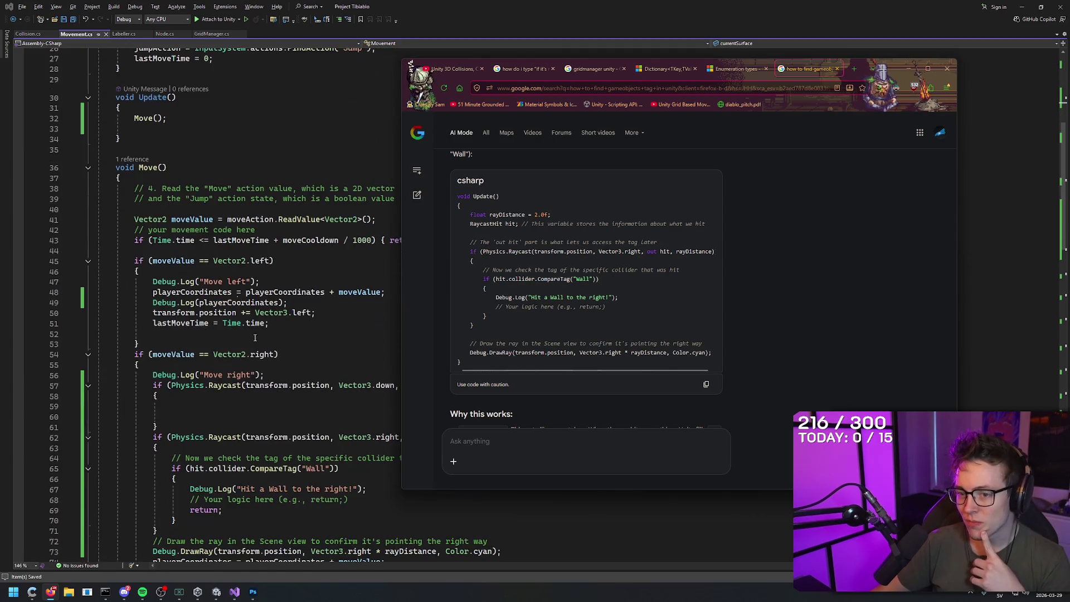
scroll(192, 183, "up", 1)
left_click_drag(154, 151, 134, 150)
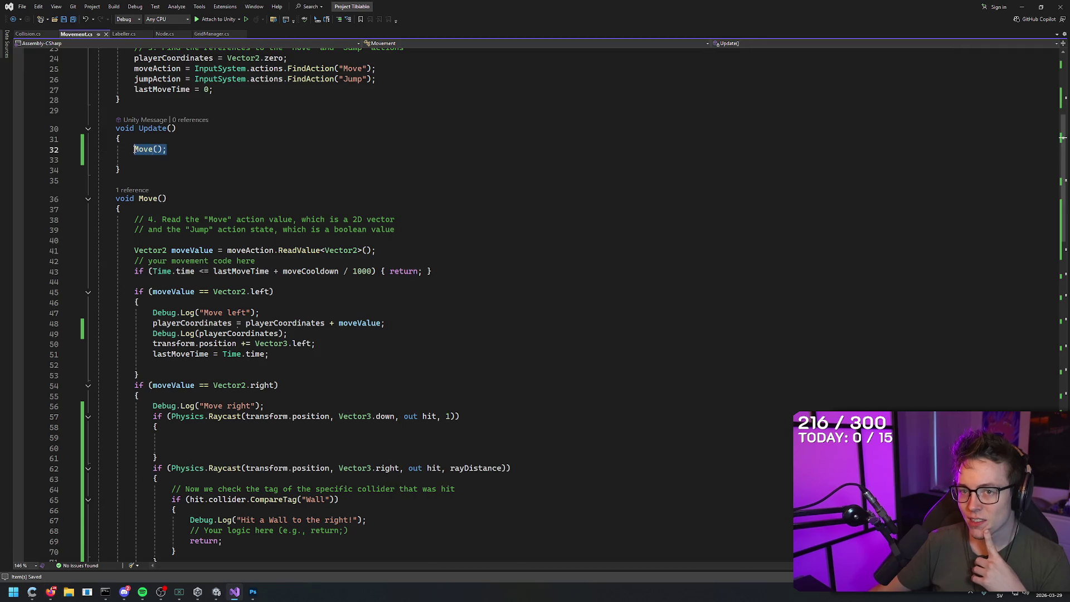
scroll(203, 175, "up", 4)
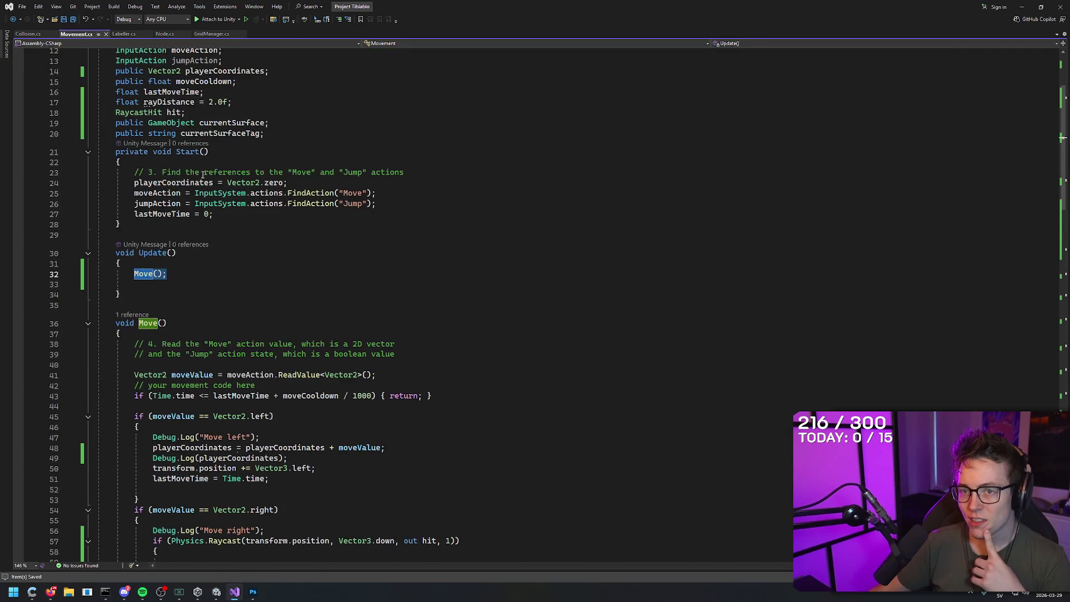
left_click(180, 272)
scroll(226, 302, "down", 8)
scroll(279, 317, "up", 3)
scroll(298, 323, "down", 1)
scroll(298, 324, "up", 2)
- Read the rayDistance and RaycastHit declarations in the AI's code
key("alt+Tab")
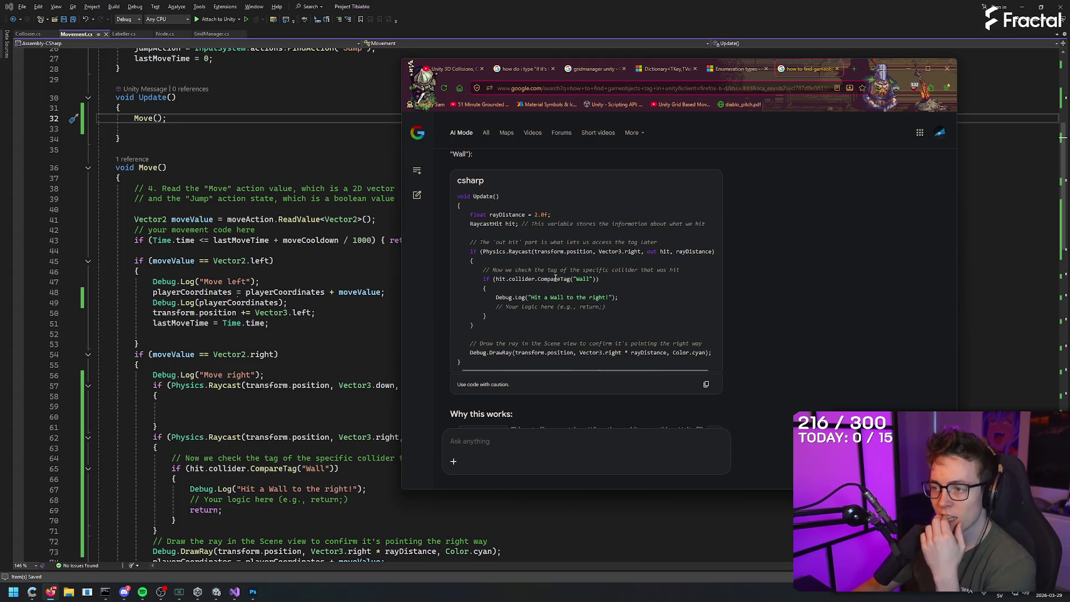
scroll(579, 210, "down", 15)
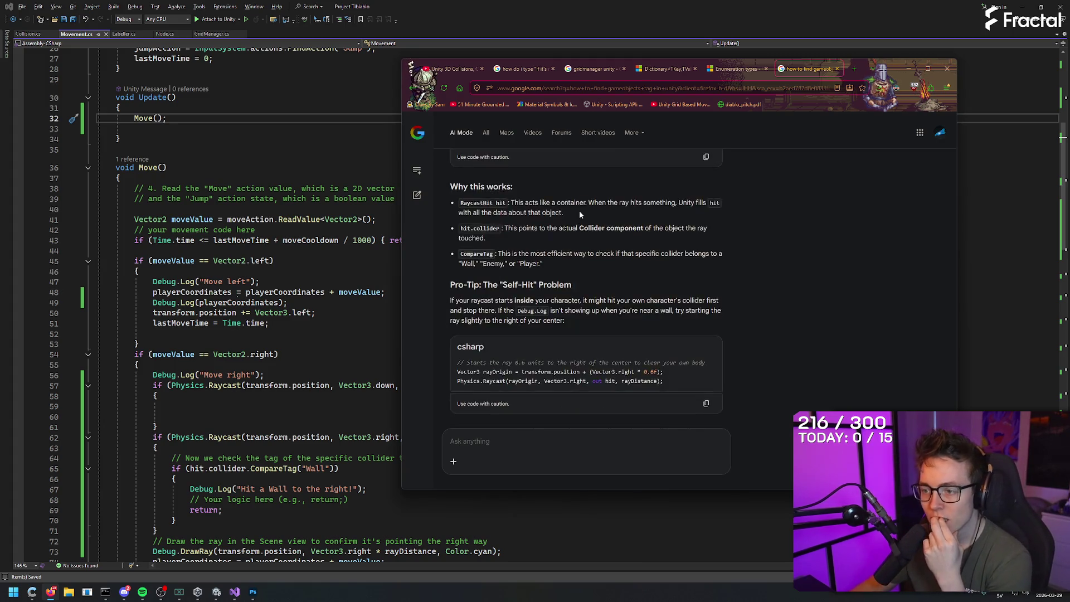
scroll(723, 228, "down", 2)
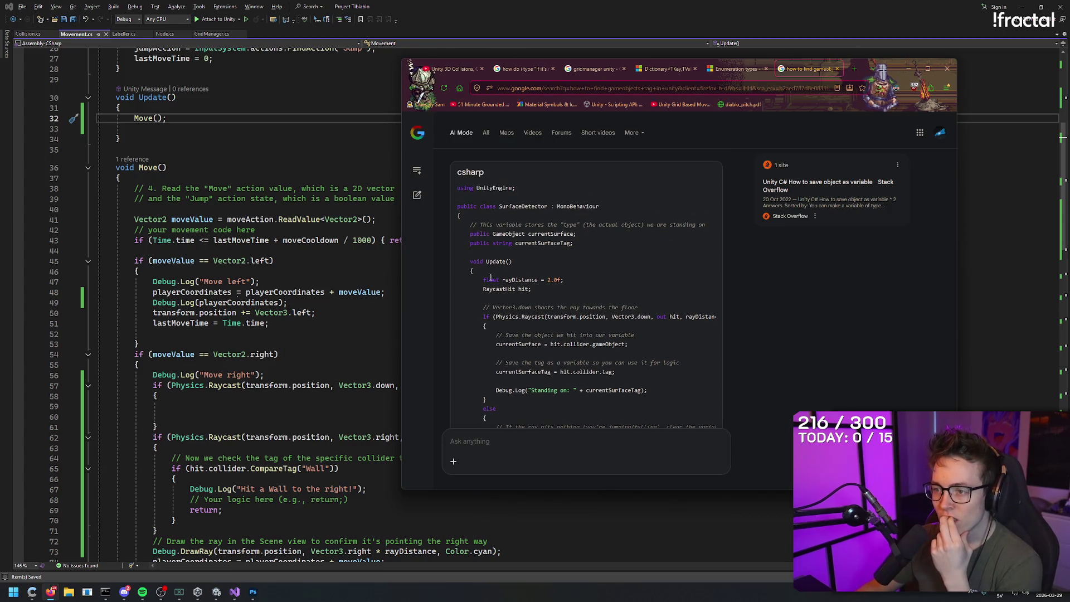
mouse_move(482, 280)
left_mouse_down()
mouse_move(581, 276)
mouse_move(584, 287)
left_mouse_up()
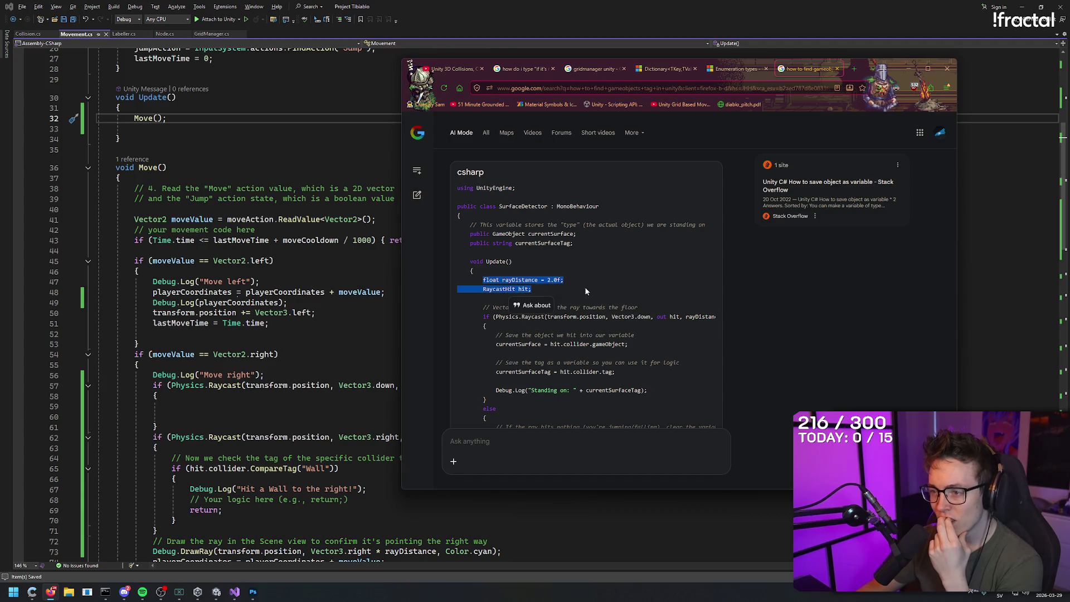
left_click(585, 286)
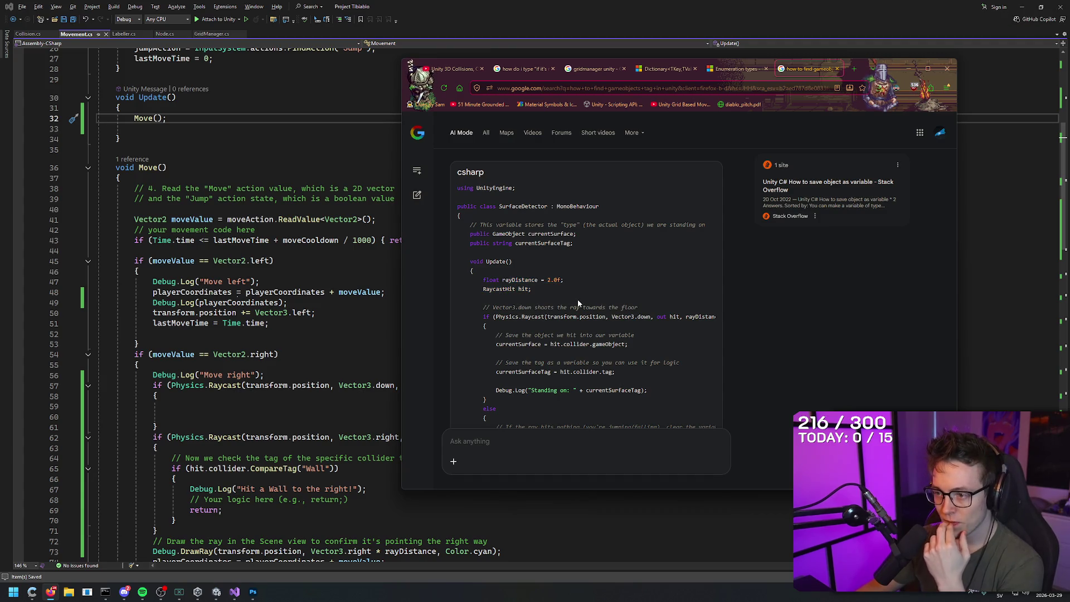
scroll(486, 314, "down", 2)
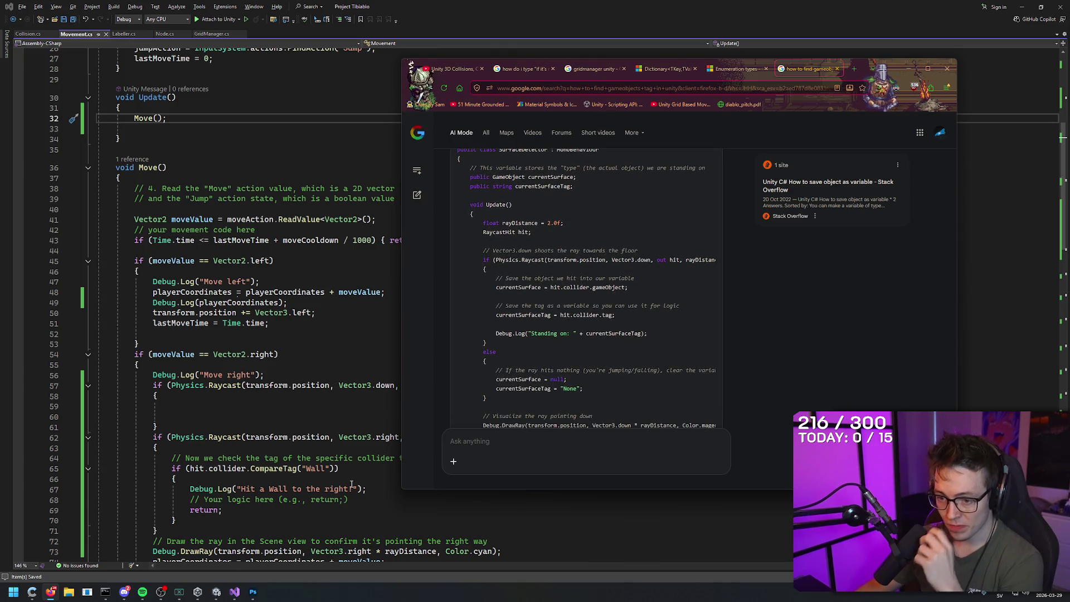
- Place the cursor inside the empty floor raycast block at line 59
key("alt+Tab")
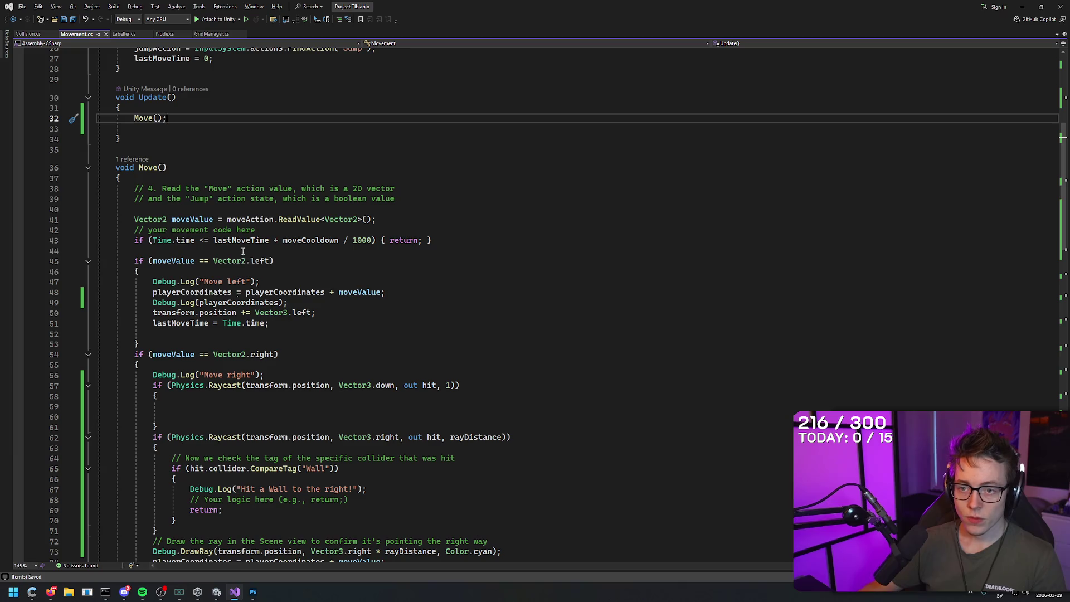
scroll(224, 399, "down", 3)
left_click(211, 302)
left_click(351, 290)
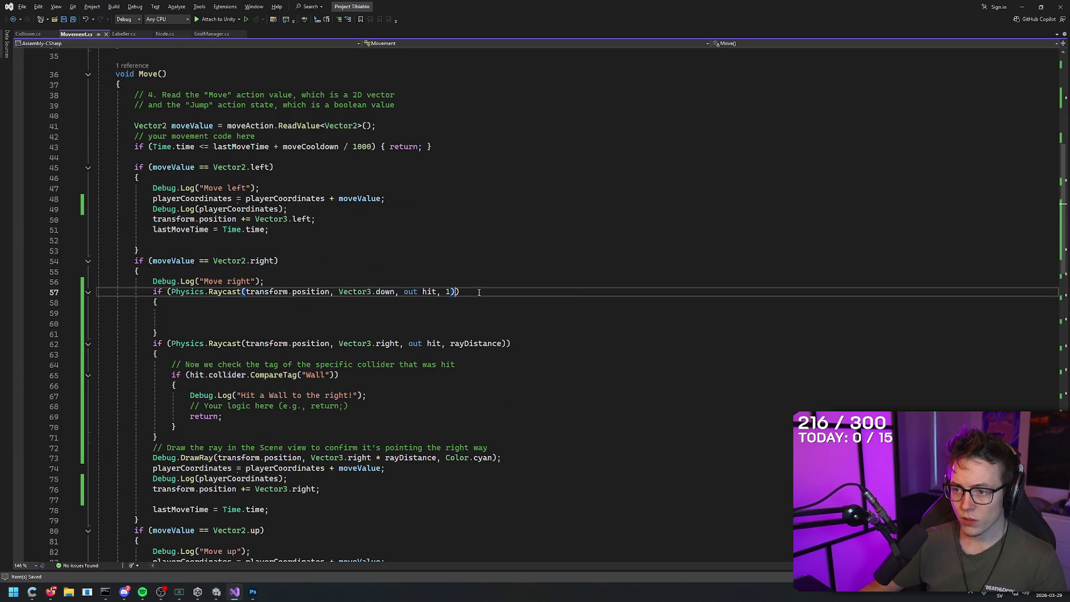
left_click(316, 318)
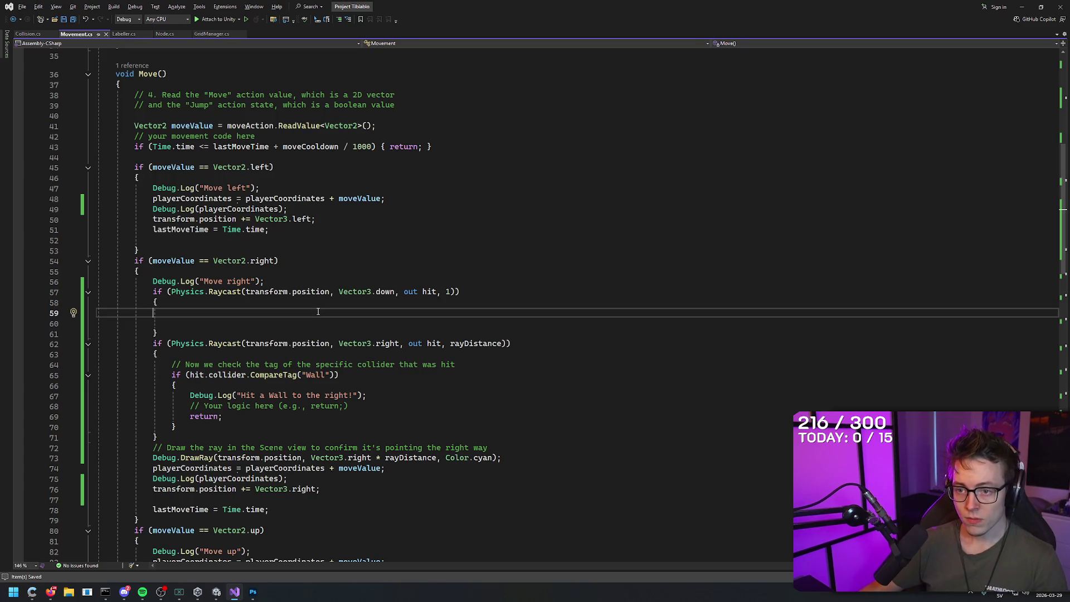
- Copy the AI's currentSurface assignment line into line 59
key("alt+Tab")
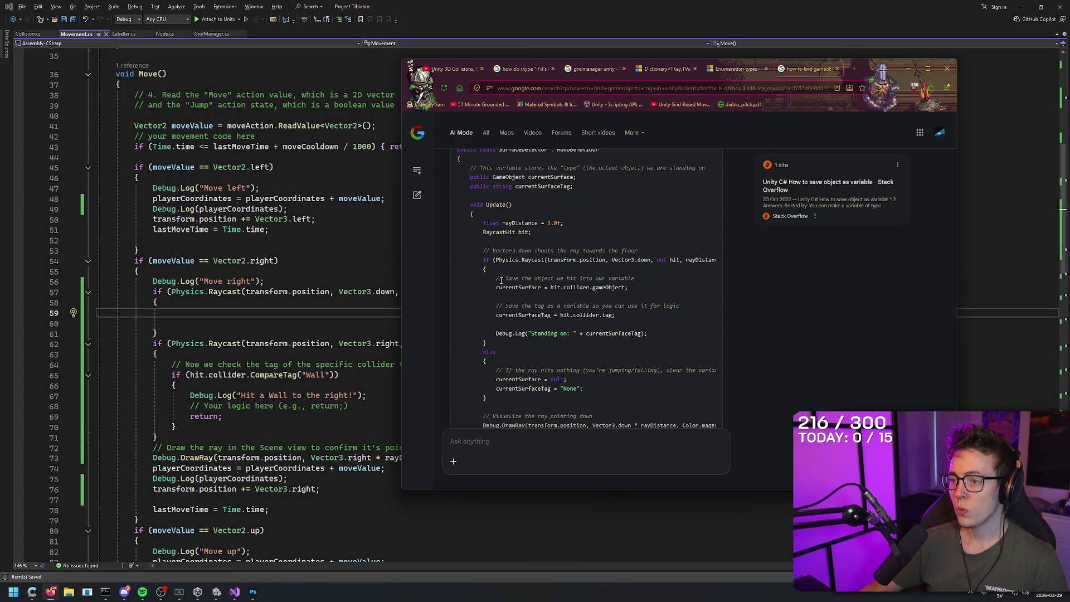
left_click_drag(494, 287, 663, 282)
key("ctrl+c")
left_click(228, 314)
key("ctrl+v")
- Replace it with the AI block that also saves currentSurfaceTag and logs it
key("alt+Tab")
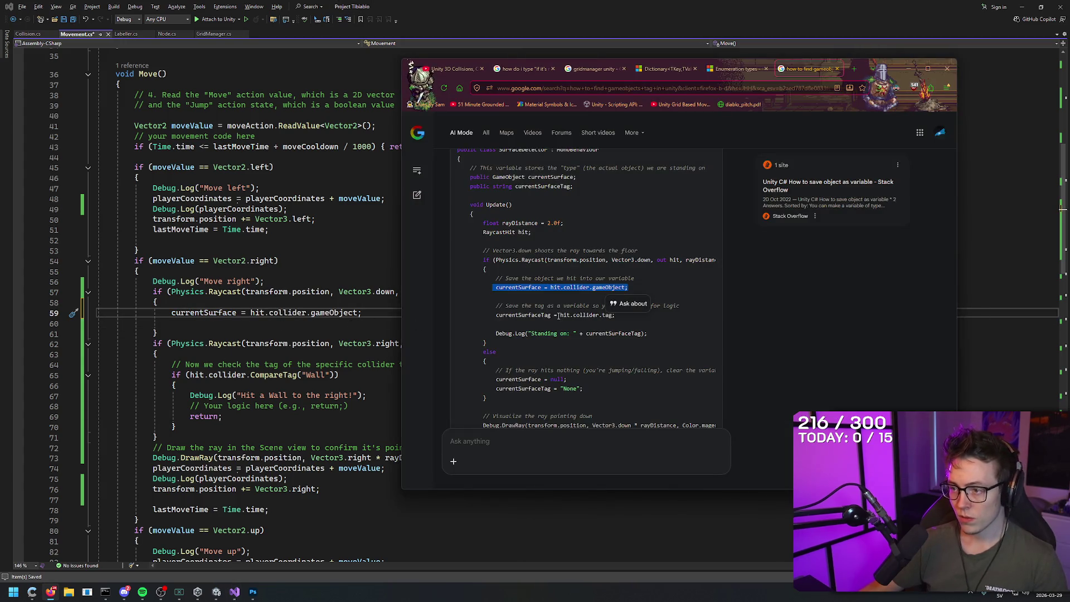
left_click(658, 286)
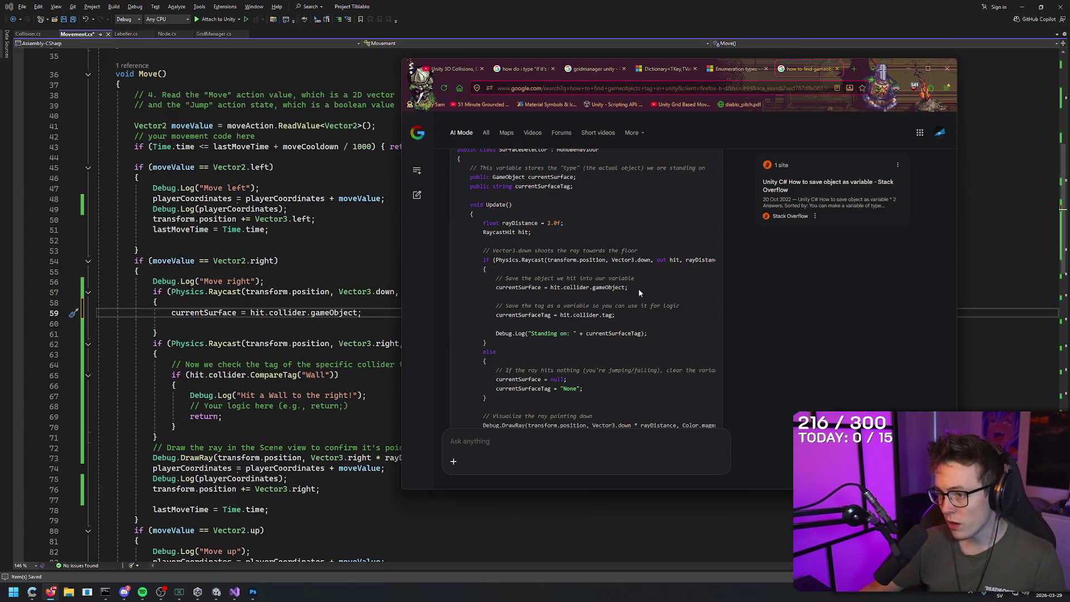
mouse_move(493, 278)
left_mouse_down()
mouse_move(657, 315)
mouse_move(666, 336)
mouse_move(648, 335)
left_mouse_up()
left_click(311, 333)
left_click_drag(171, 312, 362, 312)
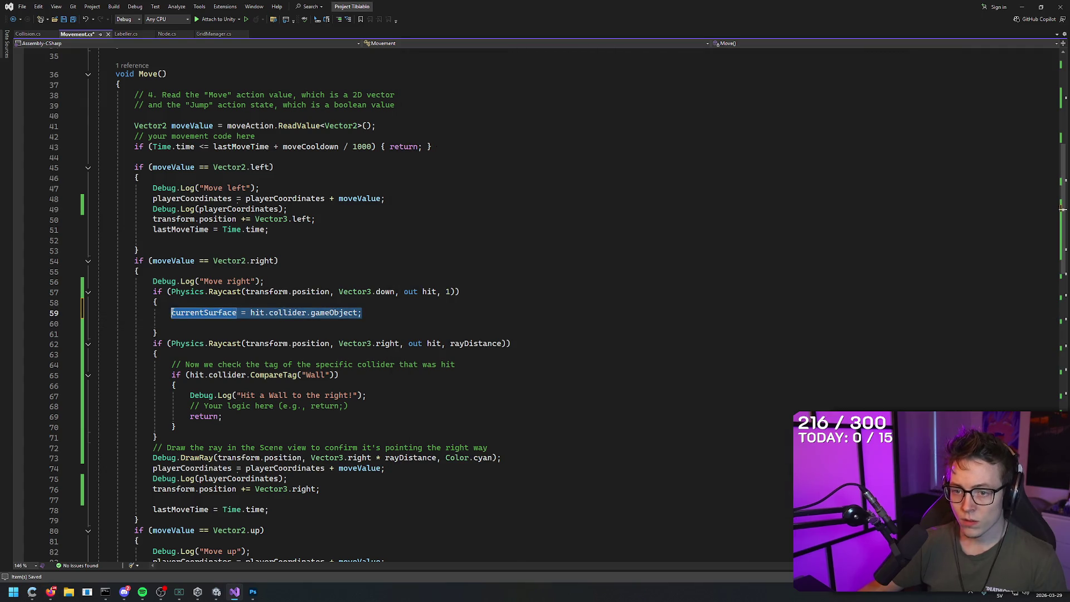
key("ctrl+v")
- Review the pasted currentSurface and currentSurfaceTag assignments and their comments
left_click(235, 324)
left_click(284, 313)
left_click(294, 324)
left_click(215, 344)
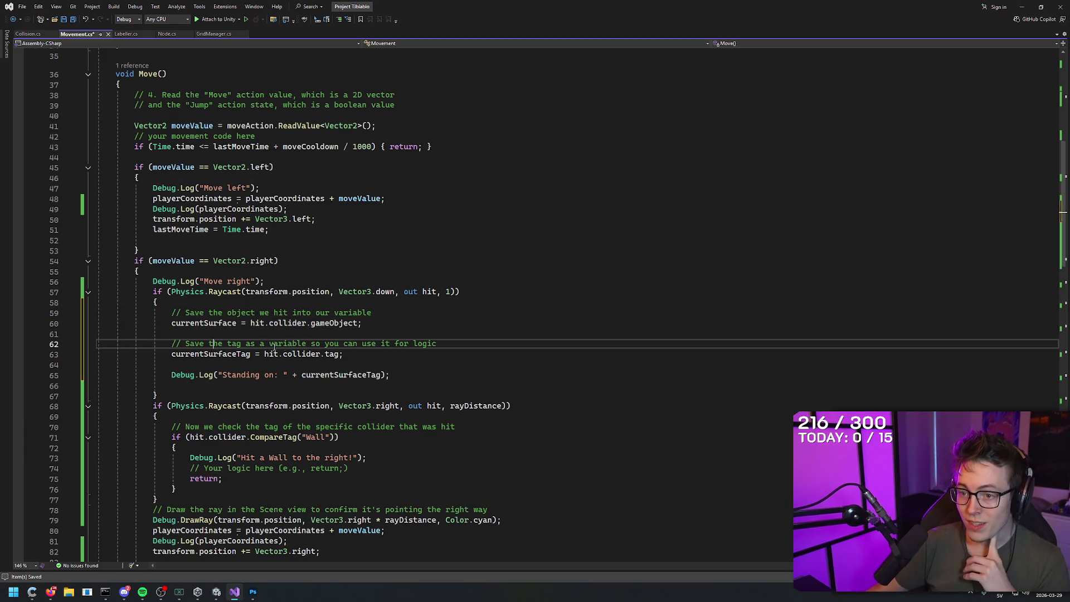
left_click(301, 354)
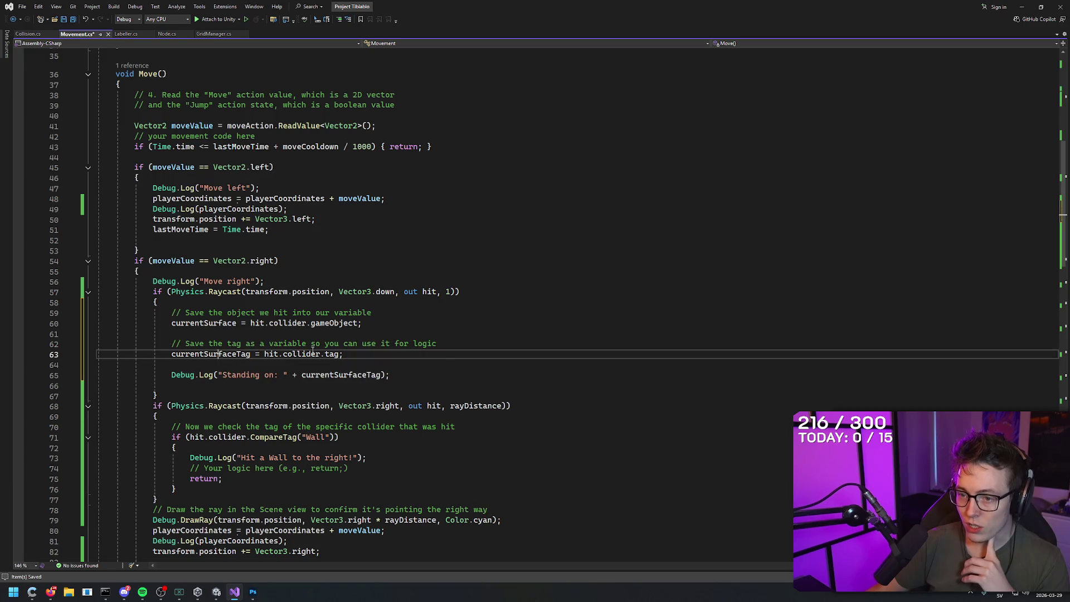
left_click(211, 355)
left_click(301, 355)
left_click(365, 354)
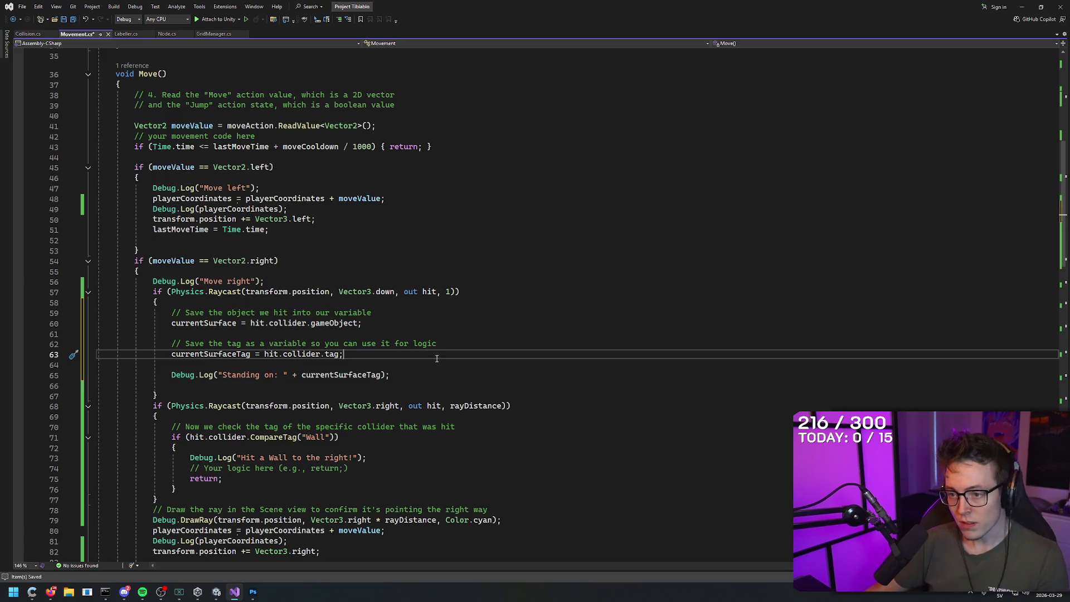
- Move to the Wall tag check on line 71
scroll(437, 358, "down", 4)
scroll(435, 350, "up", 1)
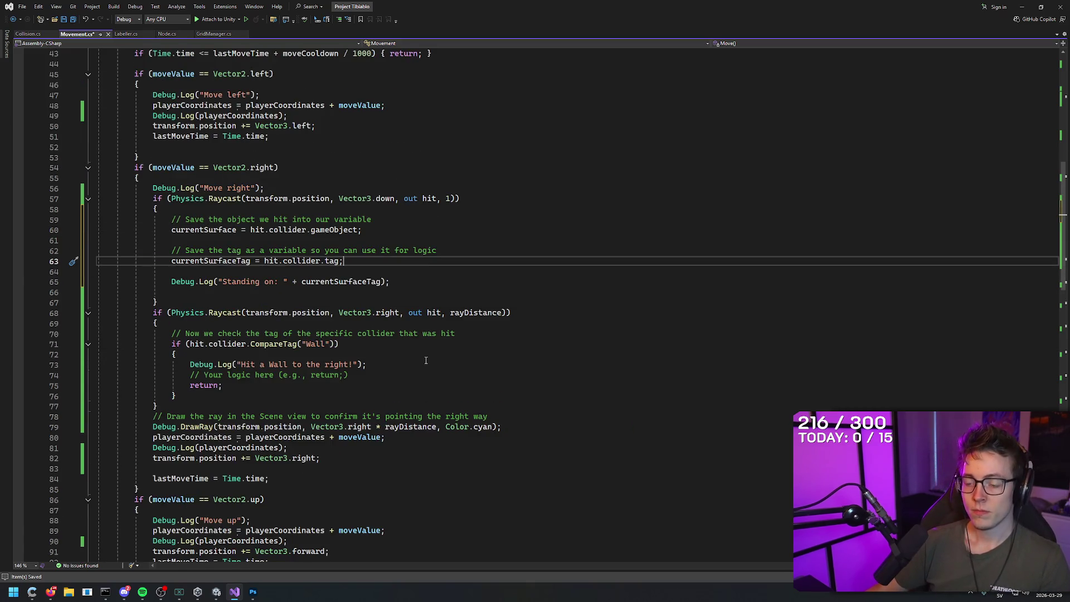
left_click(382, 343)
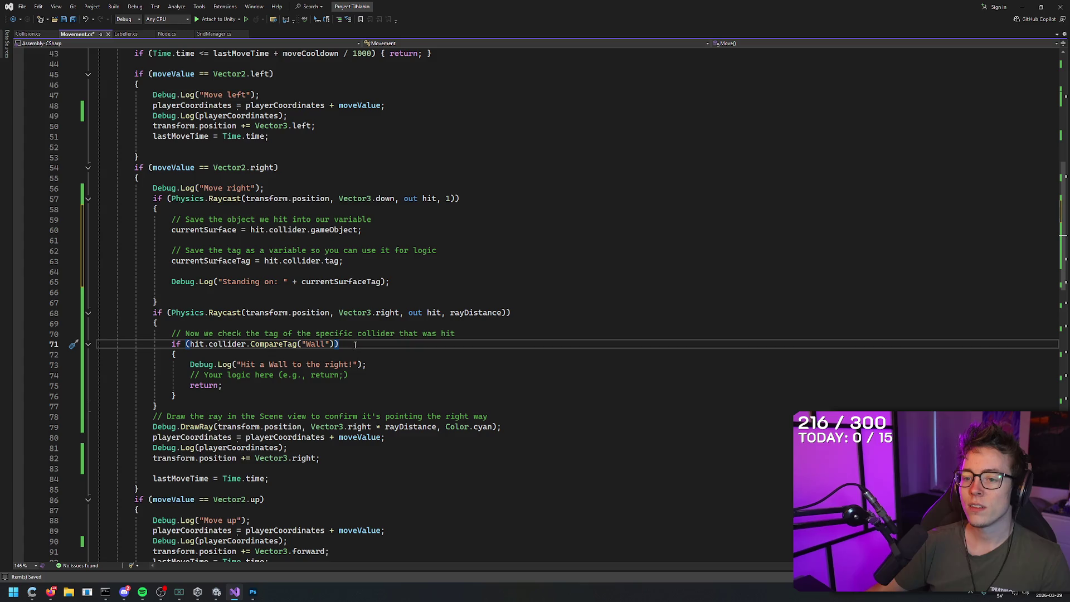
key("alt+Tab")
- Ask the AI how to stop a move from a tile onto a 'wall'-tagged tile
left_click(544, 441)
type("ok if im going from a tile to")
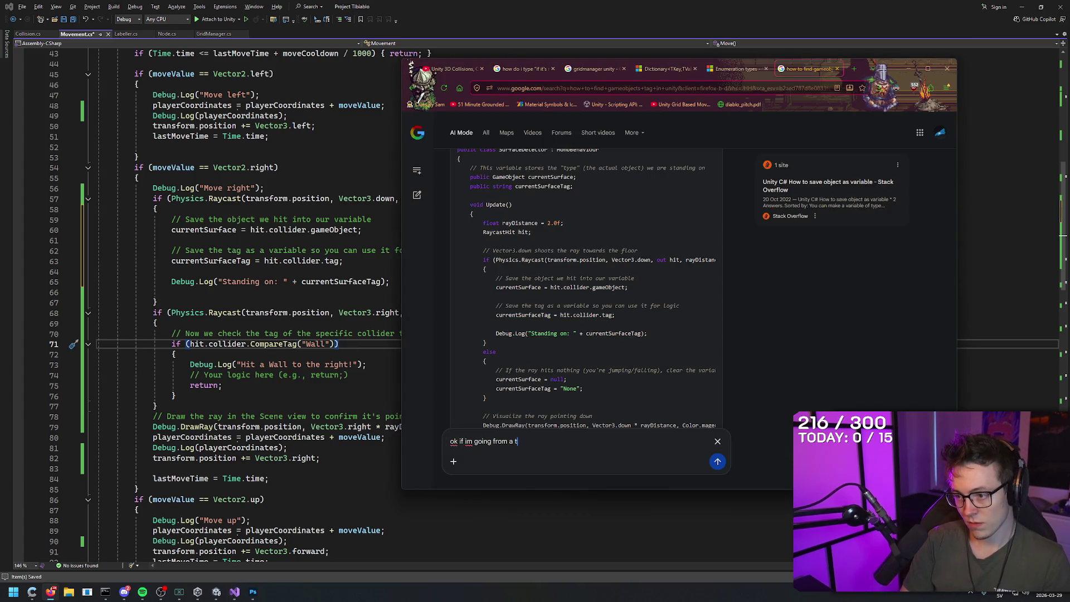
key("BackSpace")
key("BackSpace")
key("BackSpace")
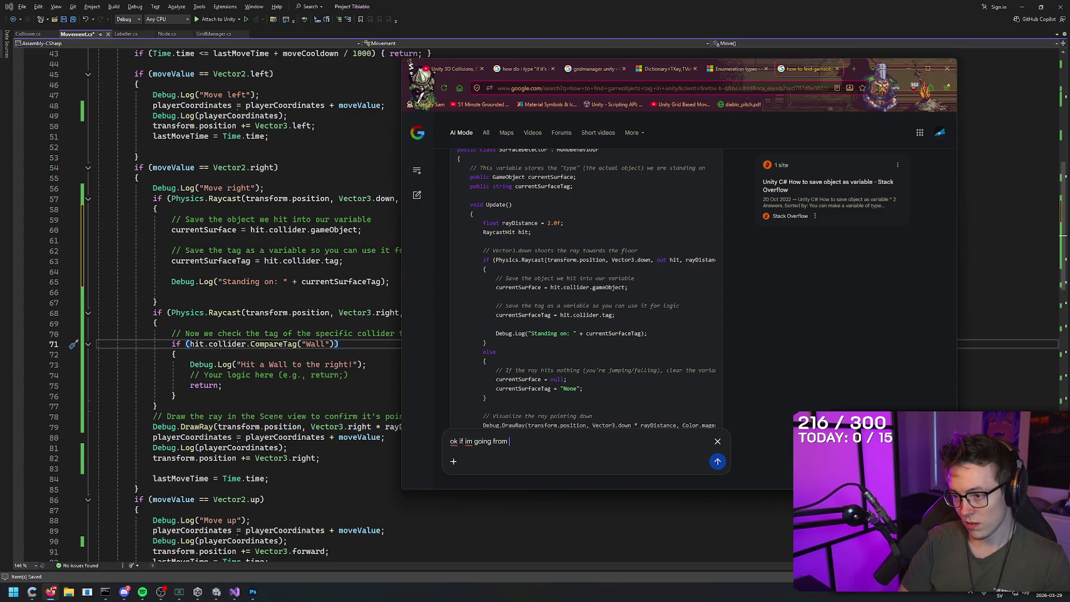
type("tag \"tile\" to")
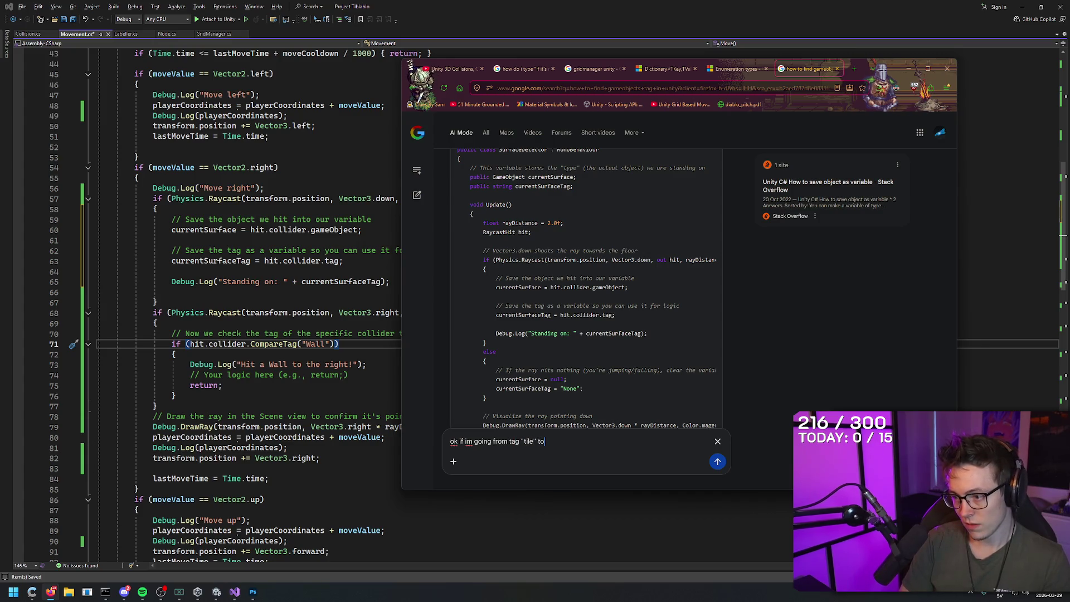
type(" a tag \"wall\" I don't w")
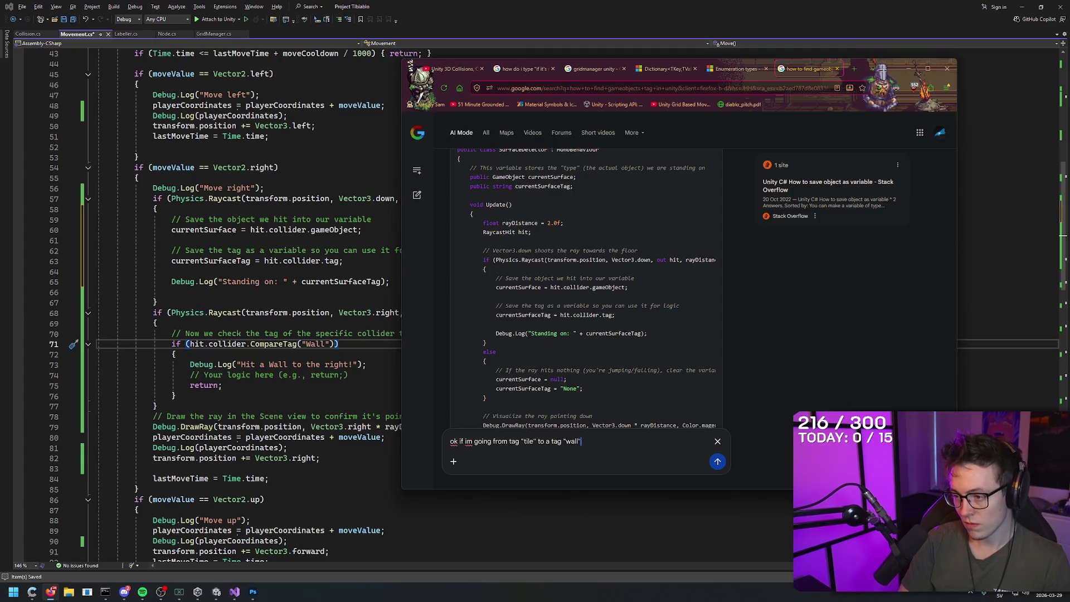
key("BackSpace")
key("BackSpace")
key("BackSpace")
type("want it to return")
key("Return")
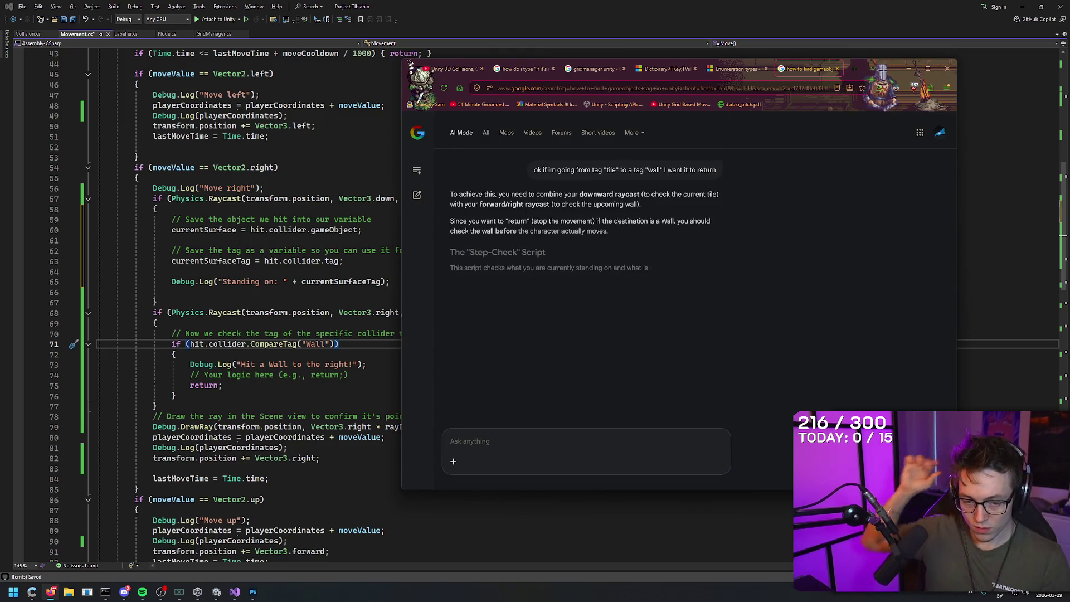
- Scroll through the AI's answer and its suggested code
scroll(741, 271, "down", 2)
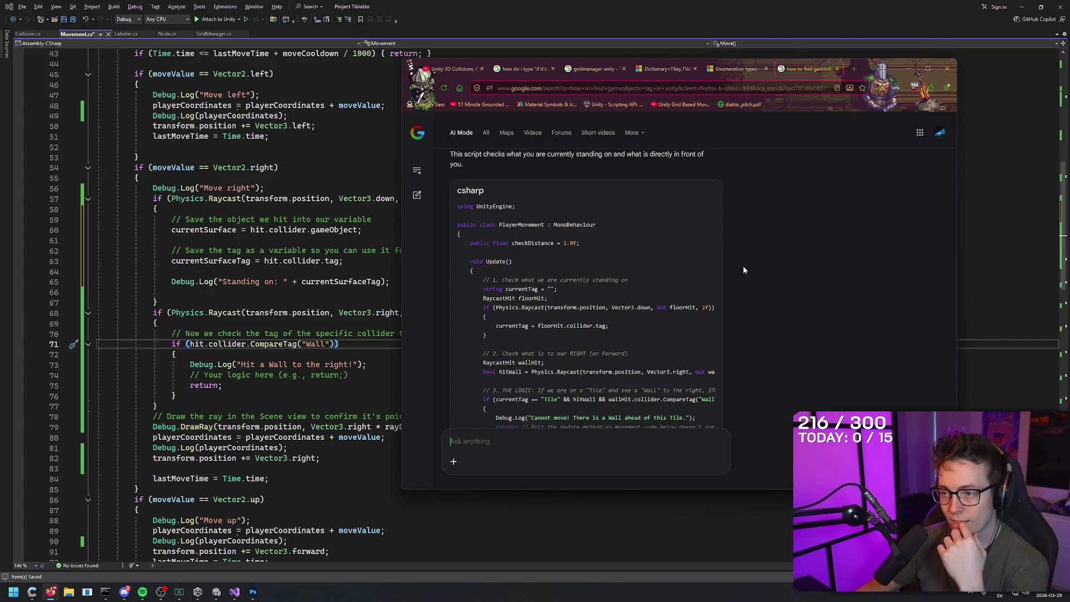
scroll(754, 261, "down", 1)
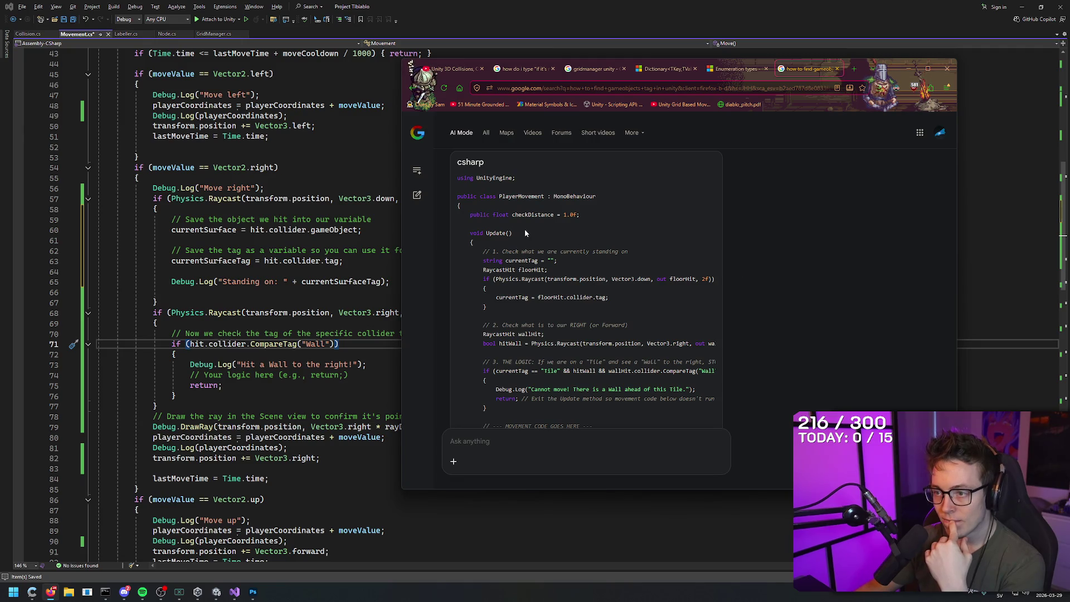
right_click(767, 234)
right_click(759, 180)
left_click(575, 235)
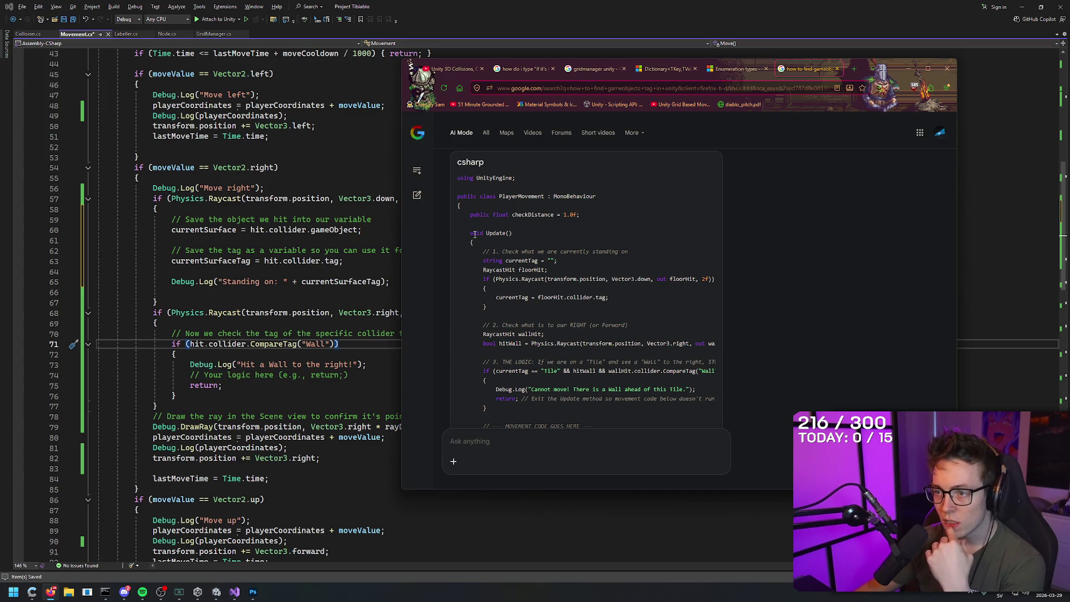
scroll(766, 202, "down", 2)
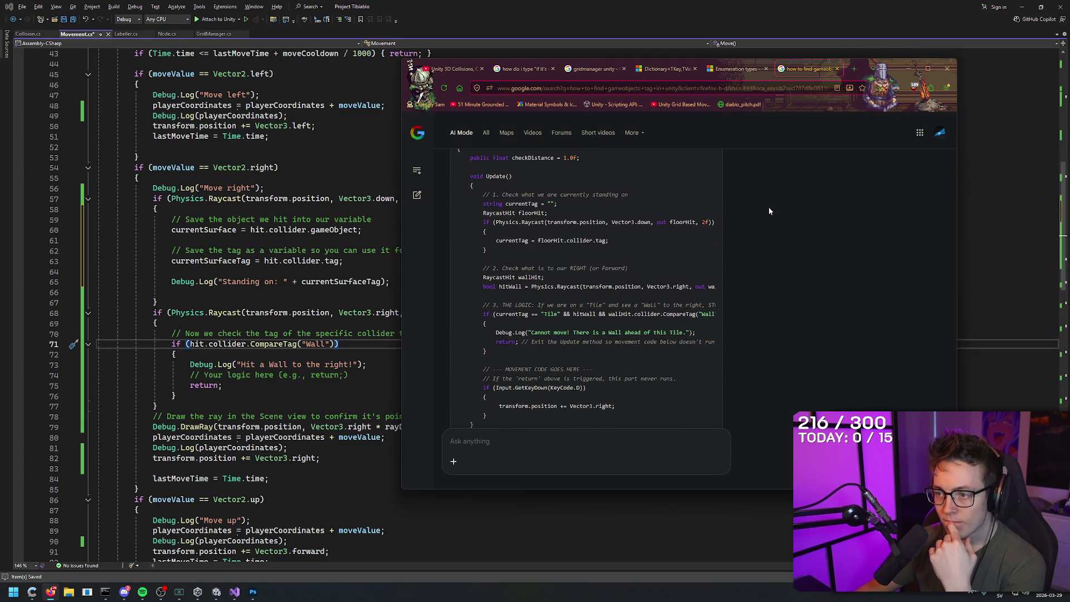
scroll(587, 210, "up", 2)
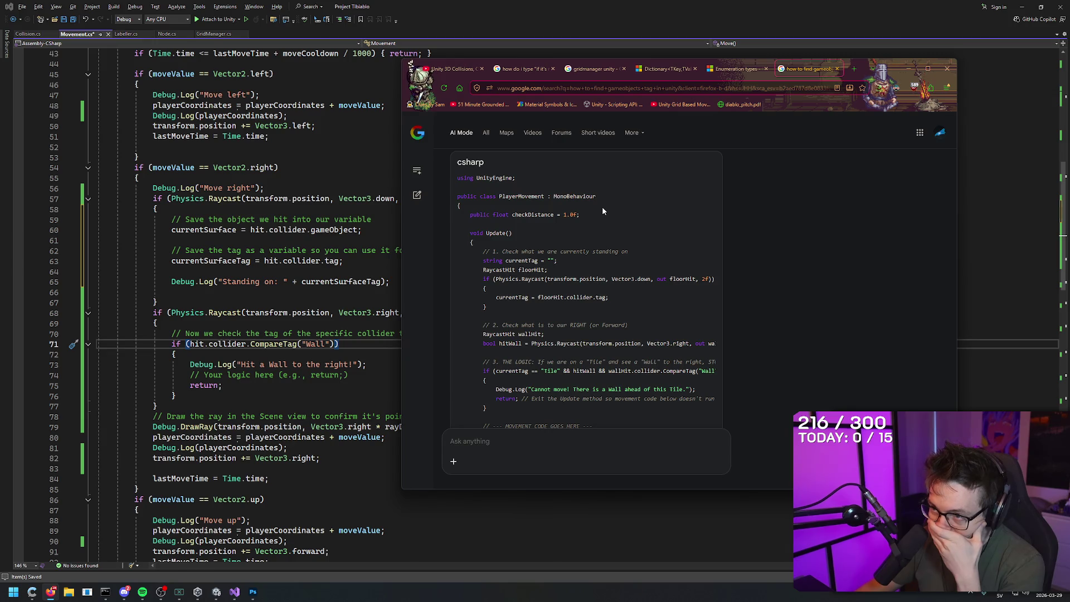
scroll(617, 226, "down", 4)
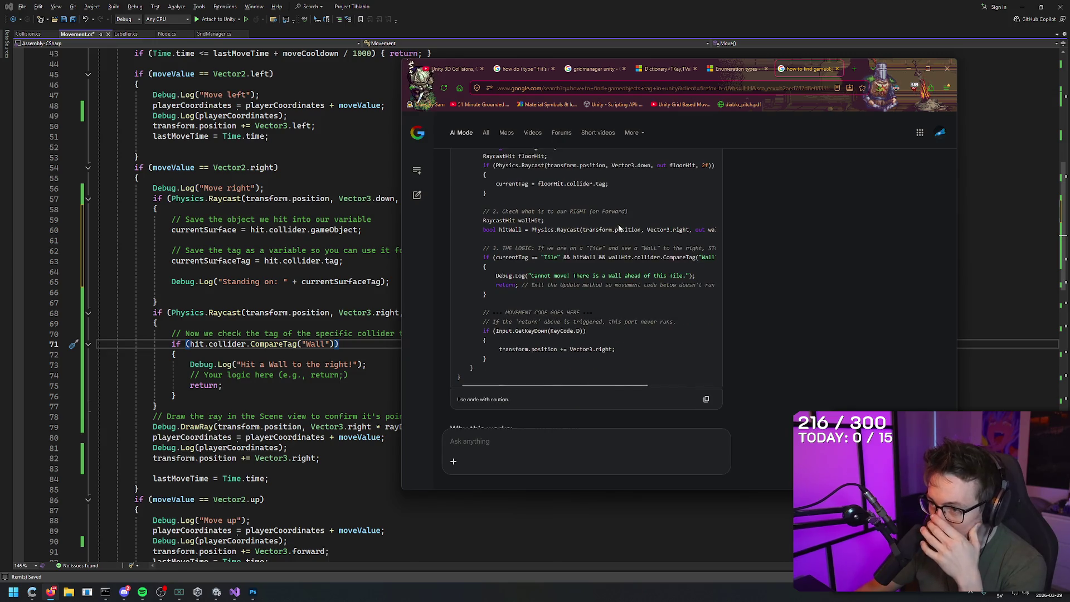
scroll(617, 224, "up", 2)
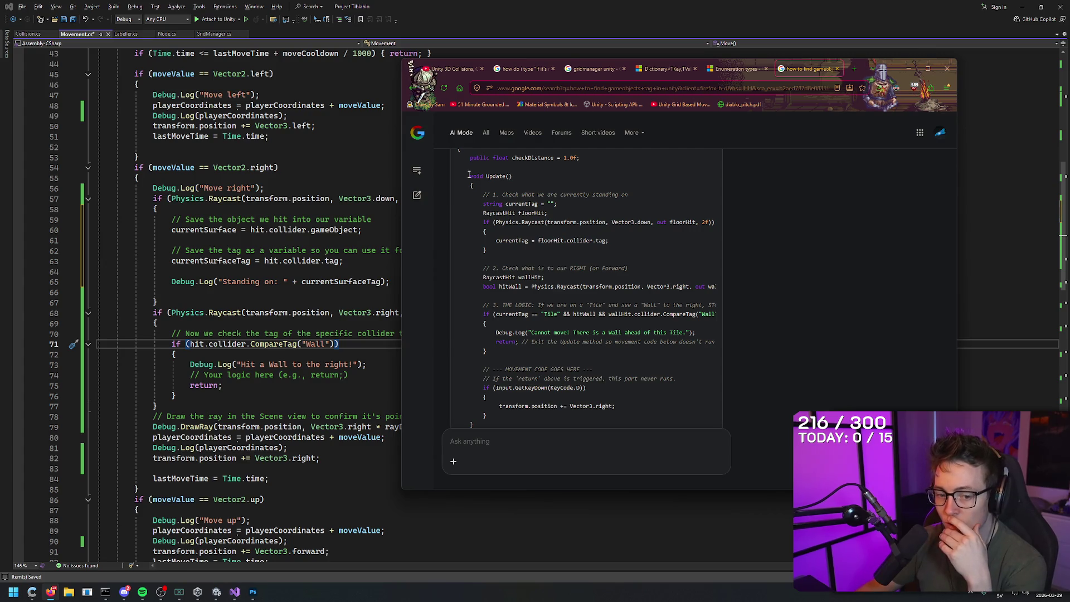
- Check Movement.cs, then begin a follow-up reading 'This is my current script, im'
left_click(334, 188)
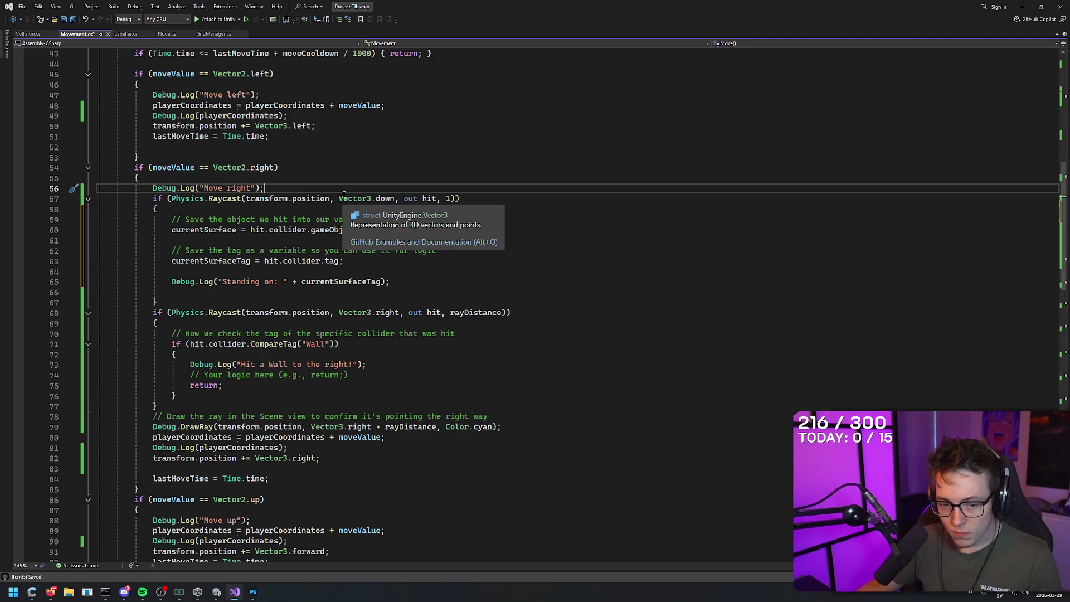
key("alt+Tab")
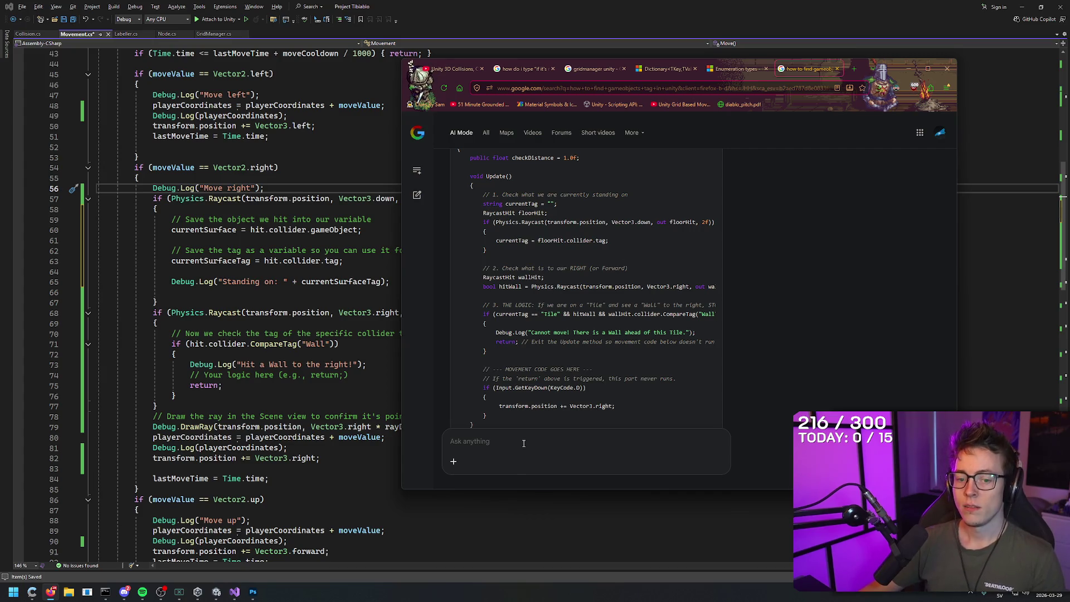
left_click(336, 344)
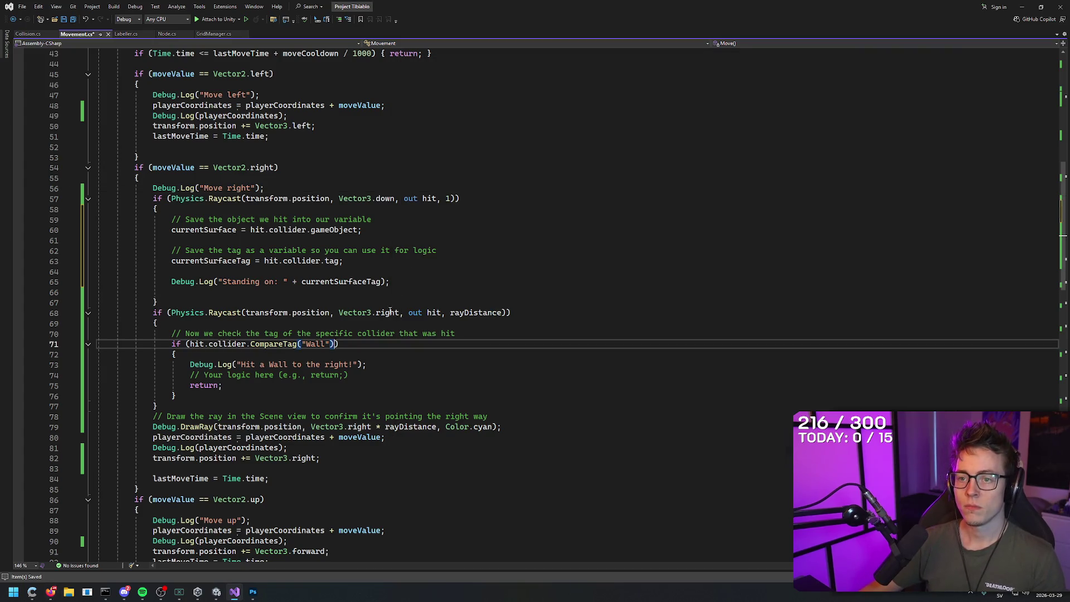
left_click_drag(336, 343, 120, 515)
left_click(467, 286)
key("alt+Tab")
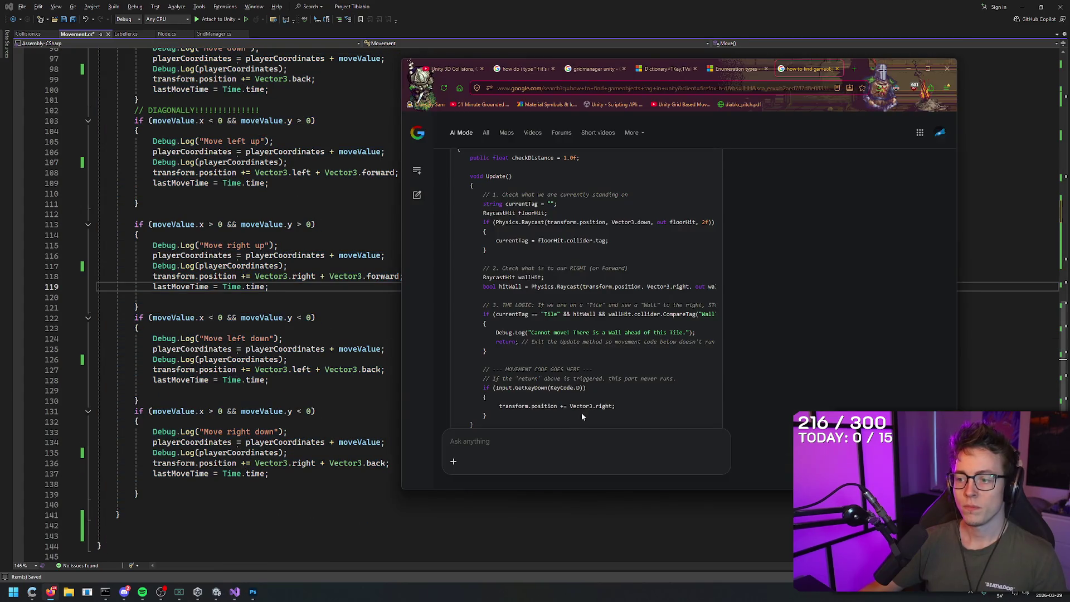
type("This is my curre")
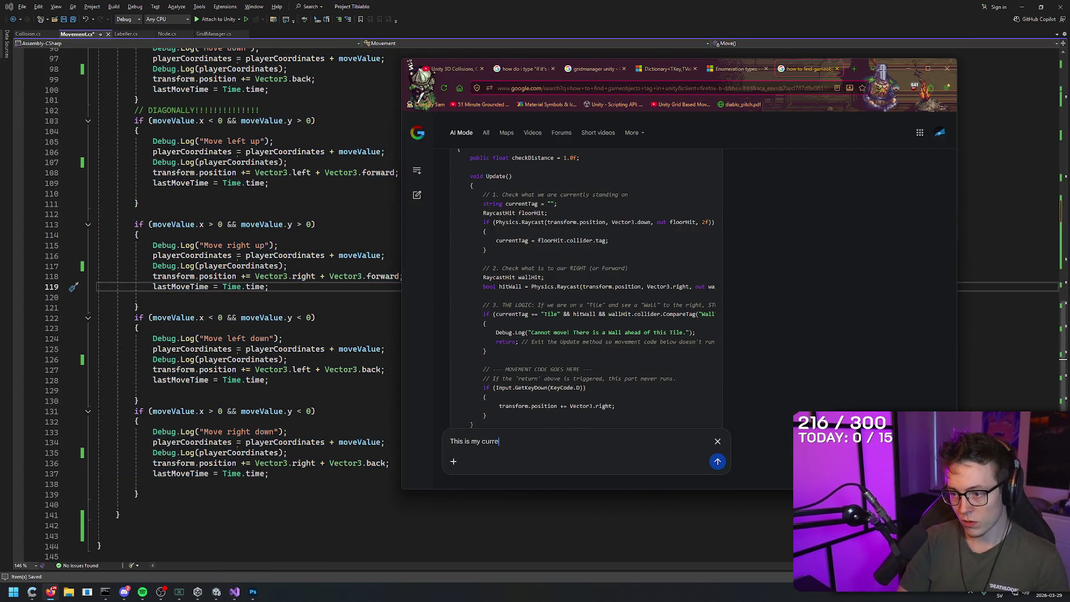
type("nt script, im just")
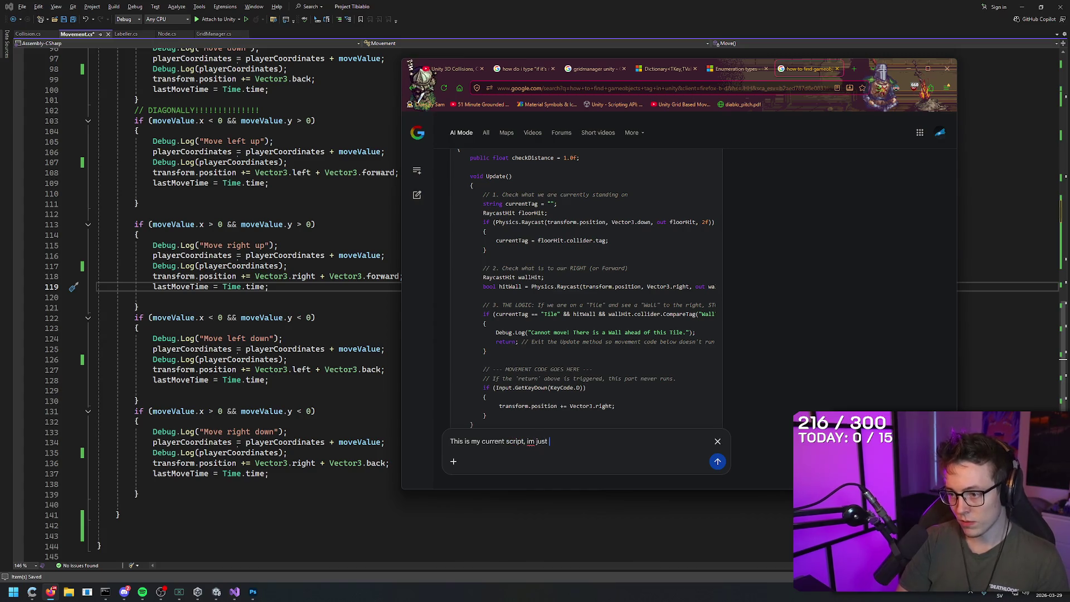
- Finish the question with 'working on the move right part' and send it
key("BackSpace")
key("BackSpace")
key("BackSpace")
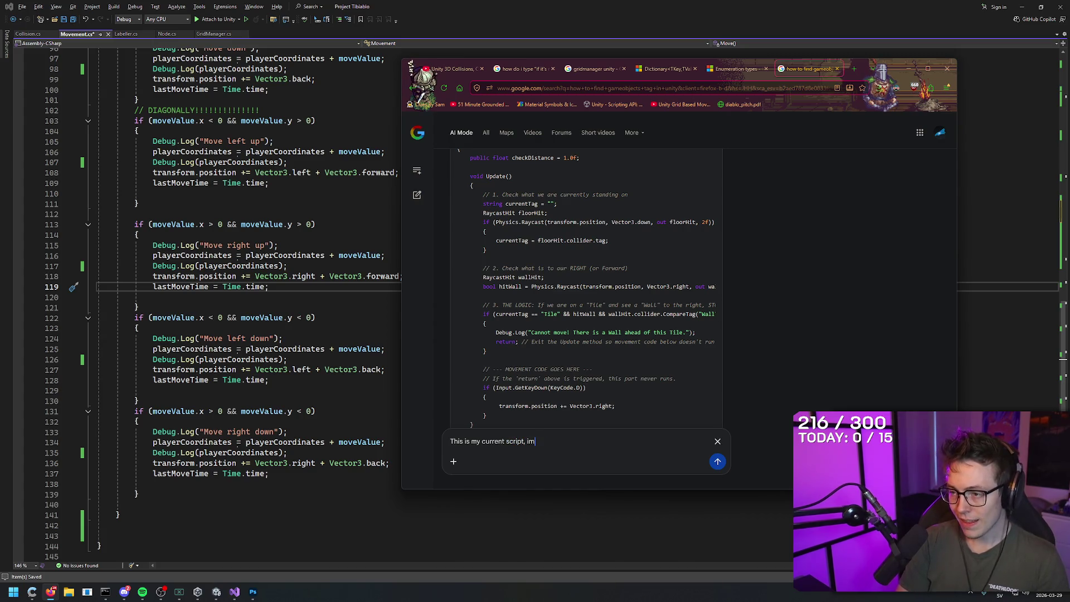
type(" working")
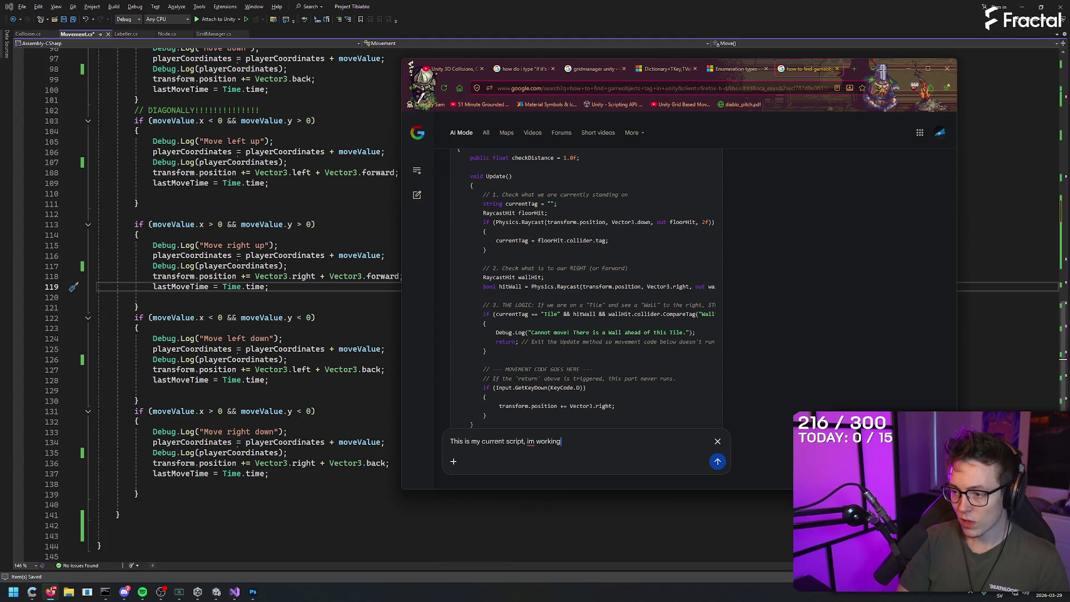
type(" on the")
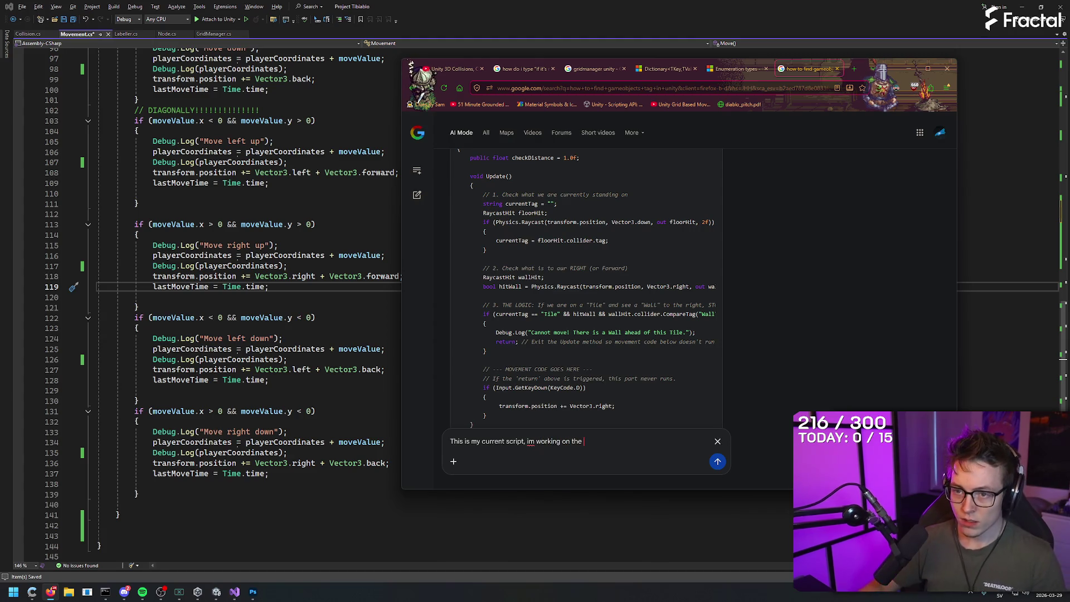
type(" move r")
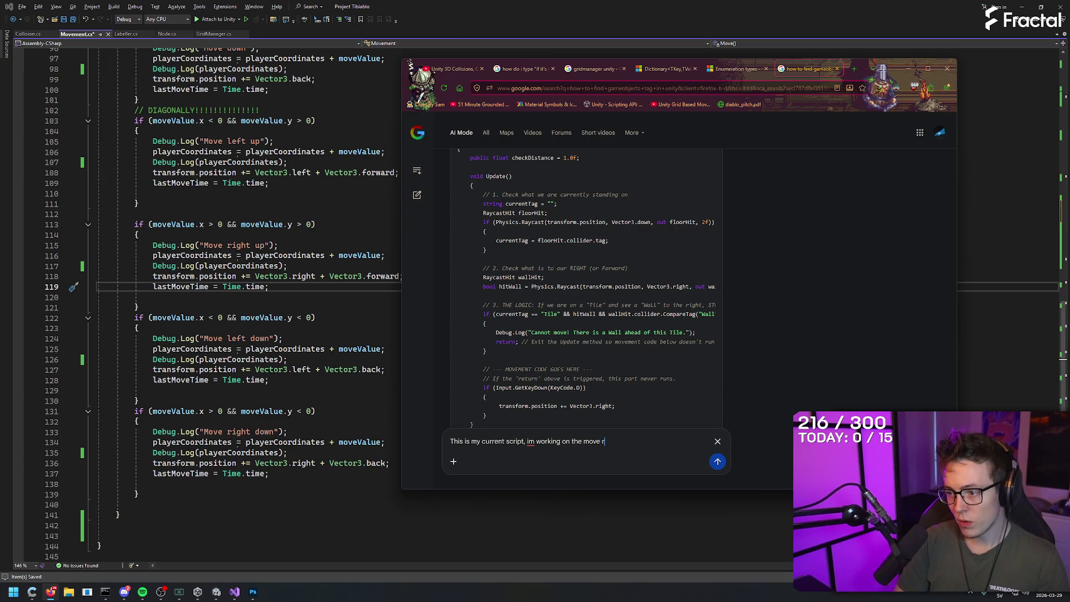
type("ight part")
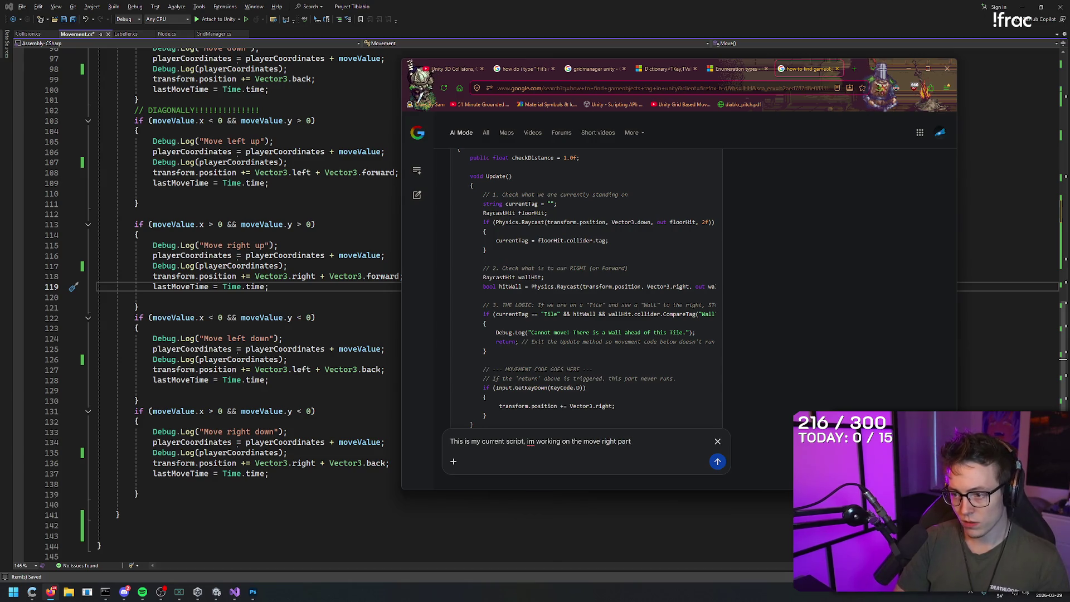
key("Return")
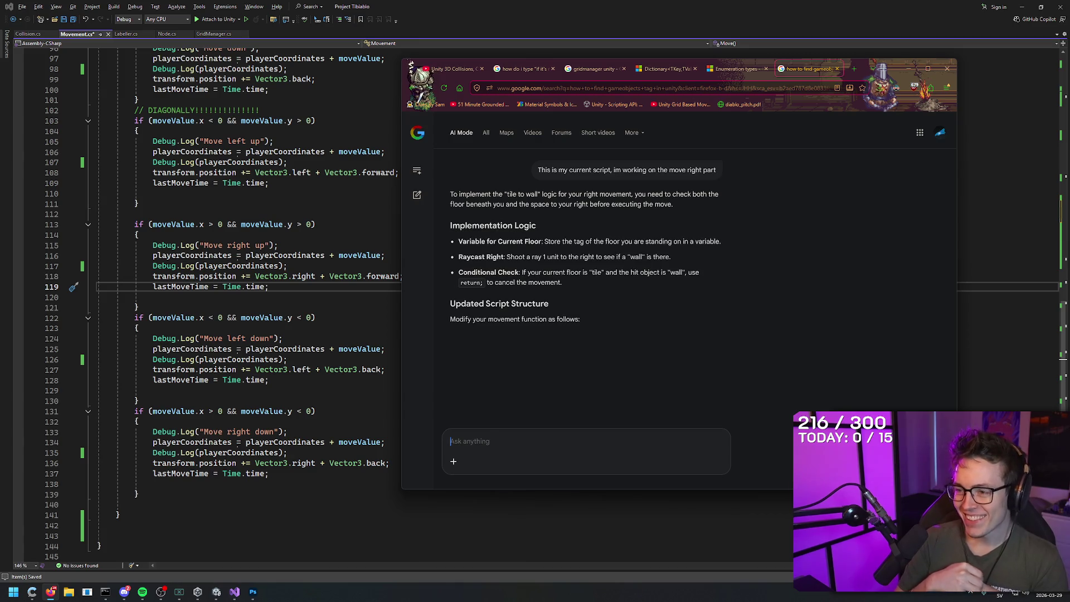
- Read the generated MoveRight code that blocks tile-to-wall moves
scroll(647, 306, "down", 2)
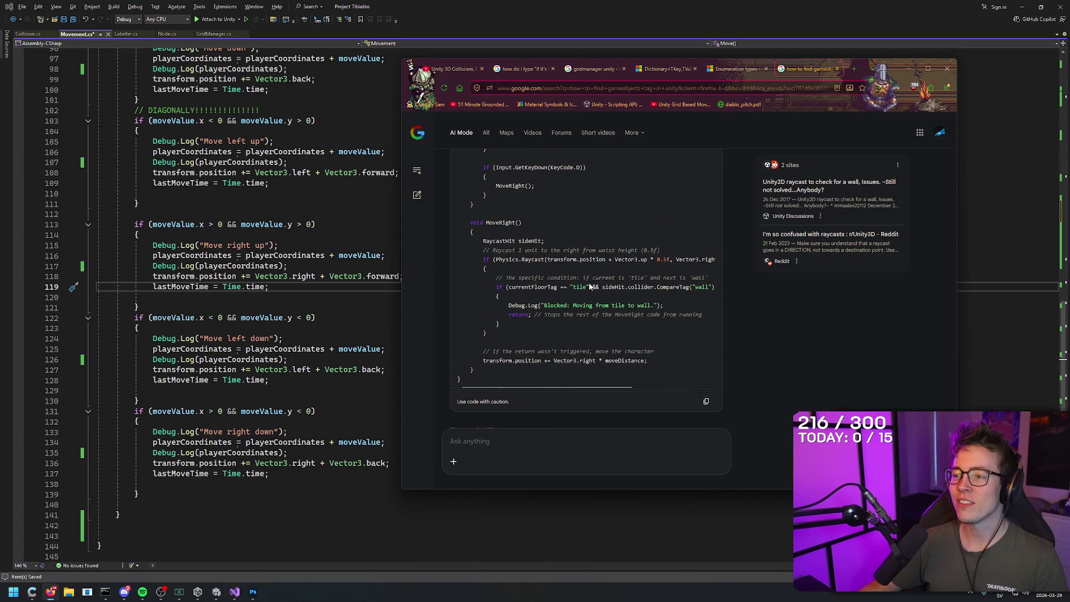
scroll(600, 289, "up", 3)
scroll(633, 296, "up", 1)
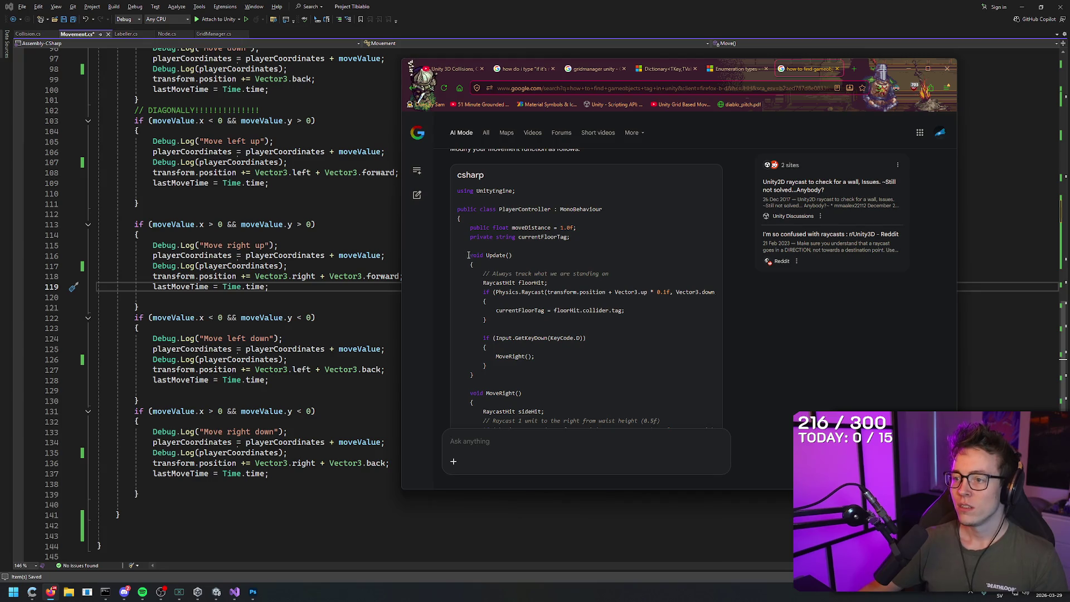
scroll(509, 253, "down", 1)
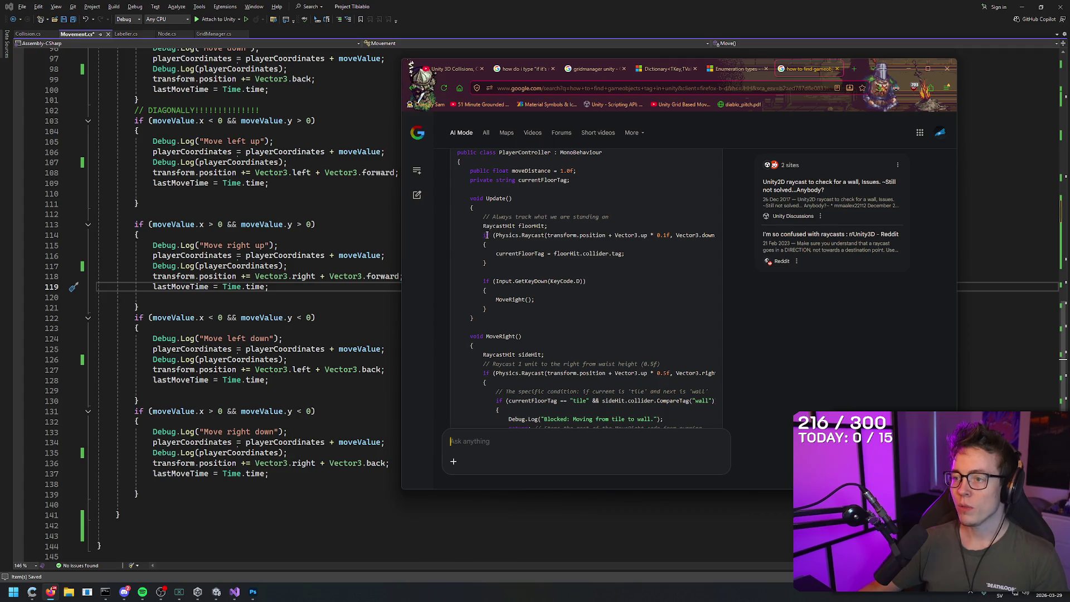
scroll(304, 229, "up", 5)
scroll(302, 238, "up", 3)
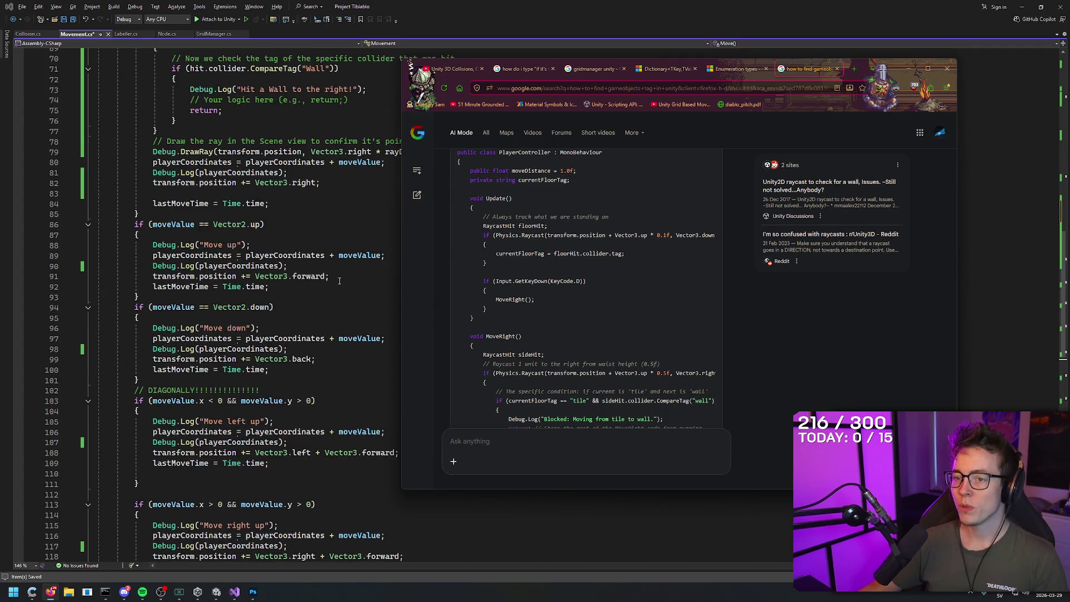
scroll(302, 239, "down", 3)
left_click(360, 267)
scroll(360, 270, "up", 3)
- Delete the Vector3.down raycast block on lines 57–67 and its leftover blank line
scroll(360, 270, "up", 5)
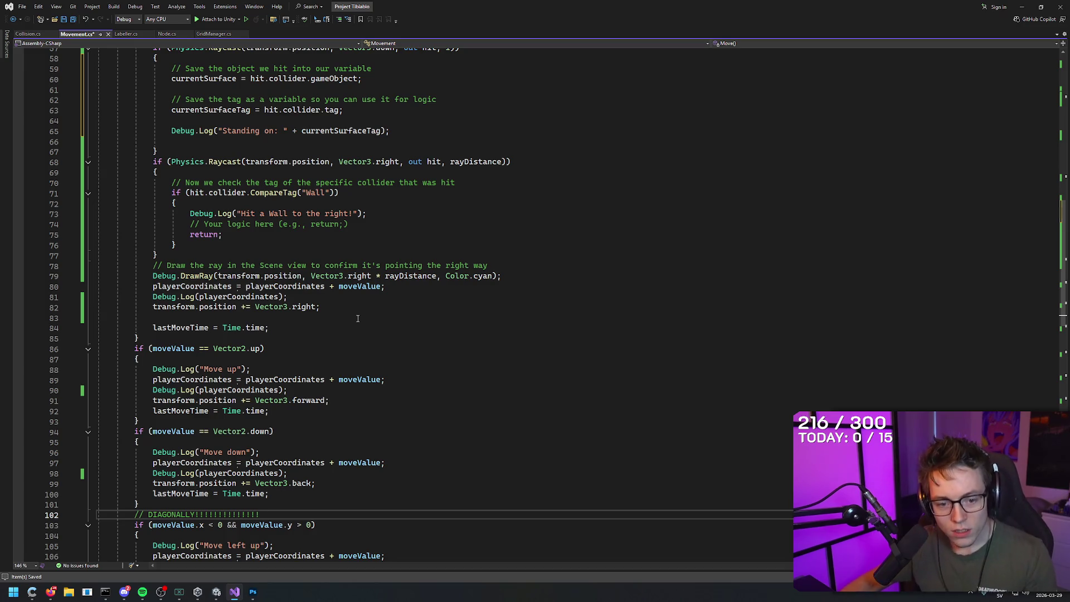
scroll(358, 318, "up", 3)
scroll(358, 316, "up", 4)
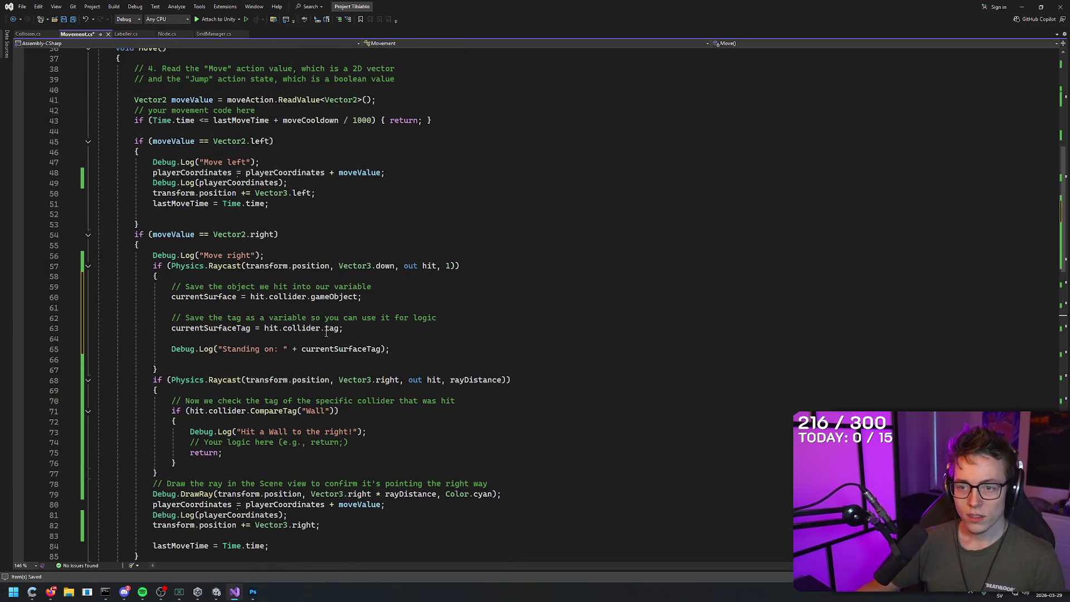
left_click(154, 265)
key("Down")
left_click(159, 379)
mouse_move(159, 370)
left_mouse_down()
mouse_move(111, 318)
mouse_move(98, 266)
left_mouse_up()
key("ctrl+c")
key("Delete")
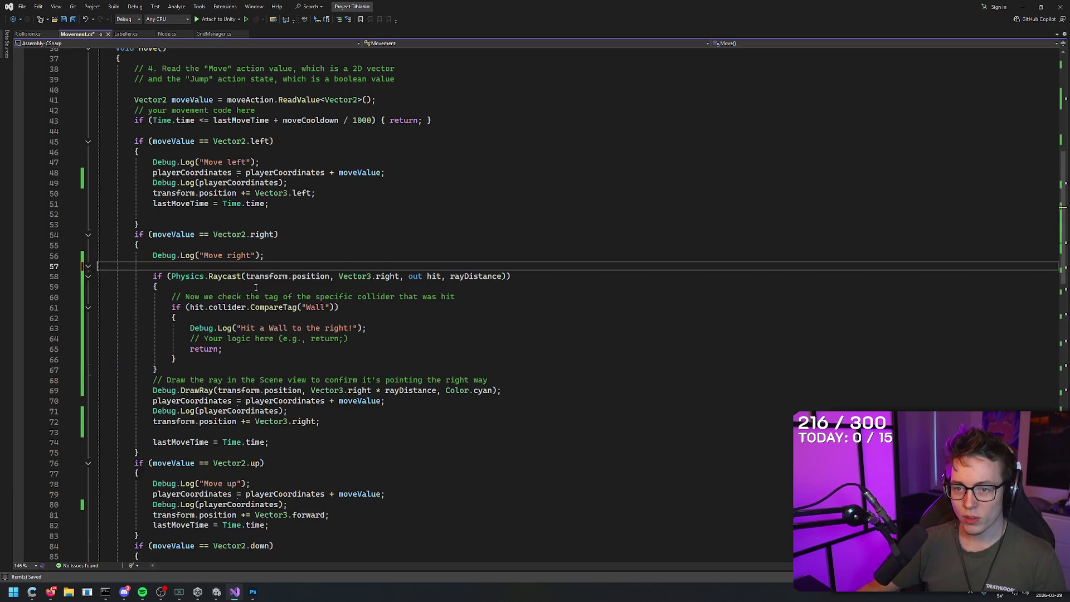
key("BackSpace")
- Scroll up to Update and place the caret after the Move() call
scroll(256, 299, "up", 4)
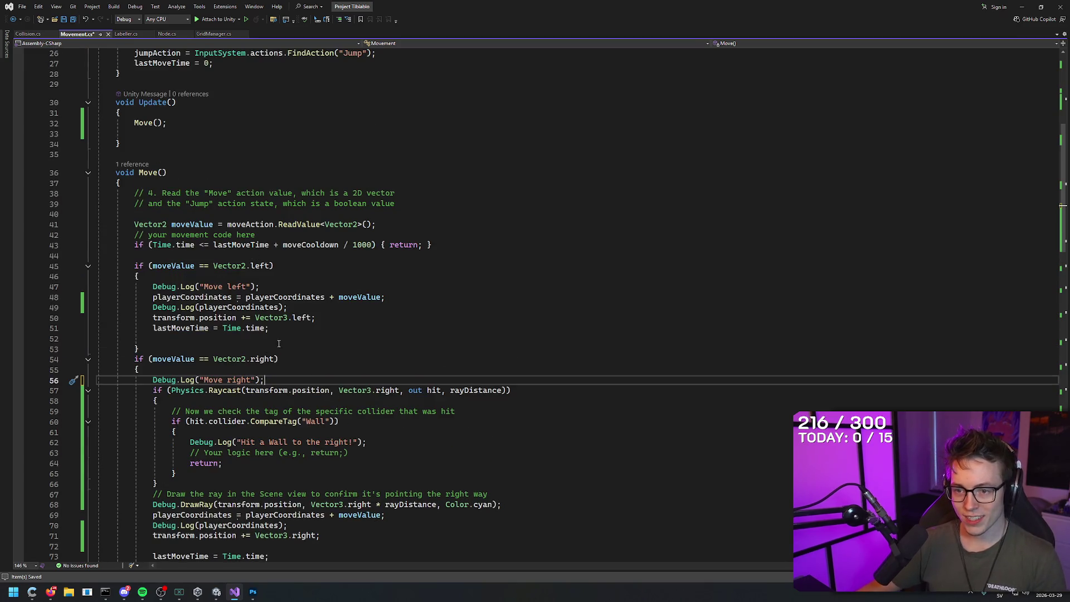
scroll(302, 347, "down", 3)
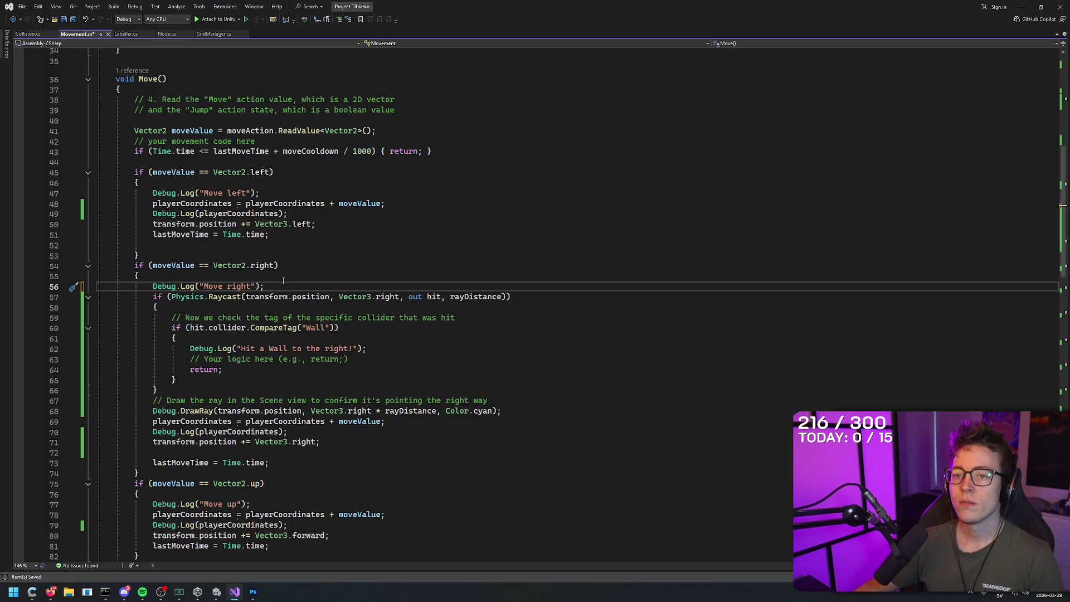
scroll(283, 281, "up", 5)
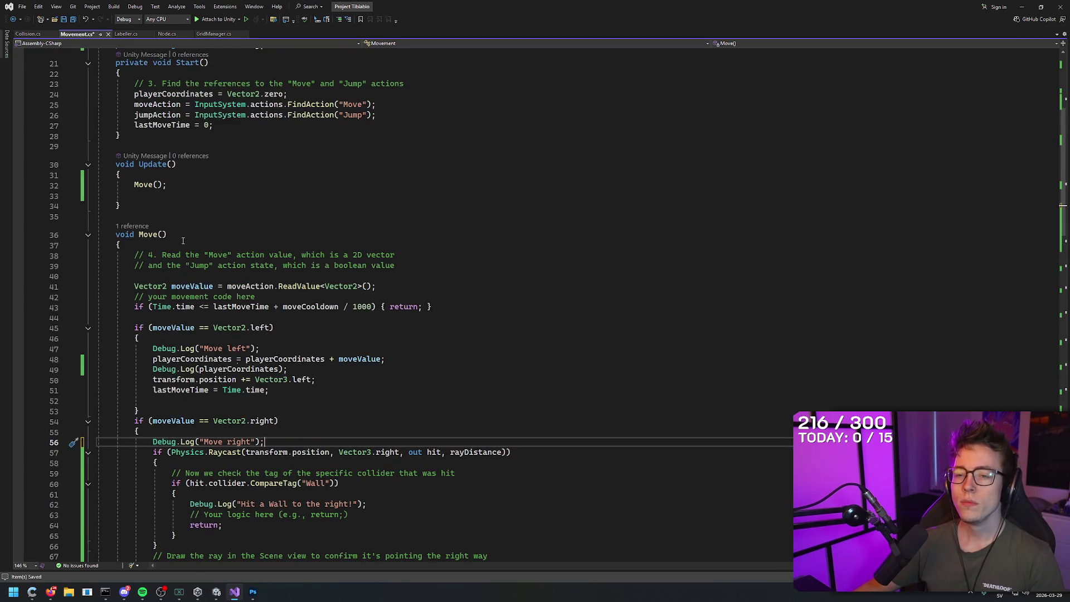
scroll(183, 234, "up", 4)
left_click(188, 308)
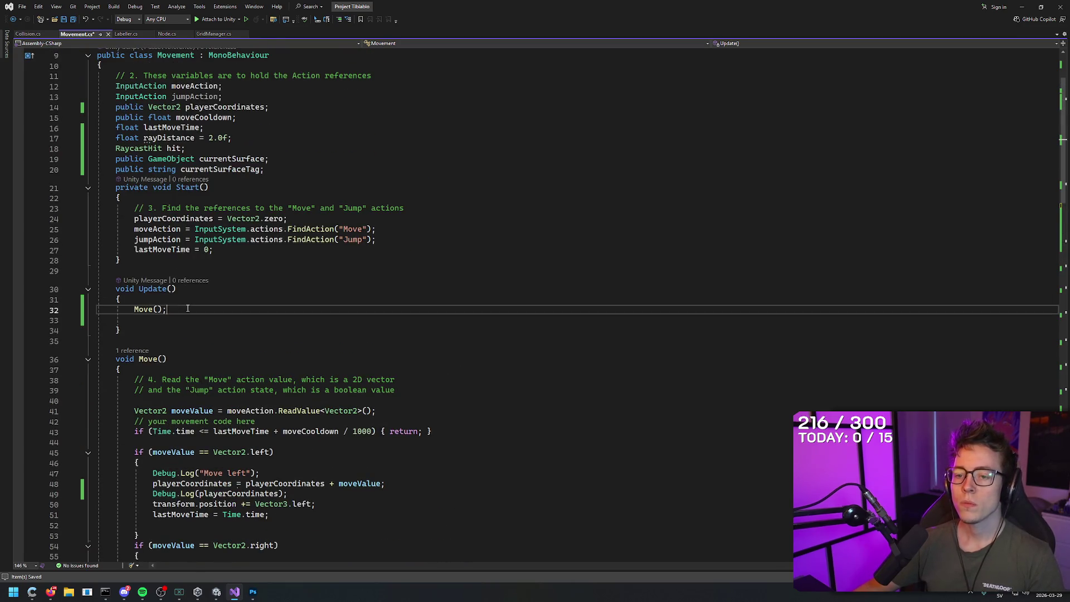
- Paste the floor raycast block on a new line after Move() in Update
key("alt+Tab")
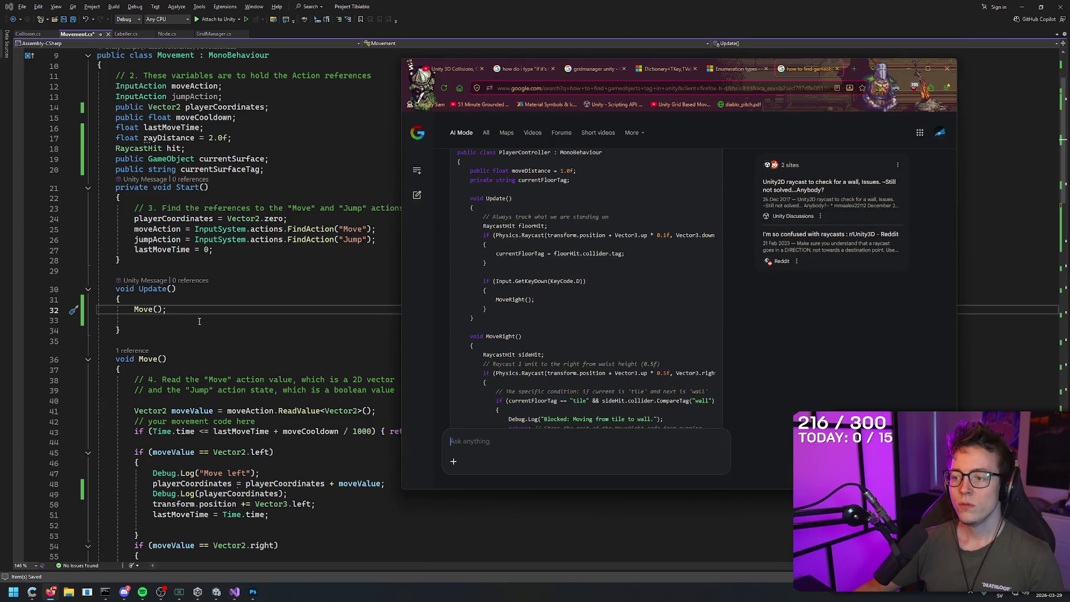
key("alt+Tab")
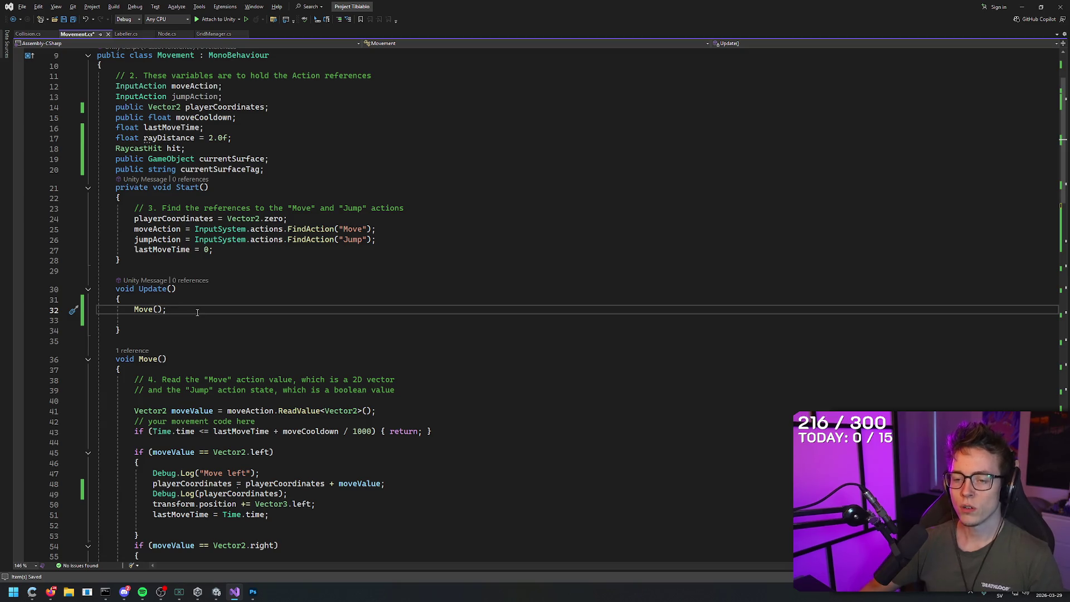
key("Return")
key("ctrl+v")
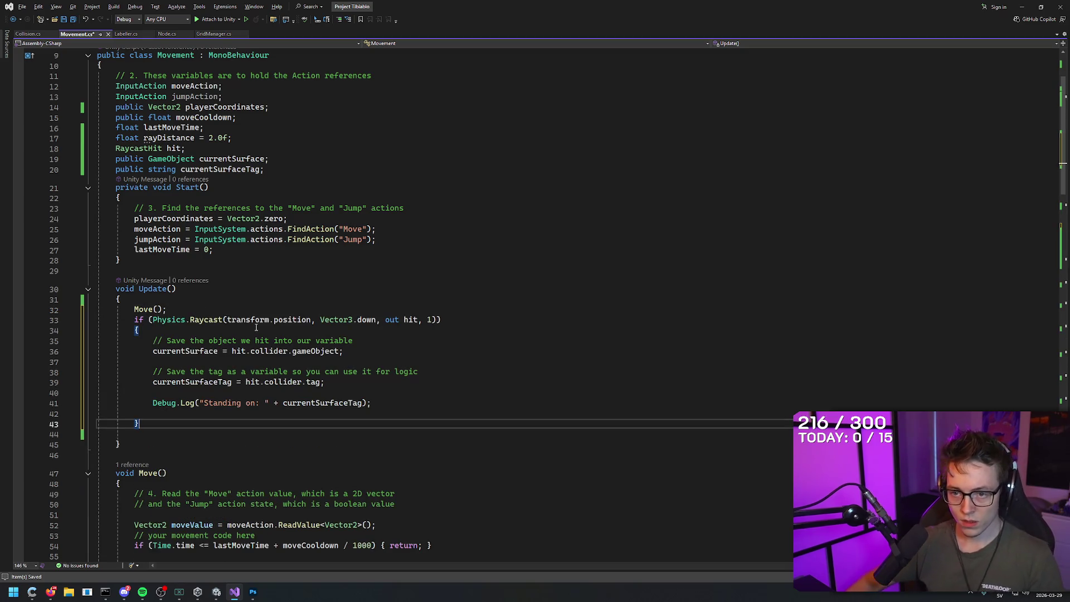
left_click(419, 435)
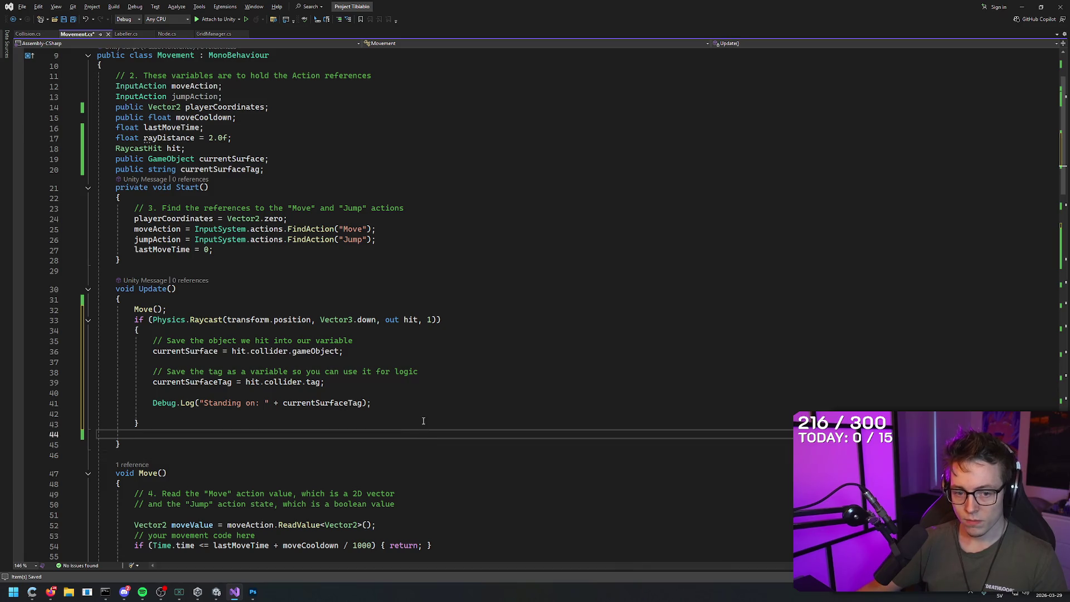
- Save Movement.cs, then undo the pasted block and its blank line
key("ctrl+s")
key("ctrl+z")
key("ctrl+z")
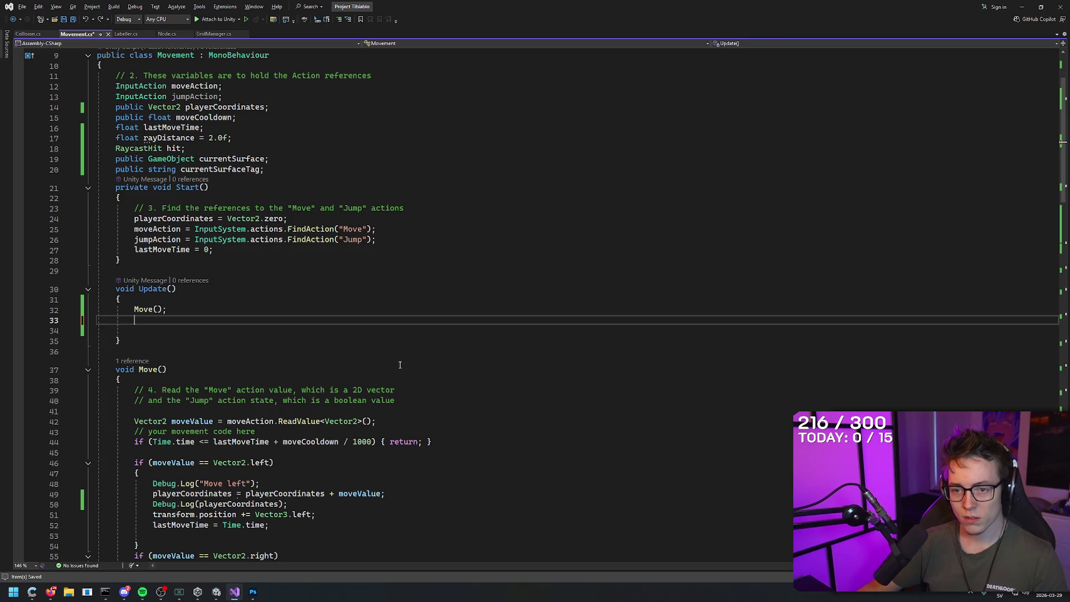
key("ctrl+z")
- Scroll through Move() and stop on the Move right log line
scroll(363, 363, "down", 9)
scroll(323, 362, "down", 8)
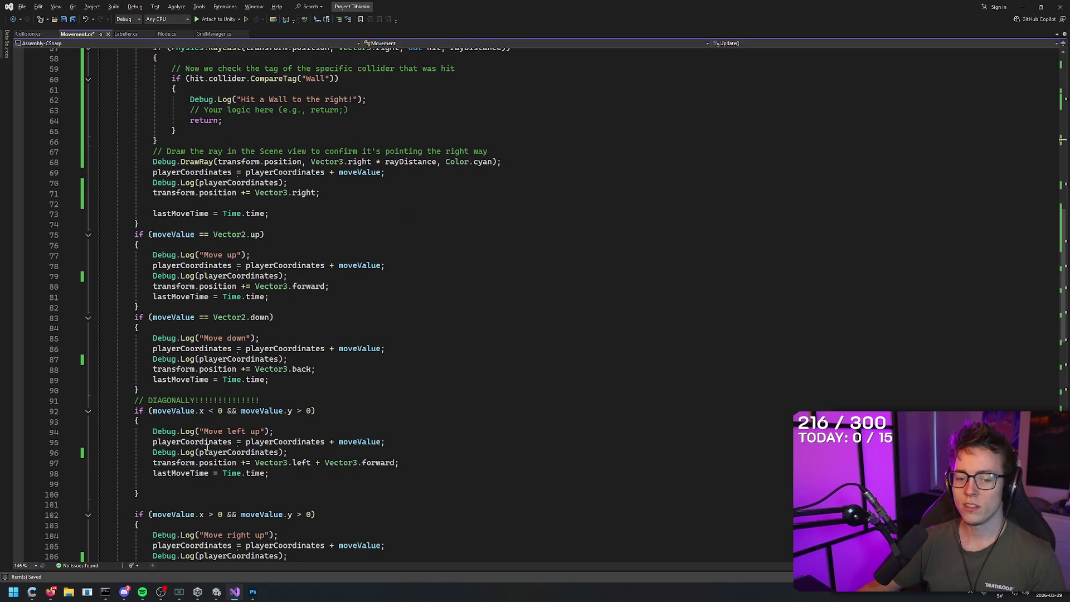
scroll(389, 363, "down", 3)
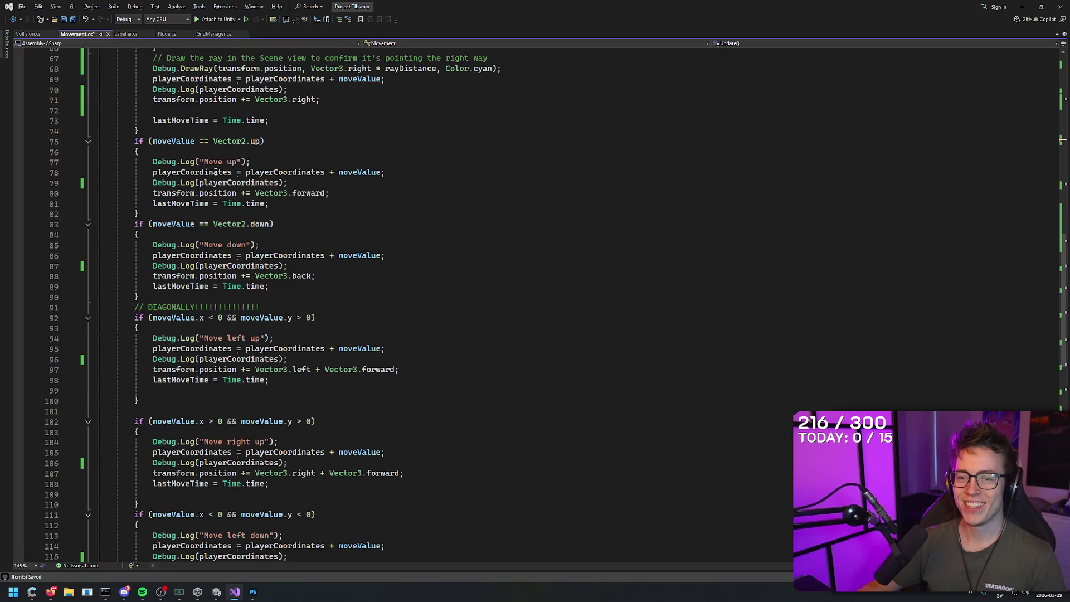
scroll(308, 435, "down", 2)
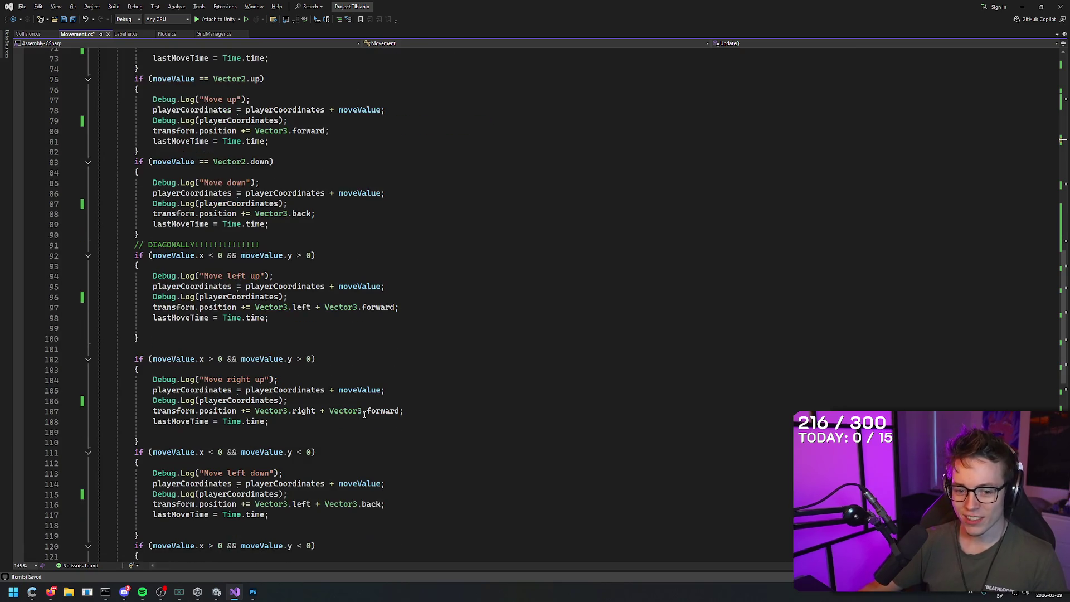
scroll(365, 415, "up", 1)
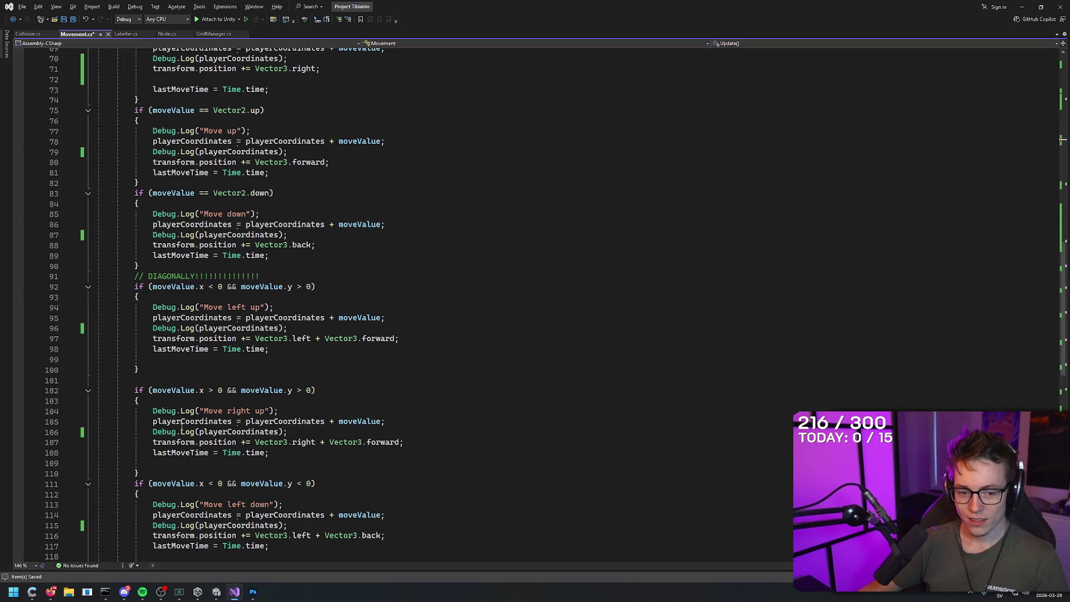
scroll(457, 272, "up", 5)
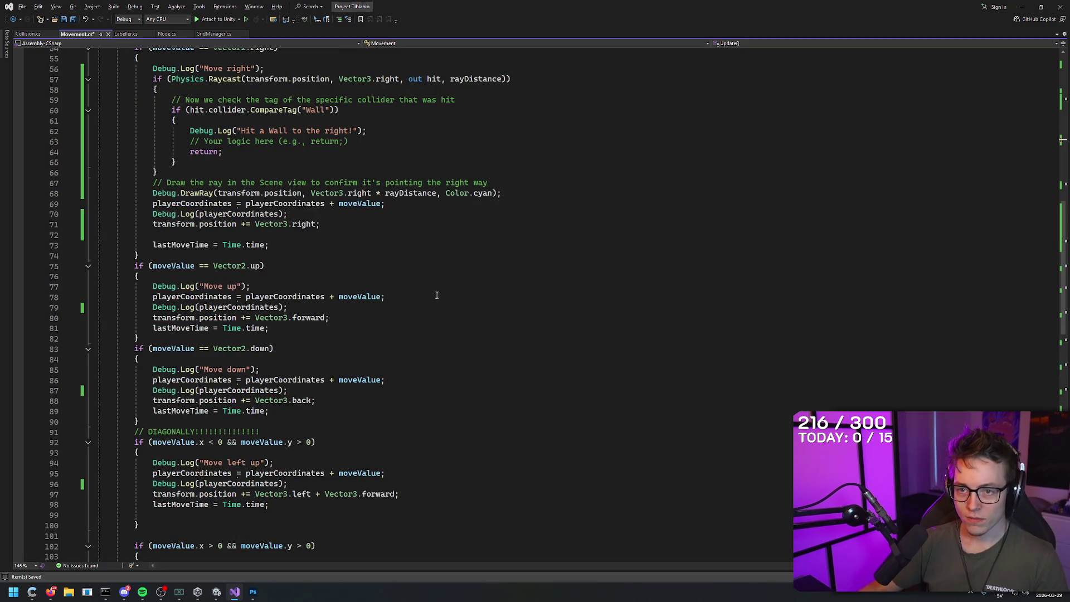
scroll(267, 312, "up", 8)
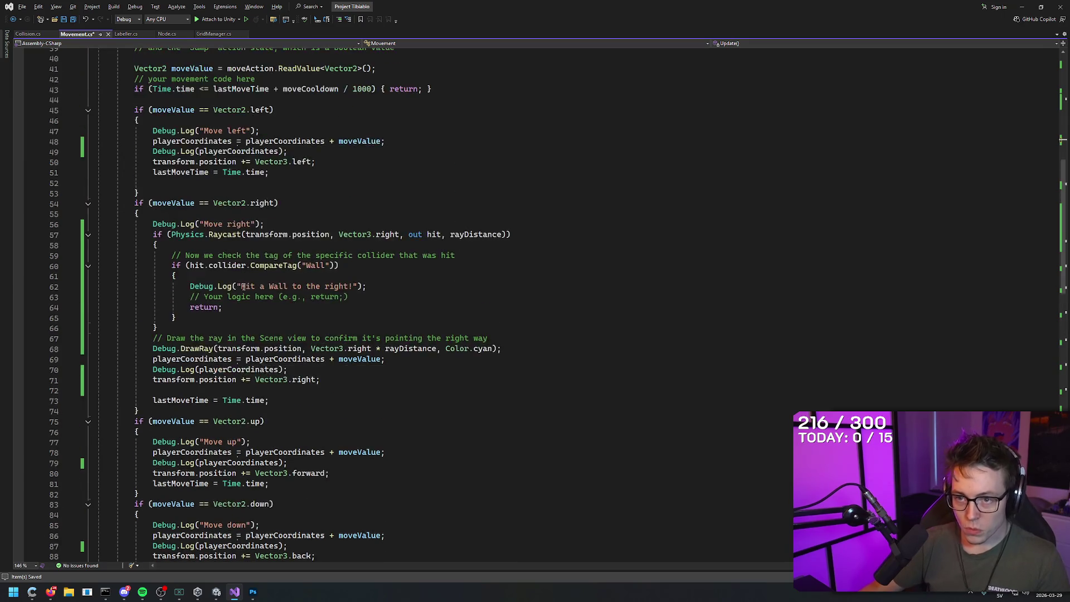
left_click(216, 317)
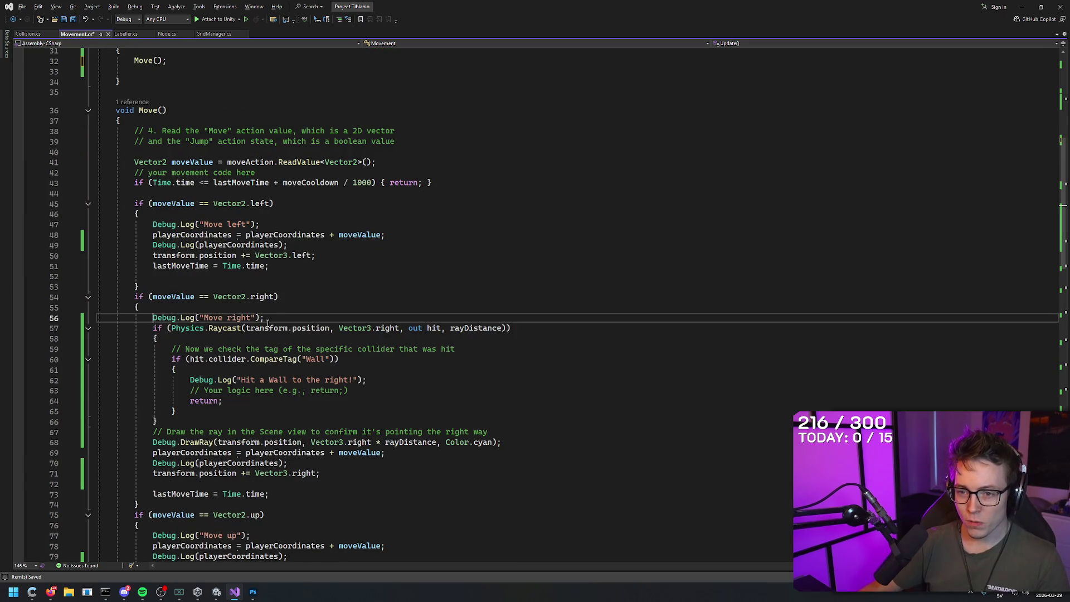
- Insert a blank line after the brace on line 55 in the move-right branch
left_click(273, 297)
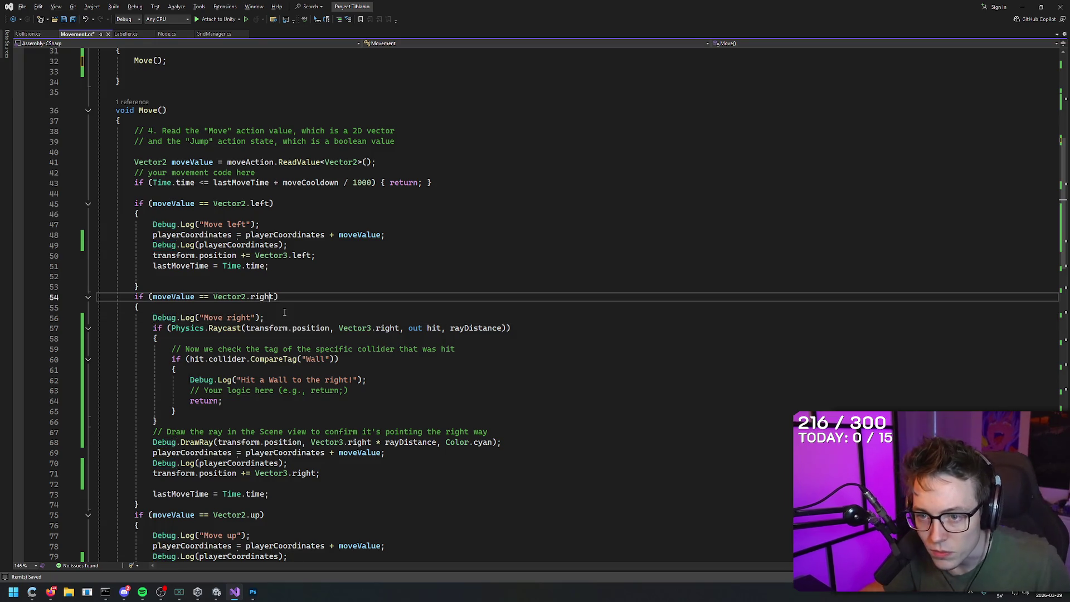
scroll(293, 301, "up", 3)
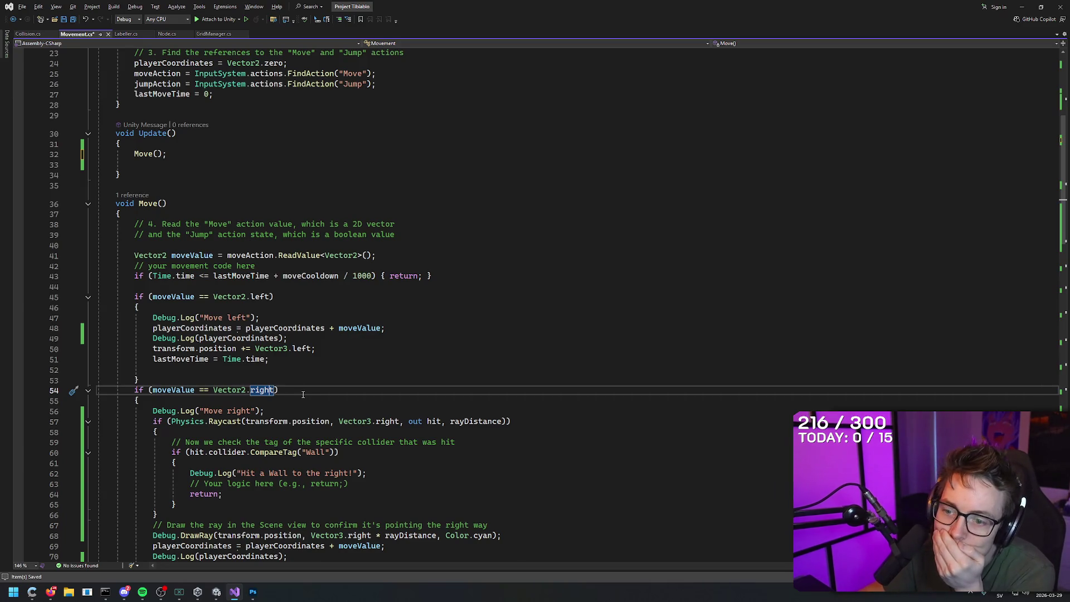
left_click(187, 404)
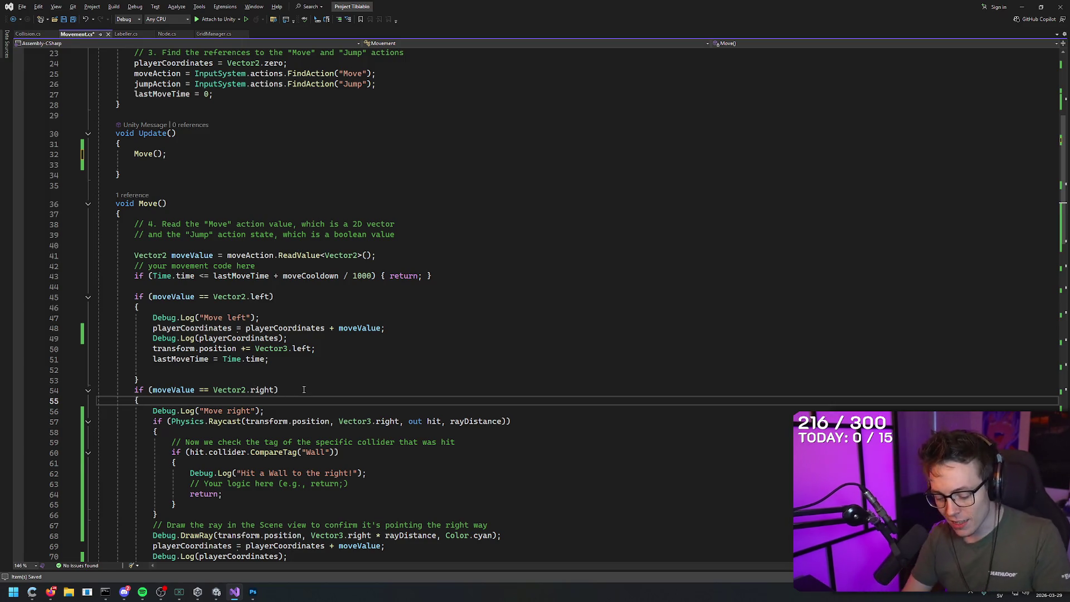
key("Return")
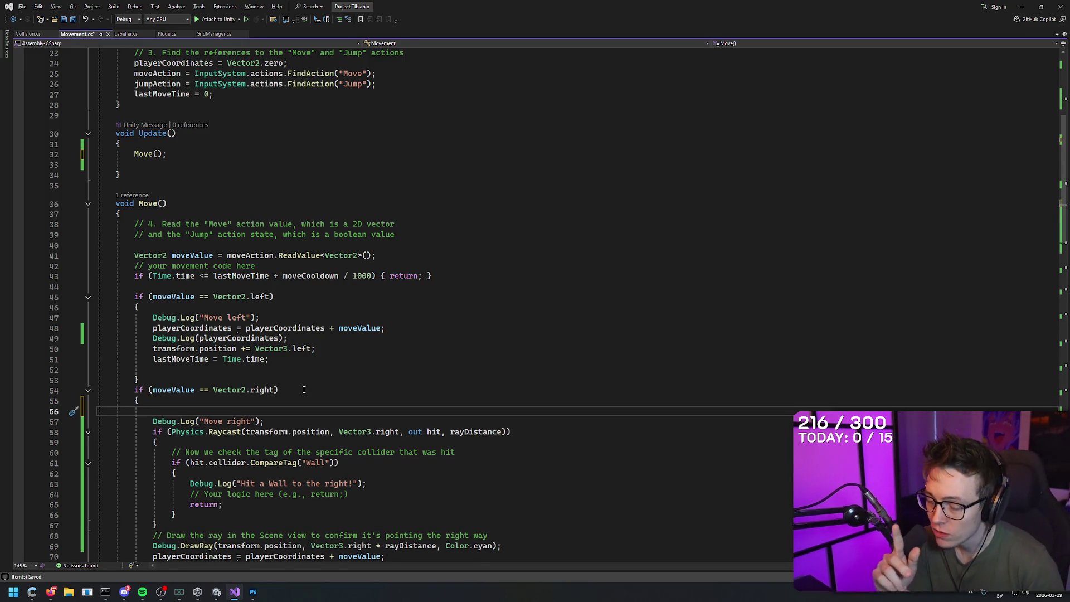
- Paste the floor raycast block there and undo it again
type("if (Physics.Raycast(transform.position, Vector3.down, out hit, 1))             {                 // Save the object we hit into our variable                 currentSurface = hit.collider.gameObject;                  // Save the tag as a variable so you can use it for logic                 currentSurfaceTag = hit.collider.tag;                  Debug.Log(\"Standing on: \" + currentSurfaceTag);              }")
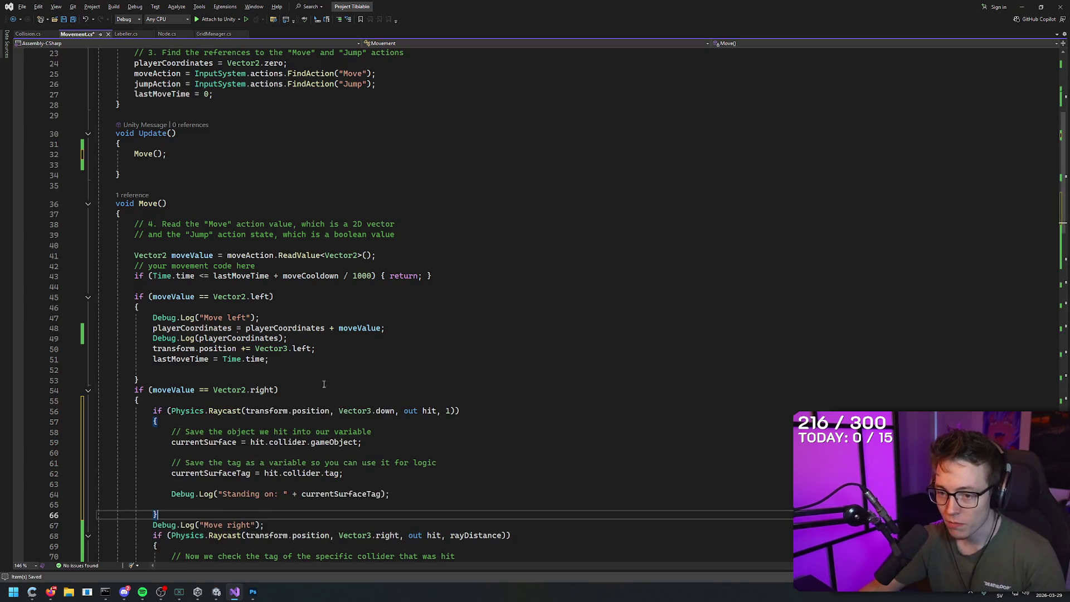
scroll(320, 379, "down", 2)
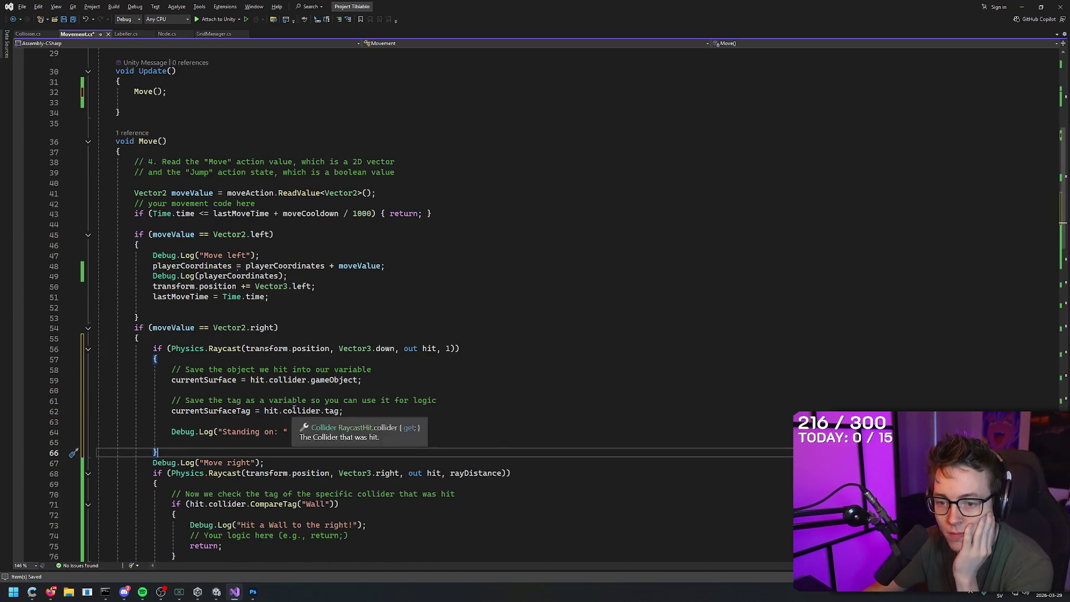
key("ctrl+z")
key("ctrl+z")
double_click(203, 441)
key("alt+Tab")
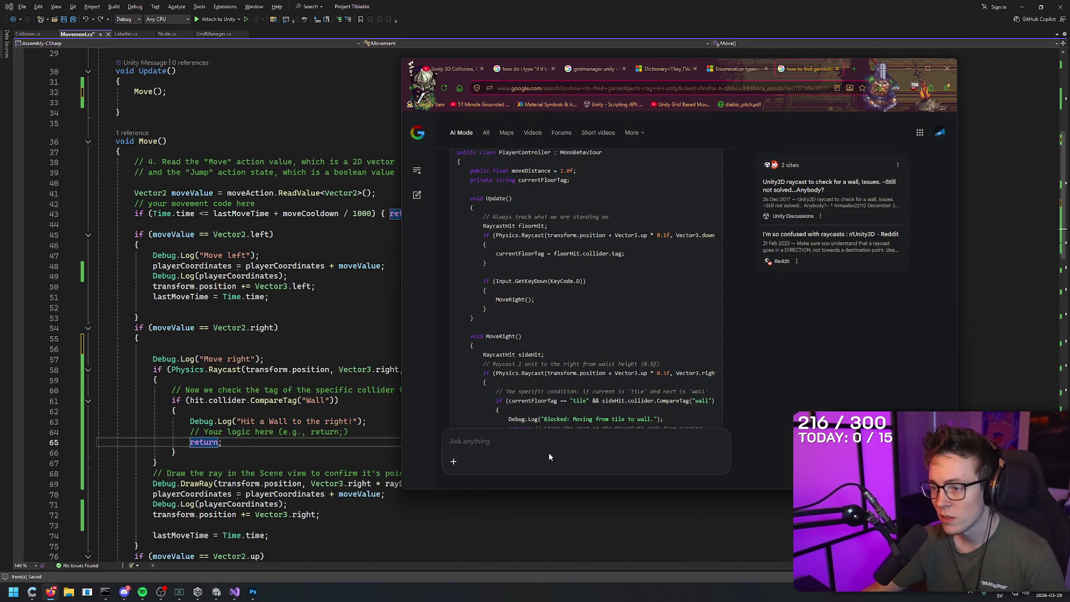
- Scroll to the top of the suggested PlayerController script and read its opening lines
scroll(559, 259, "up", 3)
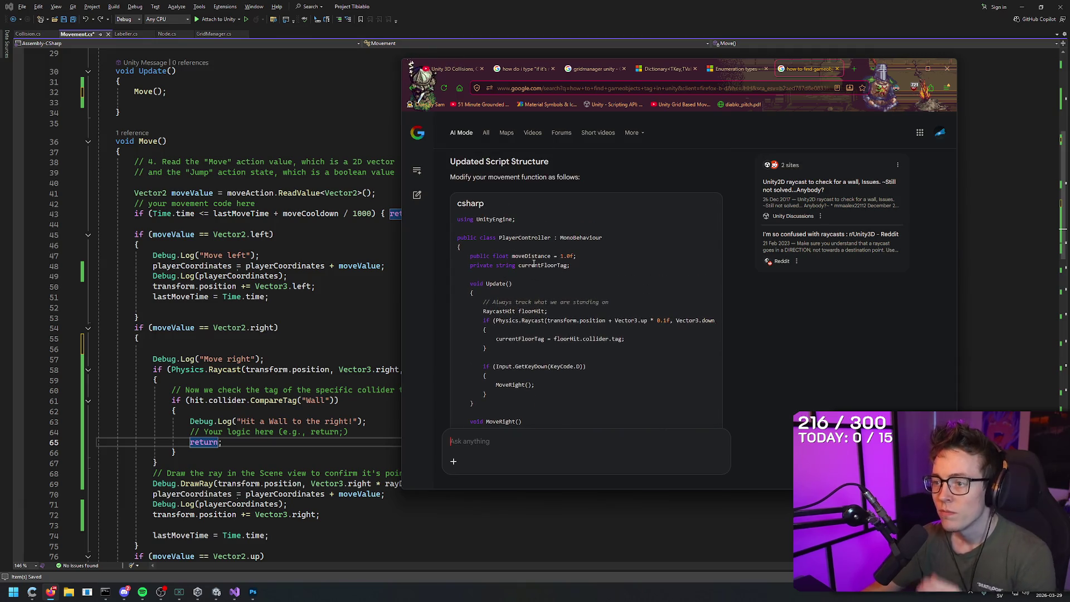
left_click_drag(587, 266, 389, 244)
left_click(585, 271)
mouse_move(585, 260)
left_mouse_down()
mouse_move(453, 267)
mouse_move(583, 266)
left_mouse_up()
left_click(583, 266)
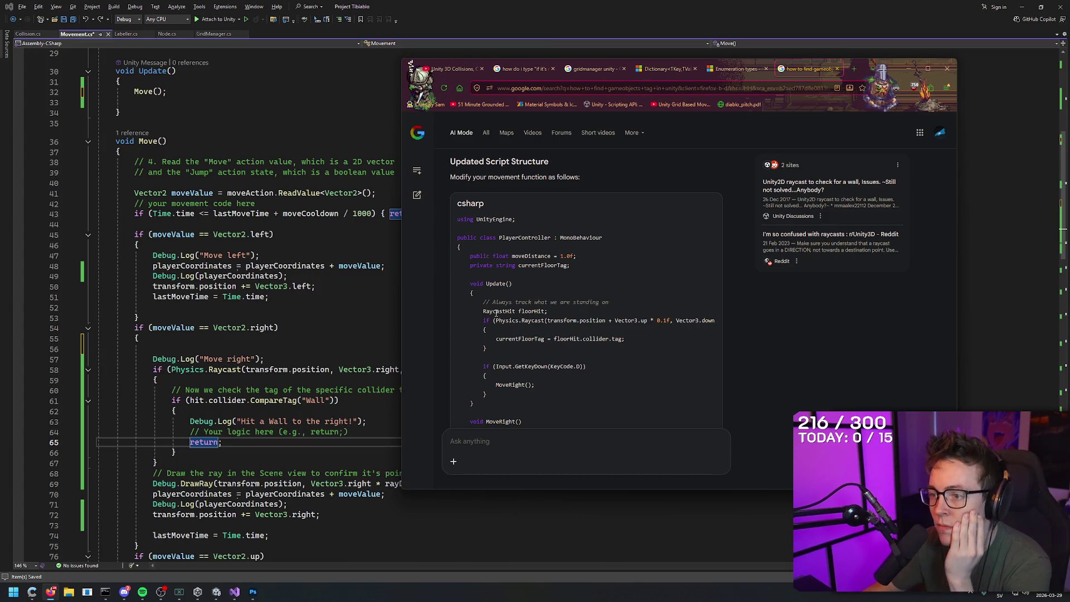
- Highlight the 'RaycastHit floorHit;' line in the suggested code
scroll(486, 306, "down", 2)
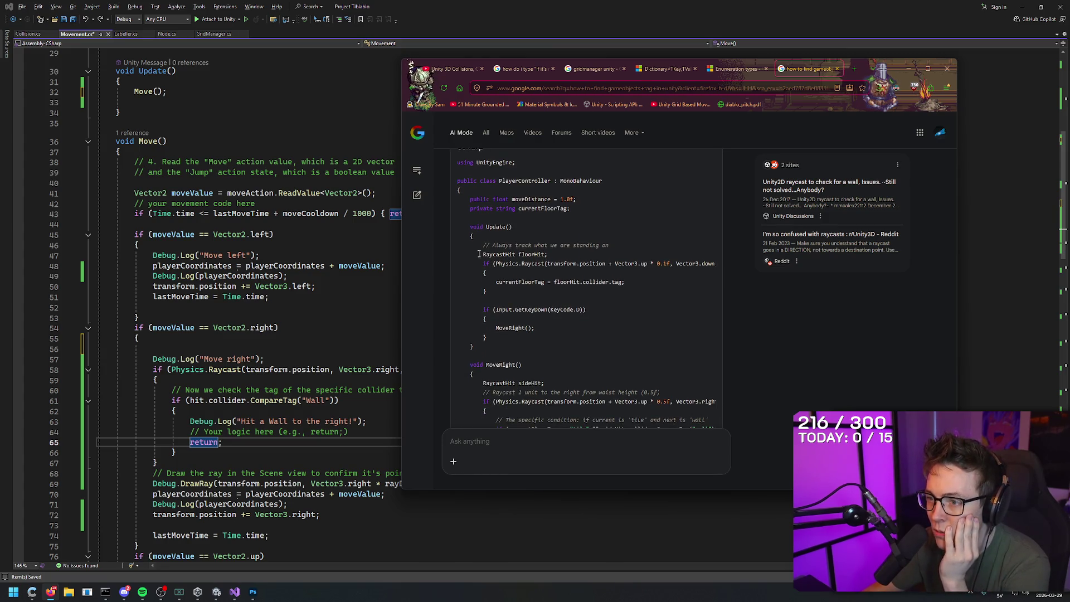
left_click_drag(483, 255, 557, 259)
left_click(556, 255)
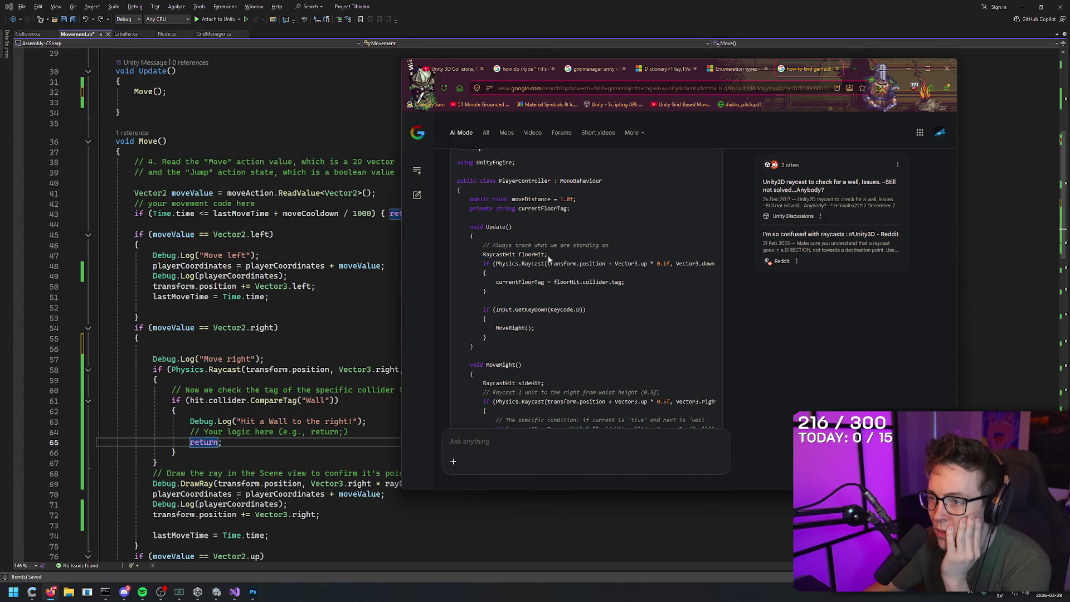
scroll(234, 217, "up", 9)
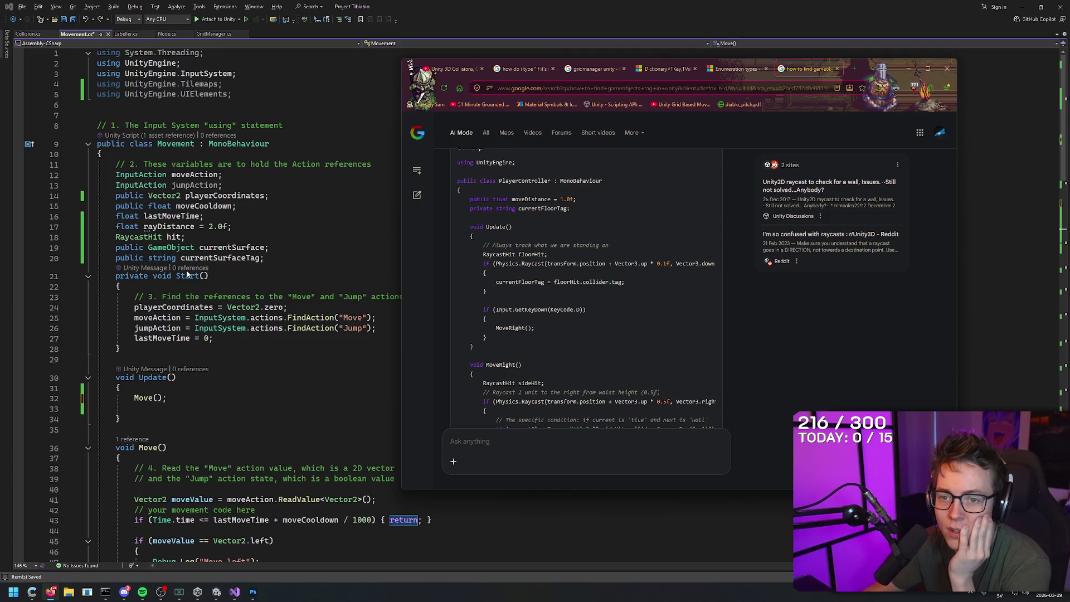
scroll(178, 236, "down", 5)
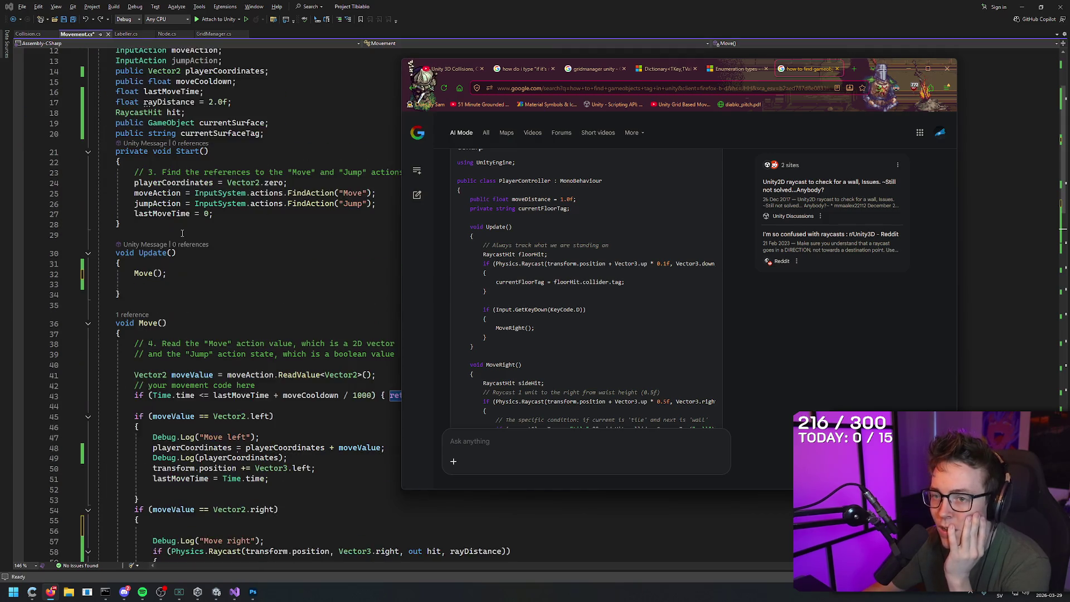
scroll(179, 236, "down", 1)
scroll(182, 236, "up", 3)
scroll(184, 236, "down", 3)
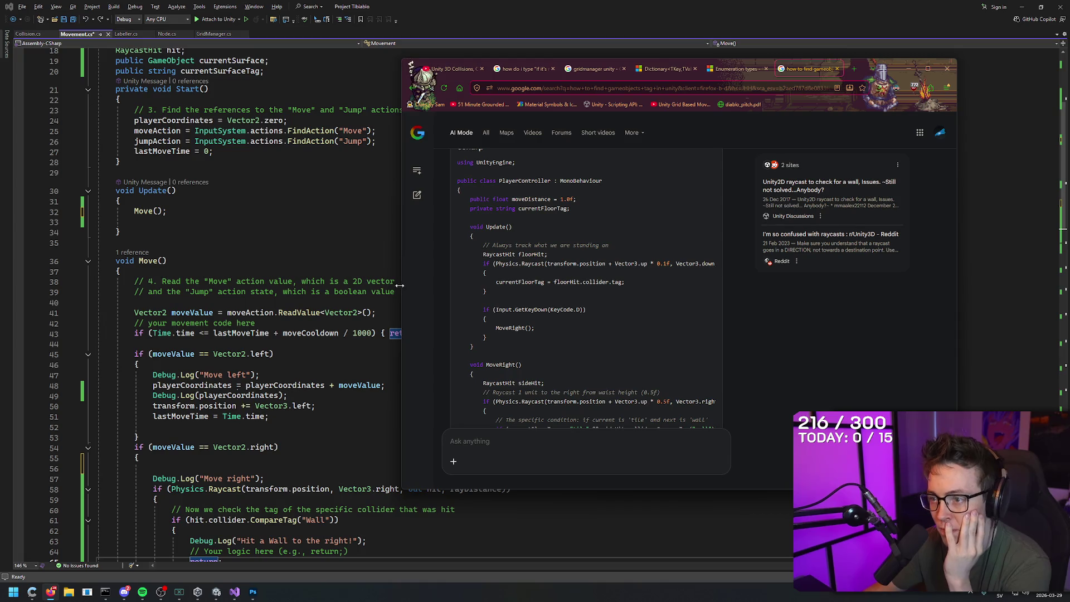
scroll(279, 247, "up", 6)
left_click_drag(547, 254, 483, 255)
key("ctrl+c")
- Paste 'RaycastHit floorHit;' on a new line after the hit field on line 18, then save
left_click(212, 85)
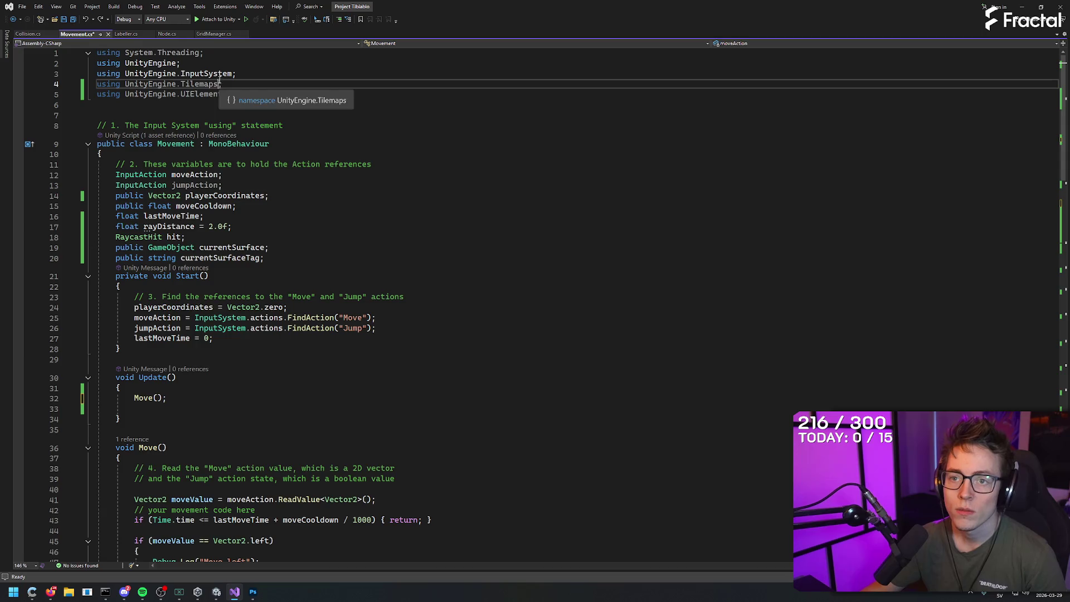
left_click(211, 217)
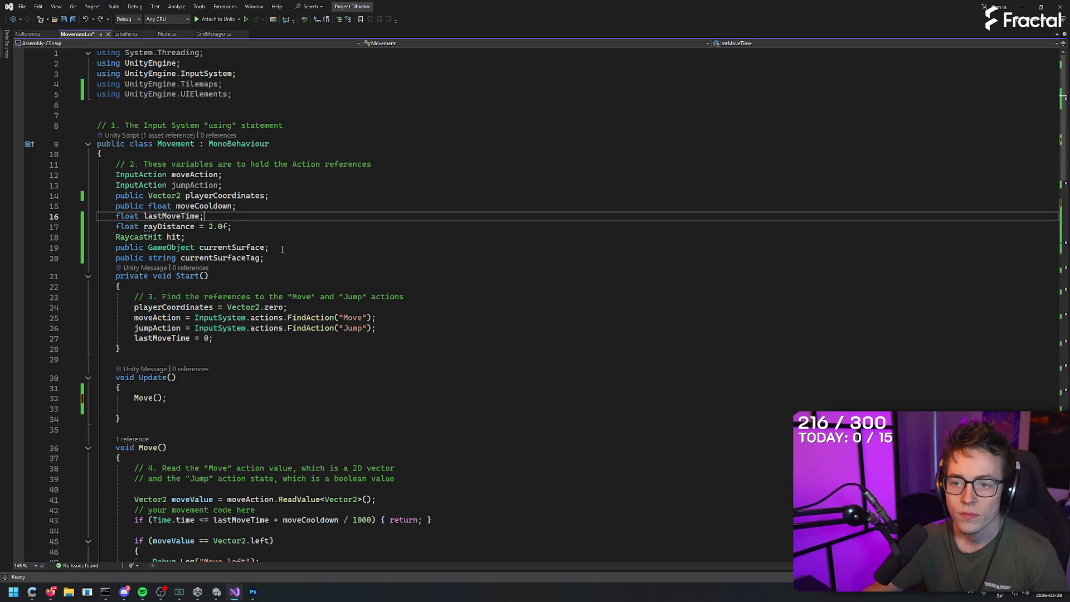
left_click(257, 238)
key("Return")
key("ctrl+v")
key("ctrl+s")
key("alt+Tab")
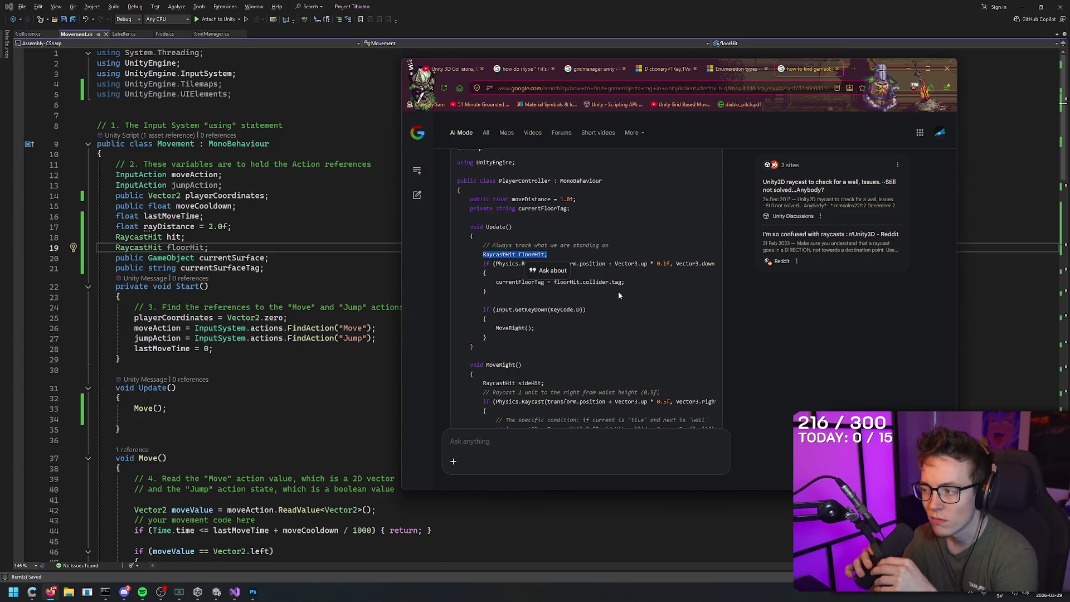
left_click(211, 34)
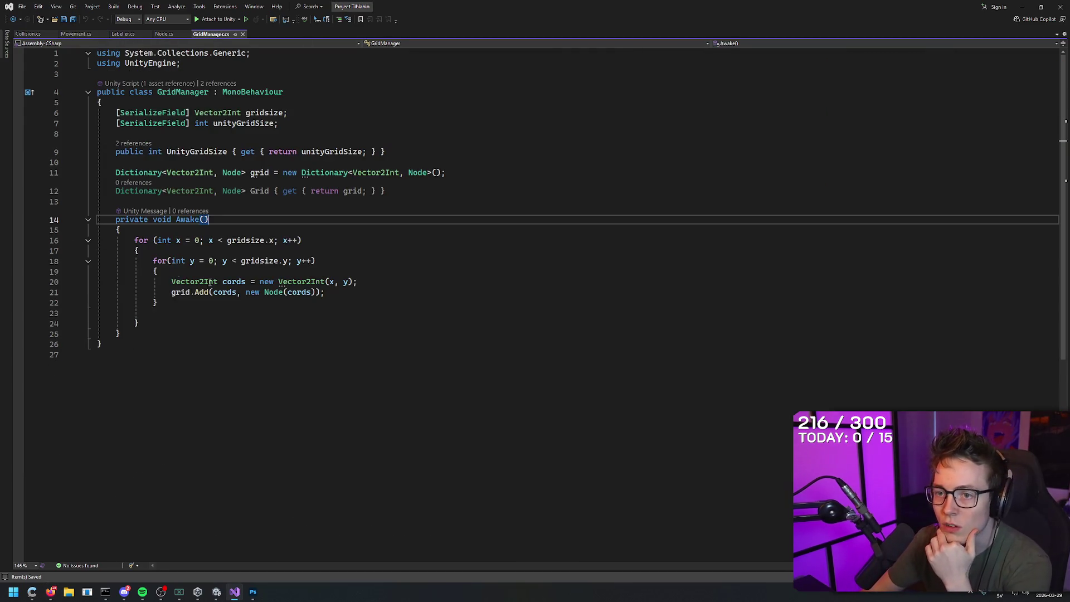
left_click(163, 34)
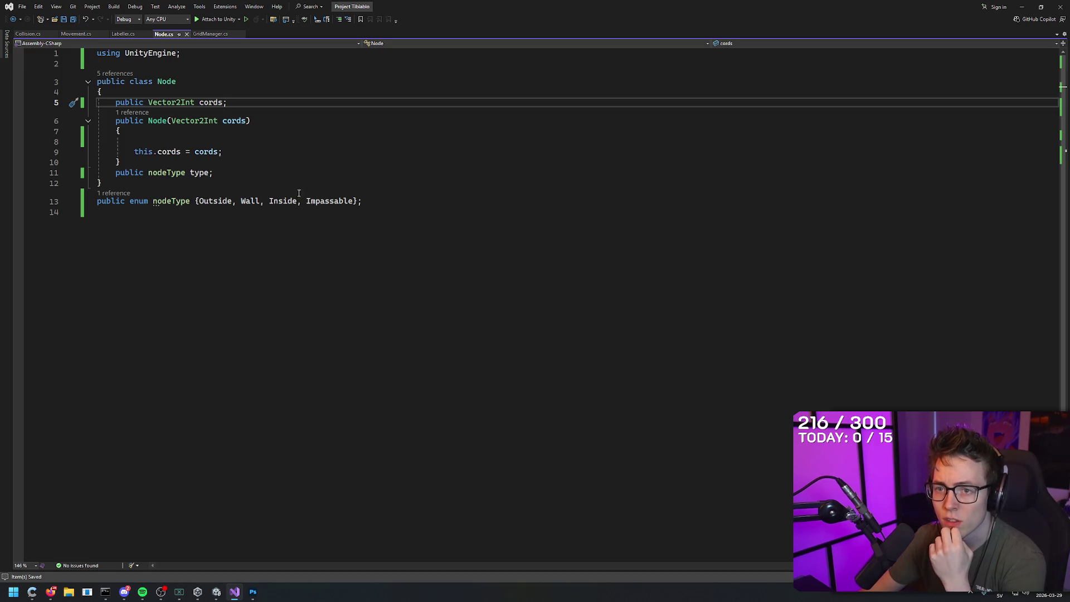
left_click(81, 35)
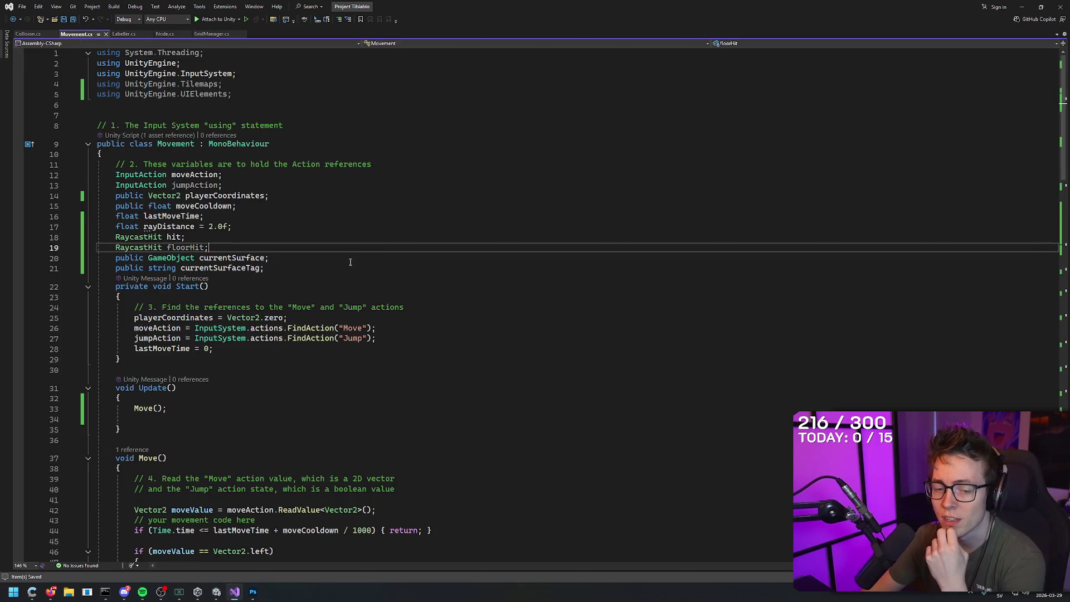
key("alt+Tab")
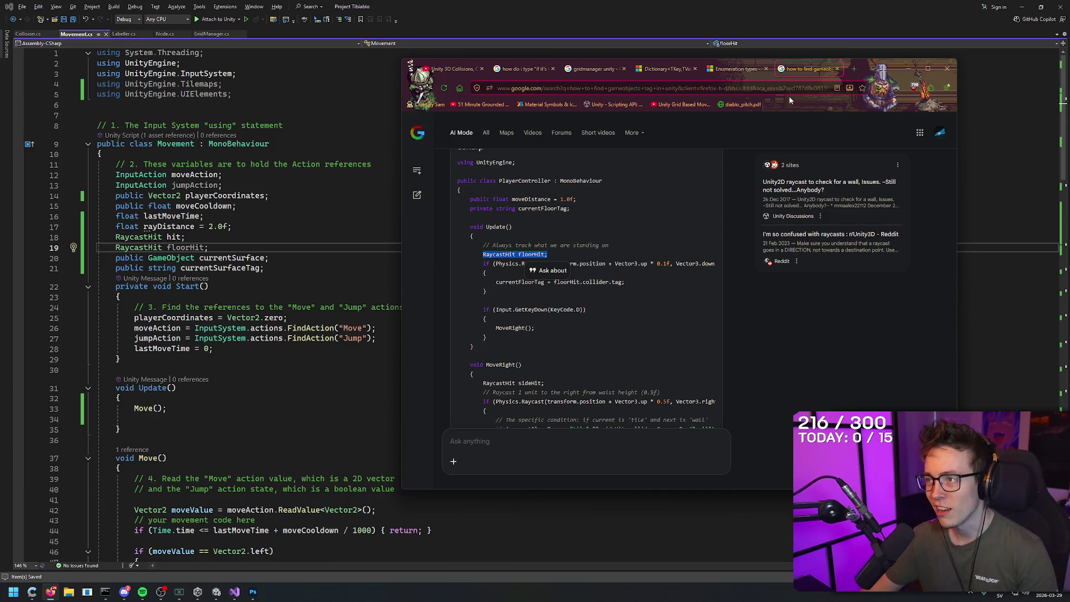
- Scroll to the Move() right-movement code and shift the AI answer window further right
left_click(768, 322)
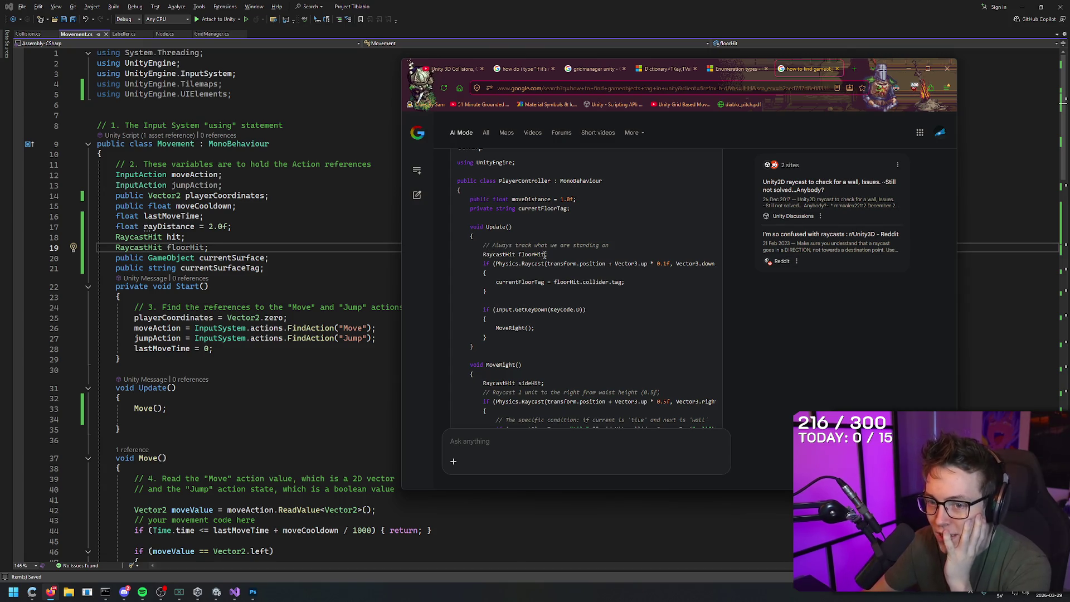
scroll(226, 235, "down", 5)
scroll(225, 236, "down", 3)
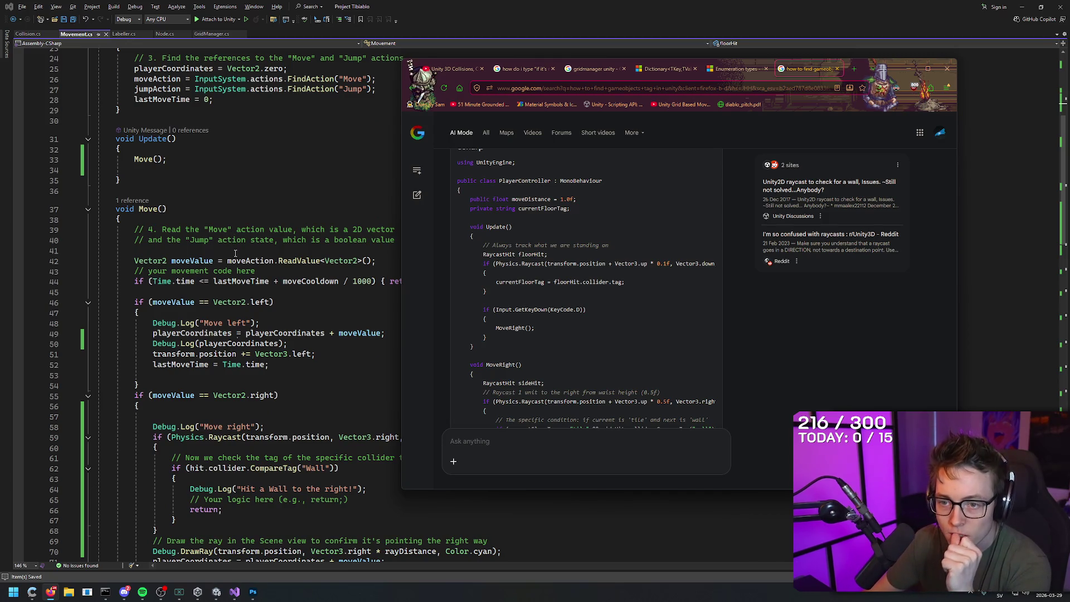
scroll(234, 245, "down", 4)
scroll(257, 241, "up", 3)
scroll(286, 309, "down", 3)
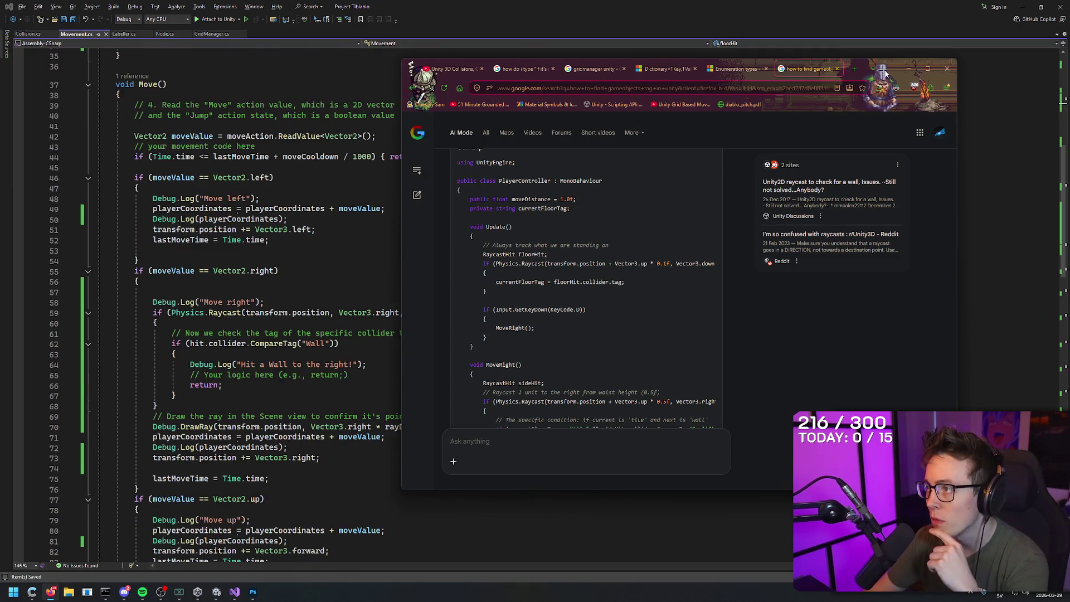
left_click_drag(869, 69, 923, 78)
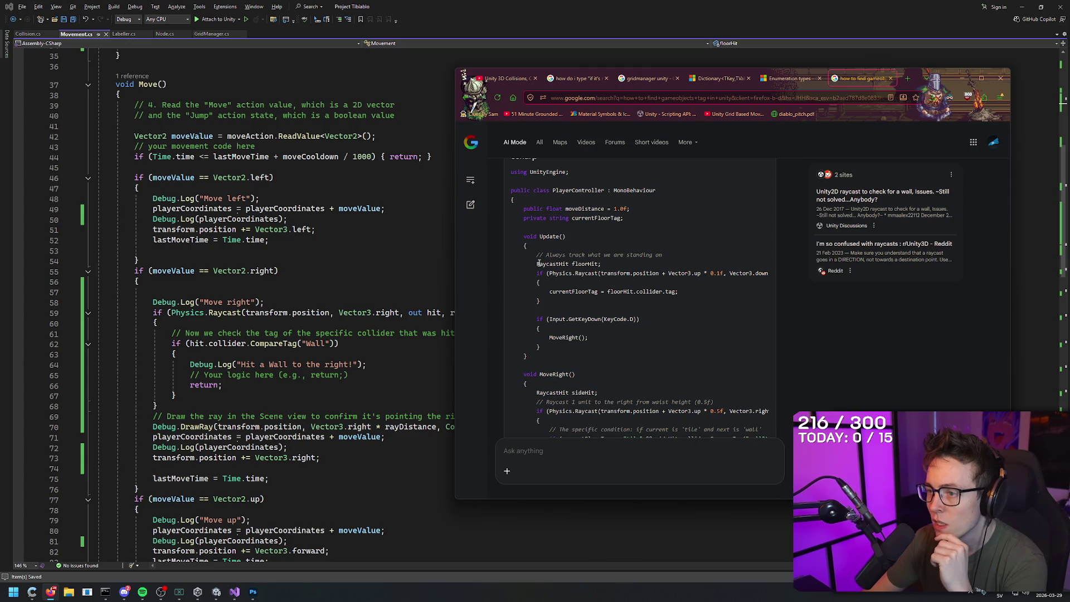
- Highlight the floor raycast call in the AI's example Update(), then deselect it
mouse_move(538, 273)
left_mouse_down()
mouse_move(539, 282)
mouse_move(511, 274)
left_mouse_up()
mouse_move(729, 273)
left_mouse_down()
mouse_move(703, 273)
mouse_move(763, 273)
mouse_move(681, 273)
mouse_move(701, 273)
left_mouse_up()
left_click(703, 326)
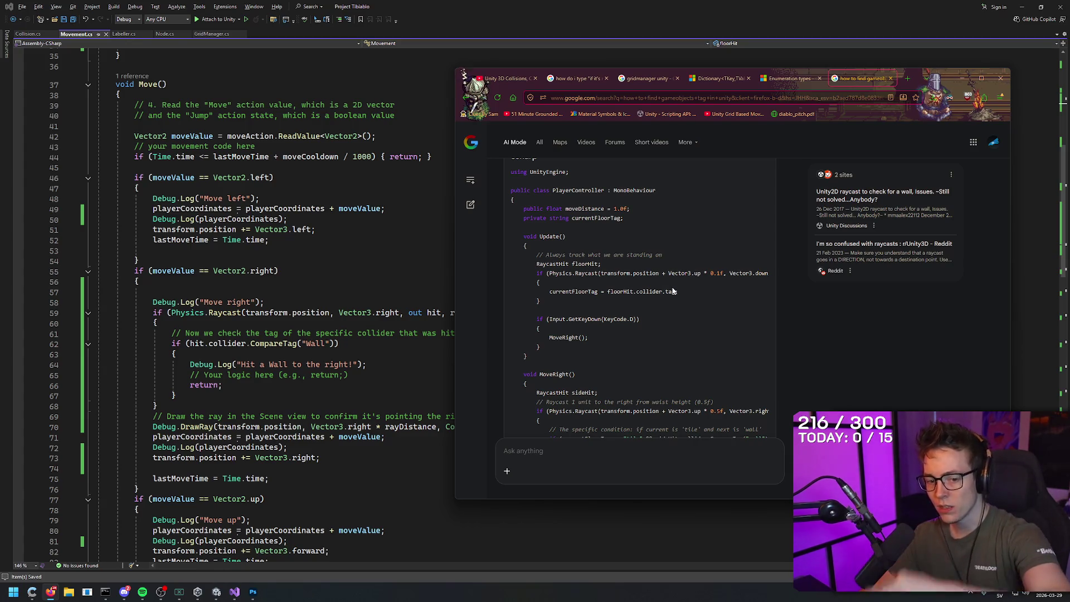
left_click_drag(674, 273, 773, 274)
left_click(690, 289)
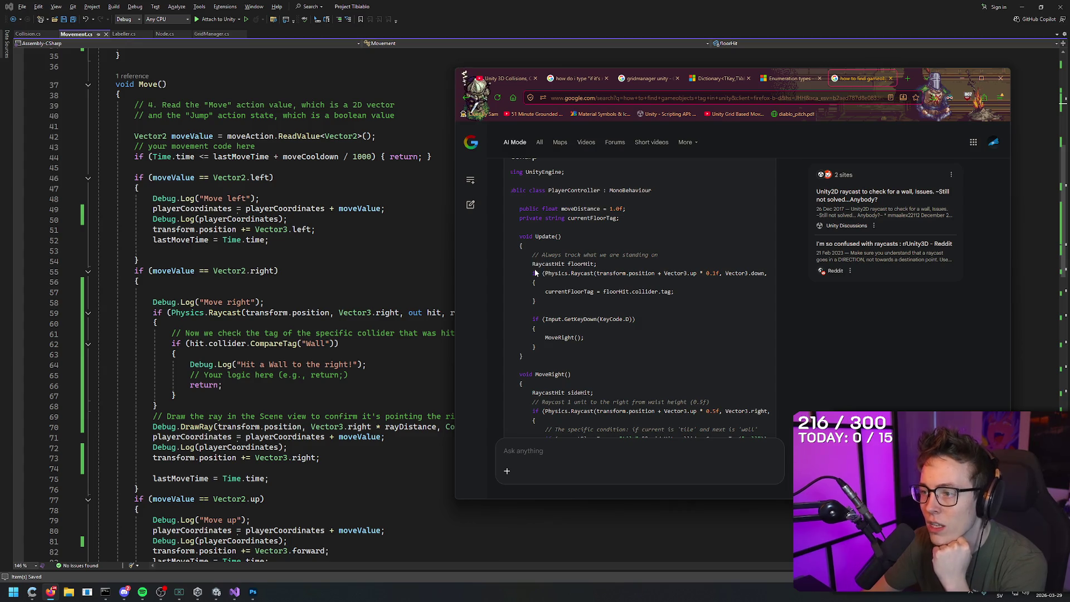
mouse_move(532, 273)
left_mouse_down()
mouse_move(753, 277)
mouse_move(605, 294)
mouse_move(682, 294)
mouse_move(576, 298)
mouse_move(563, 317)
mouse_move(630, 320)
mouse_move(575, 328)
mouse_move(647, 317)
mouse_move(534, 321)
left_mouse_up()
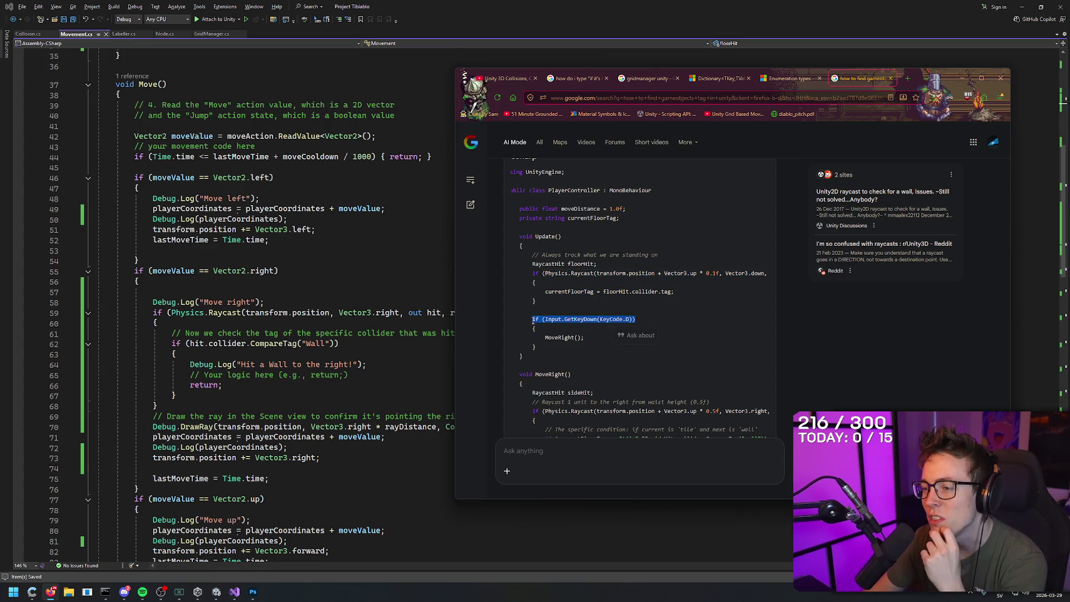
left_click(646, 324)
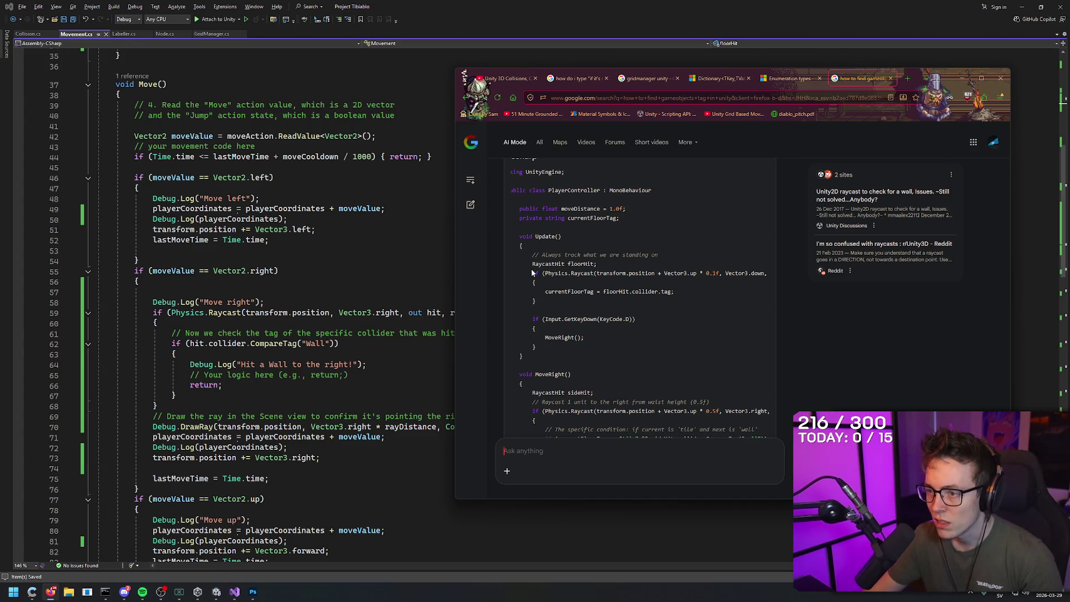
mouse_move(527, 274)
left_mouse_down()
mouse_move(674, 296)
mouse_move(615, 319)
mouse_move(671, 346)
mouse_move(608, 269)
mouse_move(616, 293)
mouse_move(631, 272)
left_mouse_up()
scroll(666, 343, "down", 3)
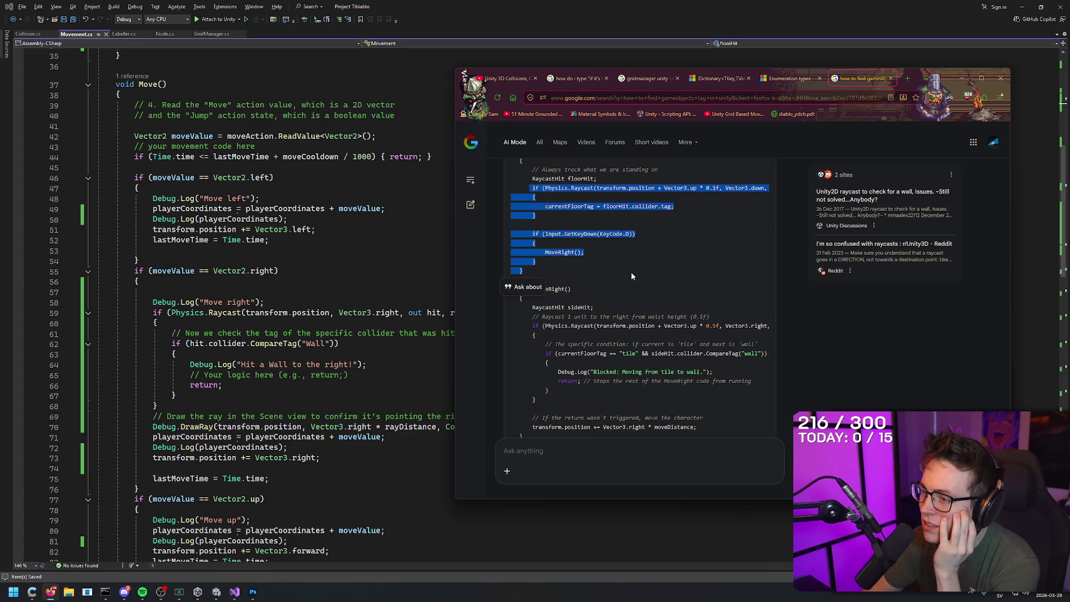
mouse_move(631, 272)
left_mouse_down()
mouse_move(634, 292)
mouse_move(613, 306)
mouse_move(711, 317)
mouse_move(655, 326)
mouse_move(757, 327)
left_mouse_up()
mouse_move(774, 333)
left_mouse_down()
mouse_move(482, 331)
mouse_move(761, 346)
mouse_move(758, 380)
left_mouse_up()
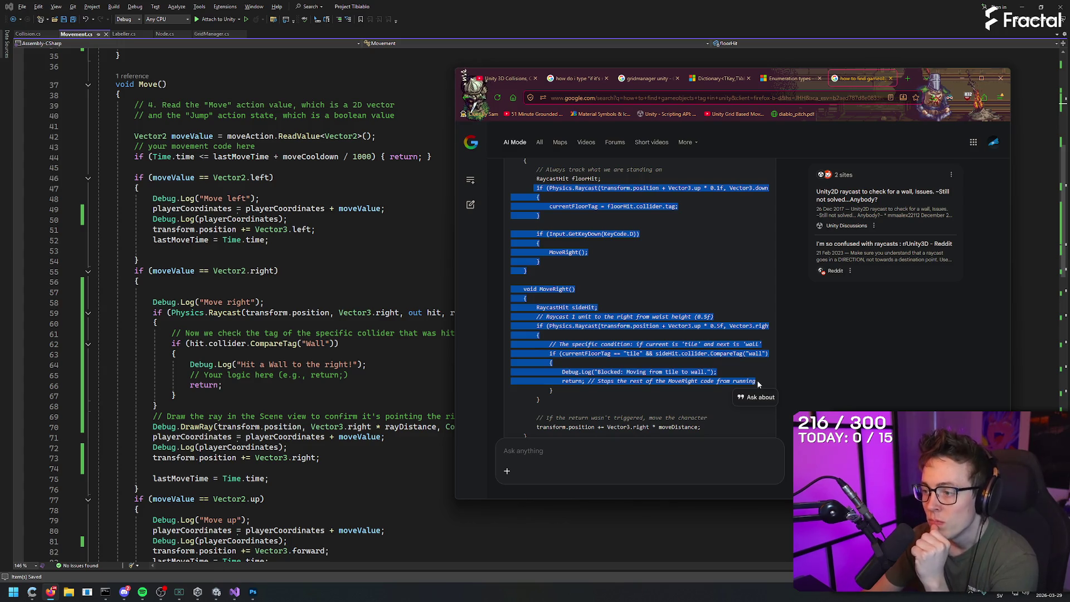
- Send AI Mode a follow-up: "Inside" tiles may move to "Wall" tags; "Impassable" tags never allowed
left_click(705, 383)
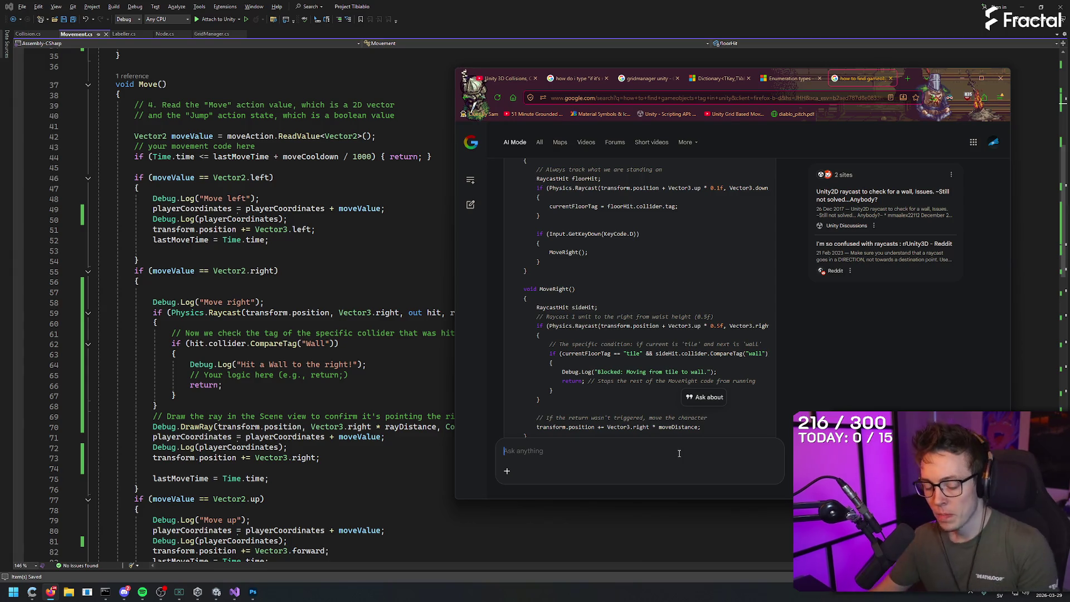
type("I also want it")
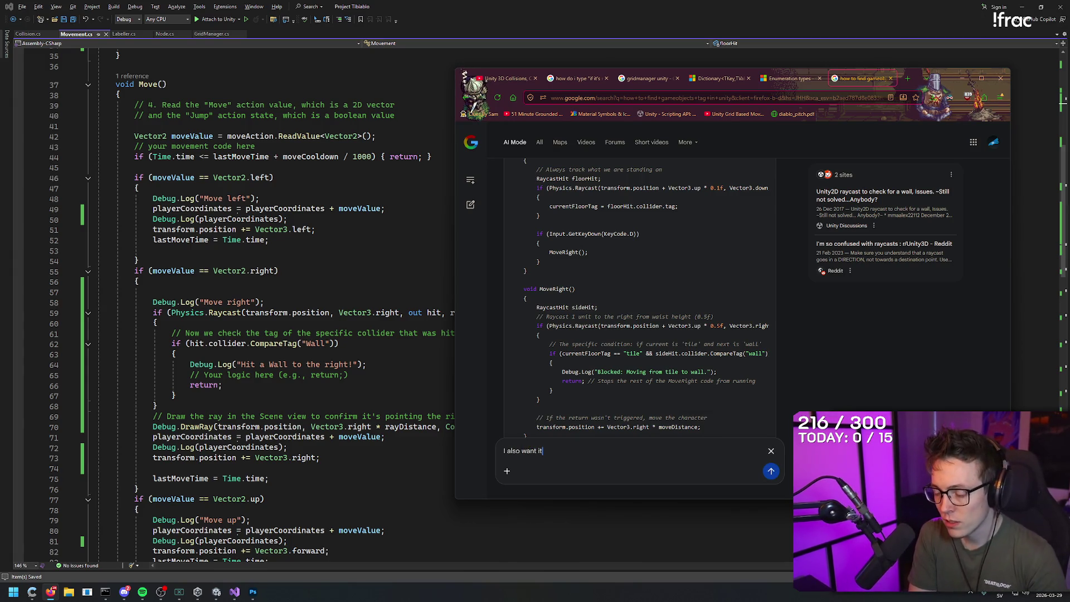
key("BackSpace")
key("BackSpace")
key("BackSpace")
type("Also, if the current tile is")
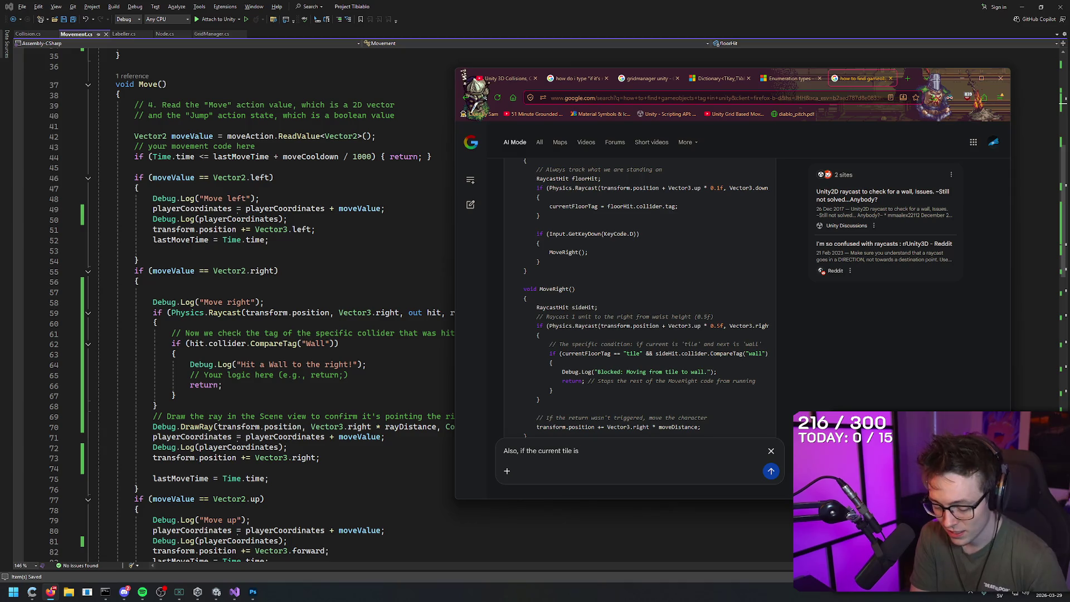
type(" \"Inside")
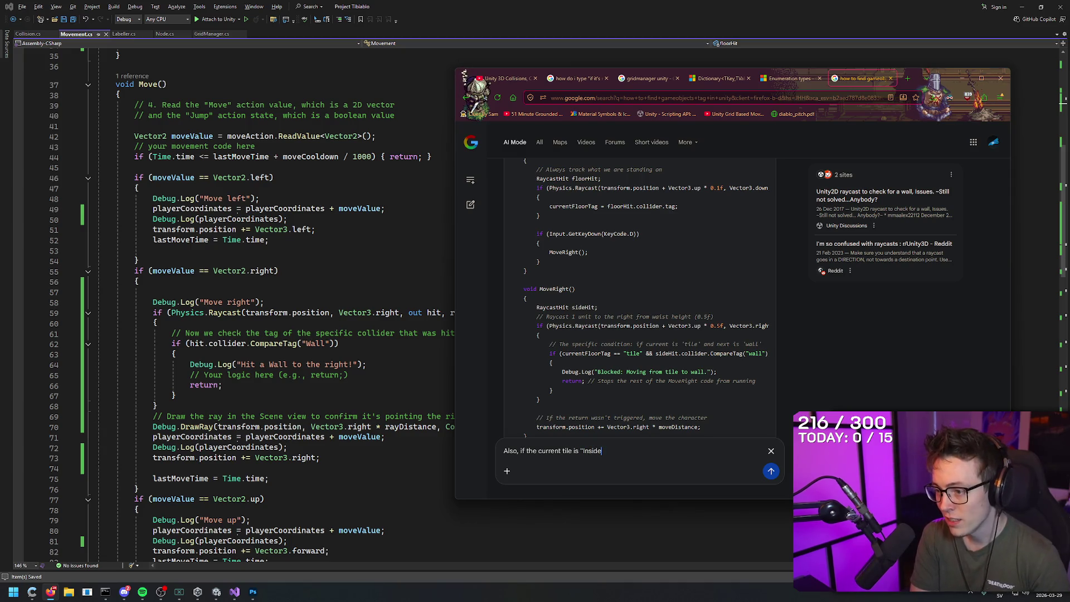
type("\" tag, you sh")
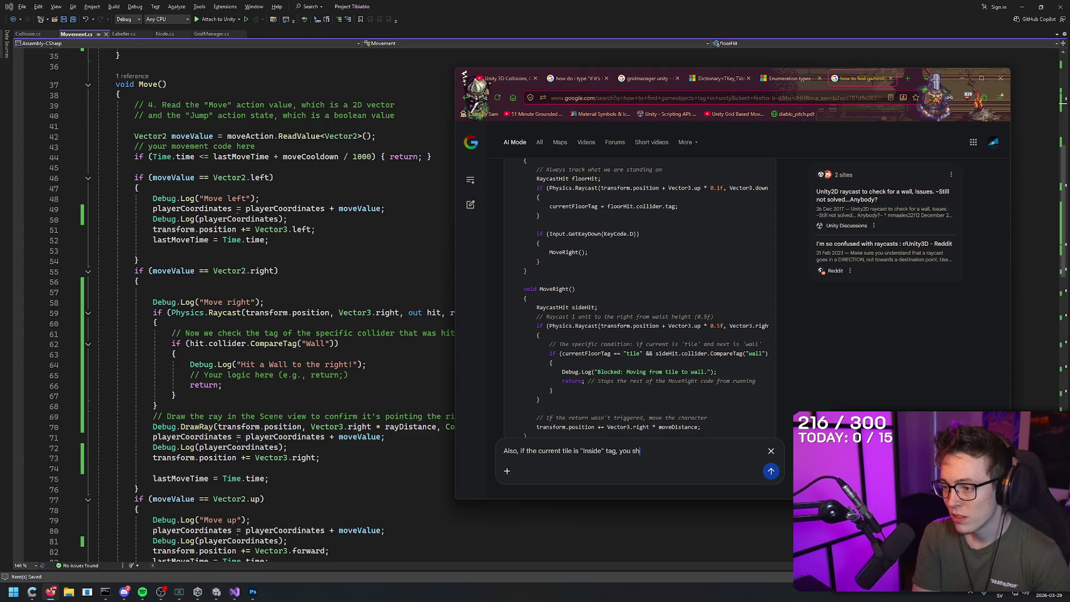
type("ould be able to move to a")
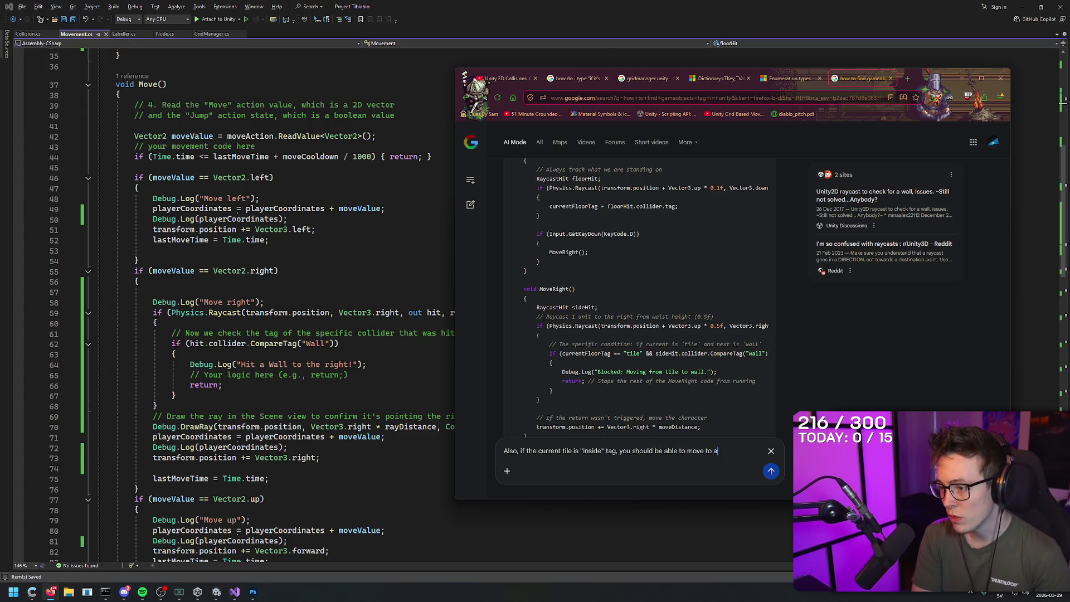
type(" \"Wall")
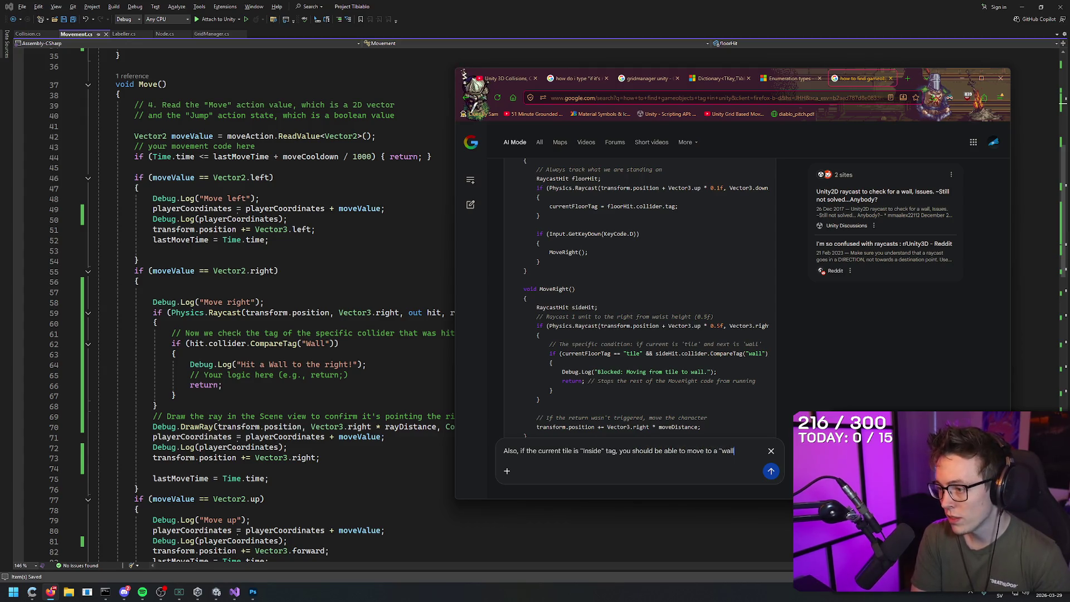
type("\" tag.")
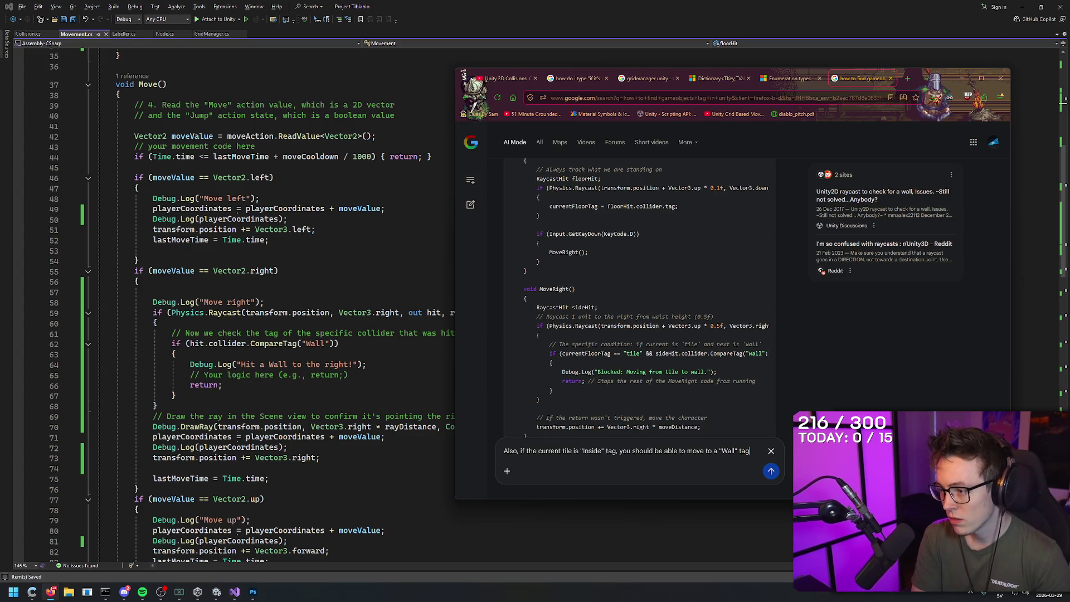
type(" Also, you should nev")
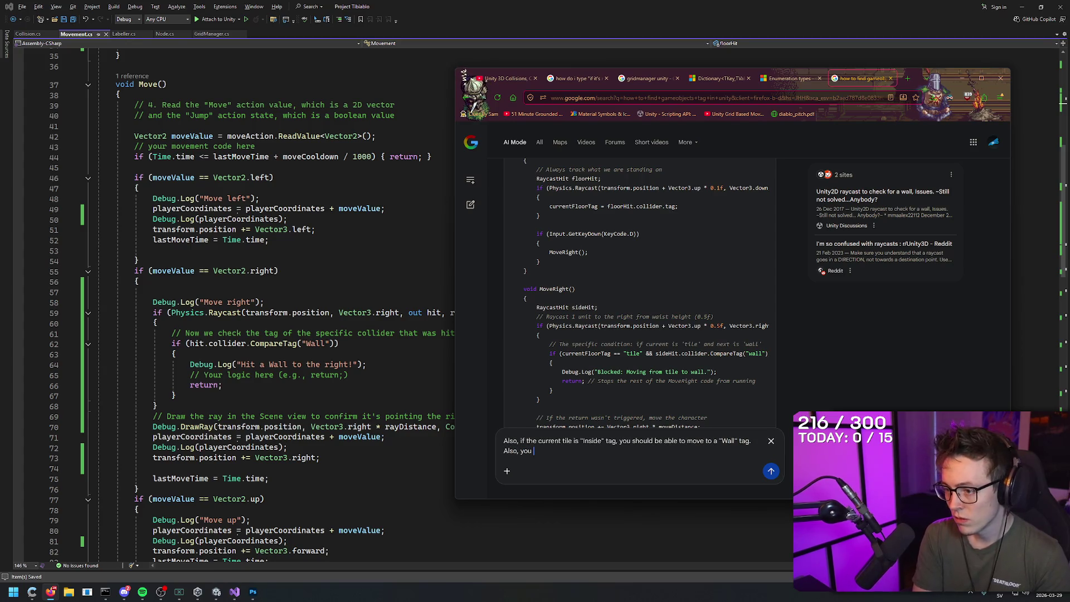
type("er be a")
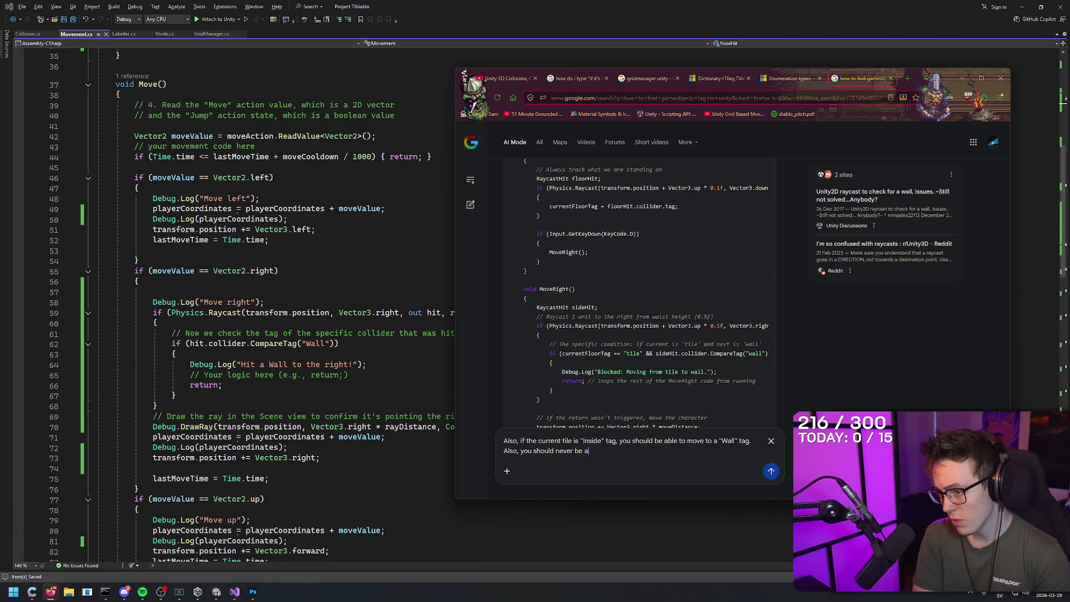
type("ble to walk to an \"Impassala")
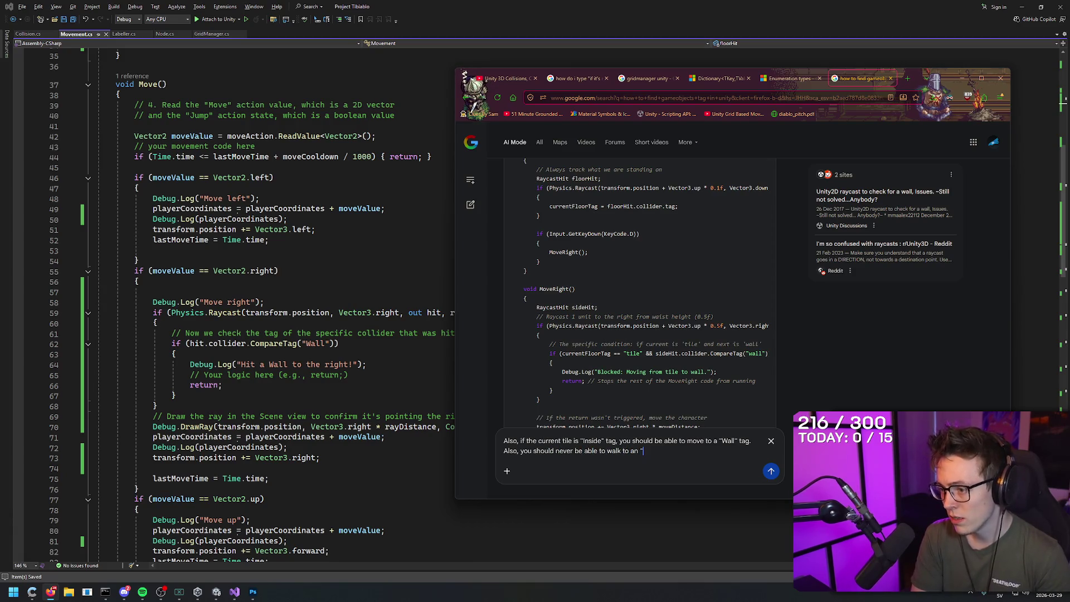
key("BackSpace")
key("BackSpace")
type("ble\"")
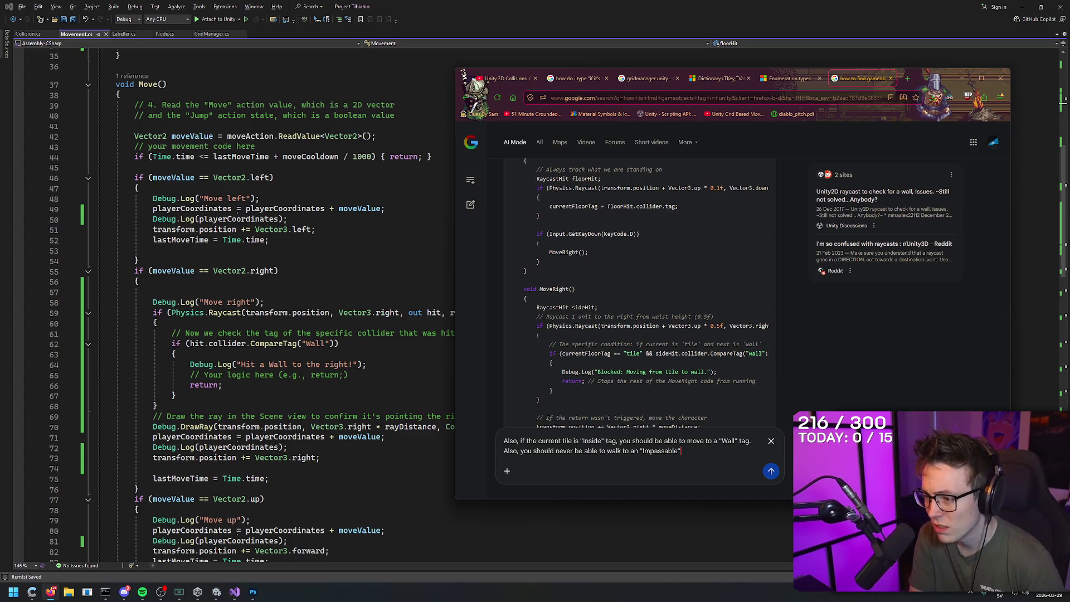
type(" tag.")
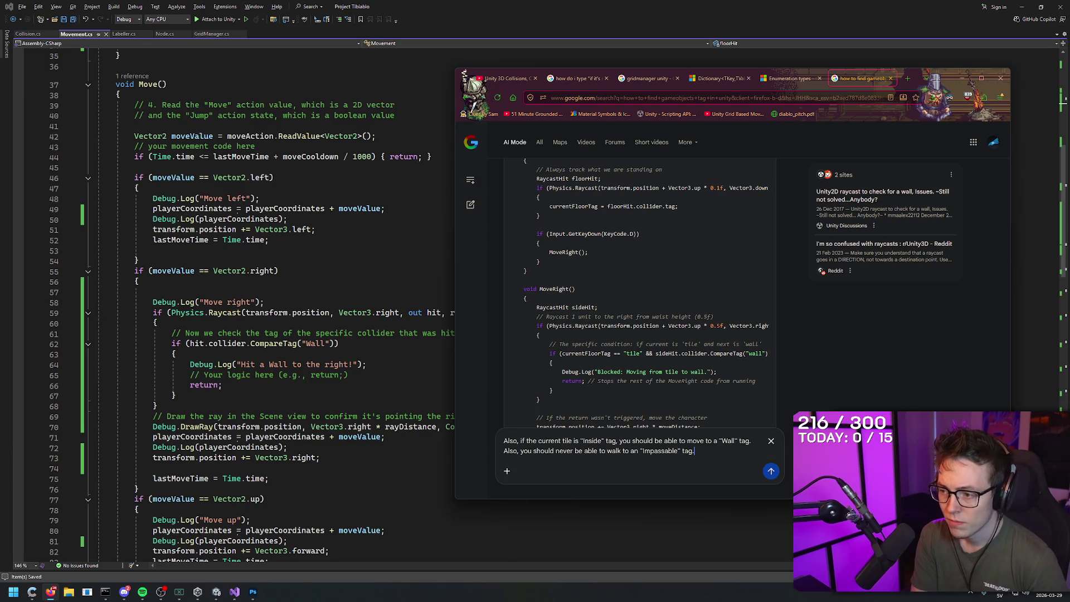
key("Return")
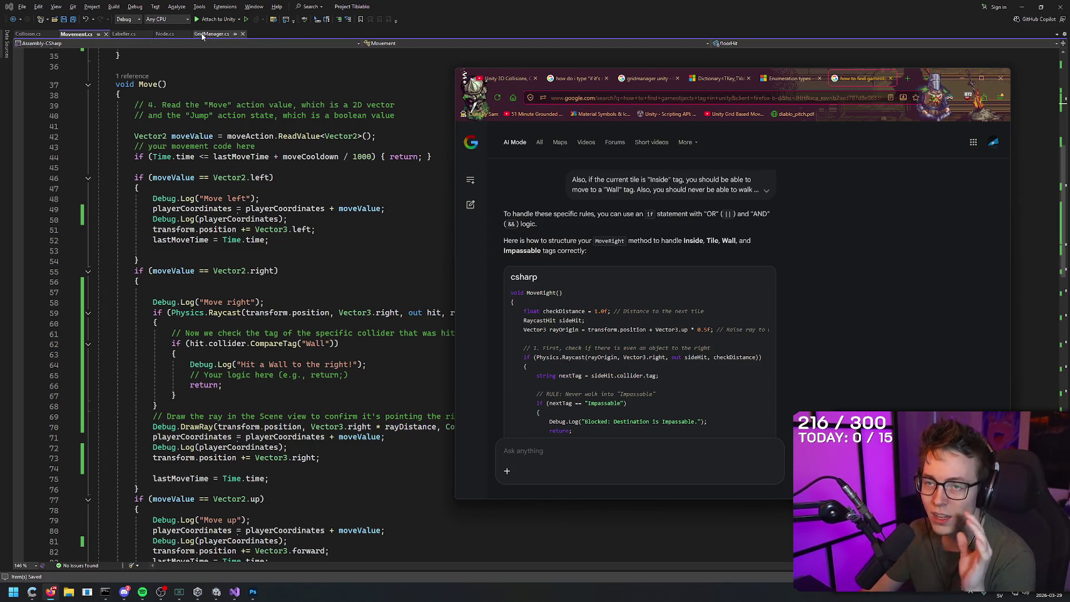
- Return to Visual Studio's Movement.cs Move() method from the taskbar after the answer generates
left_click(236, 584)
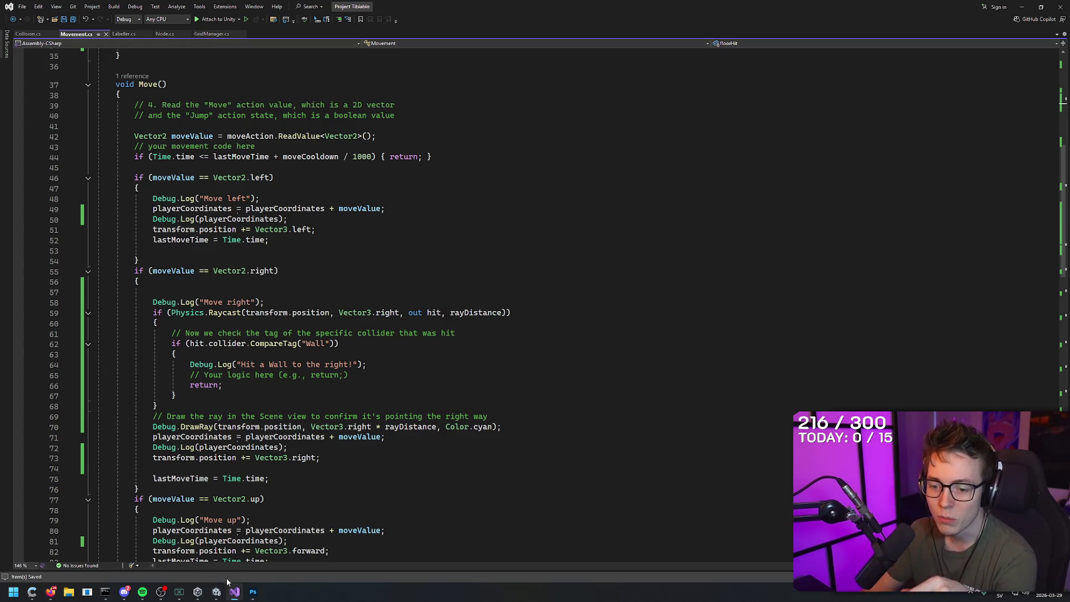
left_click(217, 592)
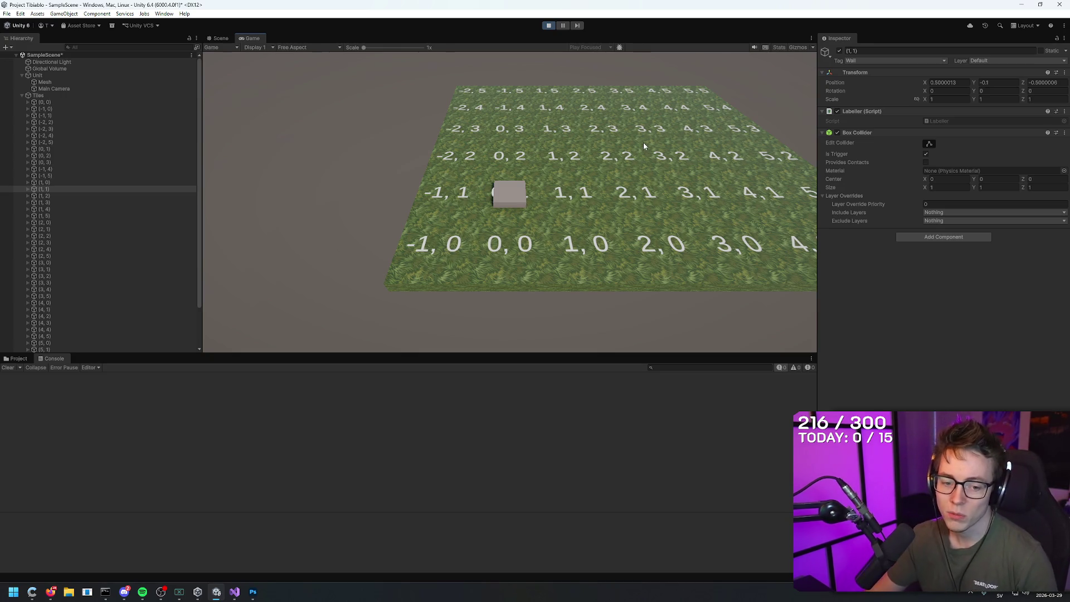
key("alt+Tab")
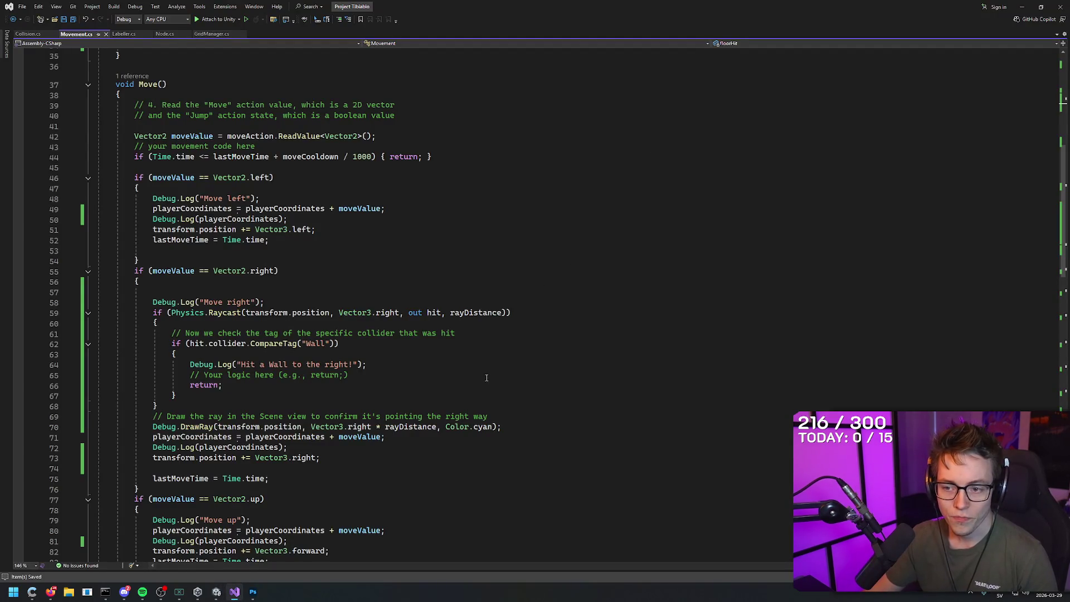